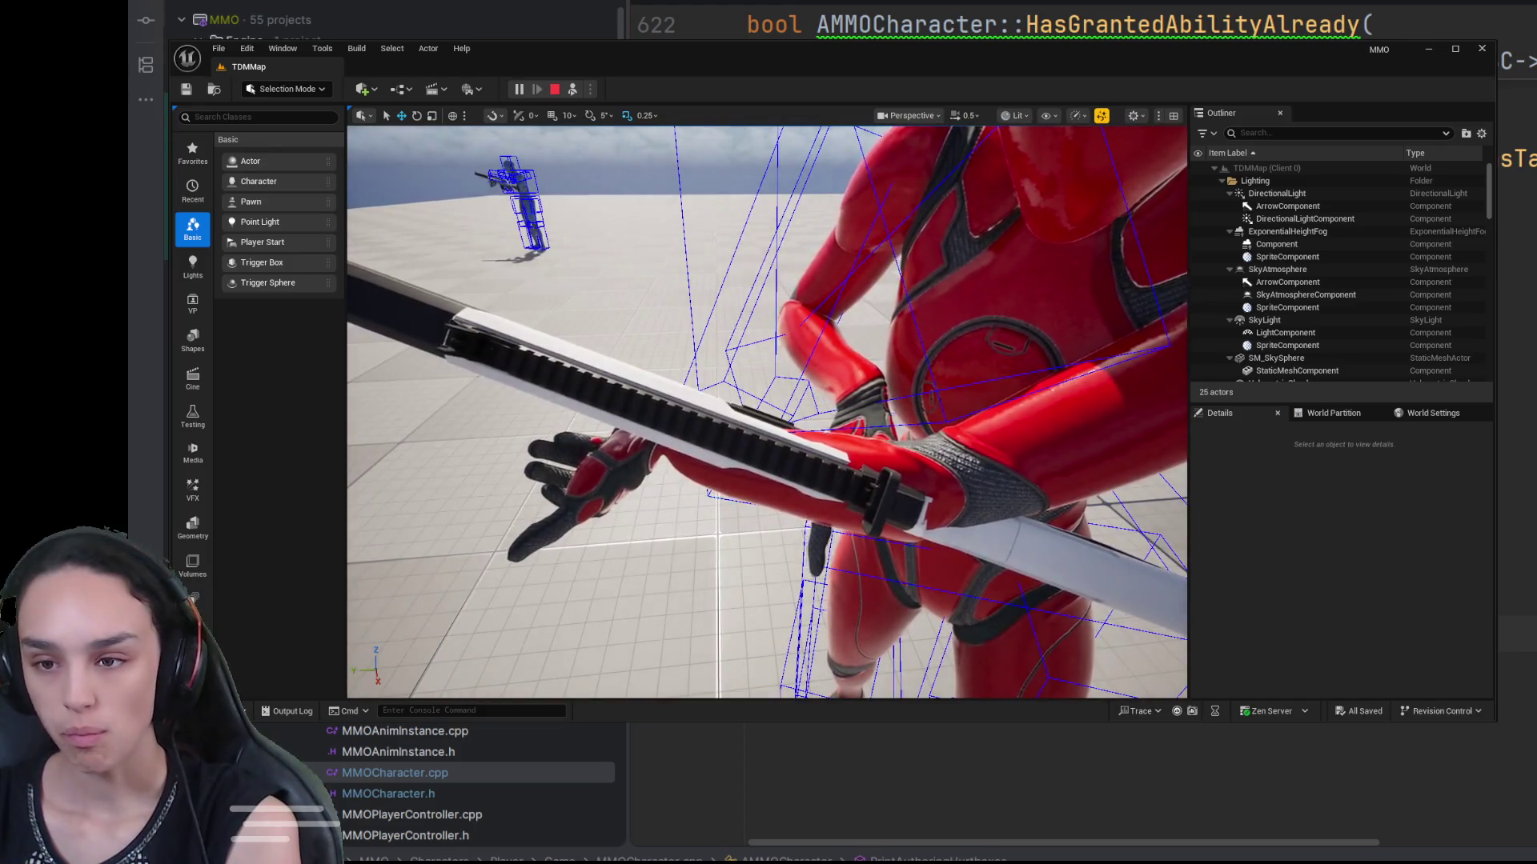
Step: End the Play-in-Editor session and return to editing the TDMMap level
left_click(555, 89)
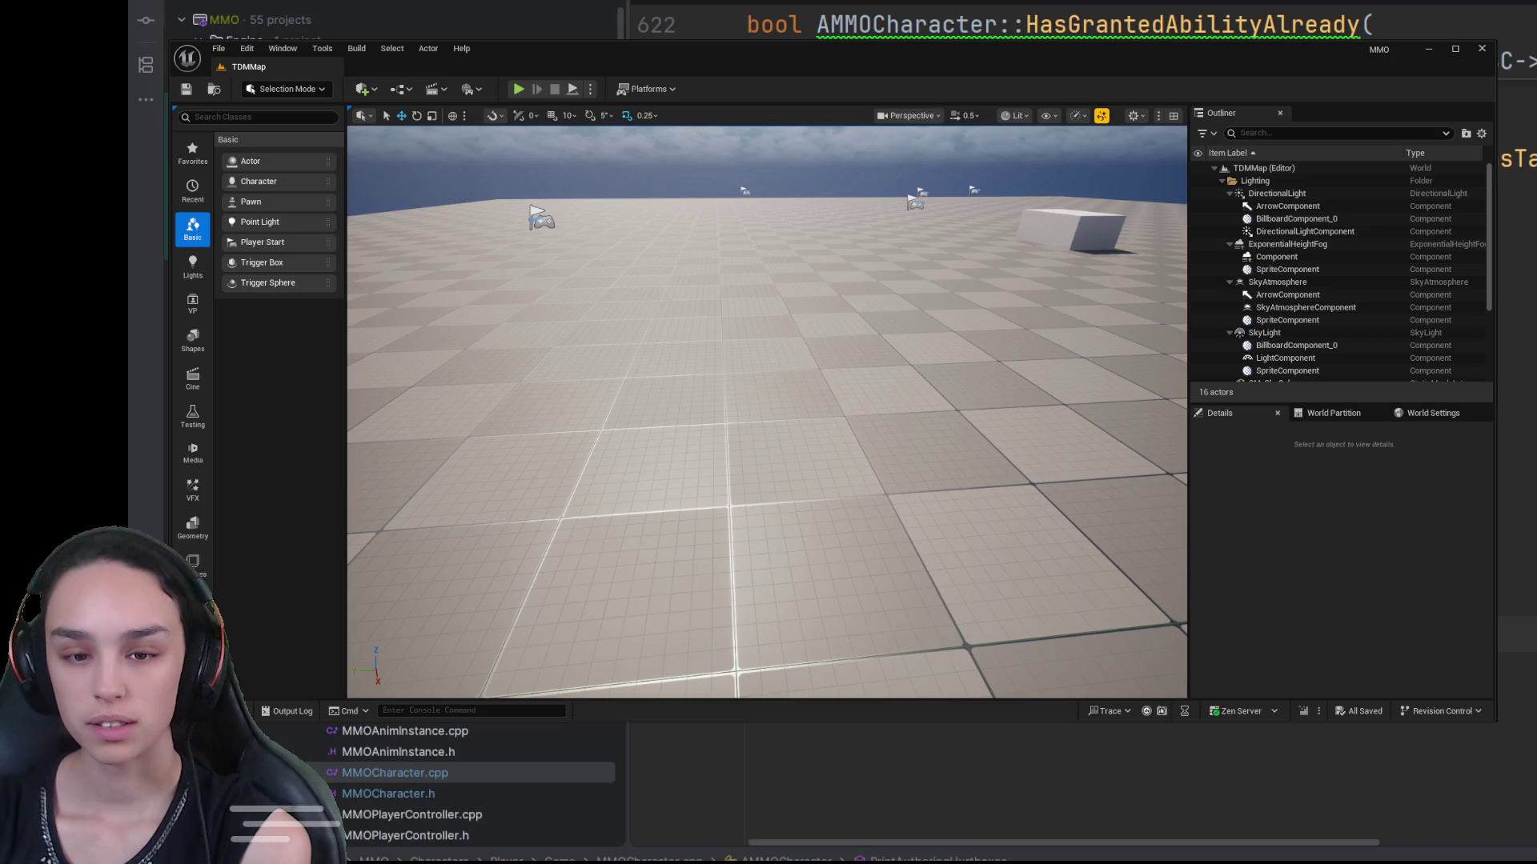
Step: Open BP_ThirdPersonCharacter from ThirdPerson > Blueprints and filter its component Details for 'col'
key("ctrl+space")
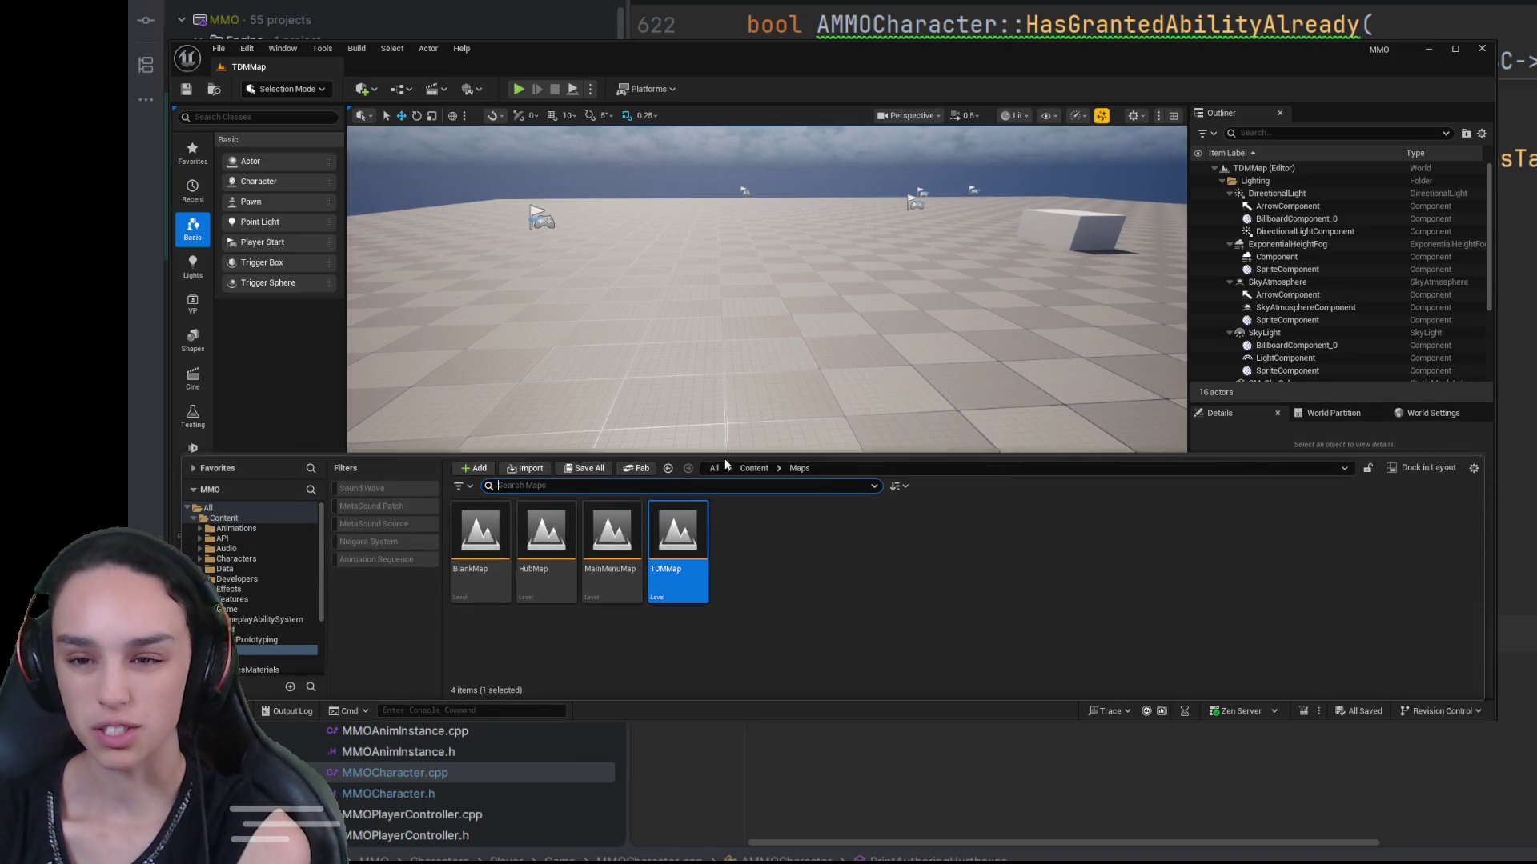
left_click(754, 469)
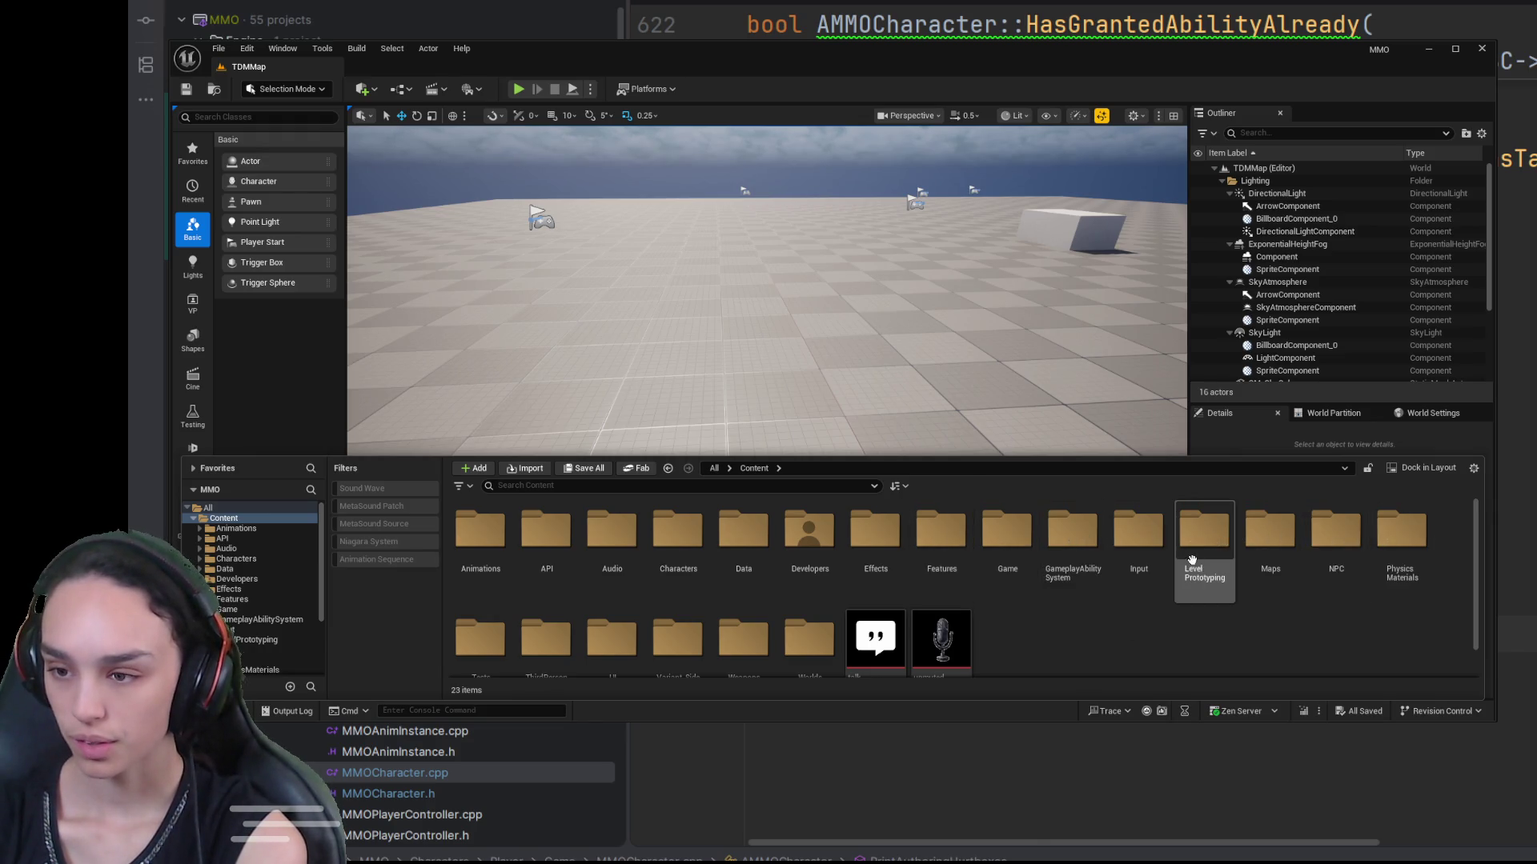
scroll(677, 560, "down", 1)
double_click(536, 616)
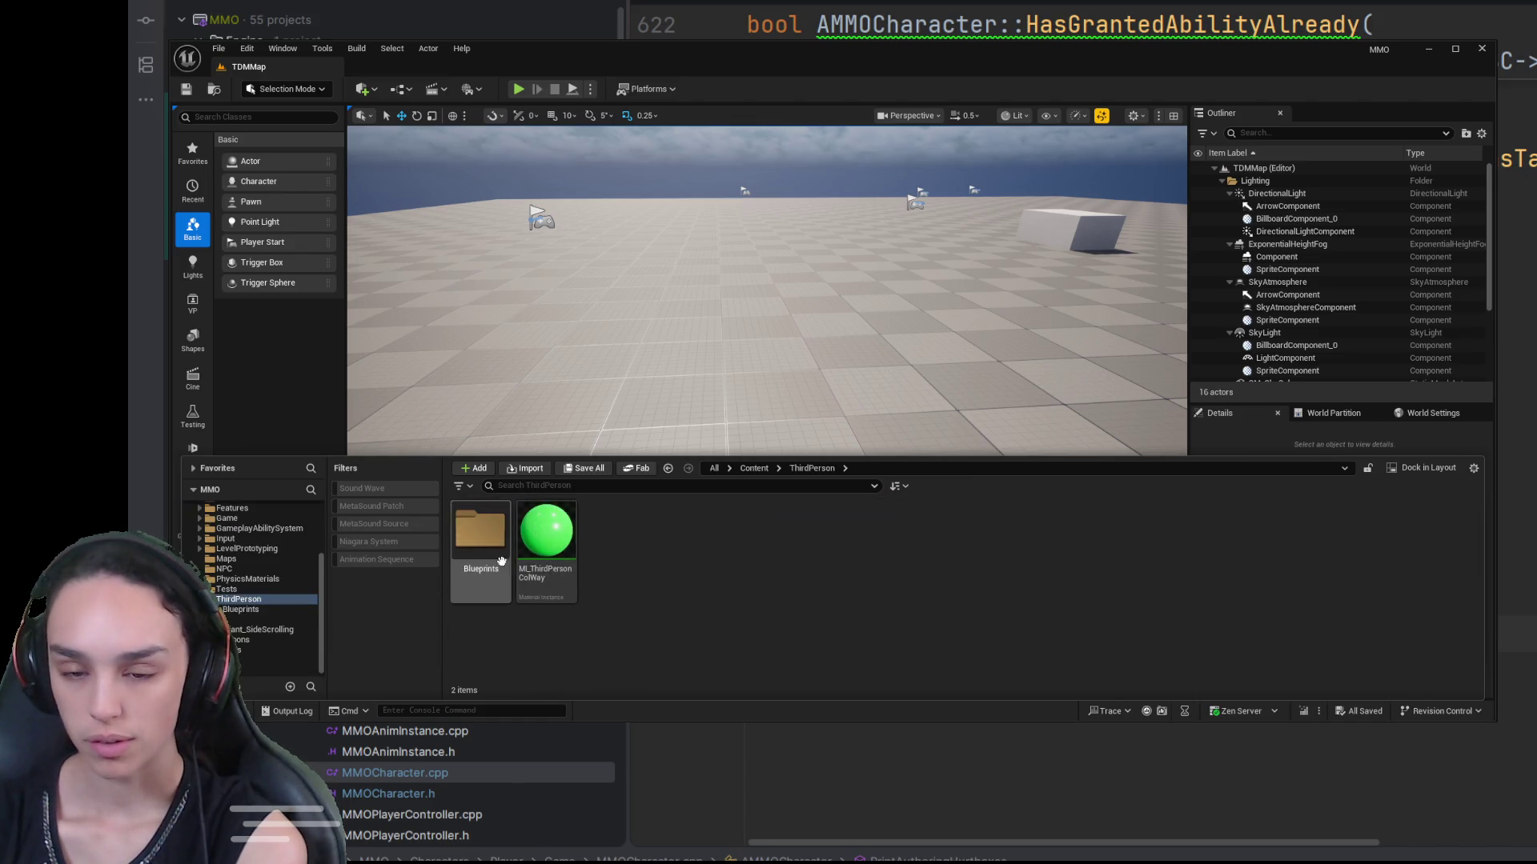
double_click(506, 568)
left_click(496, 541)
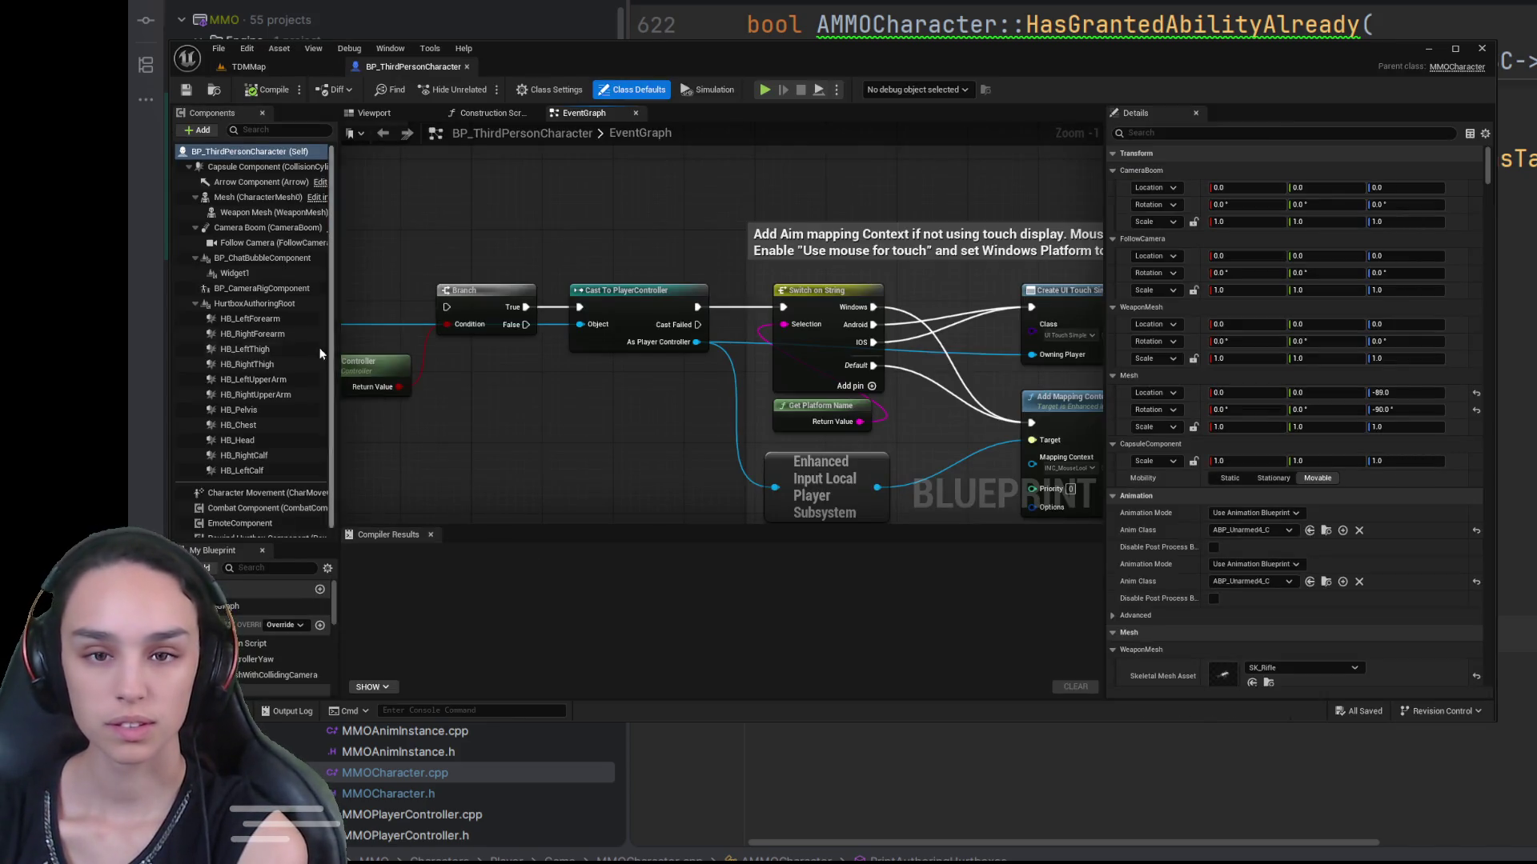
left_click(224, 304)
left_click(1190, 132)
type("co")
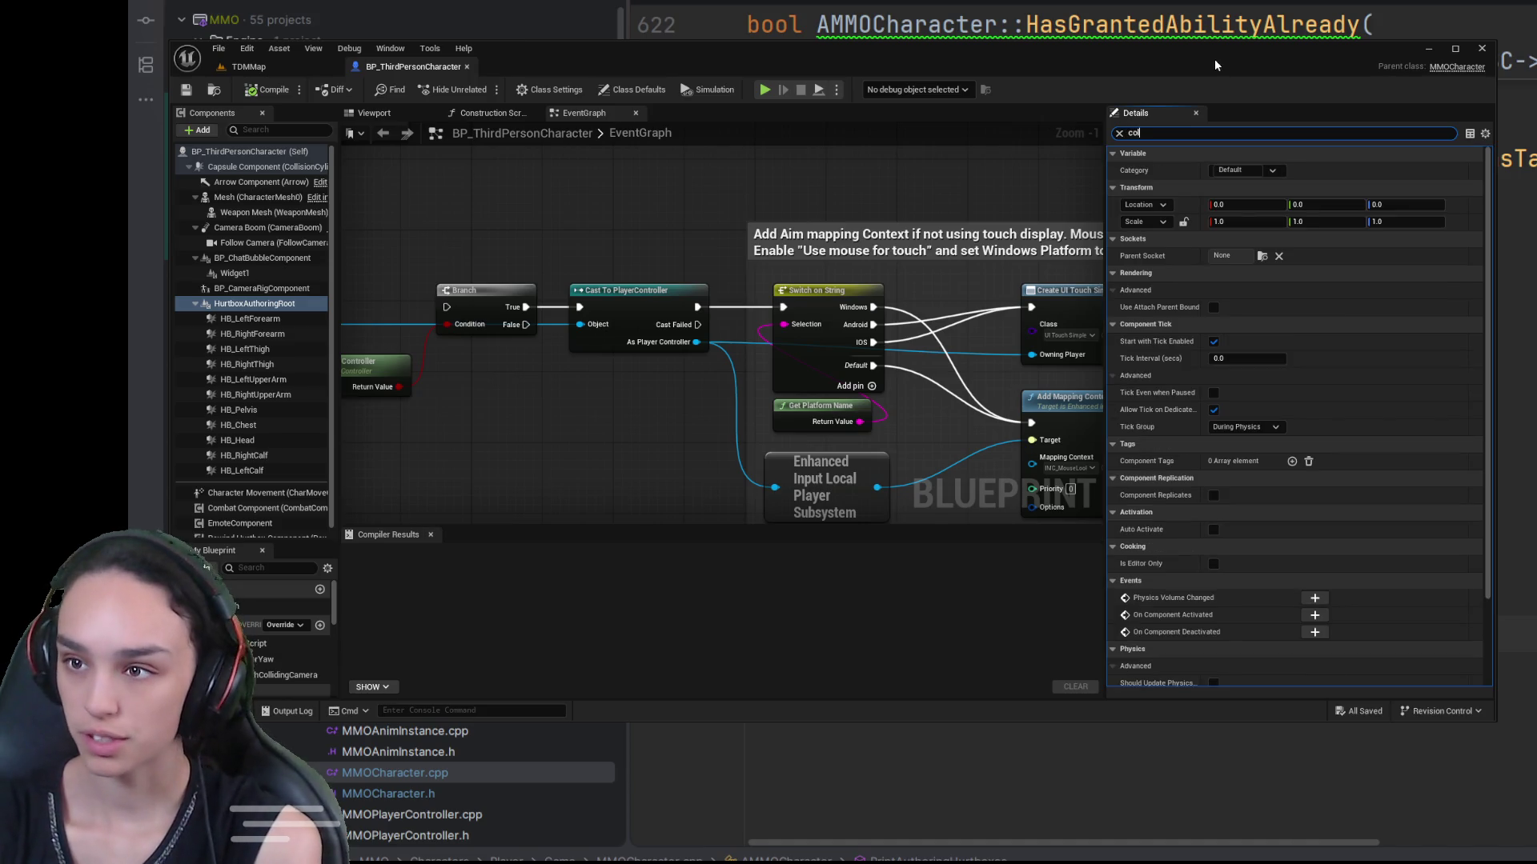
type("l")
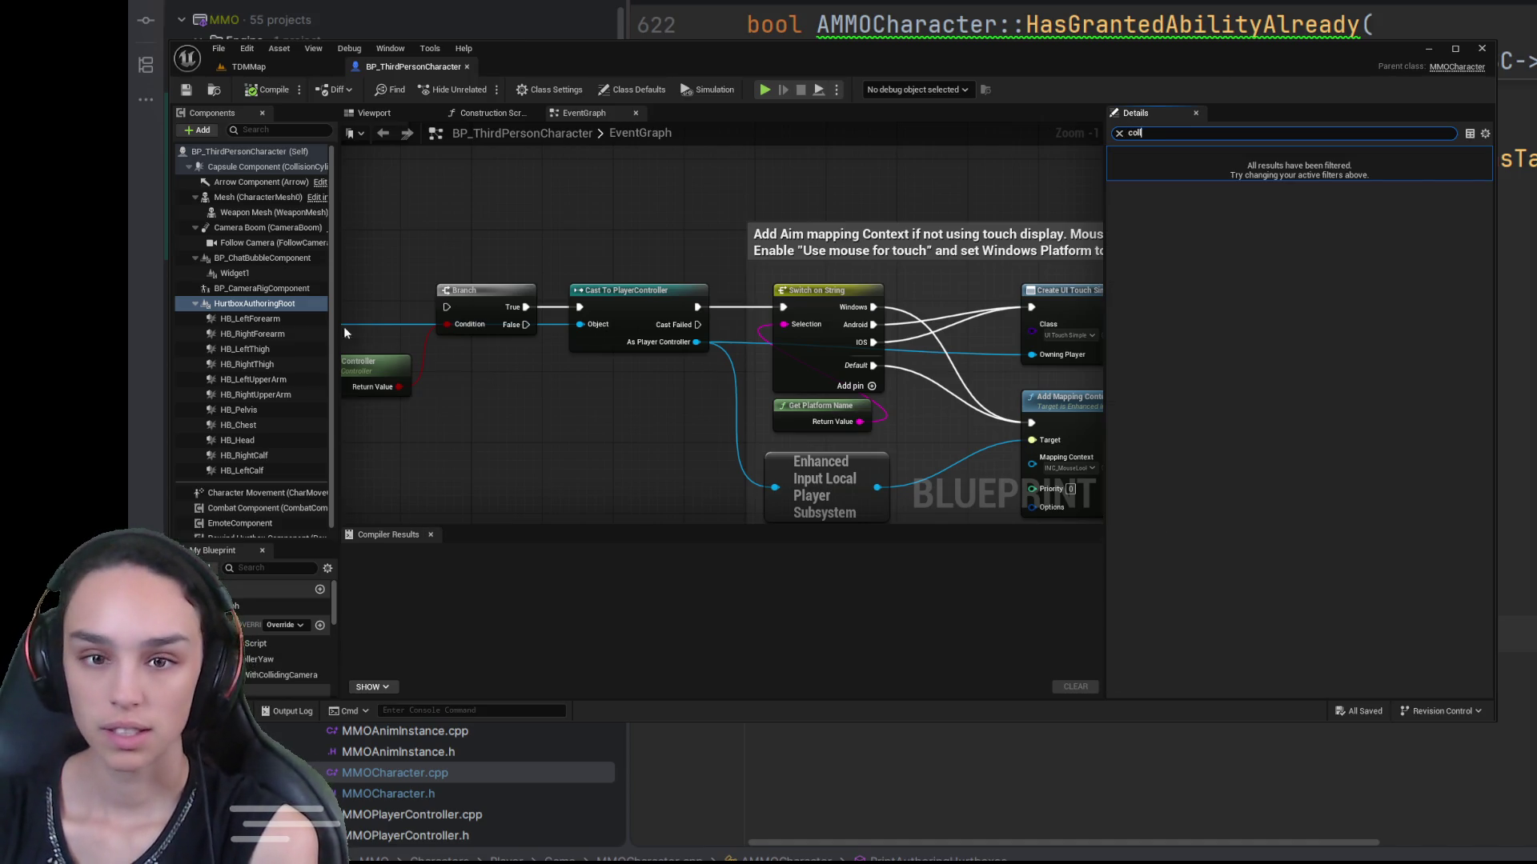
Step: Set HB_LeftForearm, HB_LeftThigh and HB_LeftUpperArm collision presets to NoCollision
left_click(288, 319)
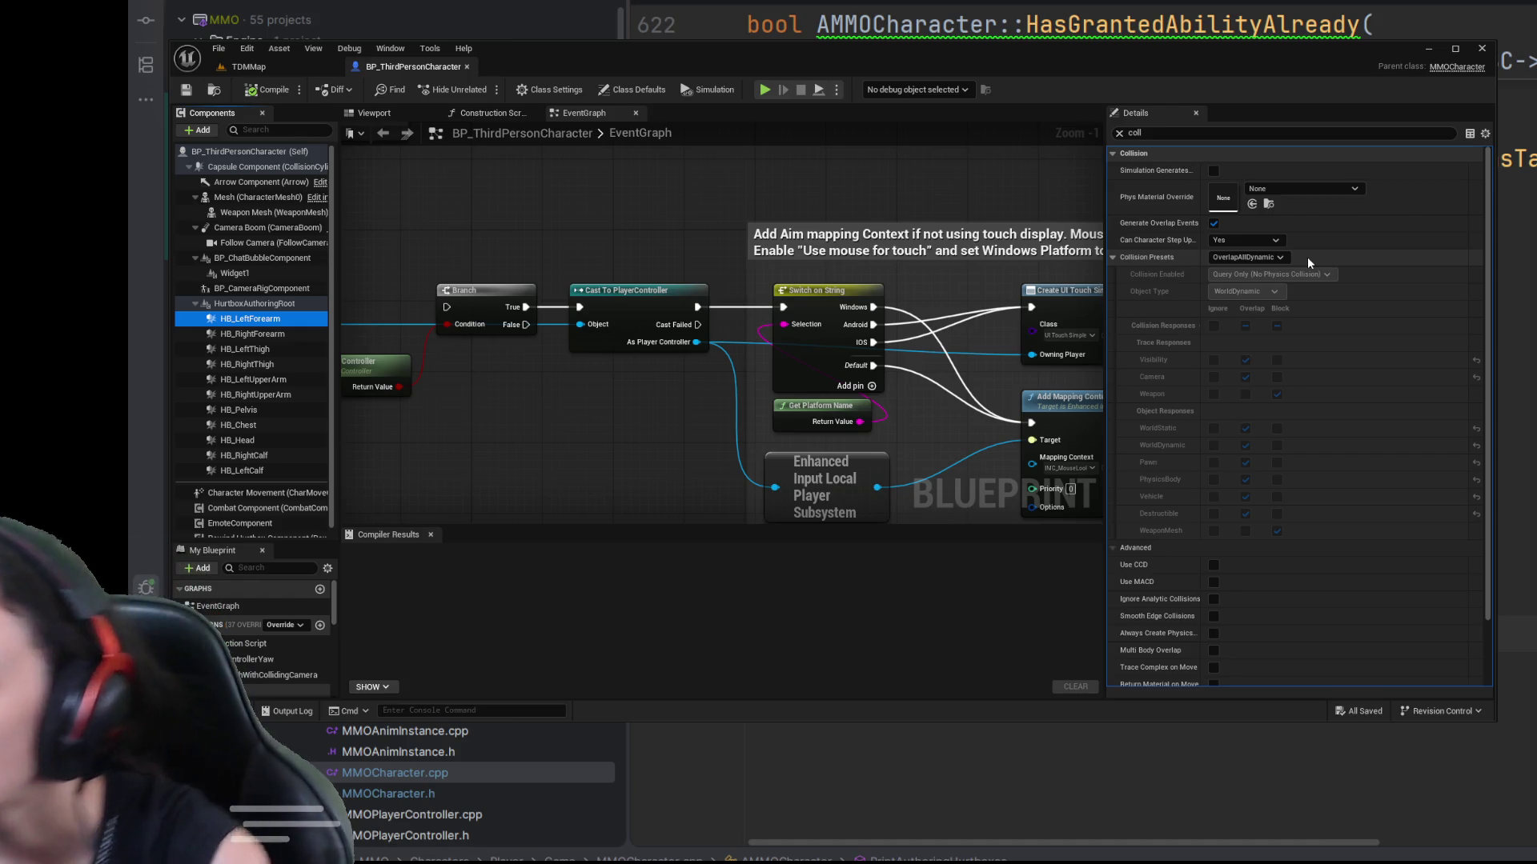
left_click(1260, 257)
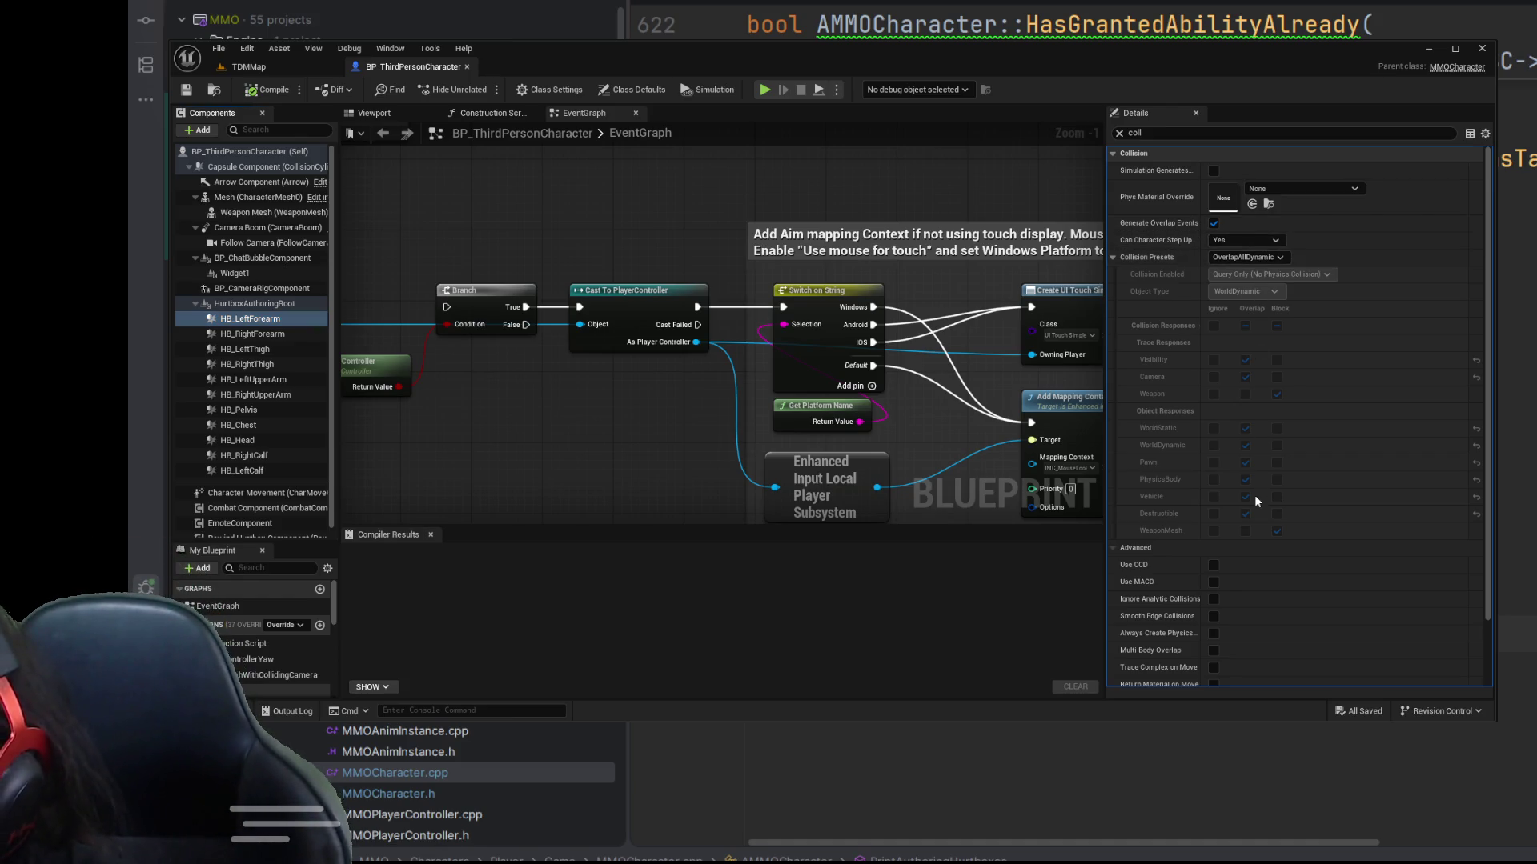
left_click(1245, 277)
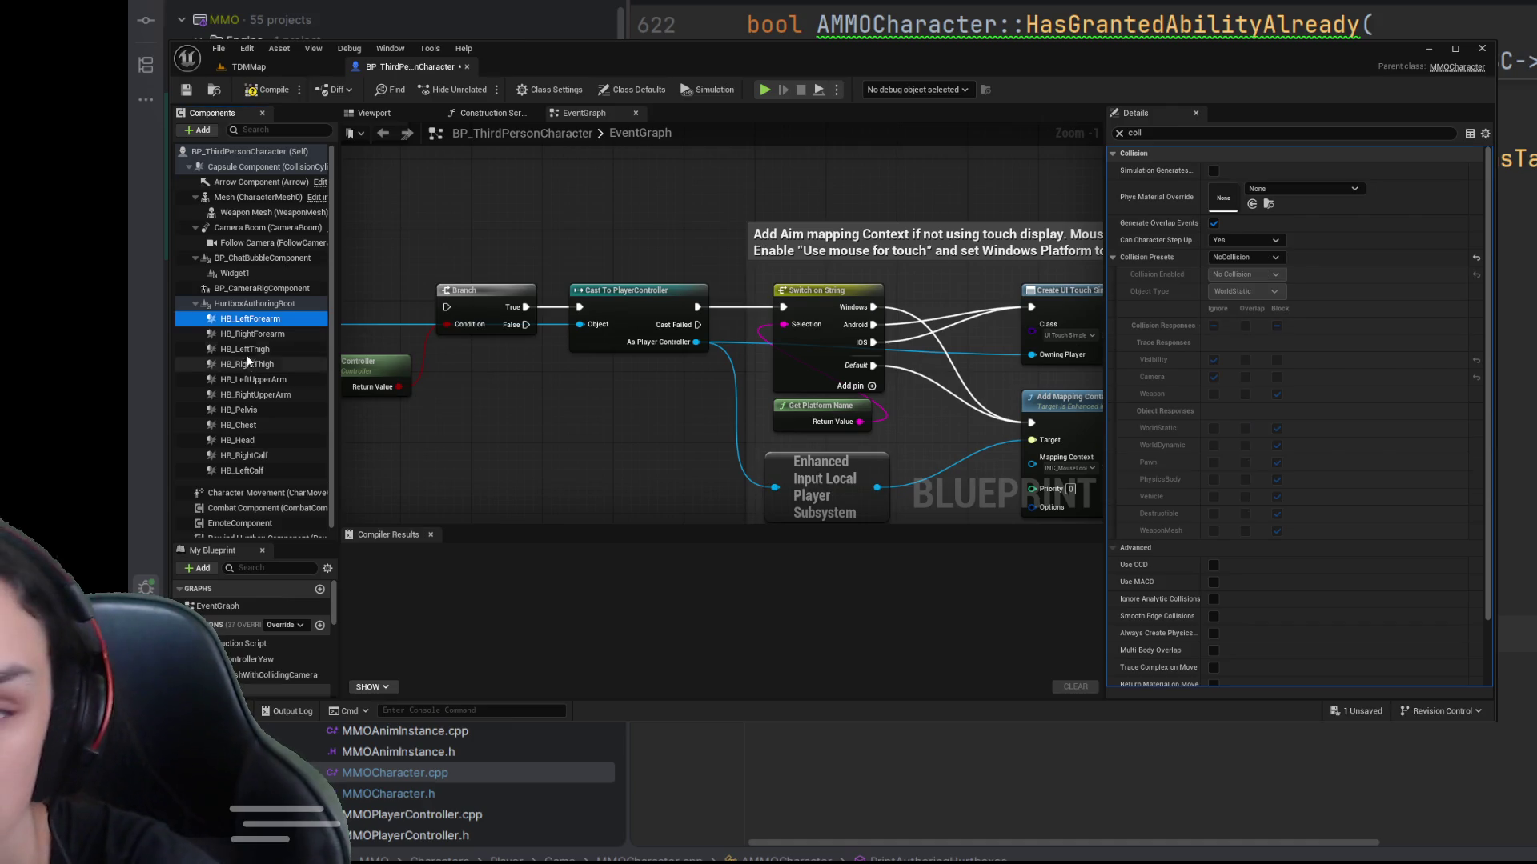
left_click(257, 335)
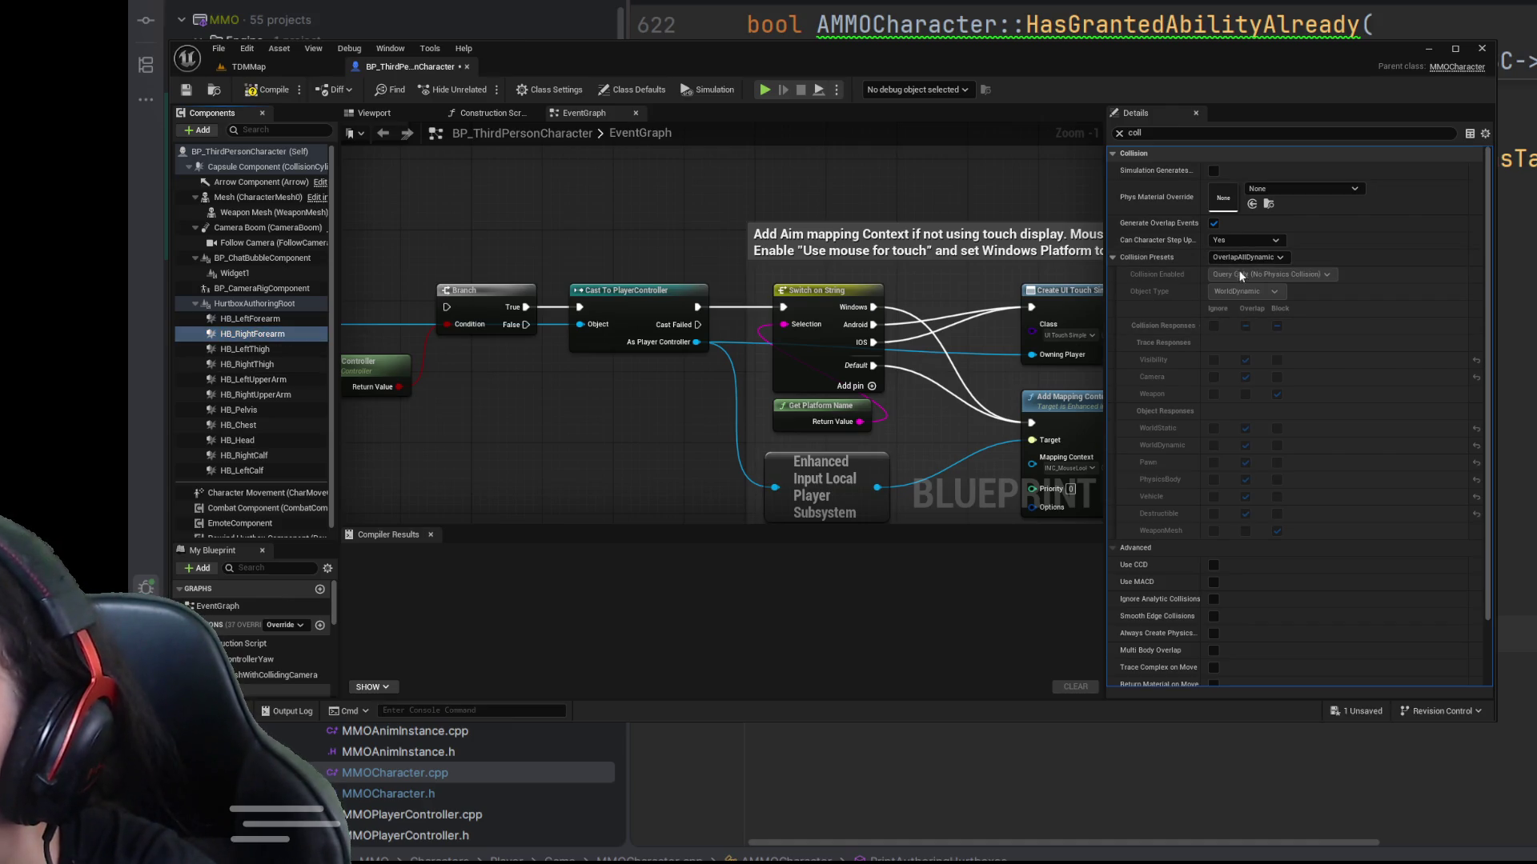
left_click(245, 349)
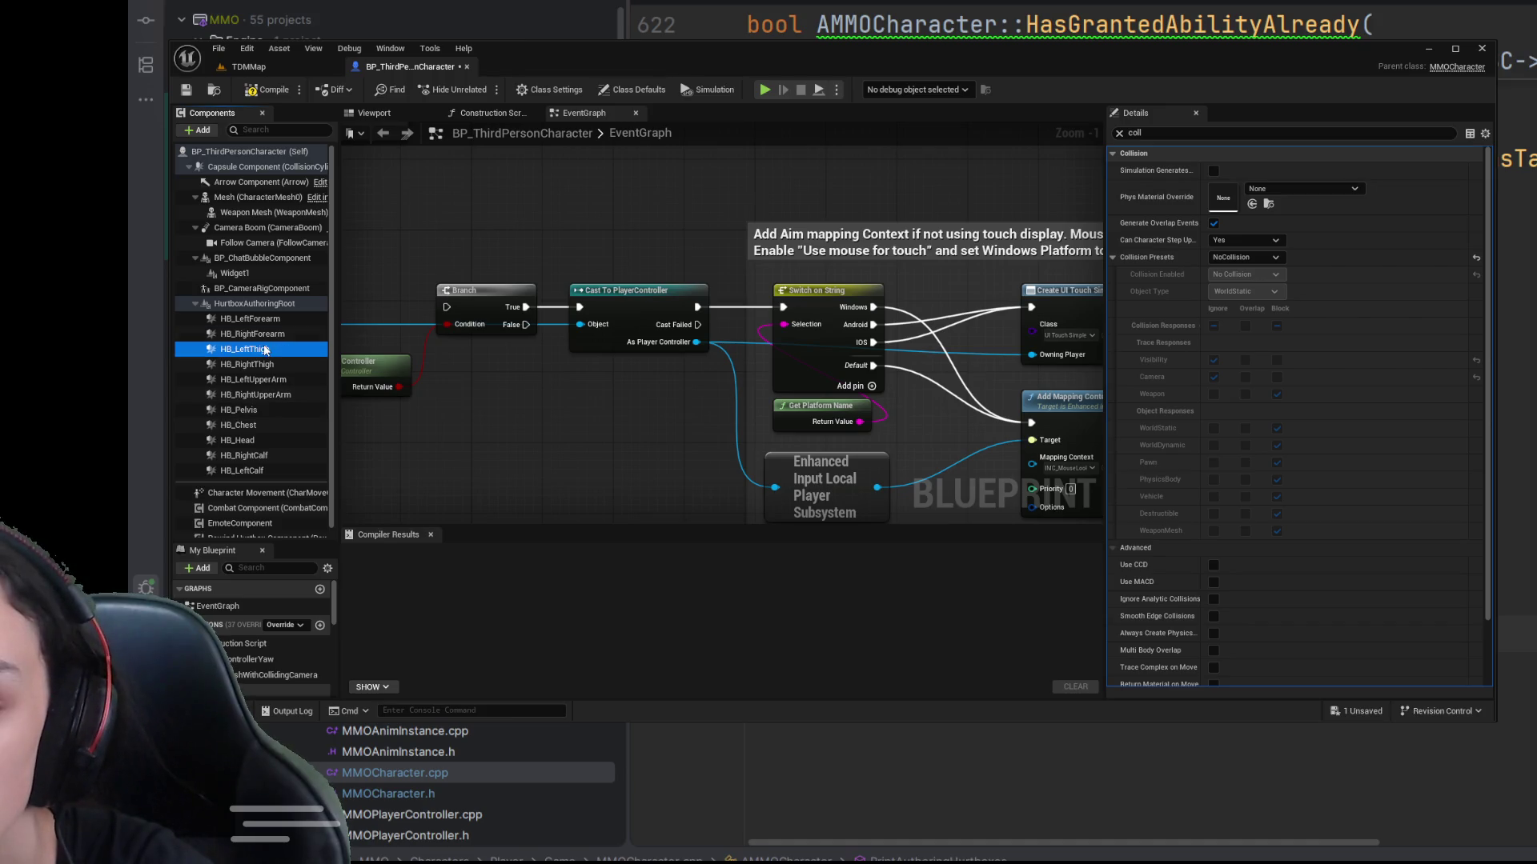
left_click(1245, 258)
left_click(1242, 286)
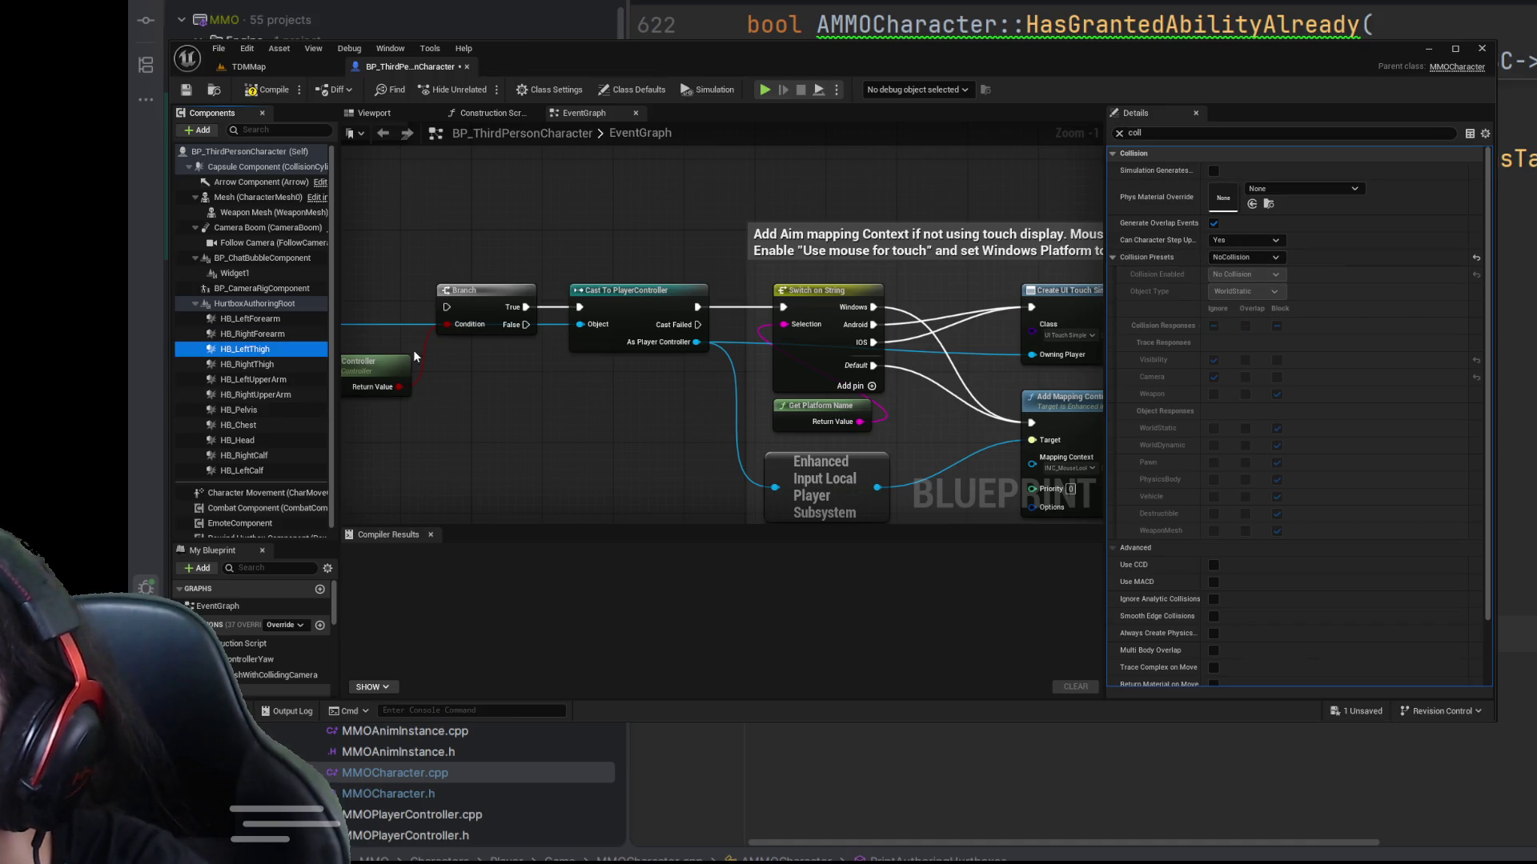
left_click(253, 365)
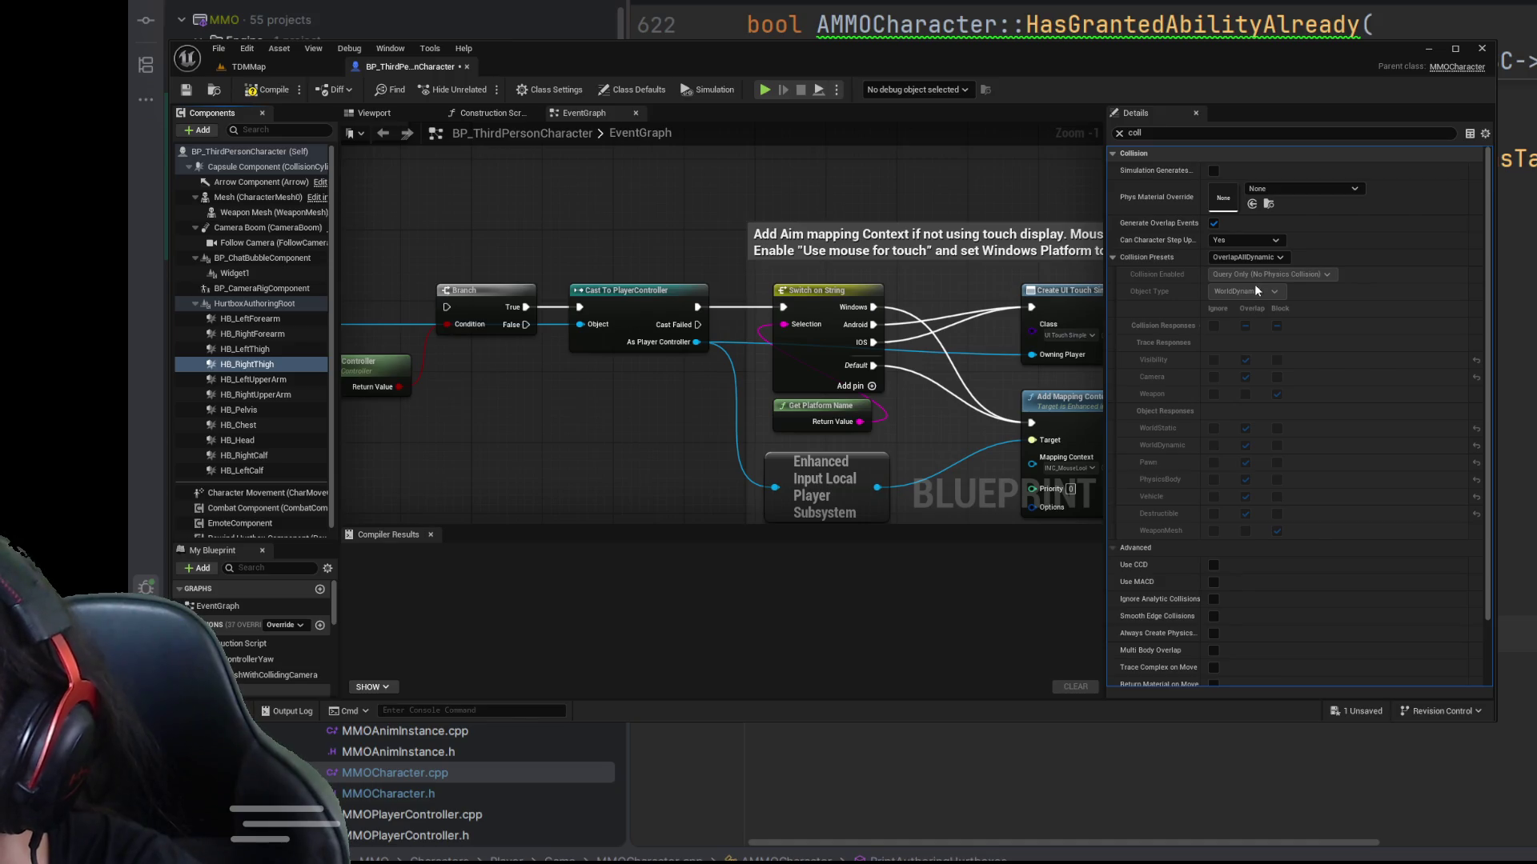
left_click(253, 379)
left_click(1252, 258)
left_click(1247, 281)
Step: Set HB_Pelvis and HB_Chest to NoCollision, check the head and calf hurtboxes, then compile and save
left_click(255, 395)
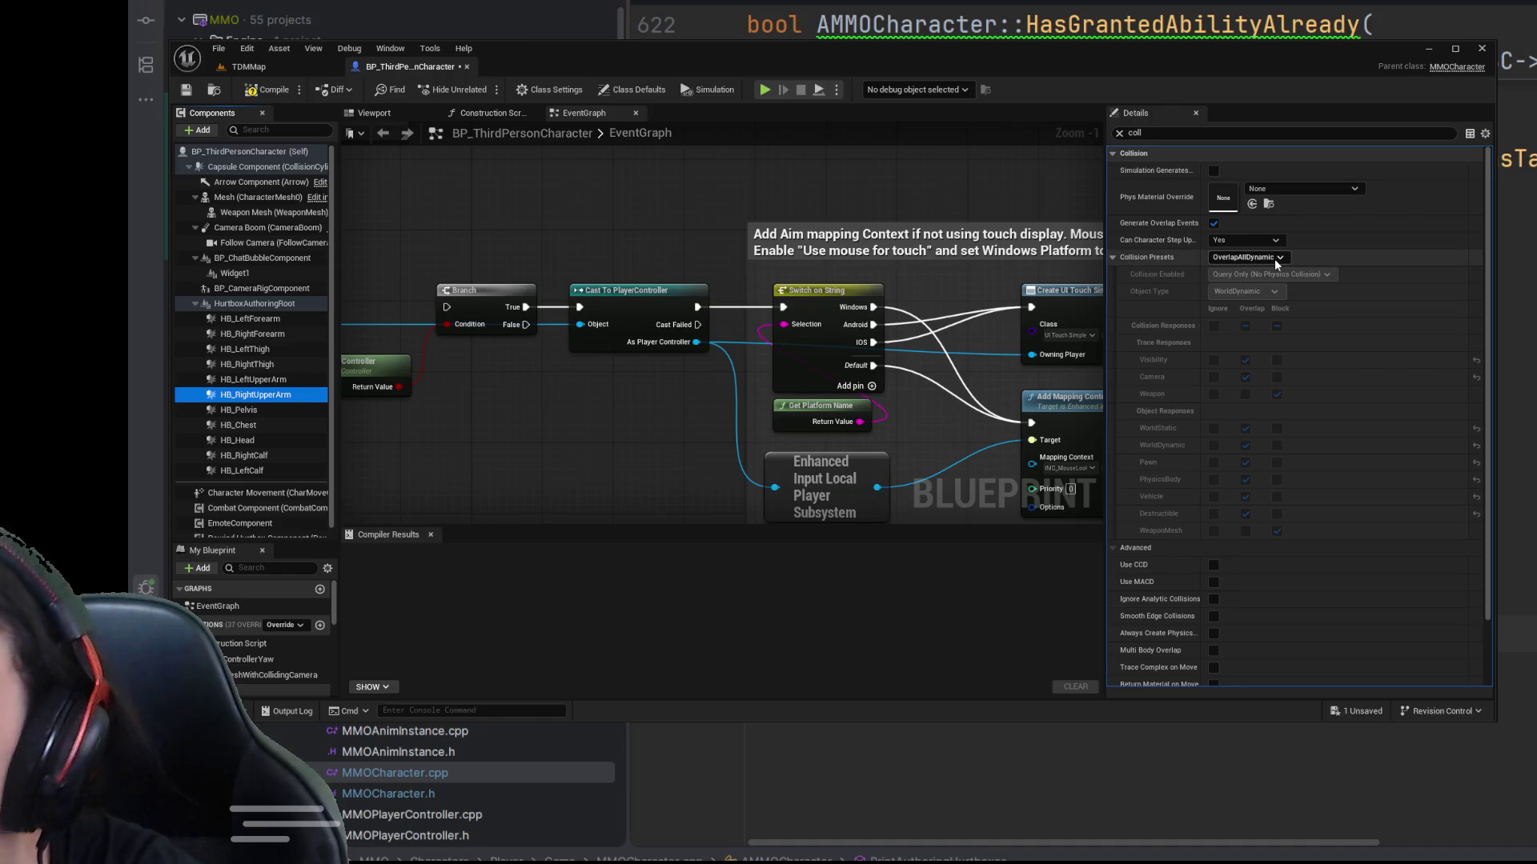
left_click(239, 410)
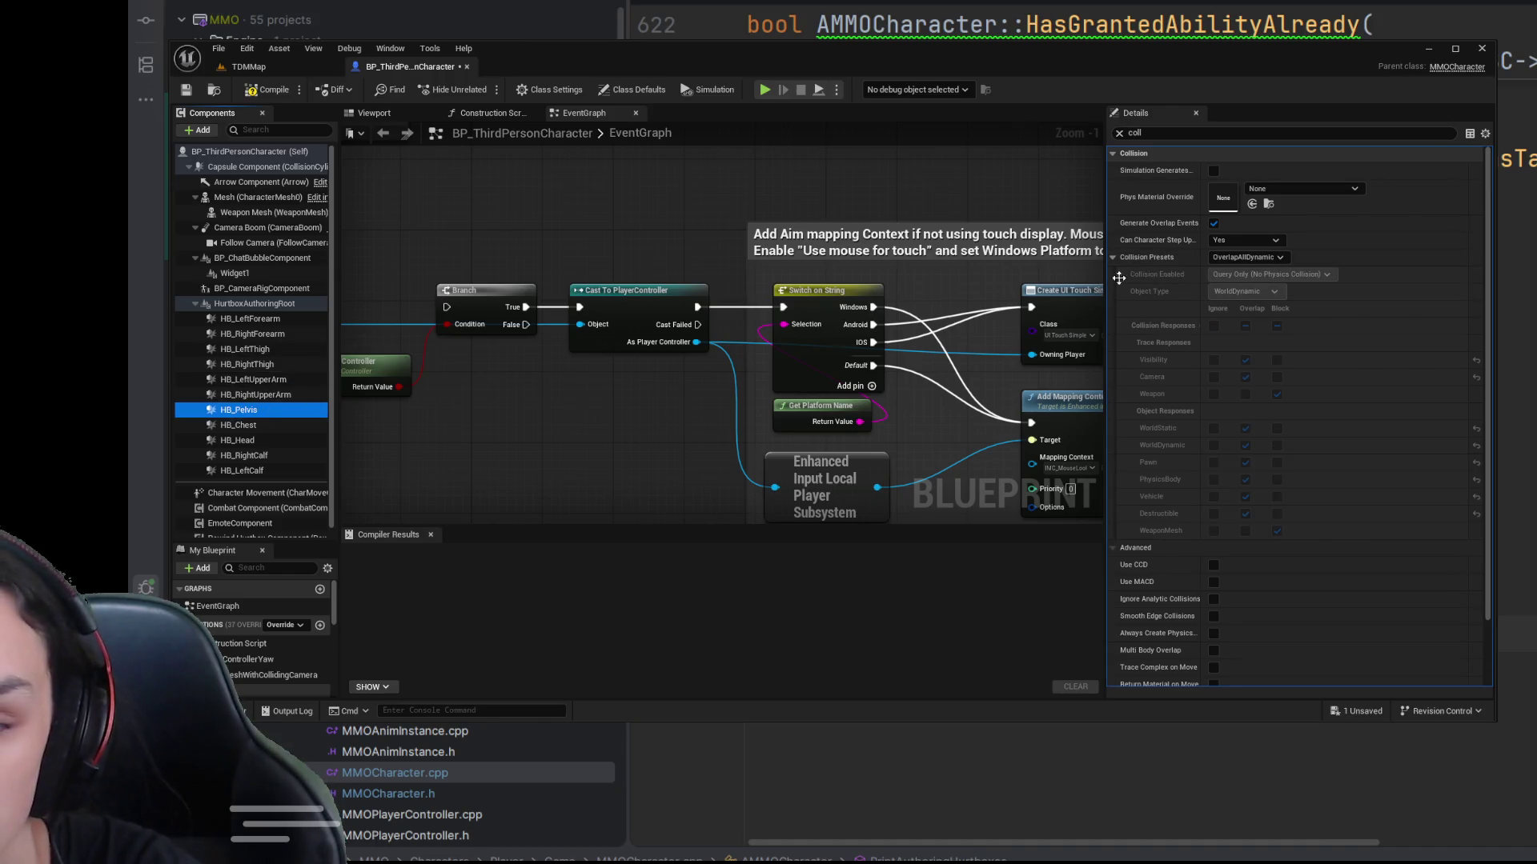
left_click(1247, 257)
left_click(1250, 273)
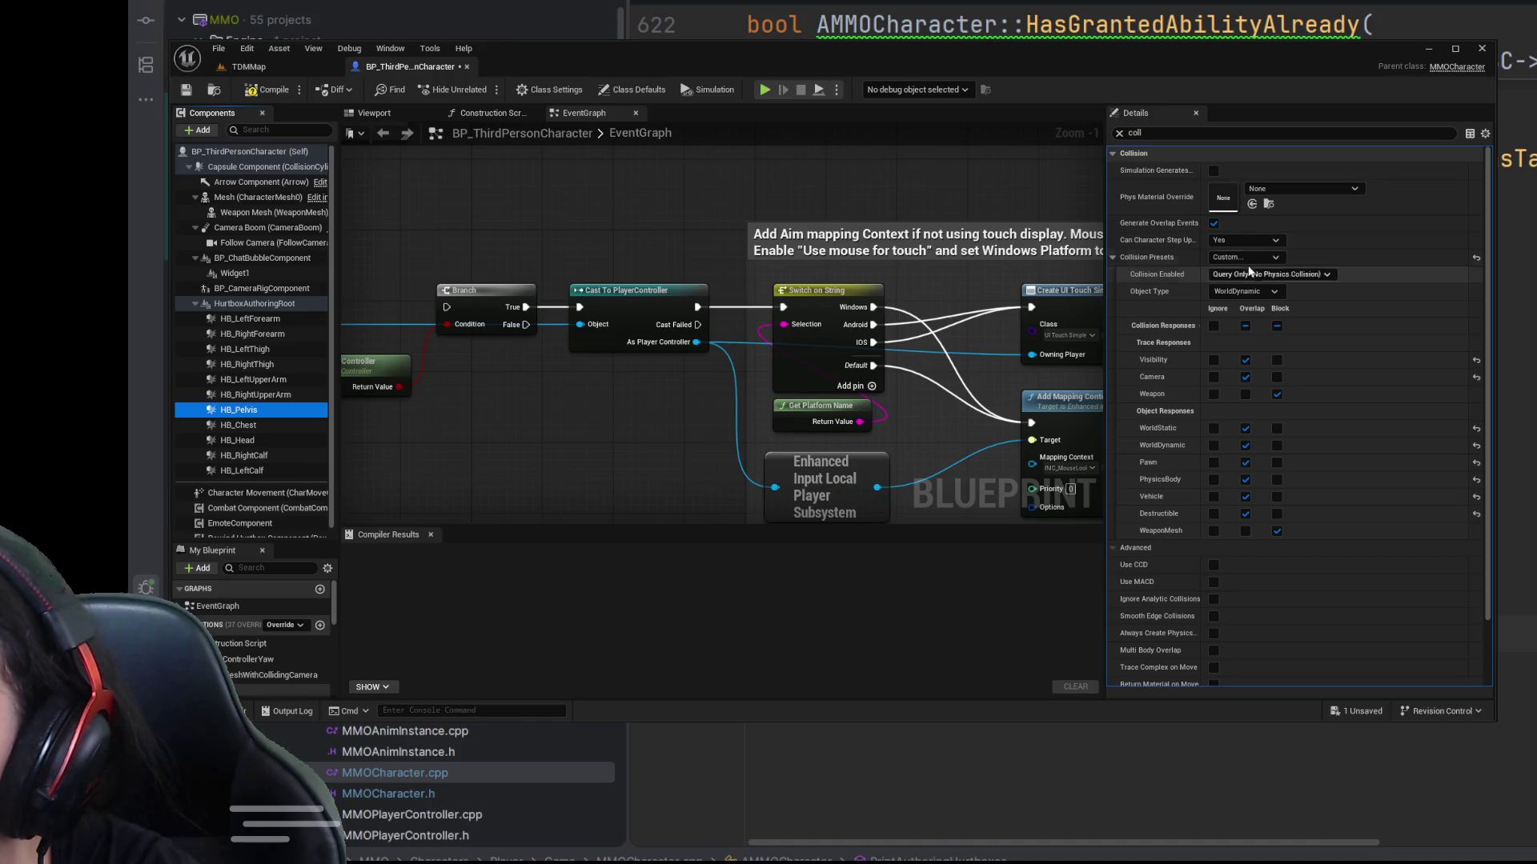
left_click(239, 425)
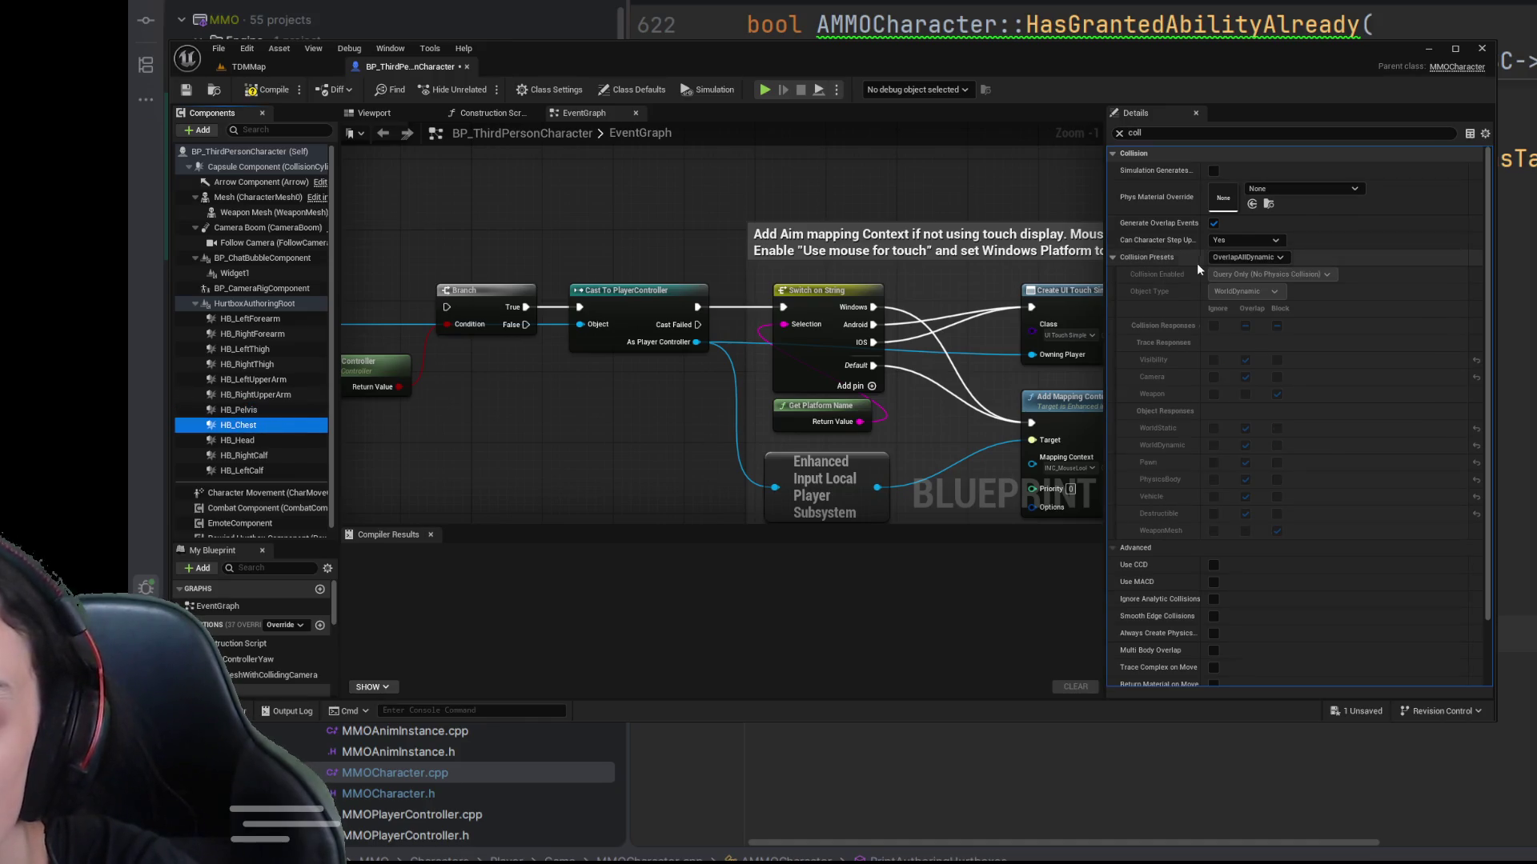
left_click(1247, 257)
left_click(1242, 284)
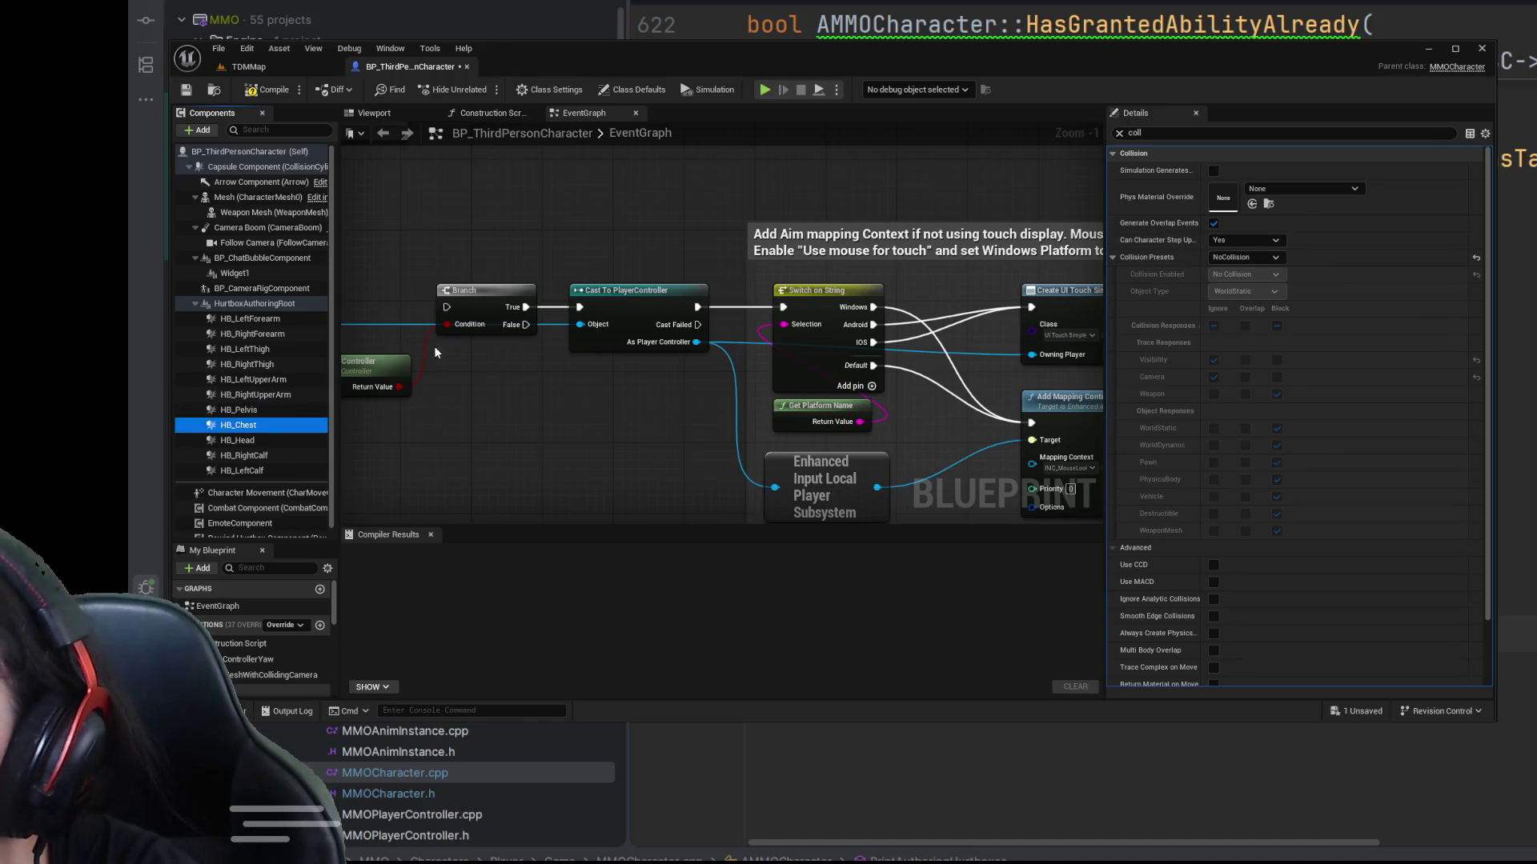
left_click(233, 441)
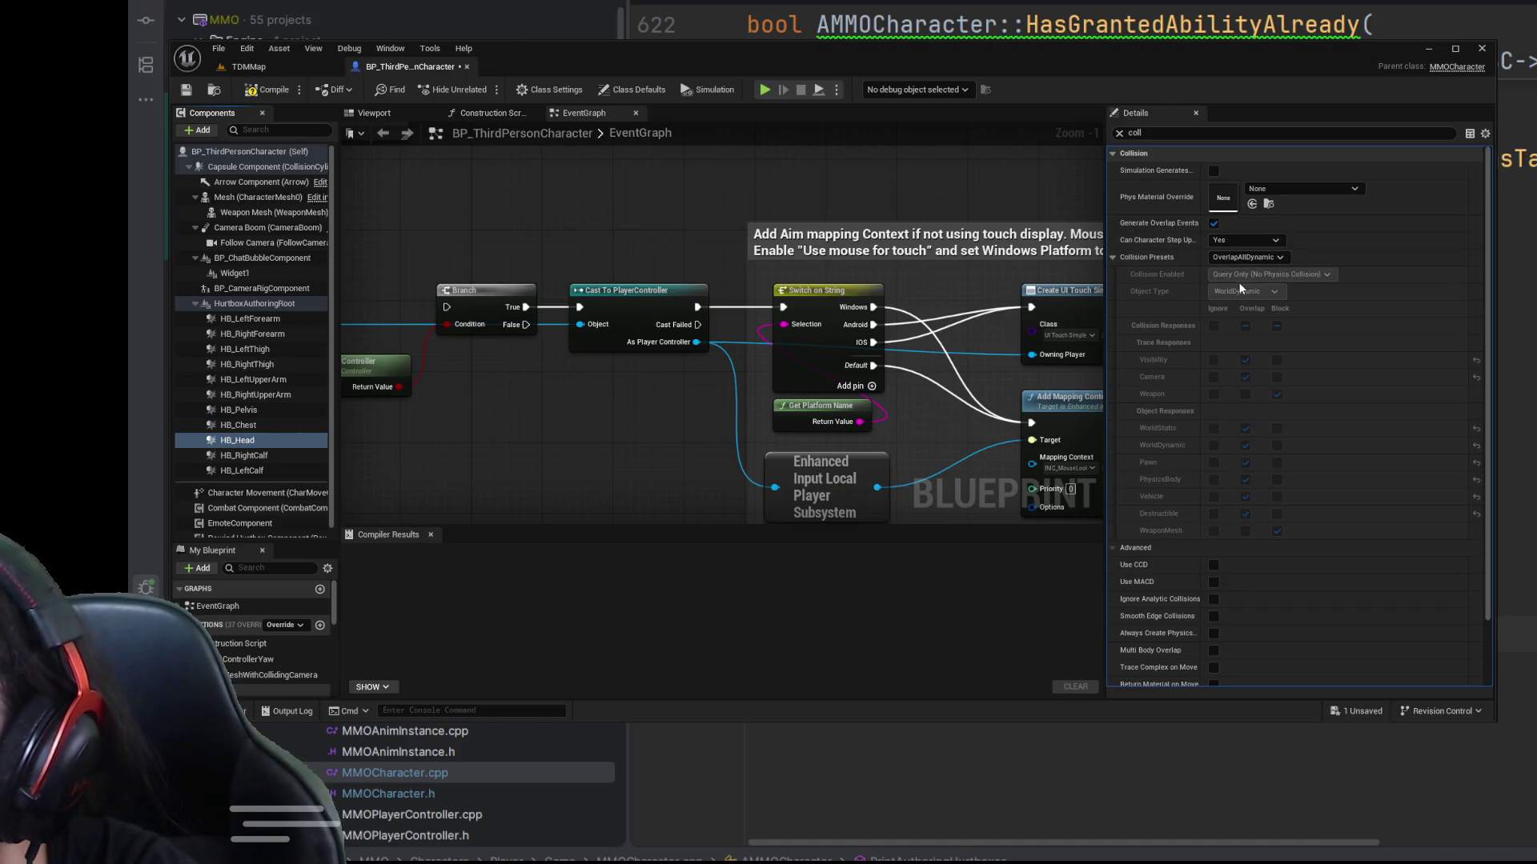
key("Down")
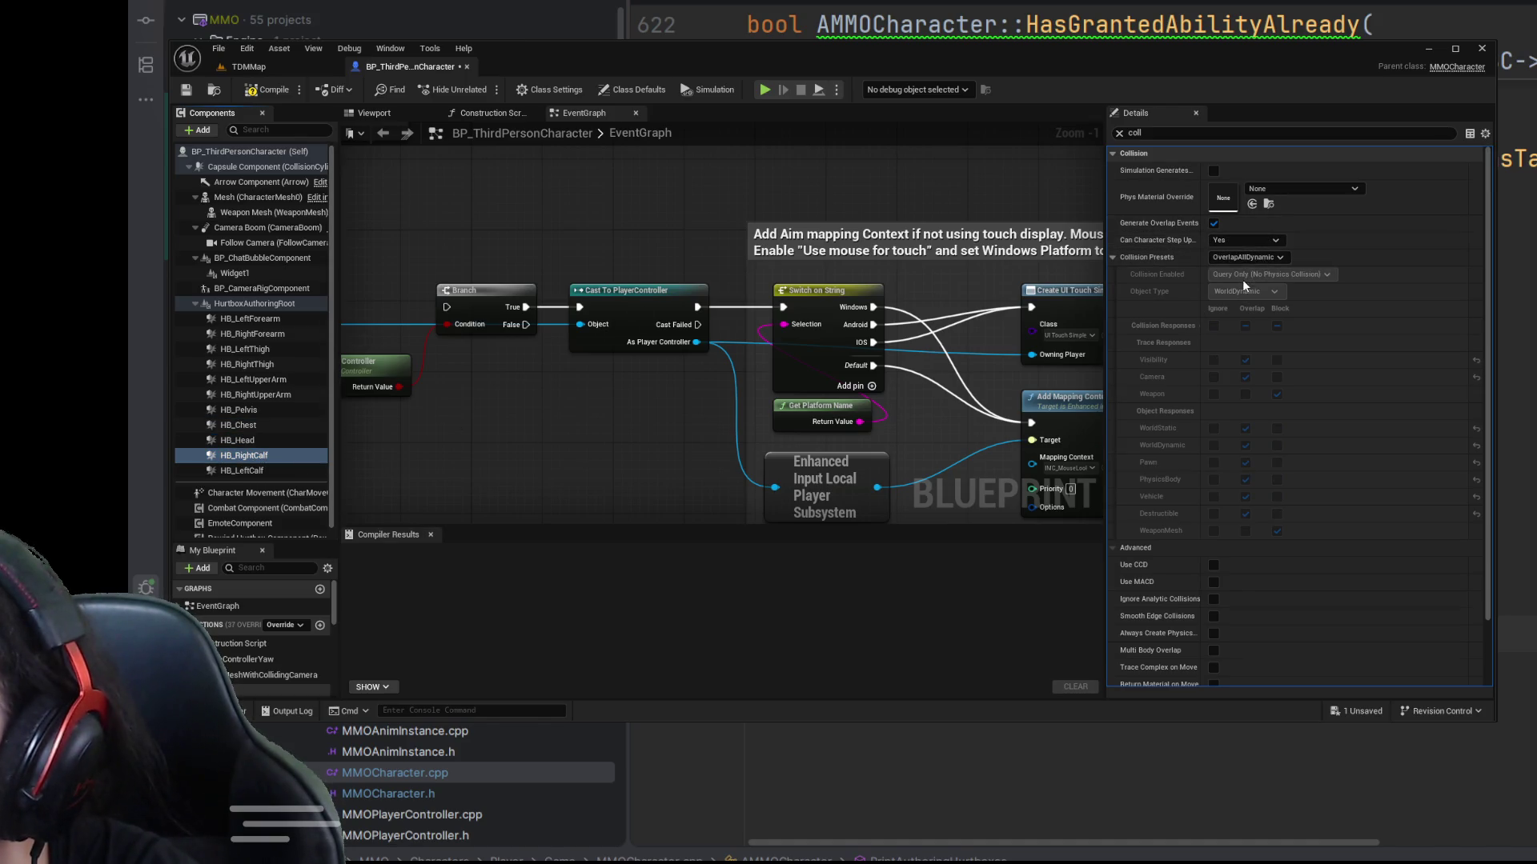
key("Down")
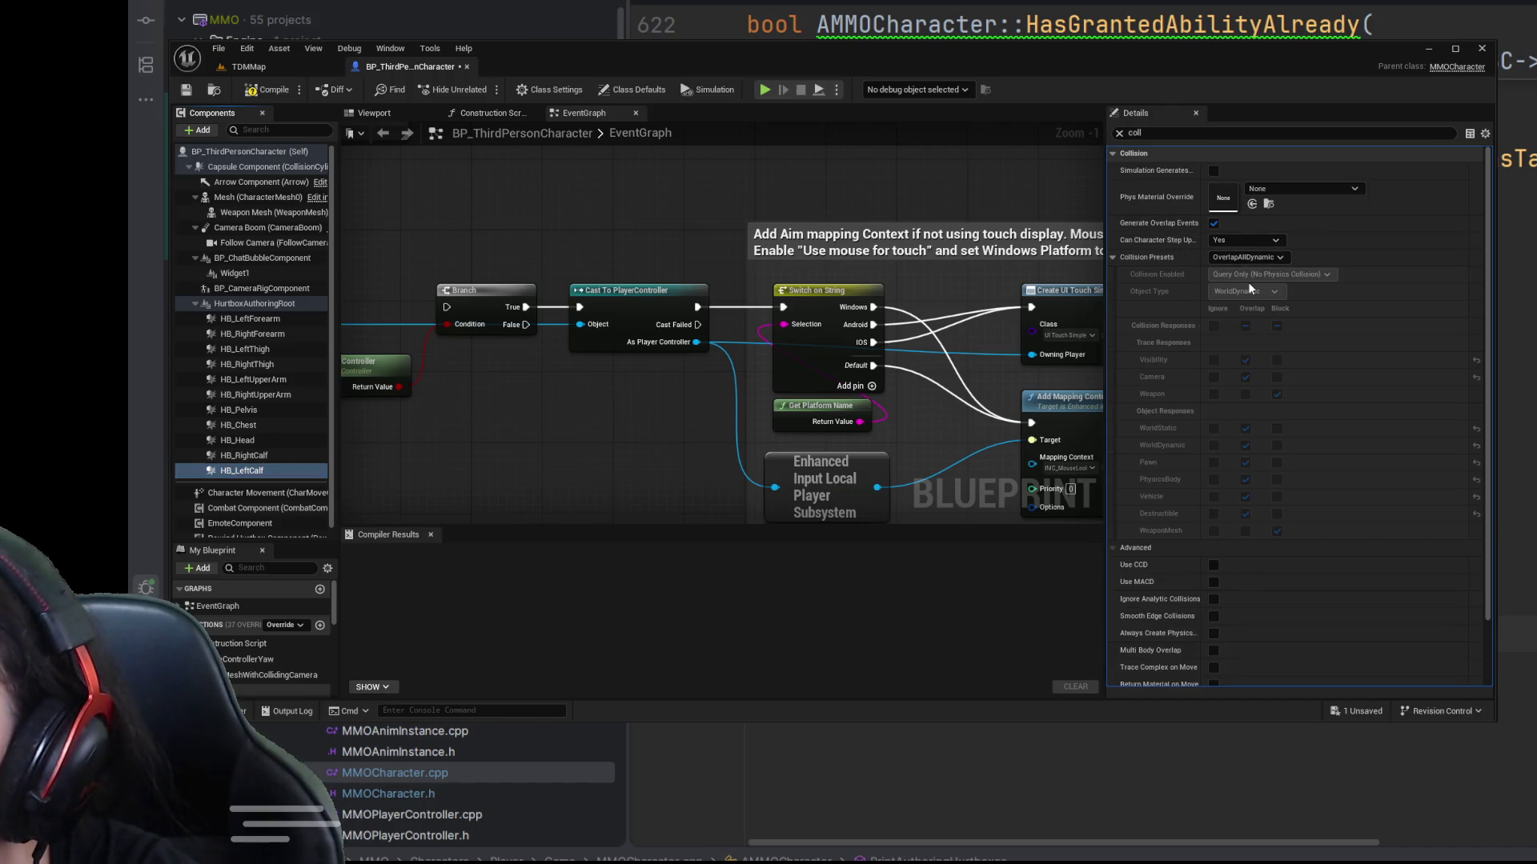
left_click(272, 89)
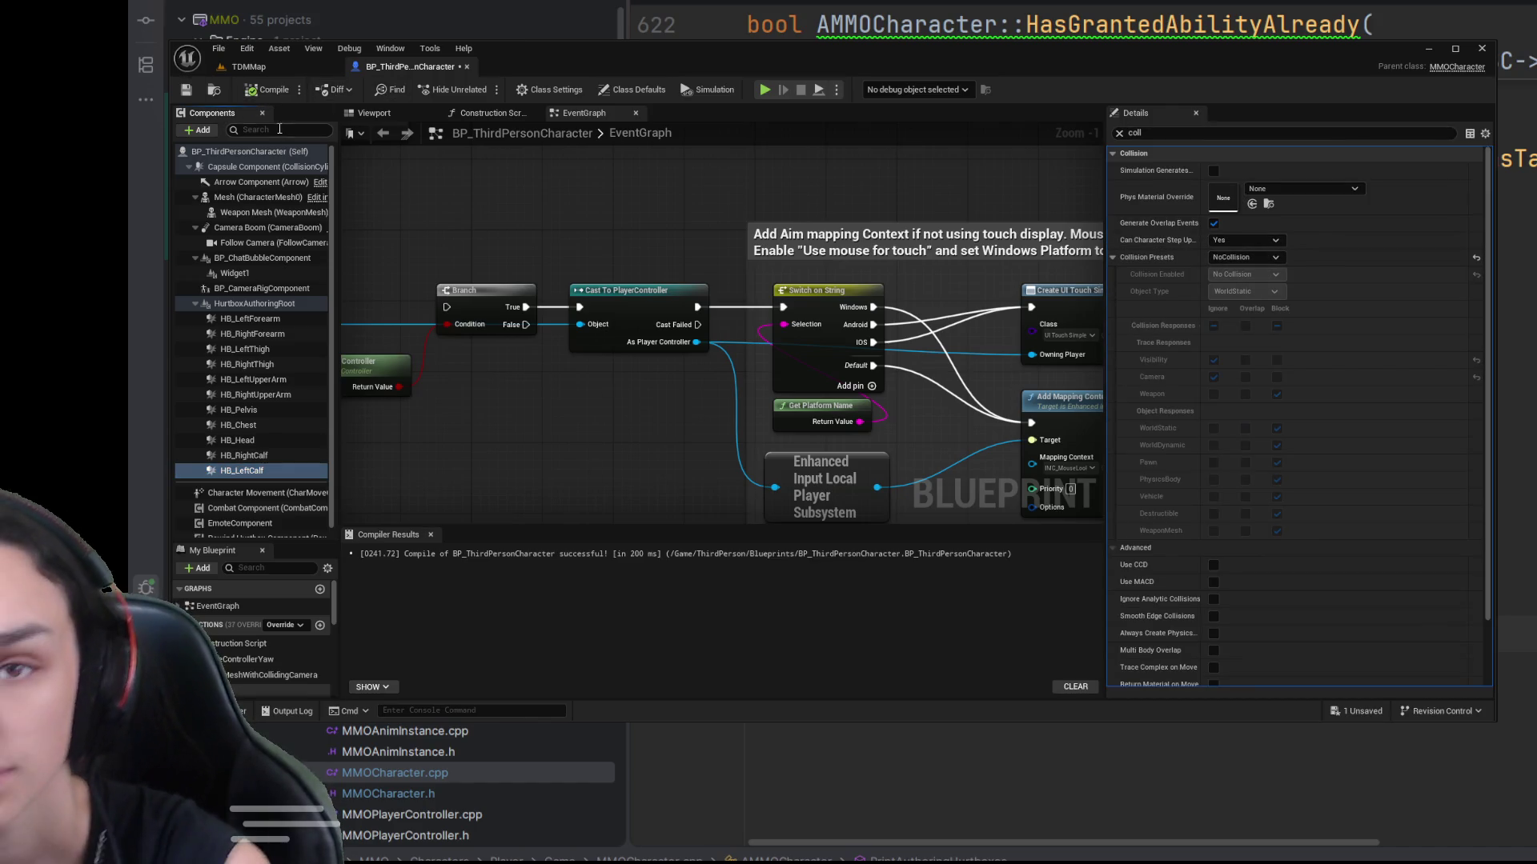
left_click(186, 89)
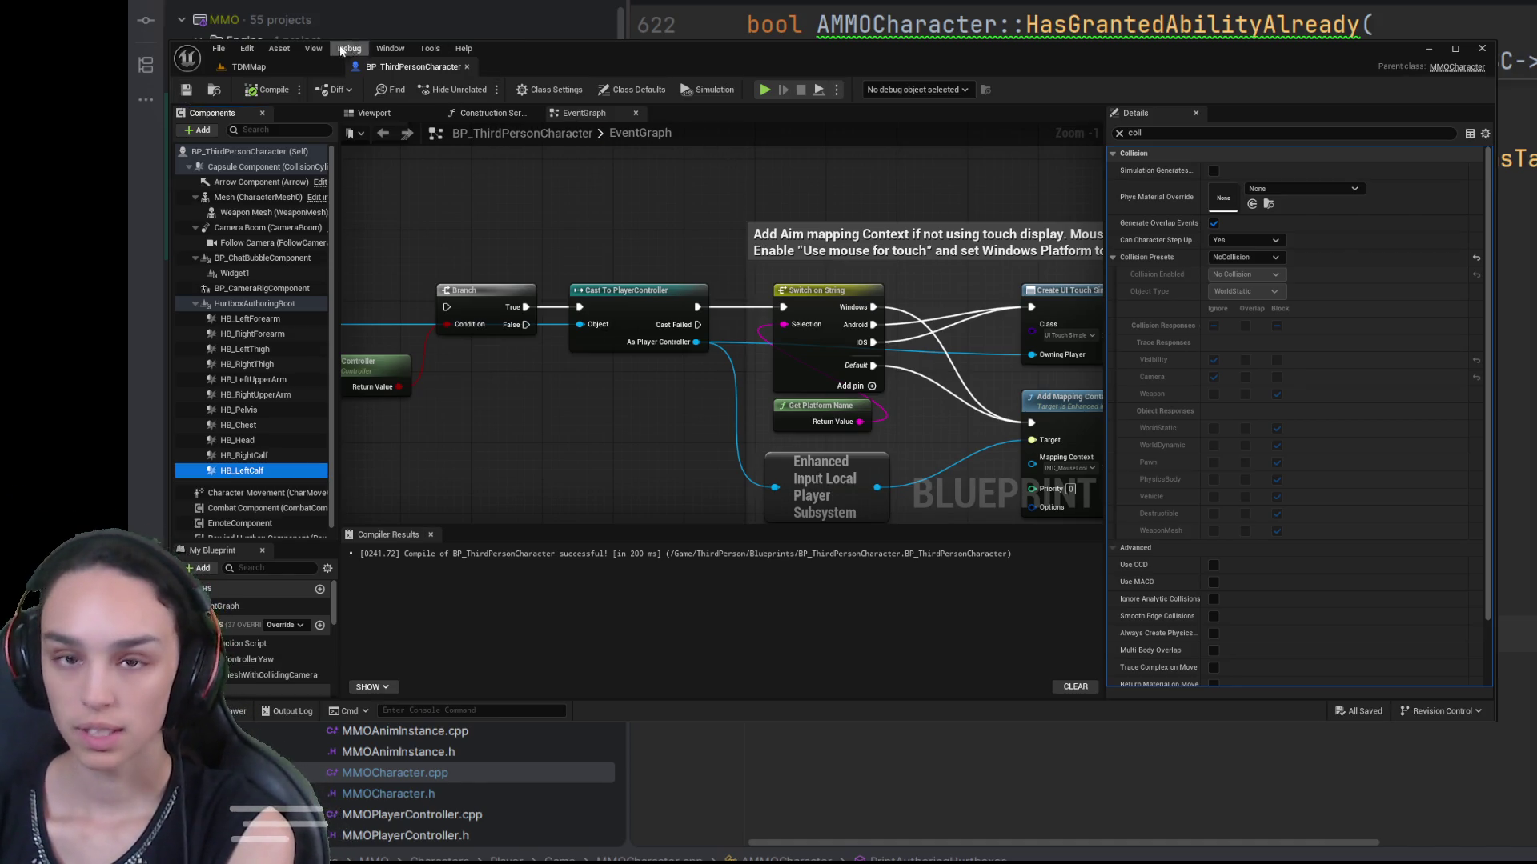
Step: Playtest the TDMMap level, stop it, and bring the Content Drawer back up
key("alt+p")
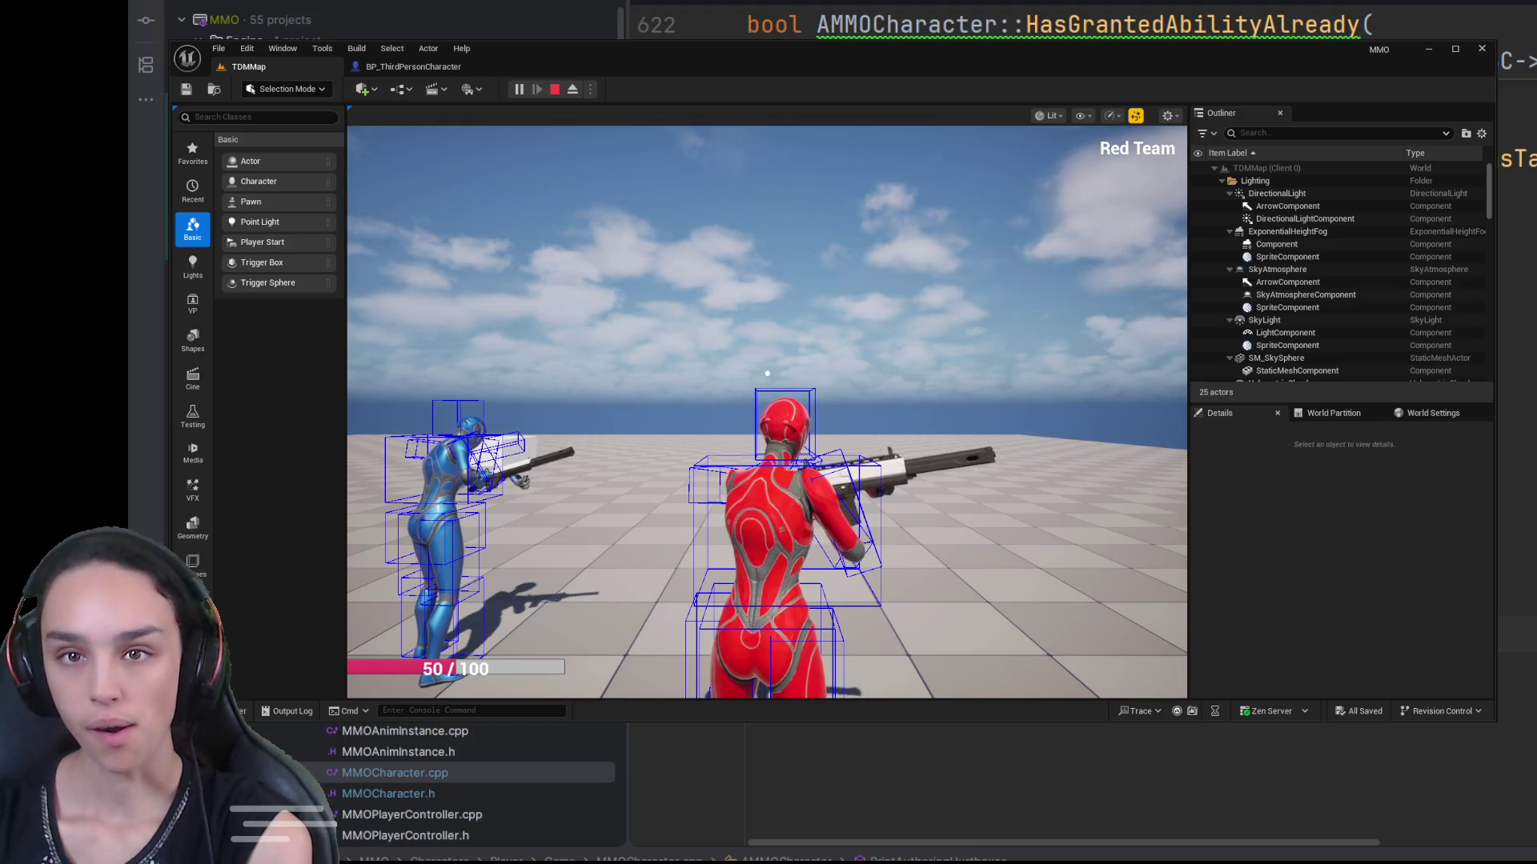
left_click(556, 89)
left_click(223, 711)
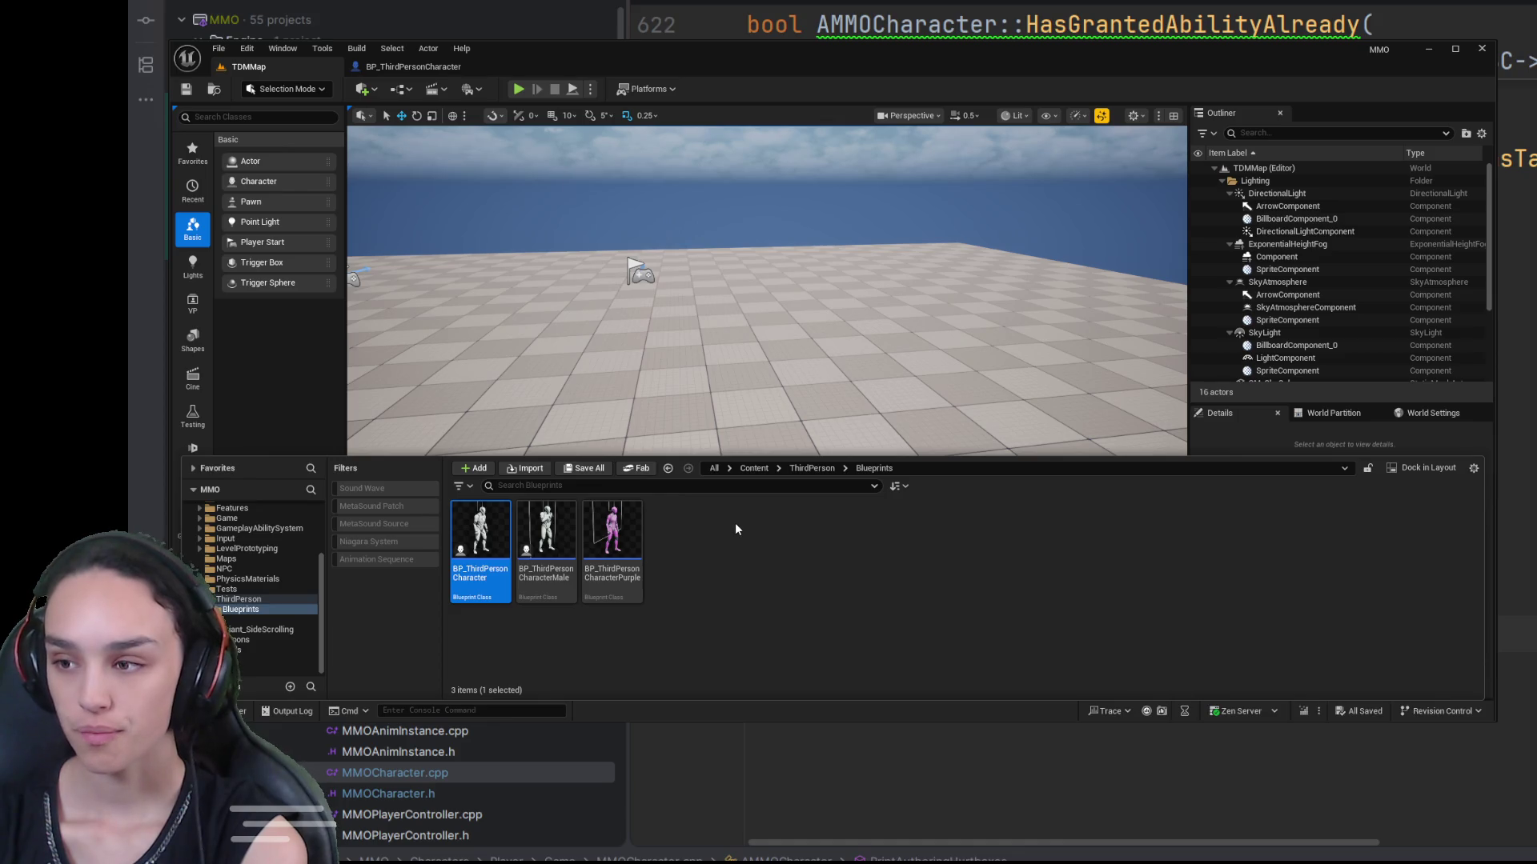
Step: Open BP_VanguardCharacter from Characters > Classes > Vanguard in the full Blueprint editor and inspect HurtboxAuthoringRoot
left_click(753, 469)
scroll(600, 641, "down", 1)
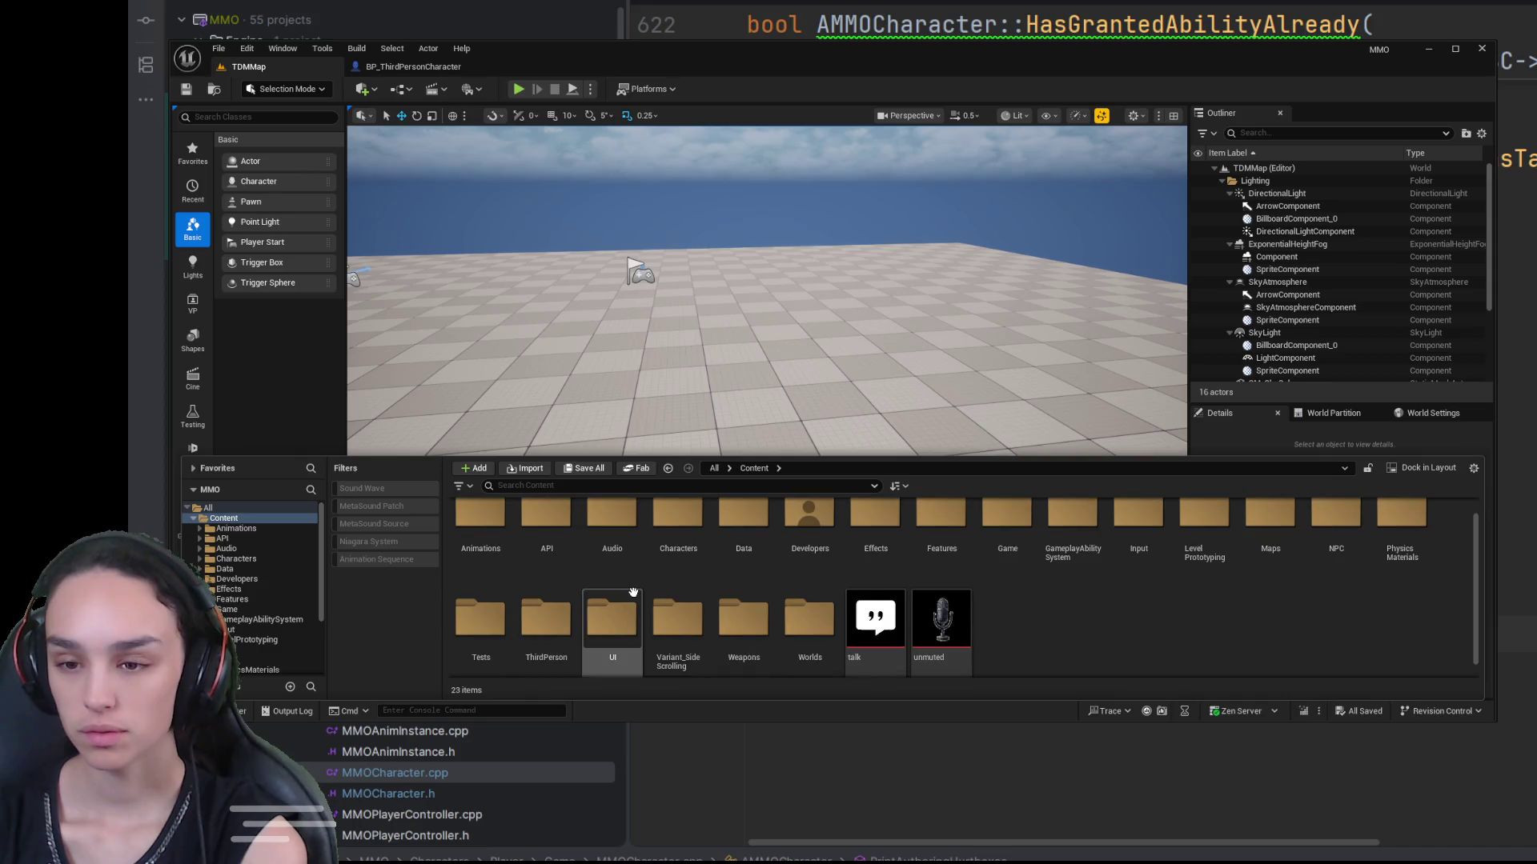
double_click(663, 535)
double_click(481, 529)
double_click(485, 530)
double_click(493, 532)
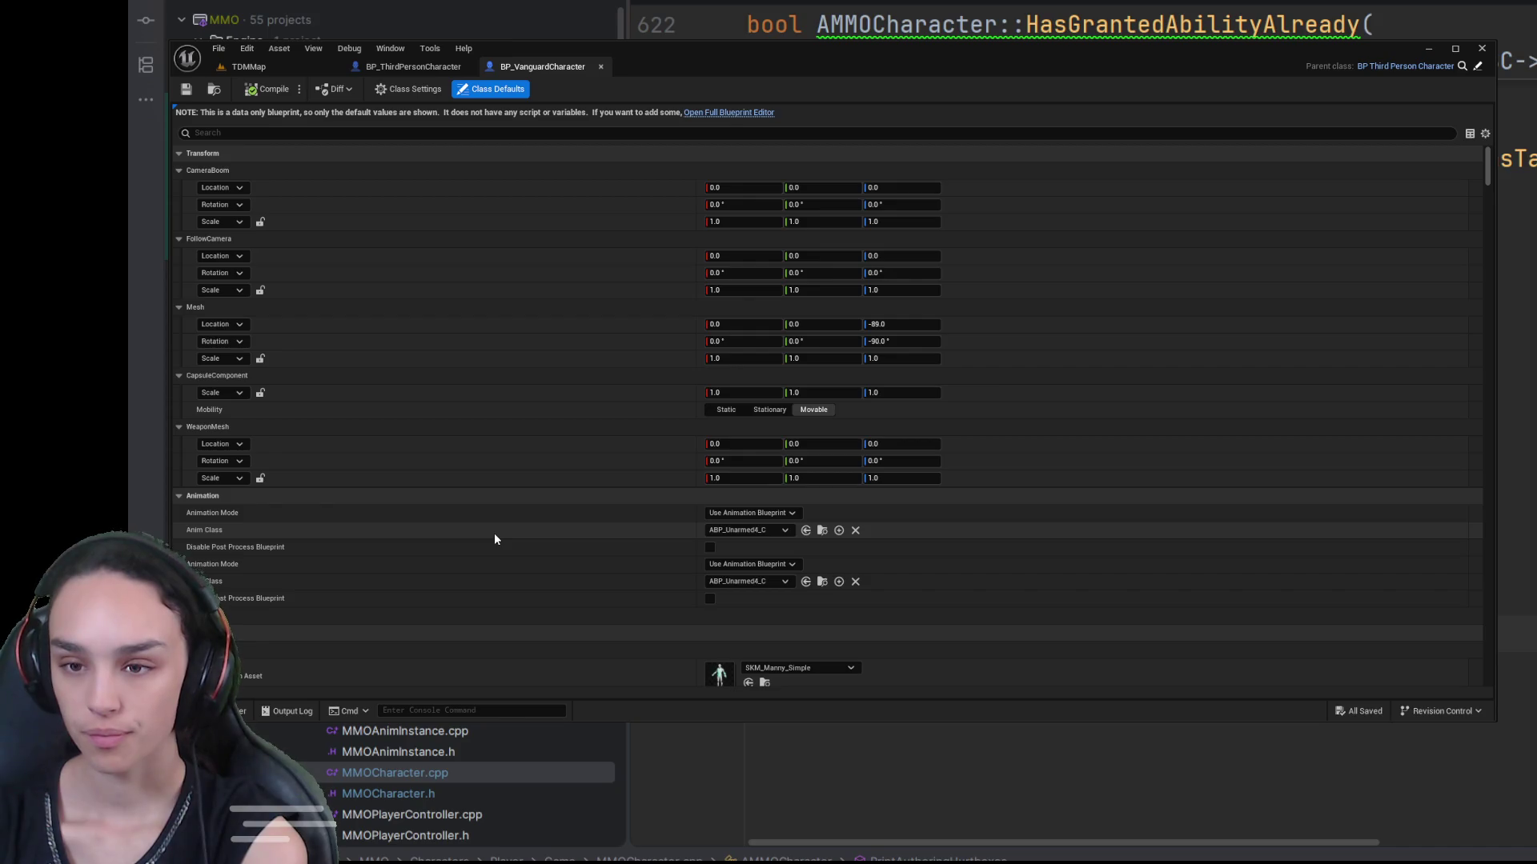
left_click(689, 113)
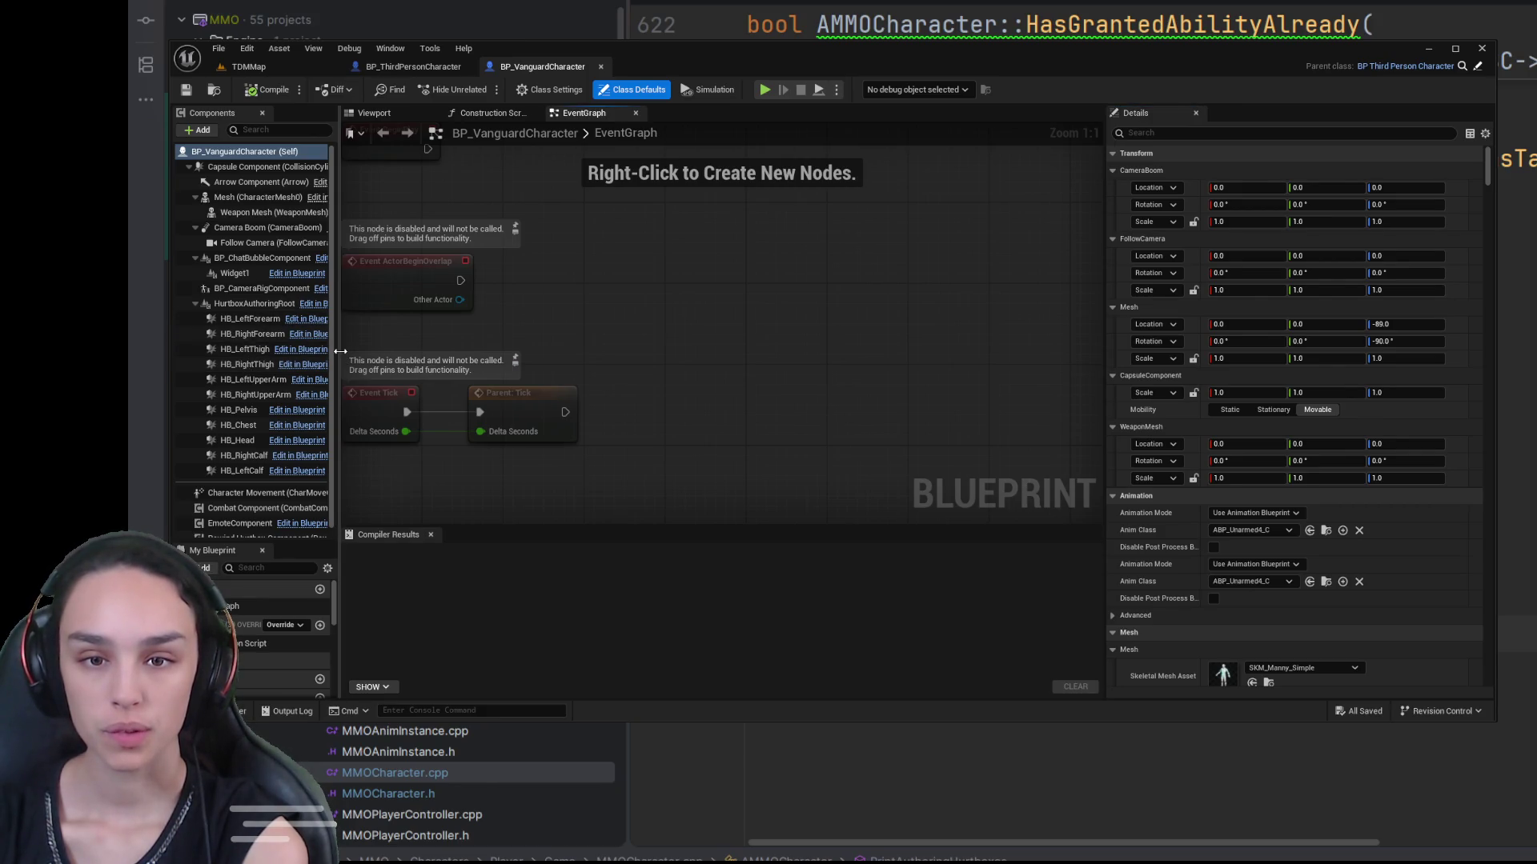
left_click_drag(337, 353, 482, 353)
left_click(282, 304)
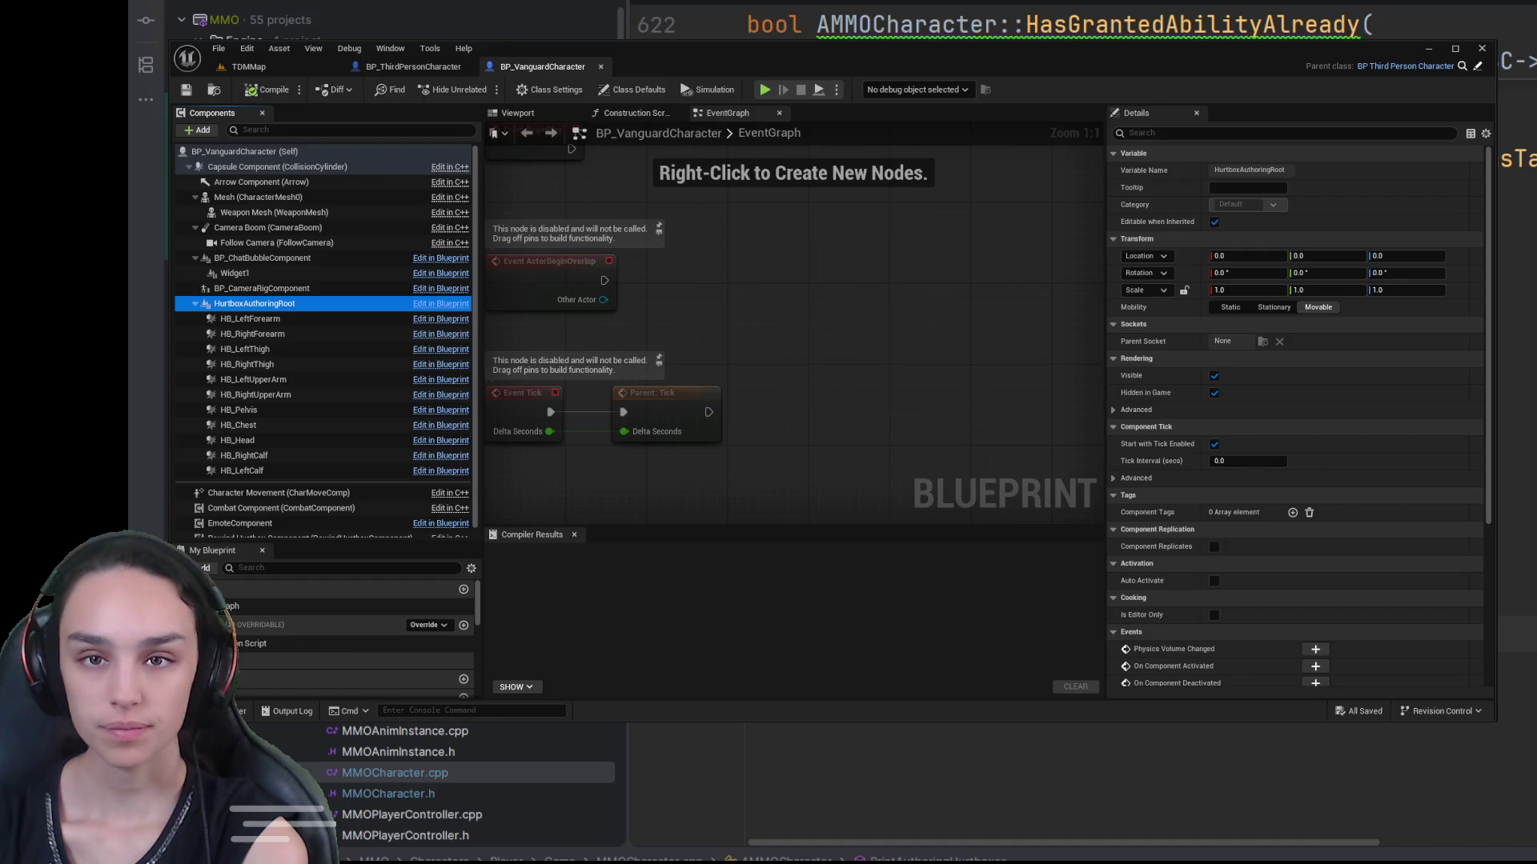
Step: Duplicate BP_VanguardCharacter as BP_VanguardCharacter1 and close both blueprint editor tabs
left_click(212, 711)
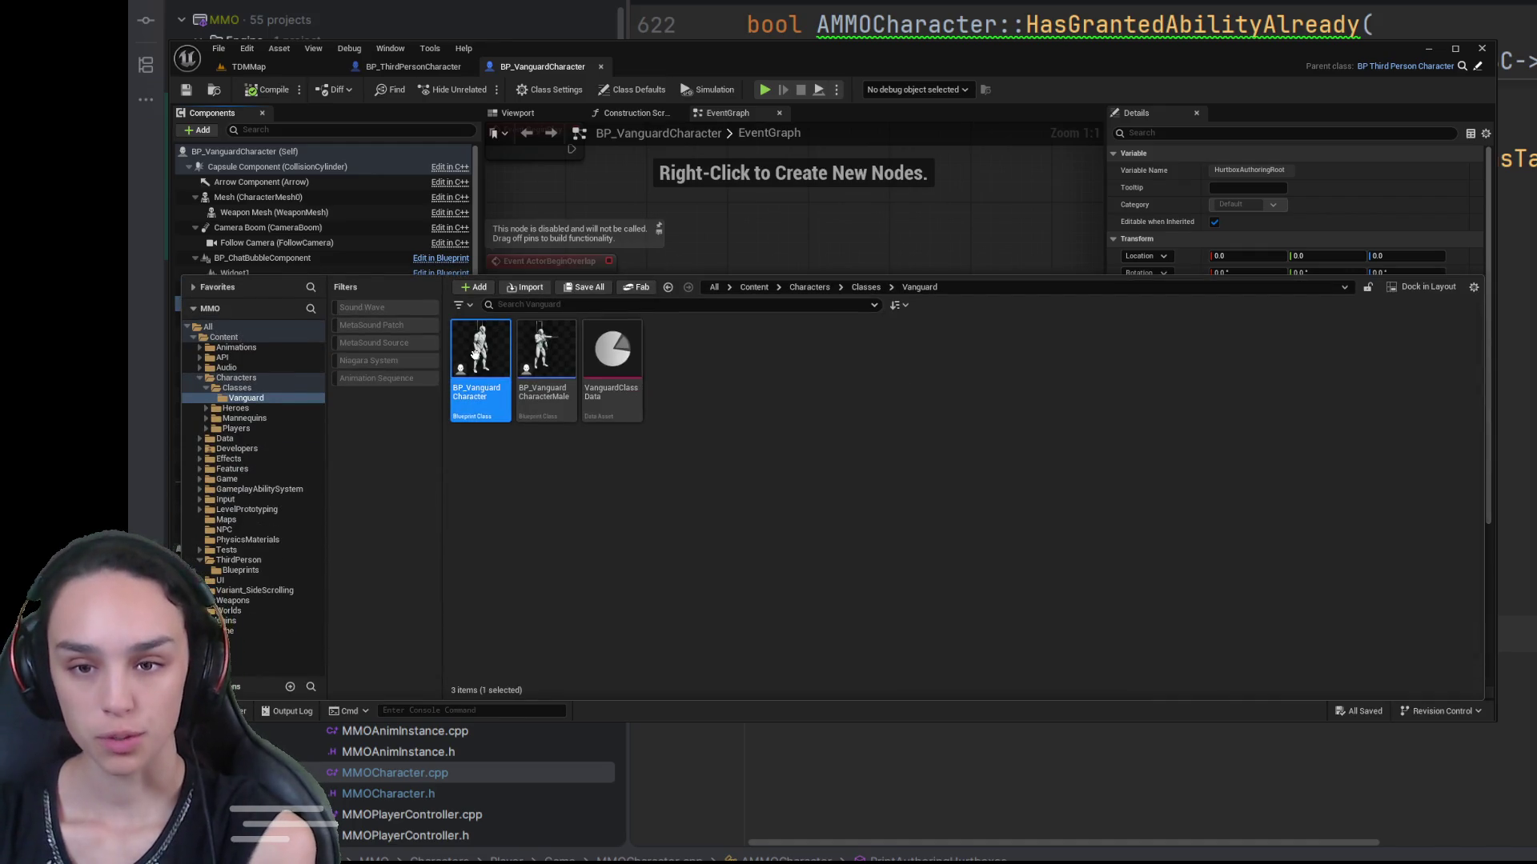
key("ctrl+d")
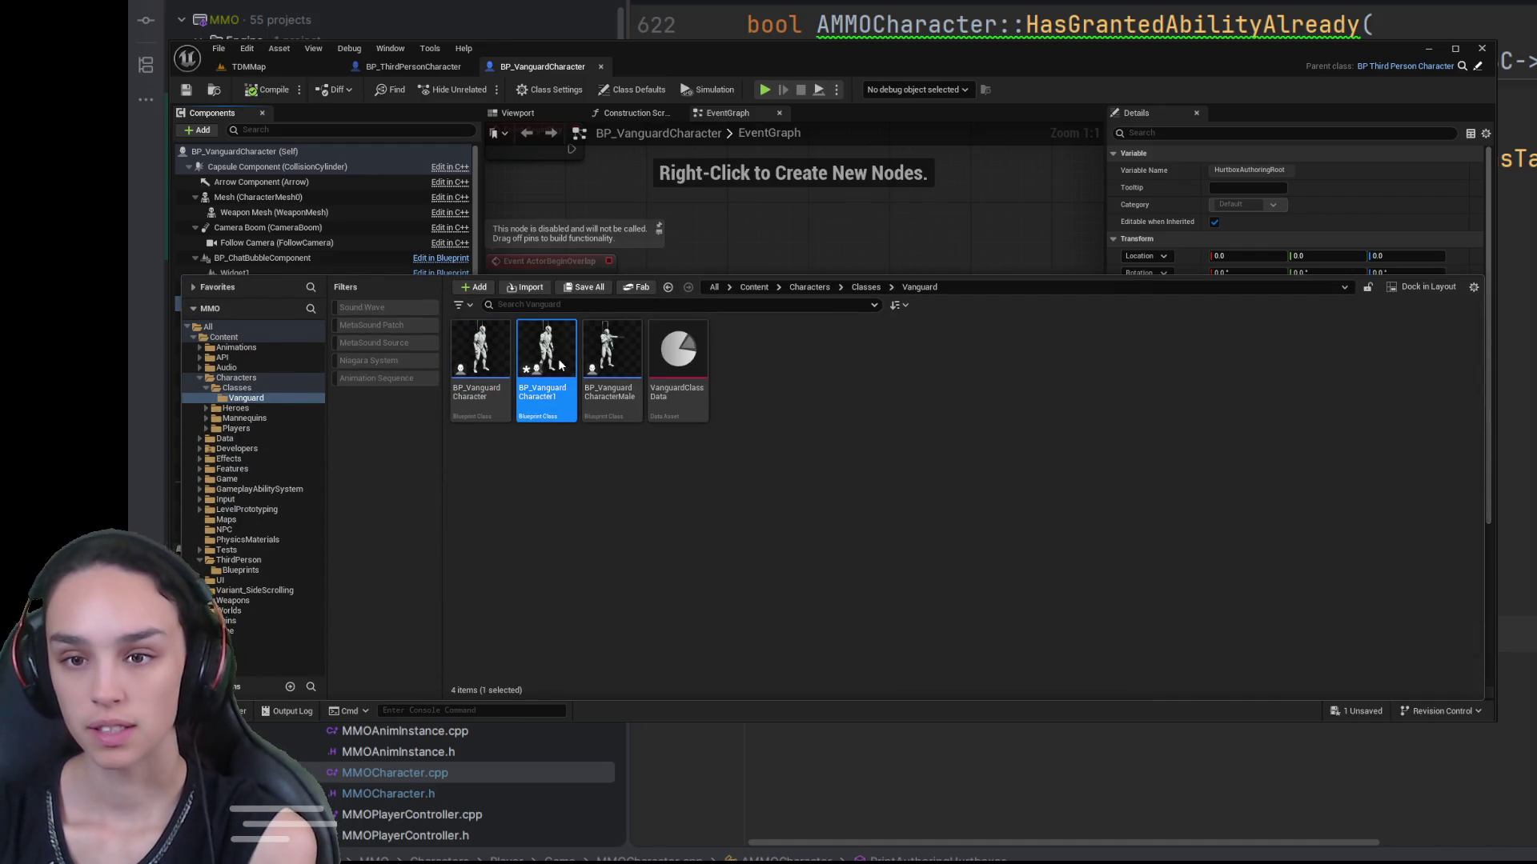
key("ctrl+space")
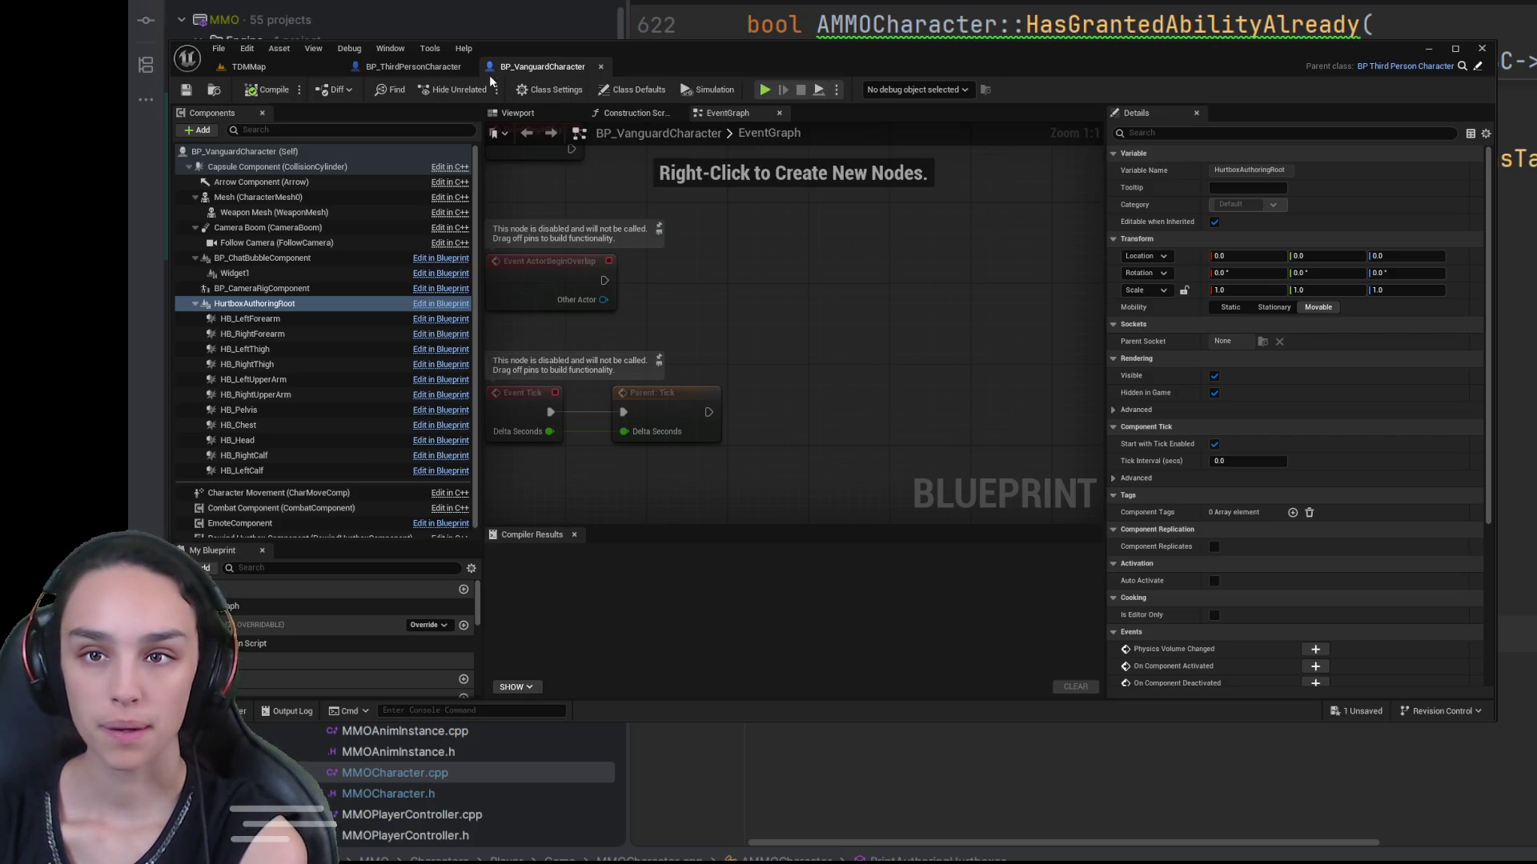
left_click(472, 67)
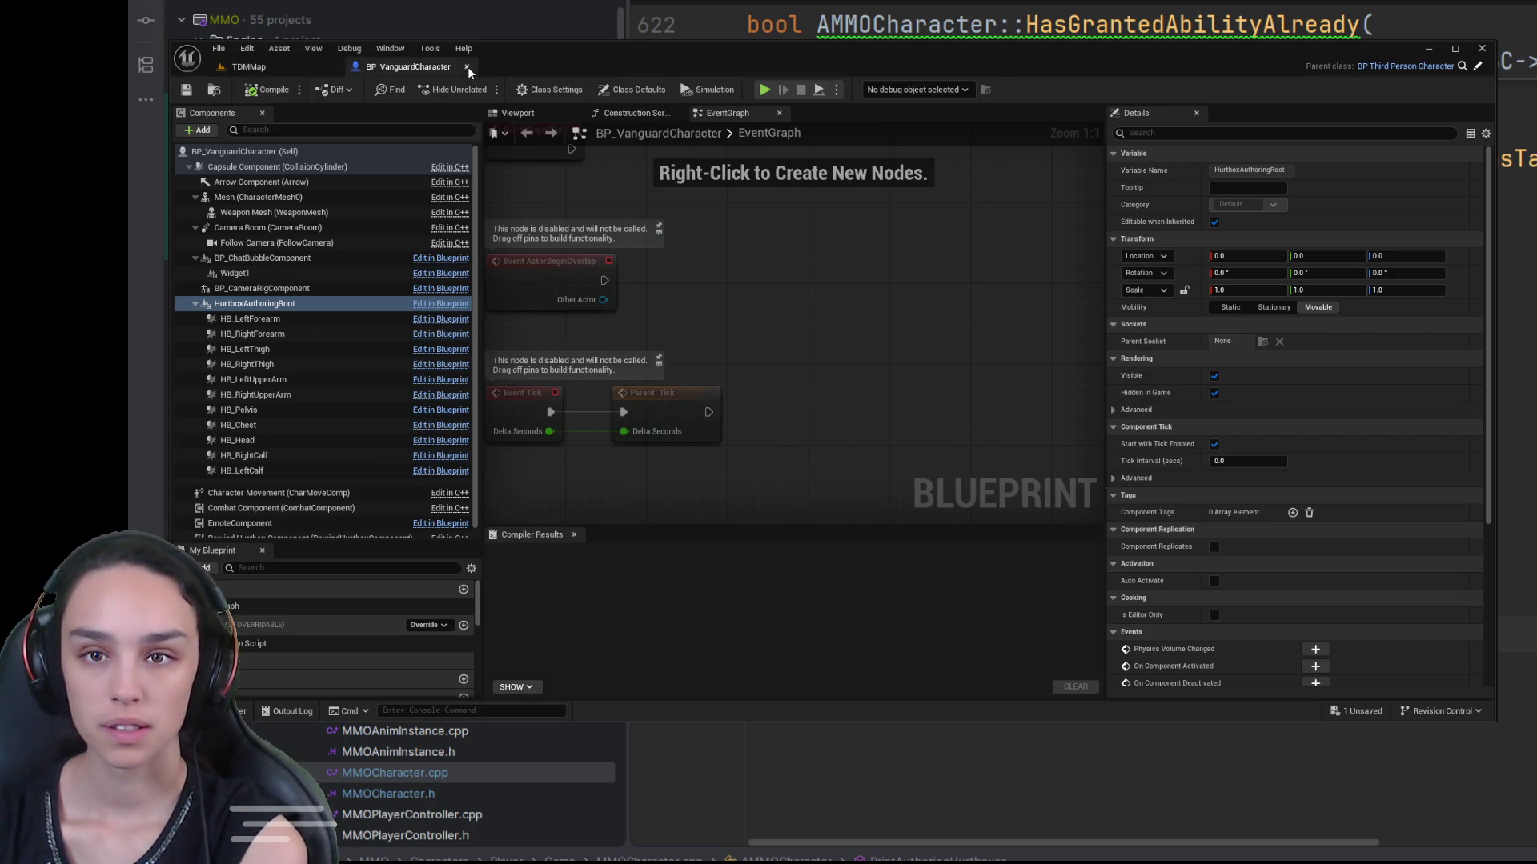
left_click(472, 66)
key("ctrl+space")
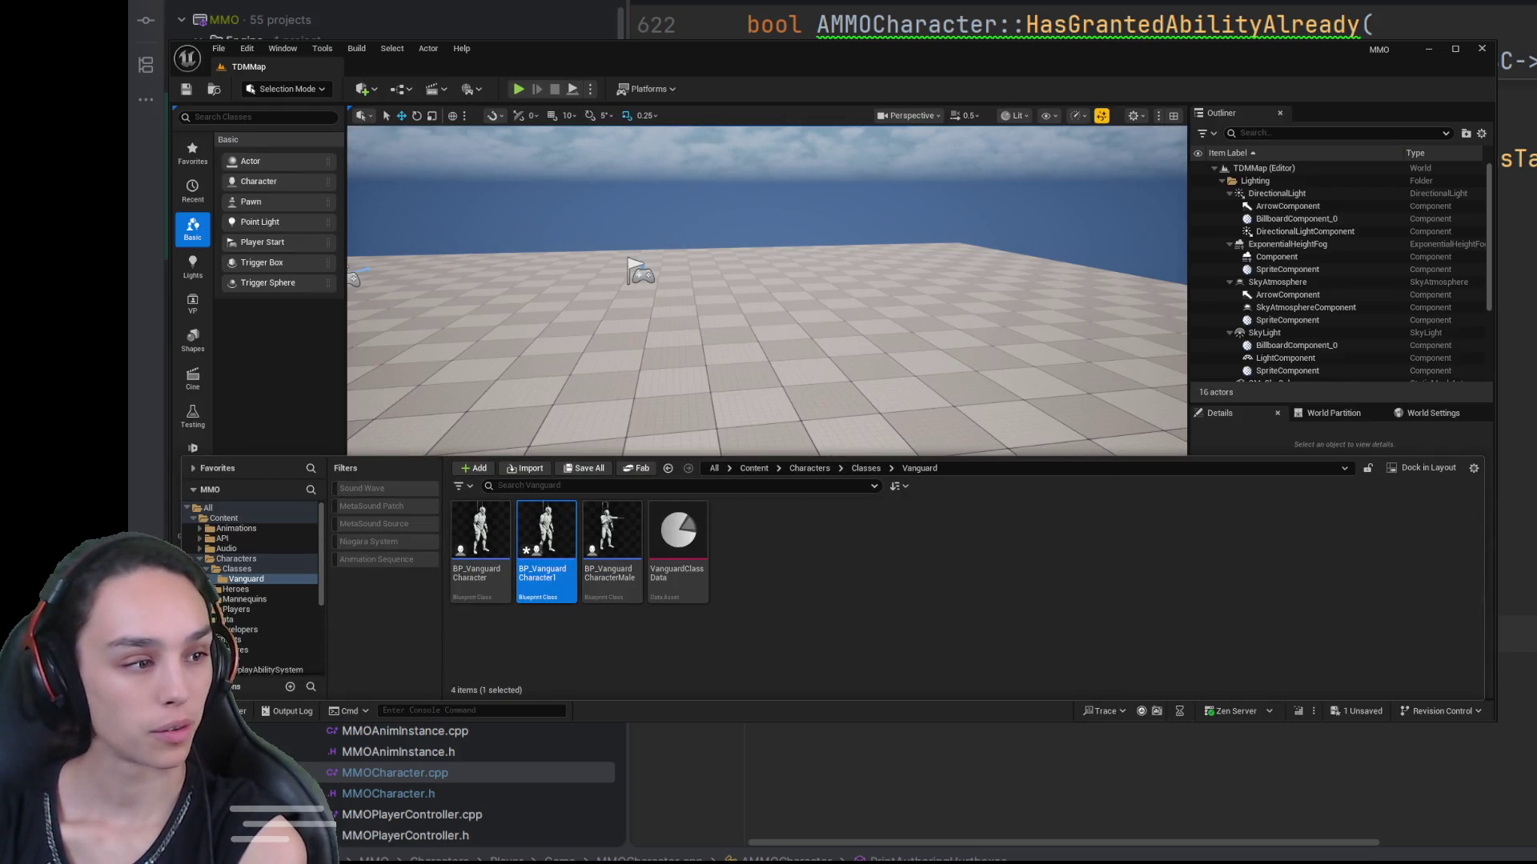
Step: Open BP_VanguardCharacter1 in the full Blueprint editor and inspect its Widget1, camera rig and HurtboxAuthoringRoot components
key("Return")
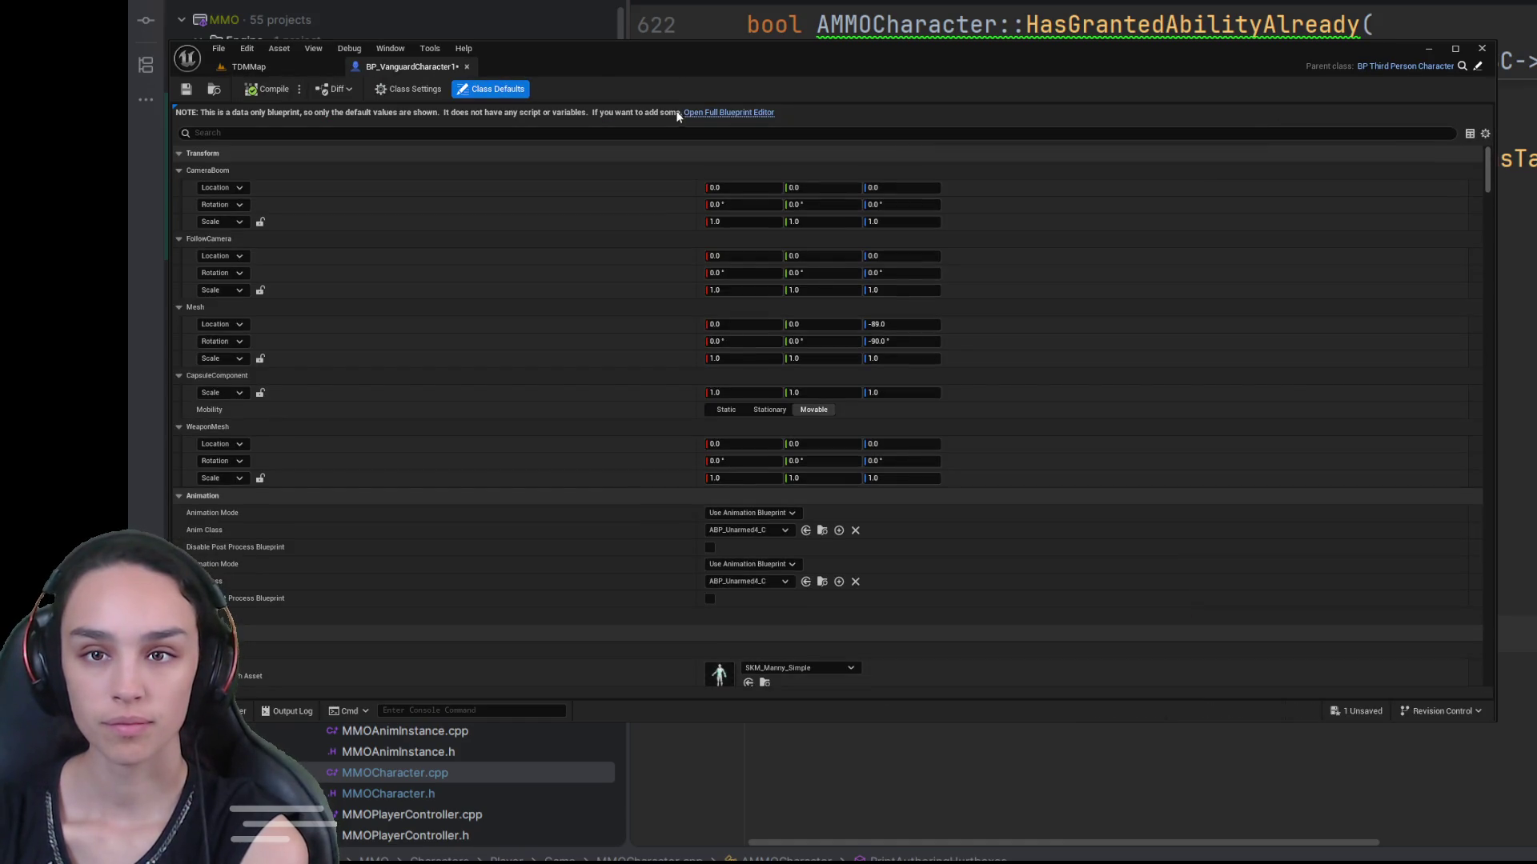
left_click(690, 113)
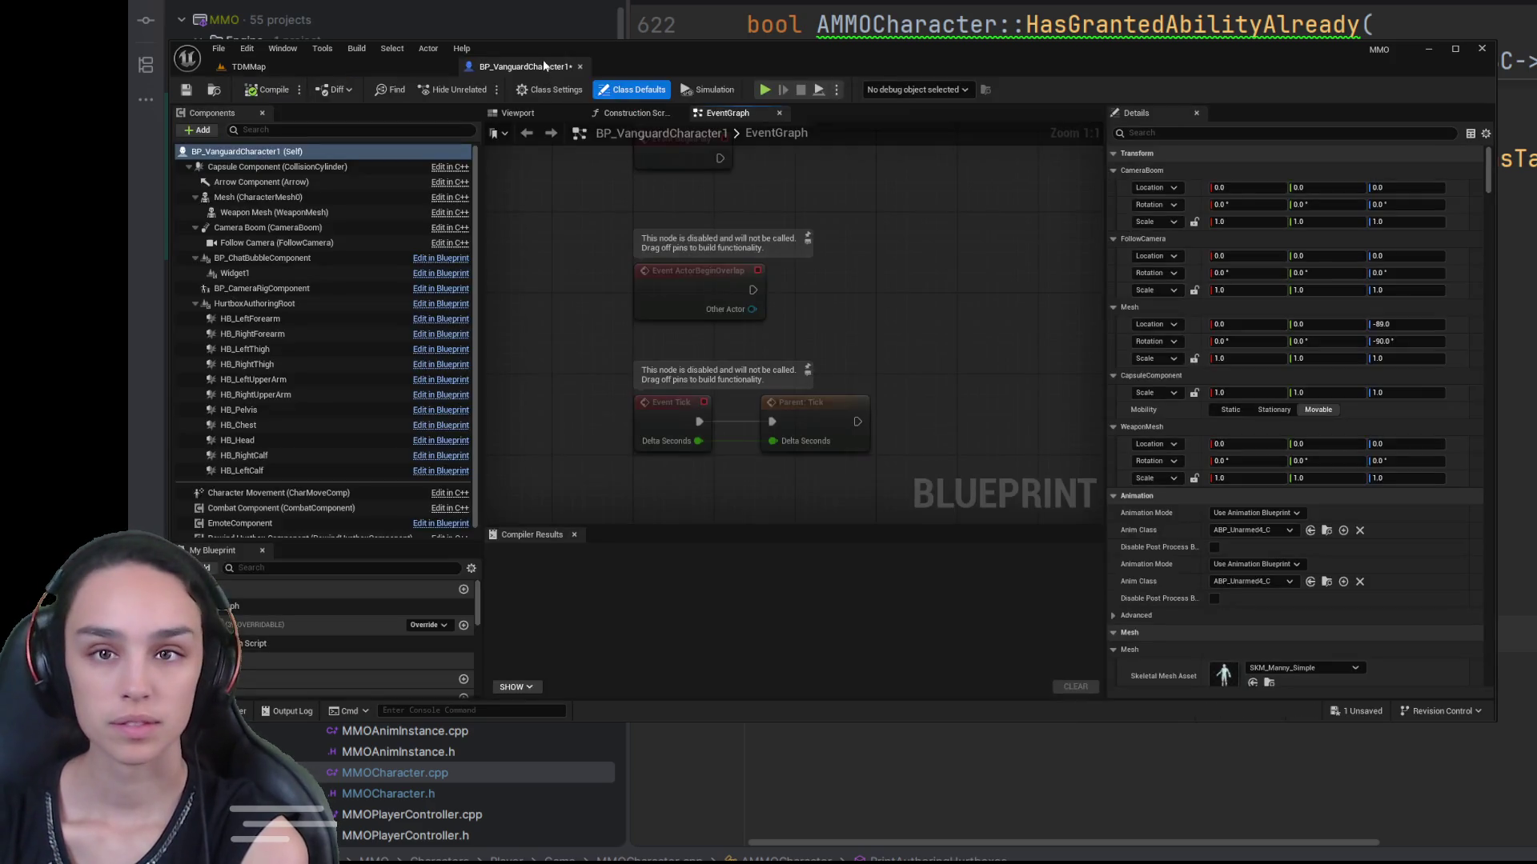
left_click(272, 273)
left_click(281, 290)
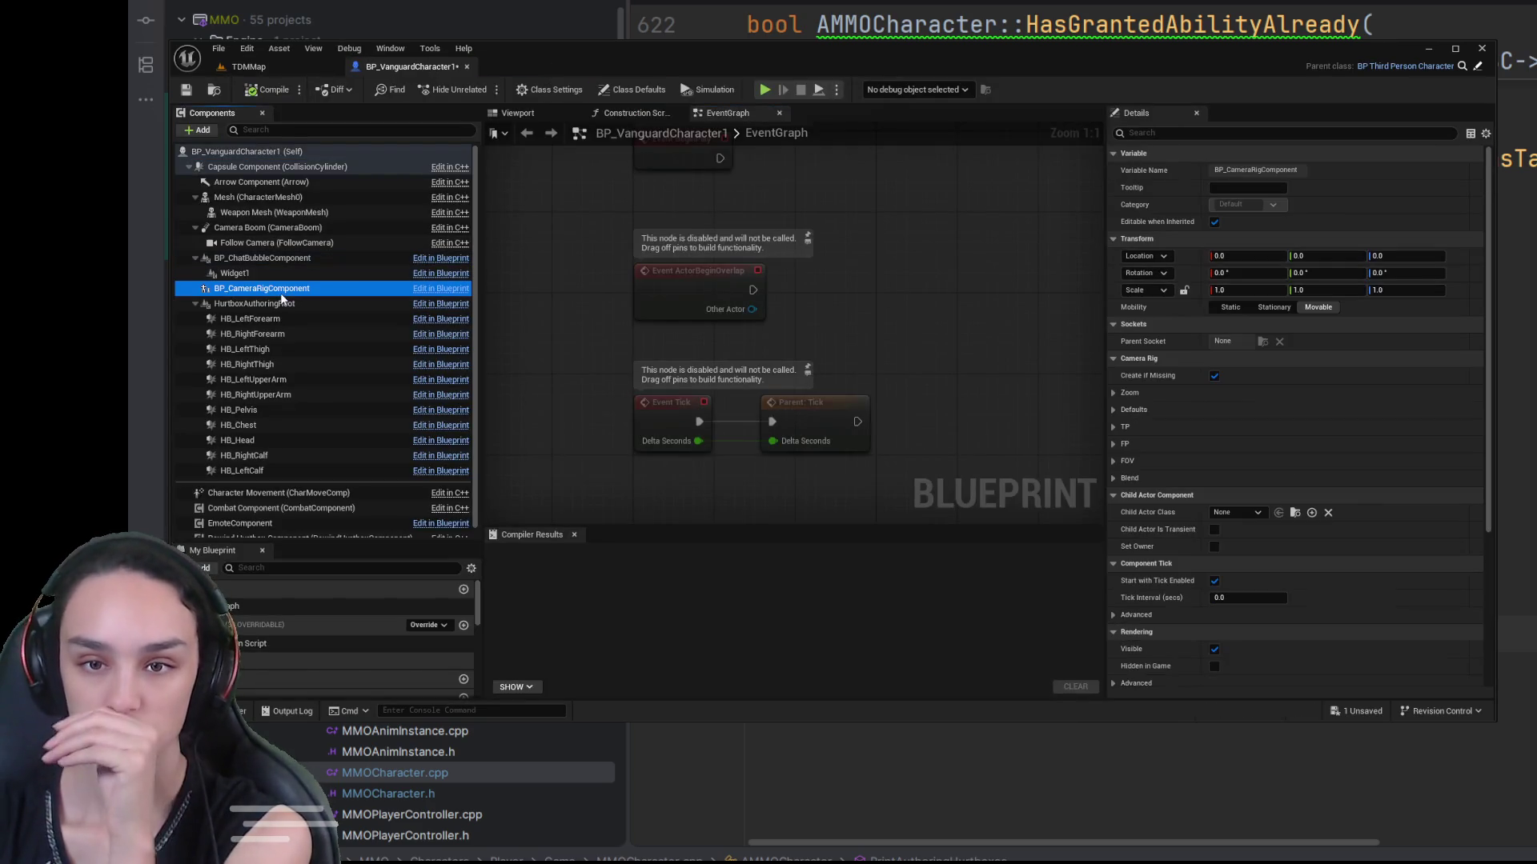
left_click(281, 303)
Step: Open BP_ThirdPersonCharacter1 from ThirdPerson > Blueprints for editing
left_click(301, 318)
left_click(301, 304)
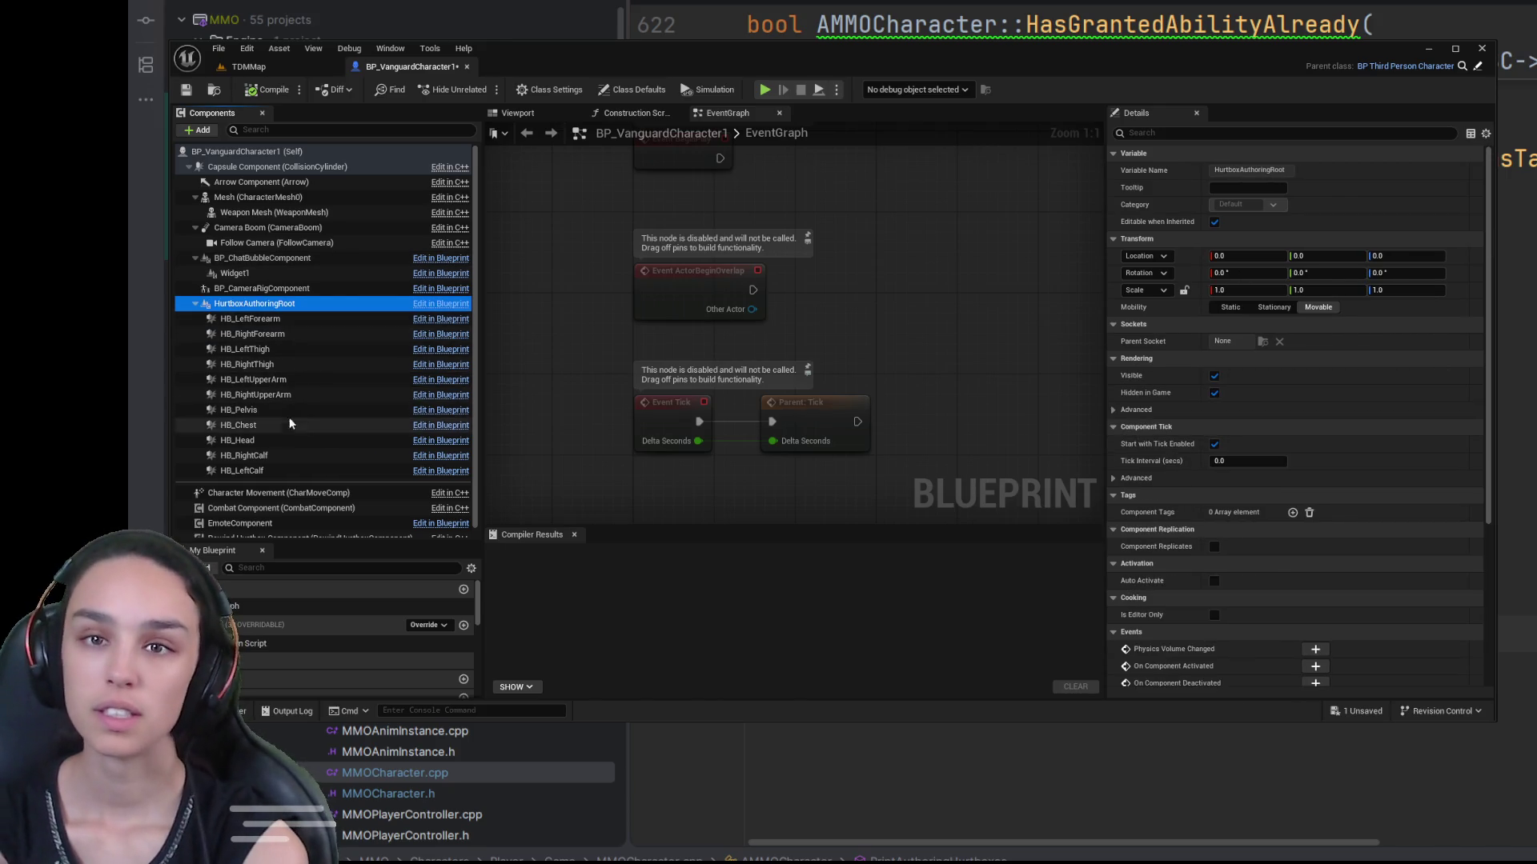
left_click(215, 710)
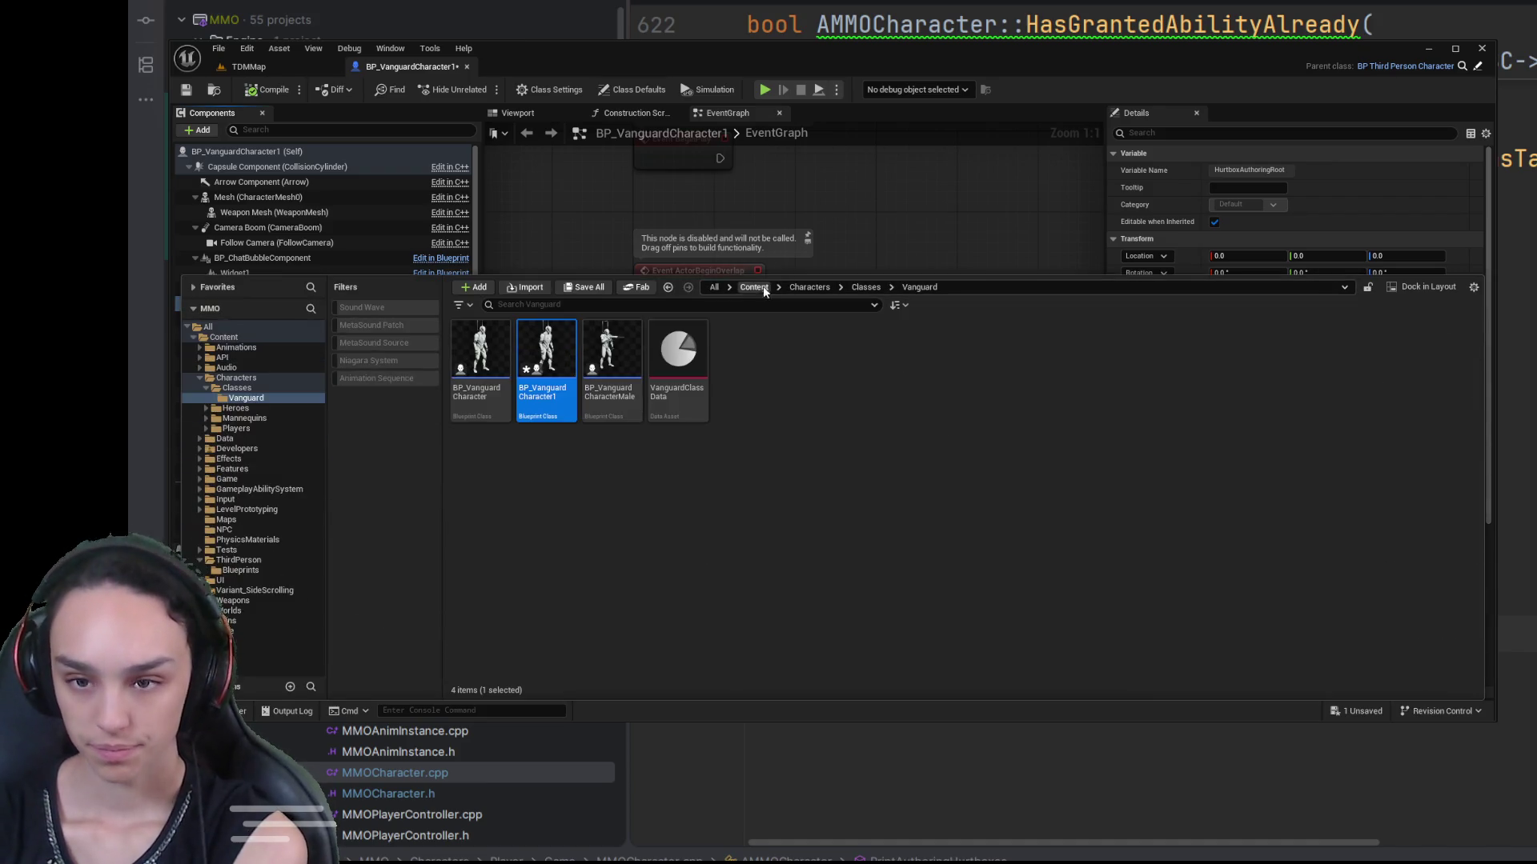
left_click(754, 287)
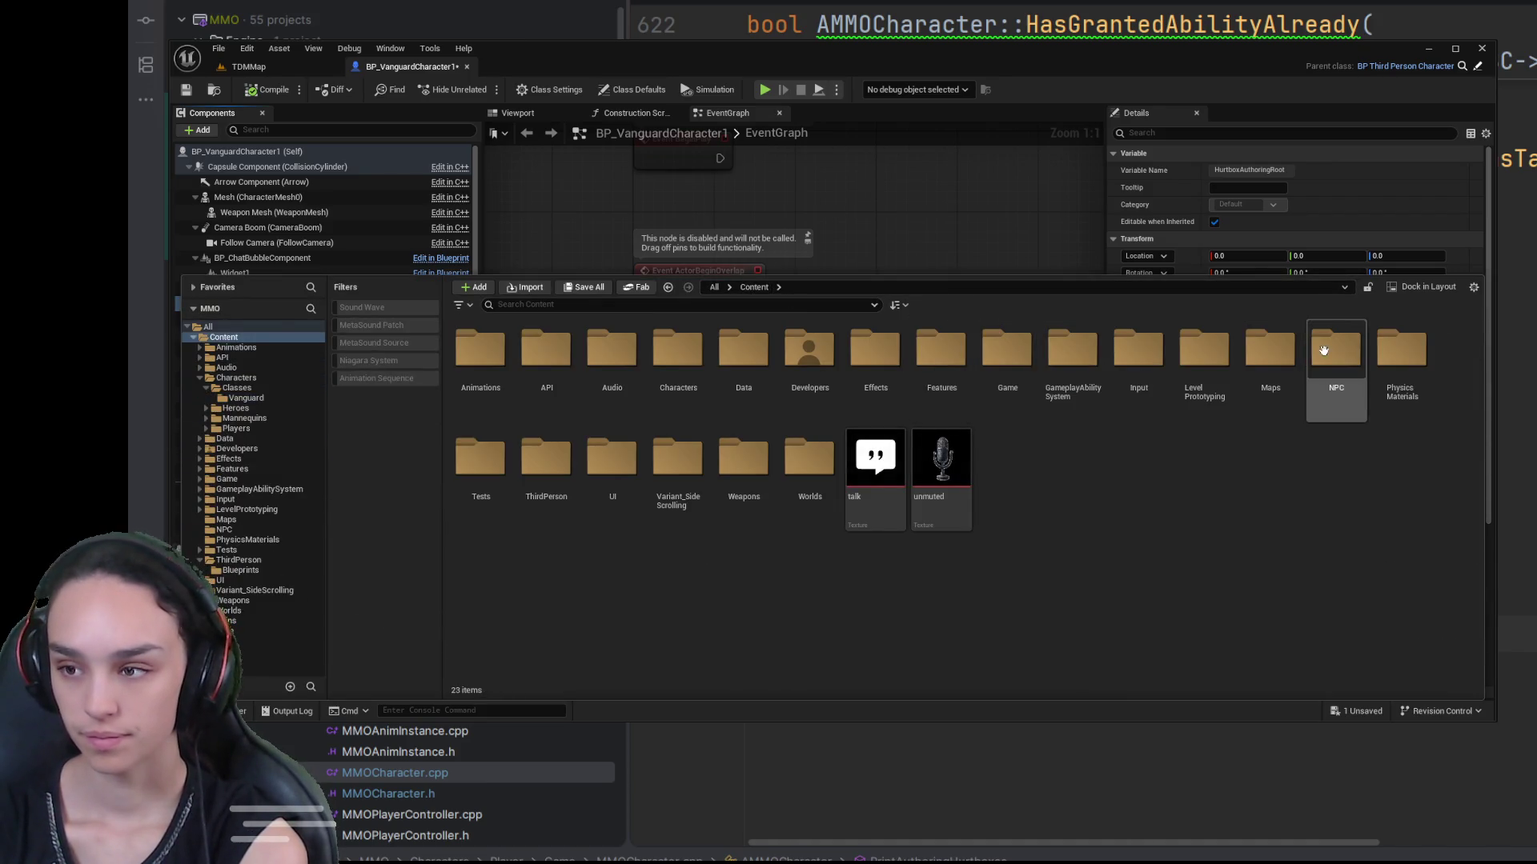
double_click(549, 479)
left_click(473, 355)
double_click(473, 354)
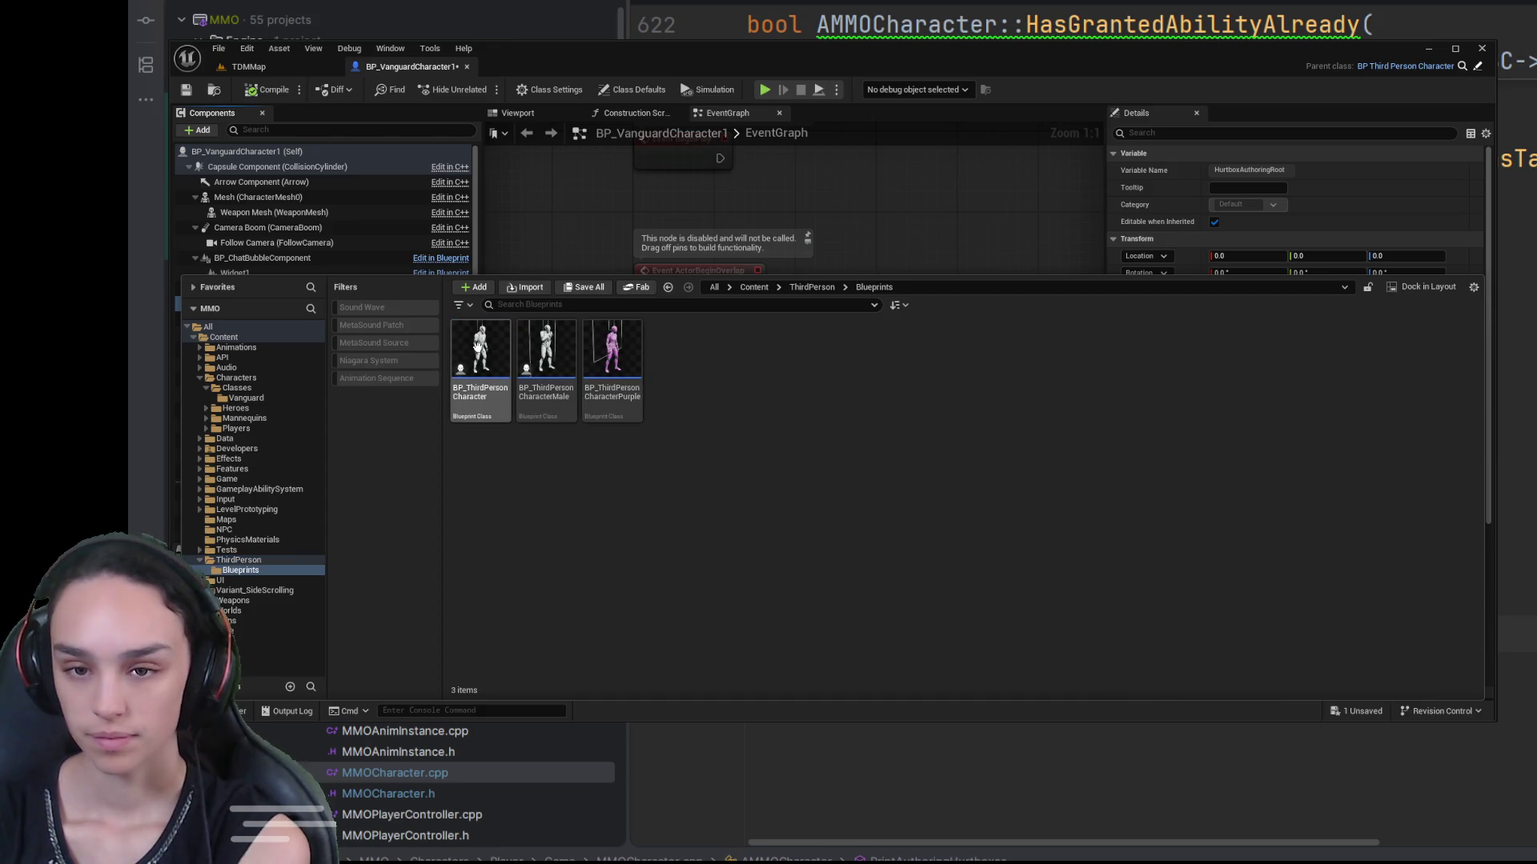
left_click(546, 376)
double_click(547, 376)
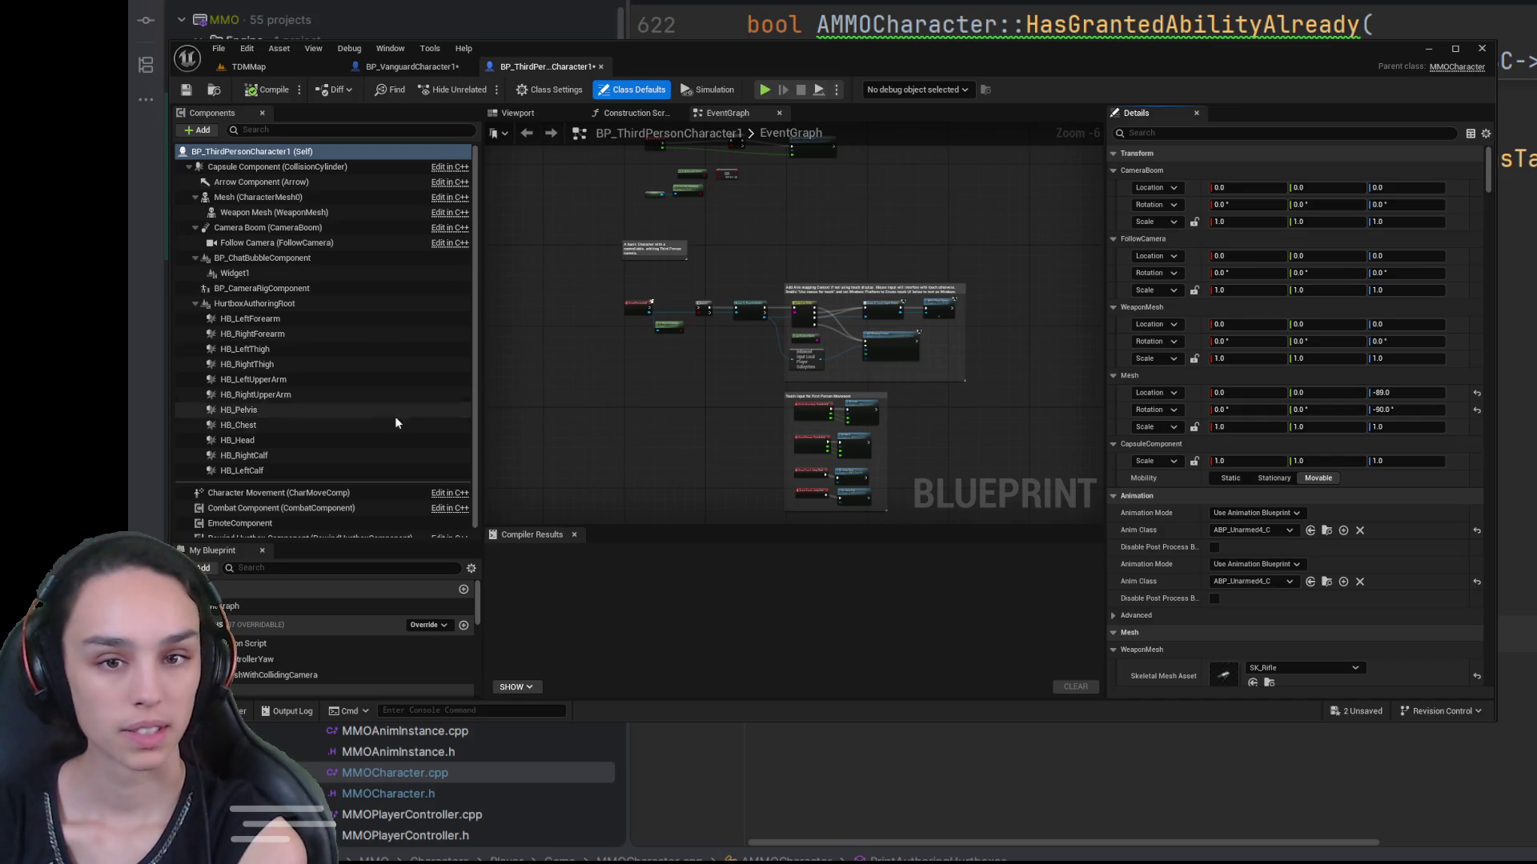
Step: Delete HB_Head and all remaining HB_ hitboxes from BP_ThirdPersonCharacter1 and compile it
left_click(283, 305)
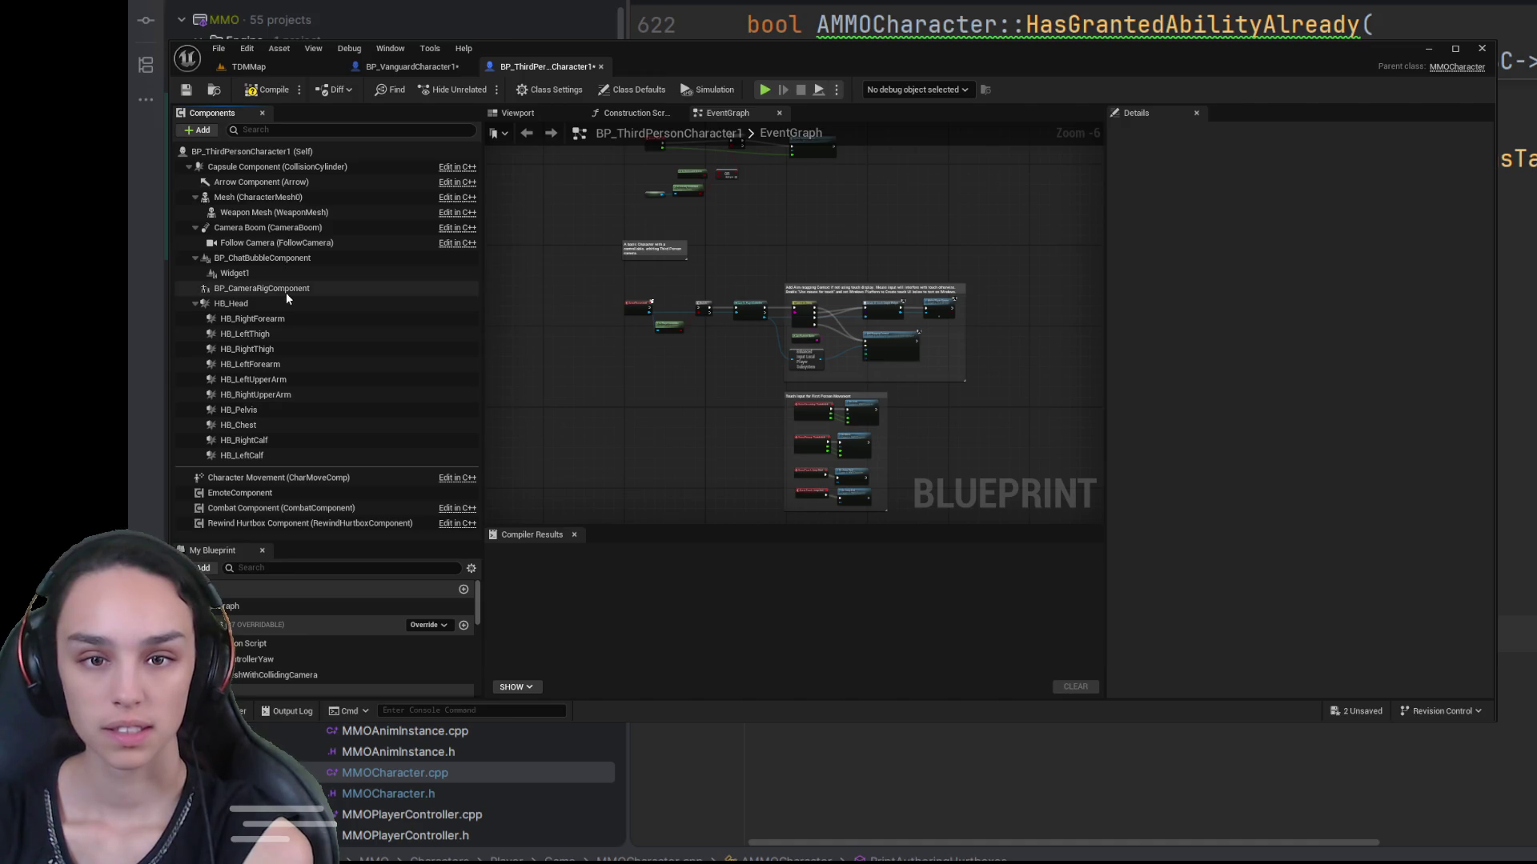
left_click(280, 304)
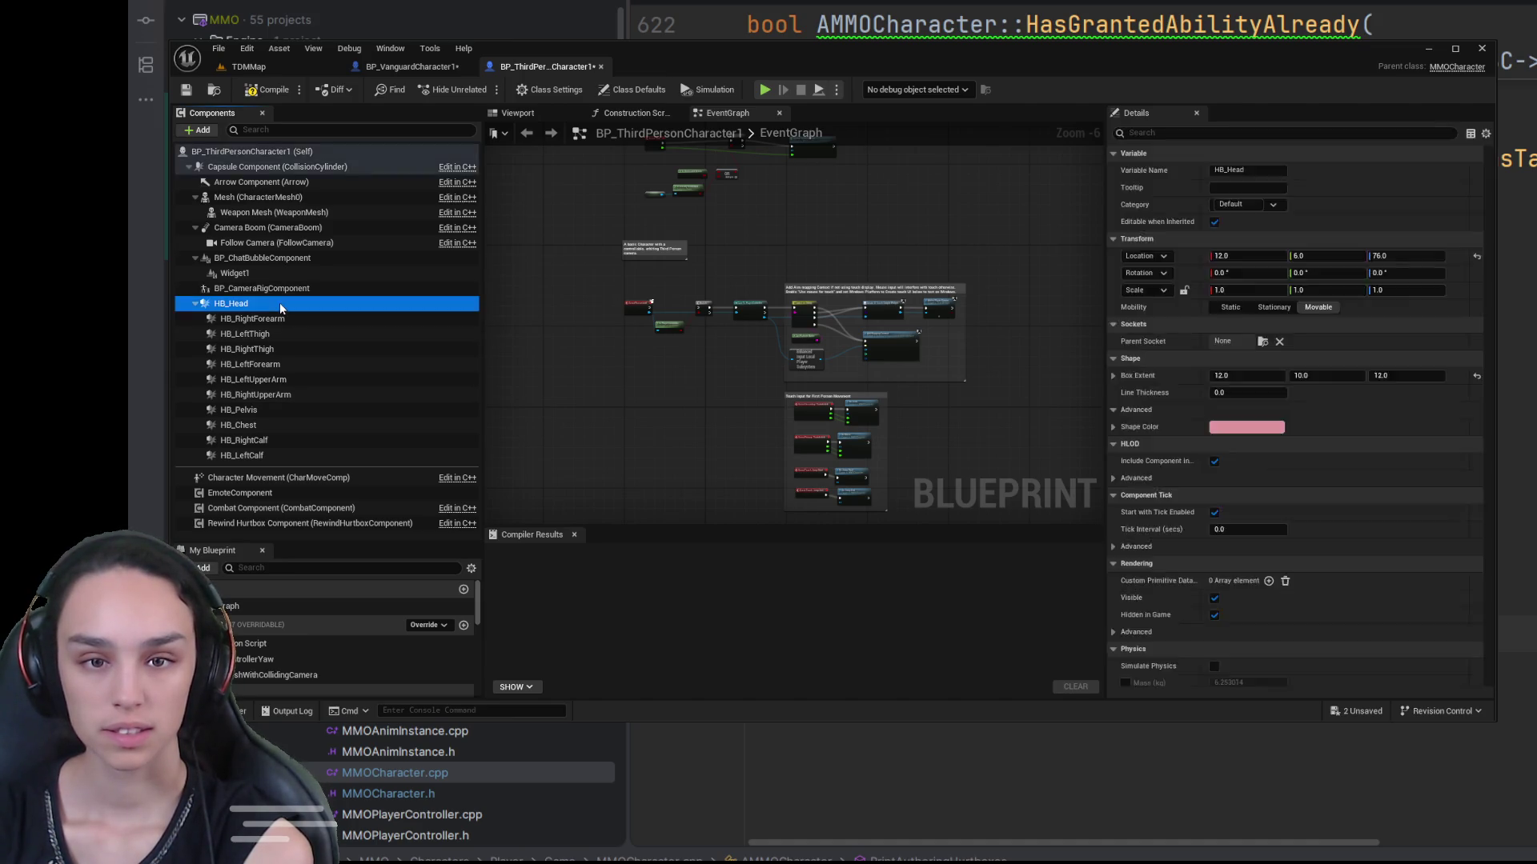
key("Delete")
left_click(270, 276)
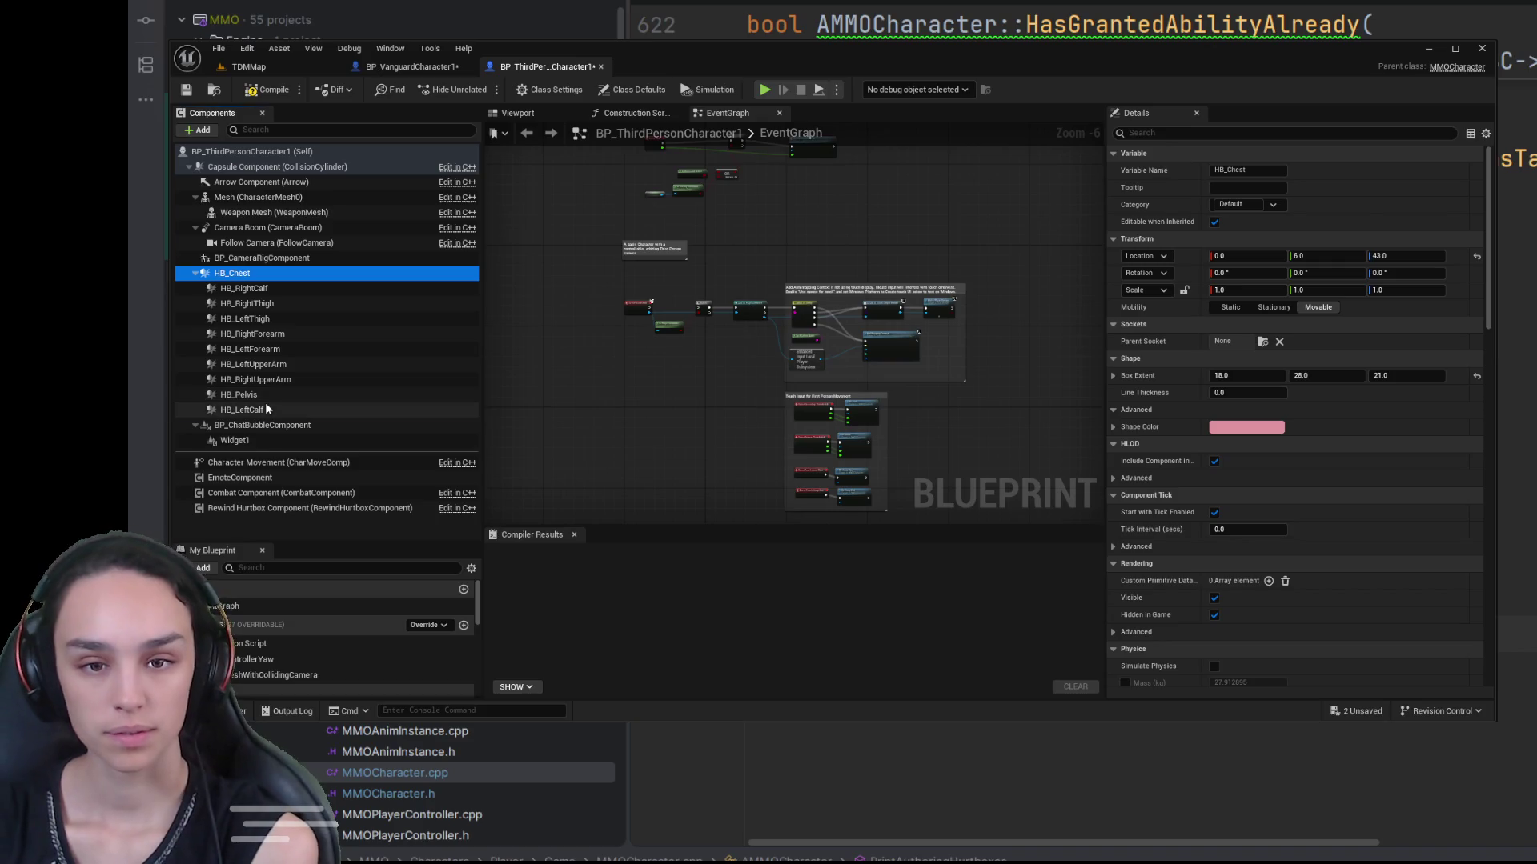
left_click(266, 401, "shift")
key("Delete")
left_click(268, 90)
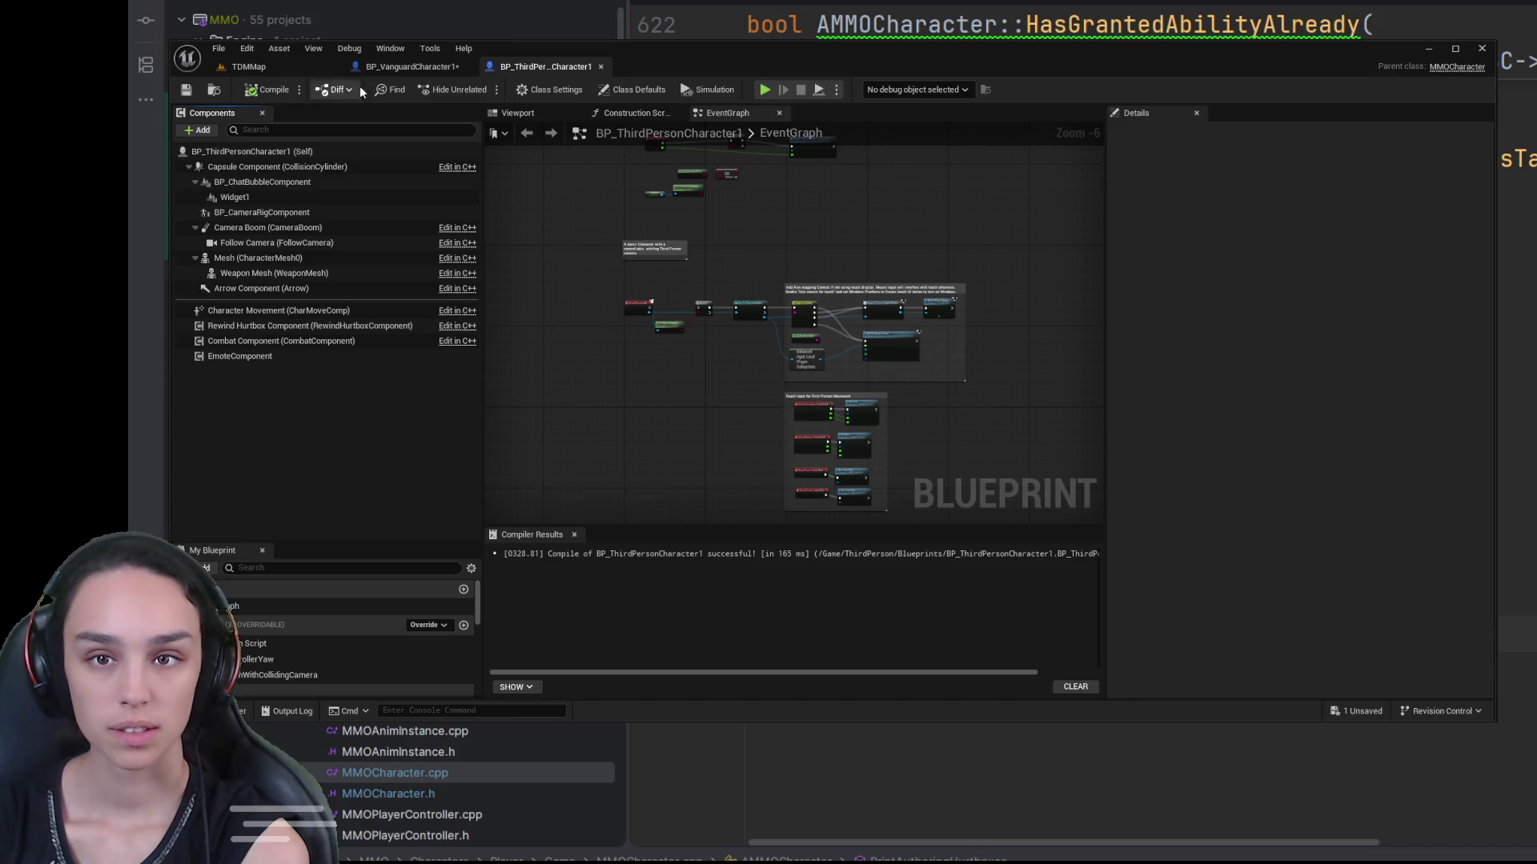
Step: Reparent BP_VanguardCharacter1 to BP_ThirdPersonCharacter1 via Class Settings, then return to TDMMap
left_click(399, 68)
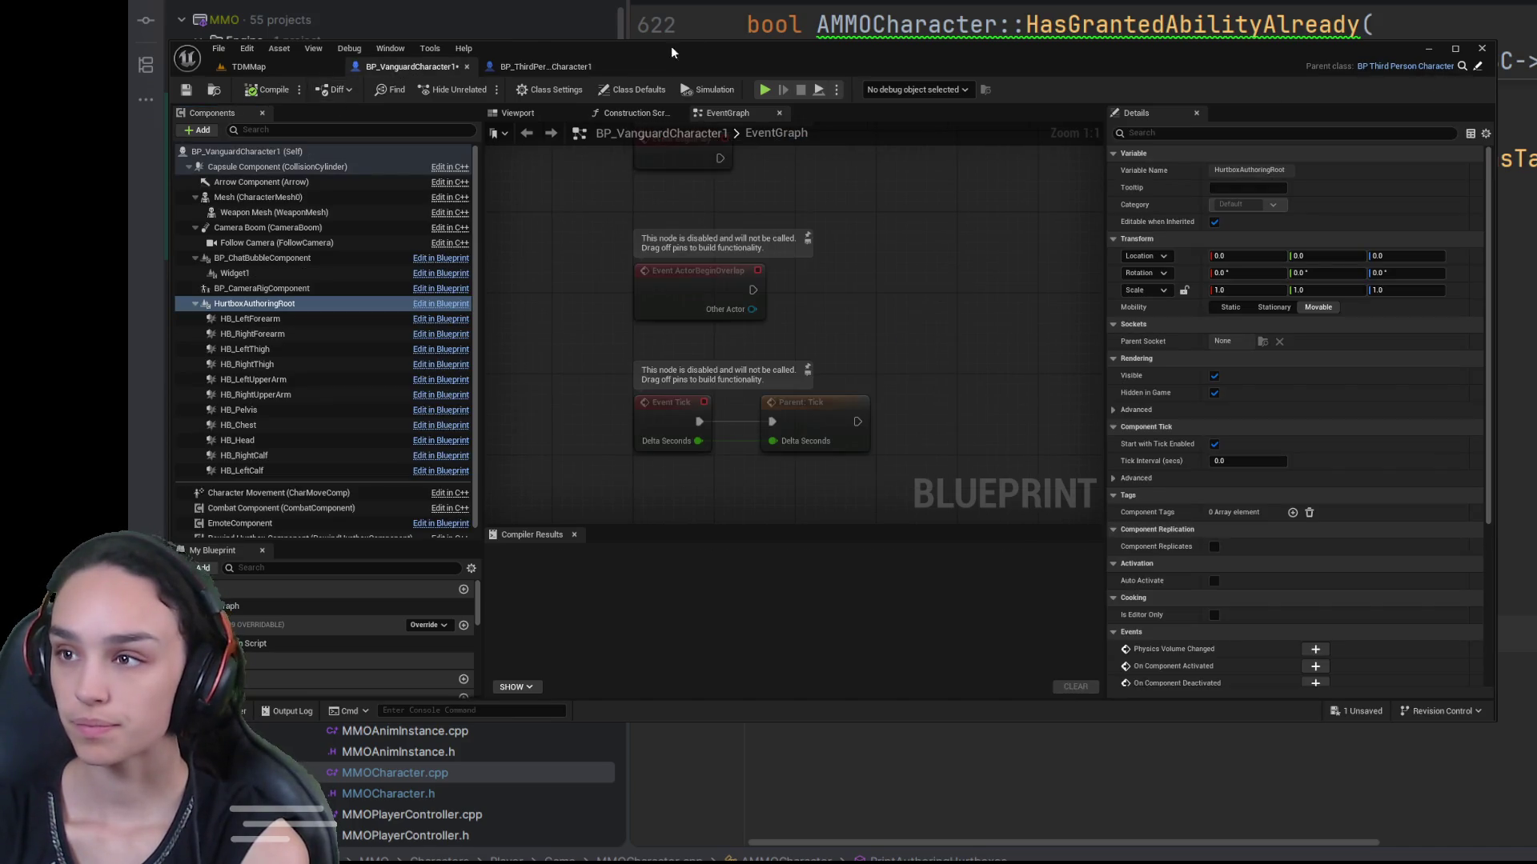
left_click(551, 90)
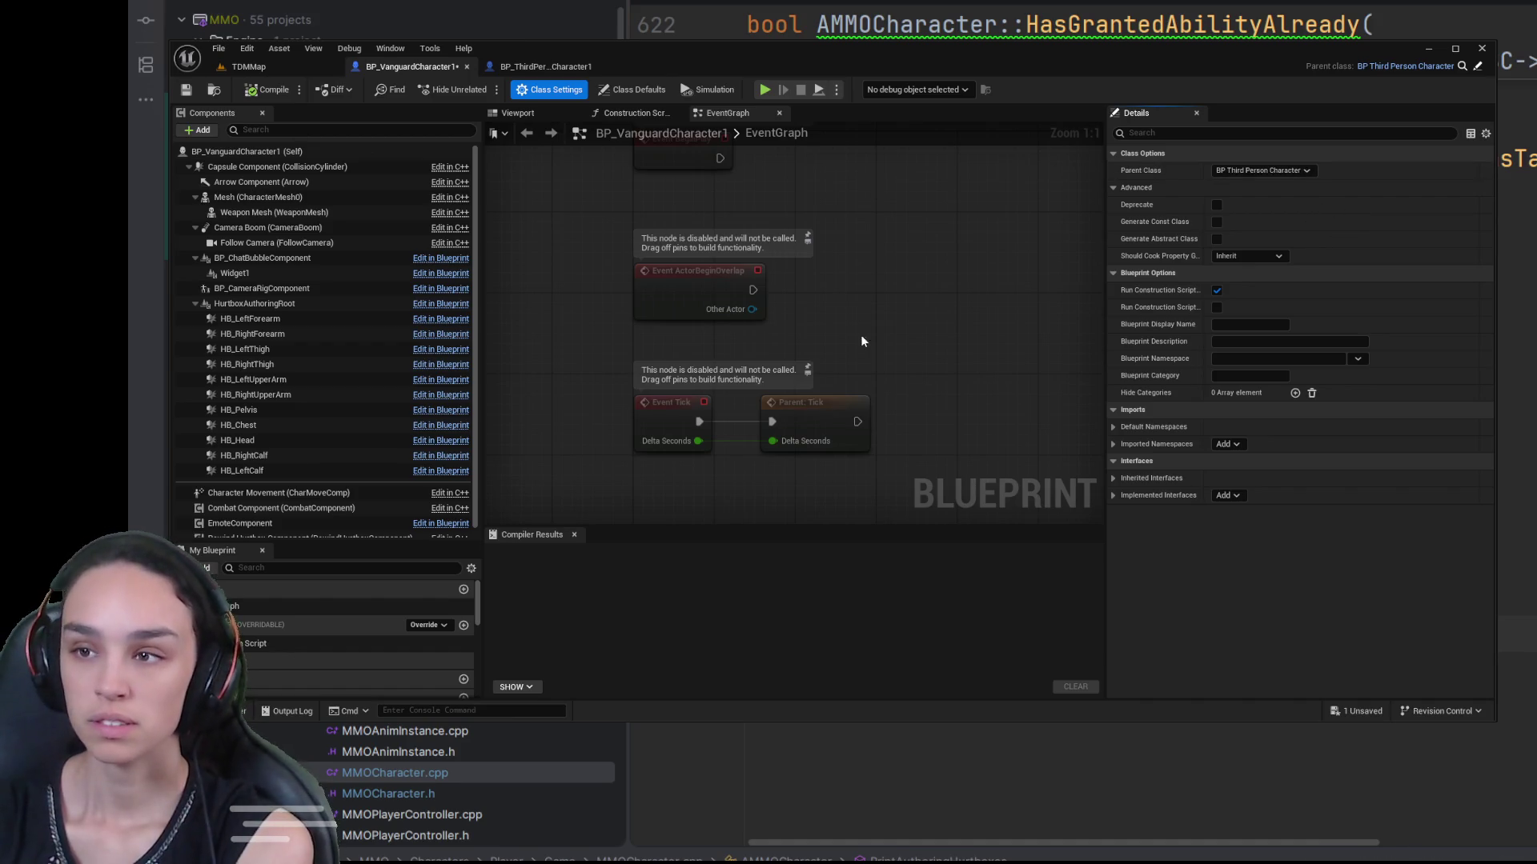
left_click(256, 68)
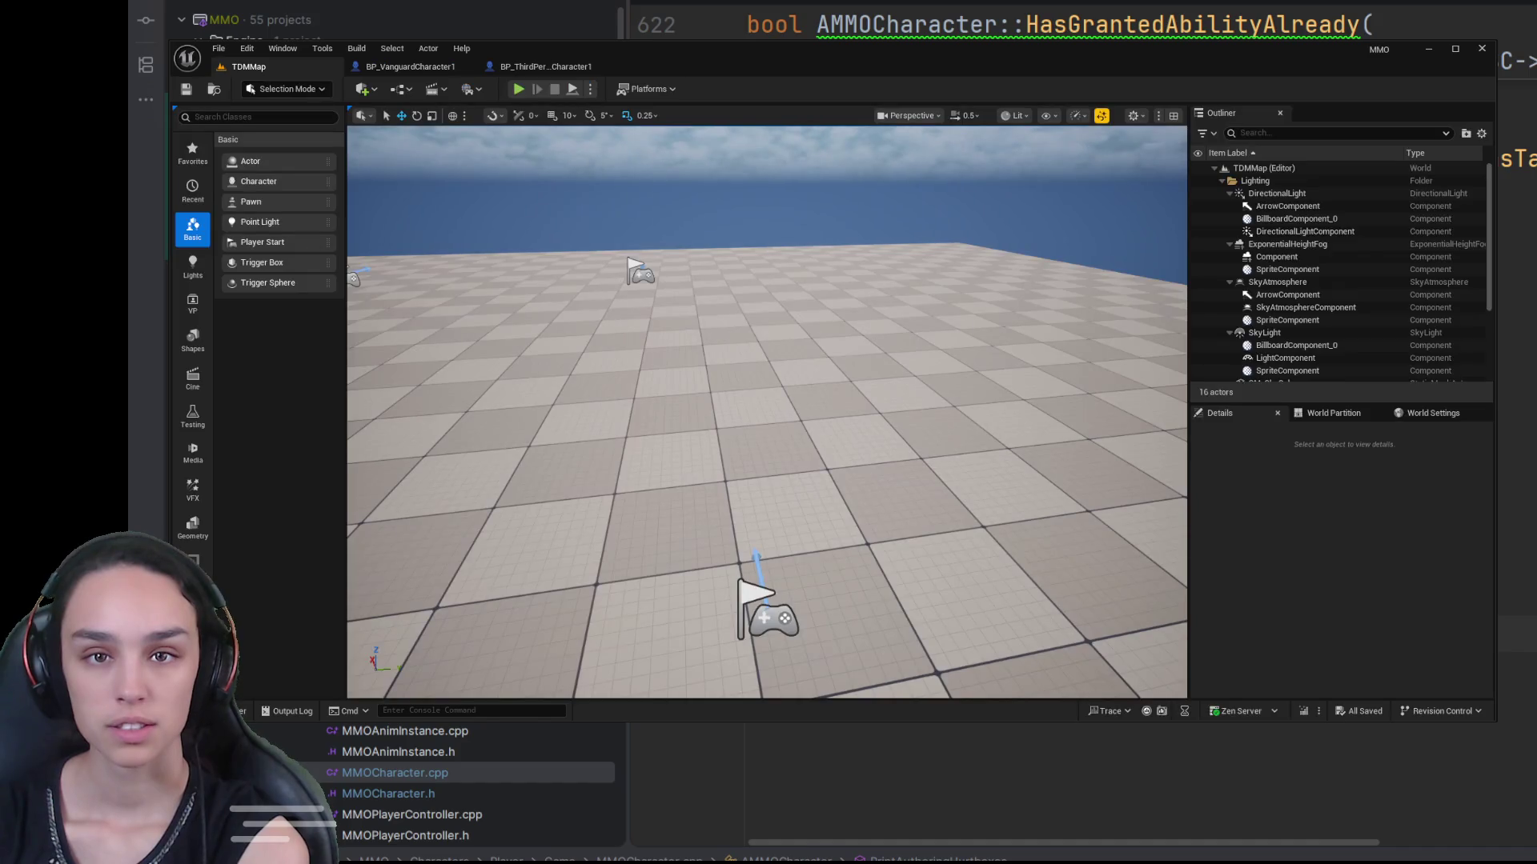
Step: Check the World Settings, then play the level and raise and aim the rifle
left_click(1433, 413)
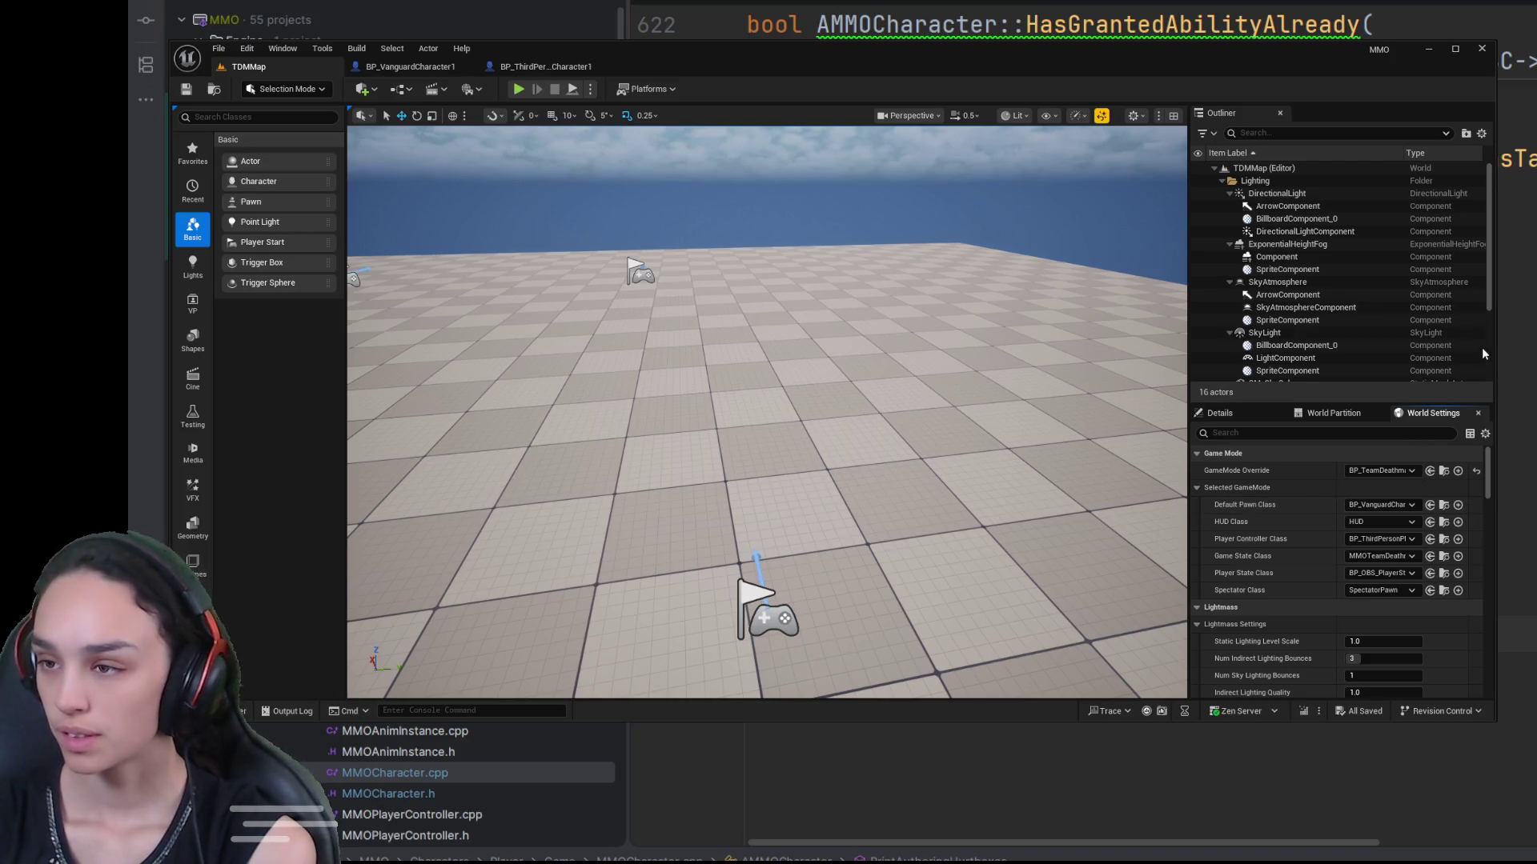
key("r")
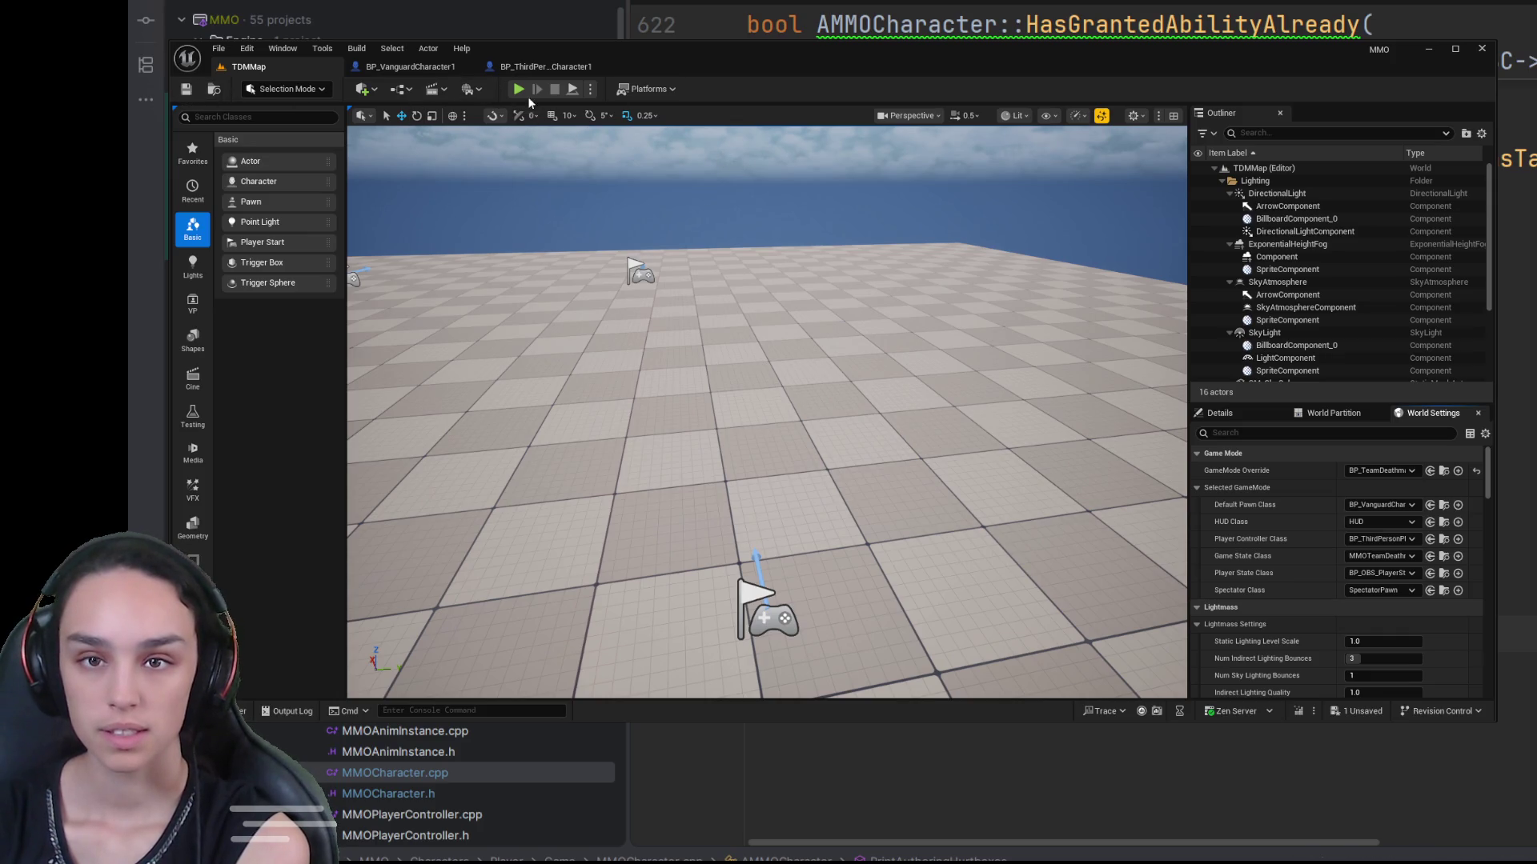
left_click(516, 91)
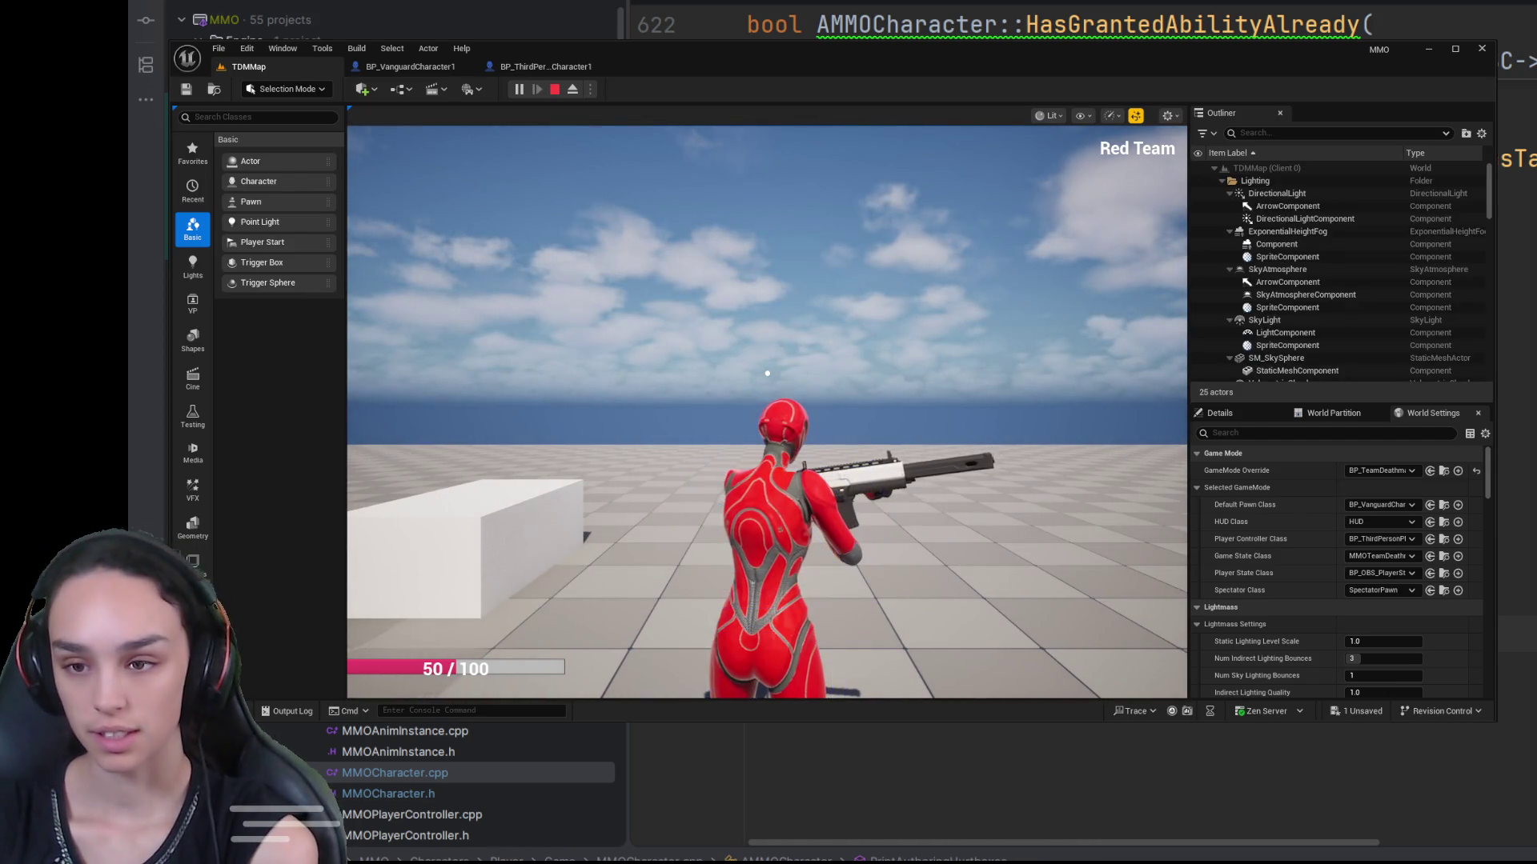
left_click(766, 373)
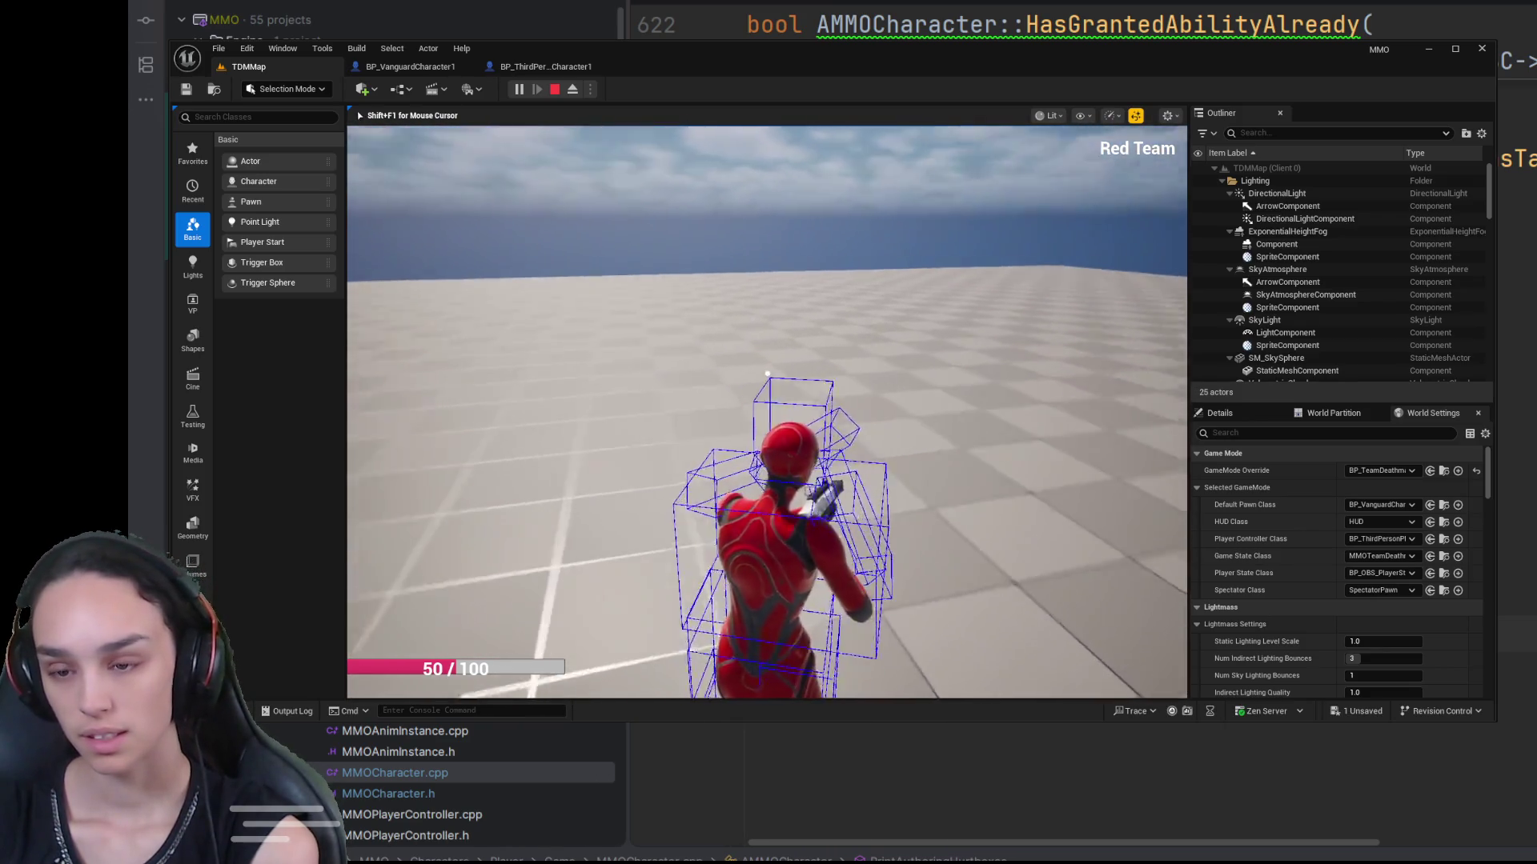
left_click(767, 373)
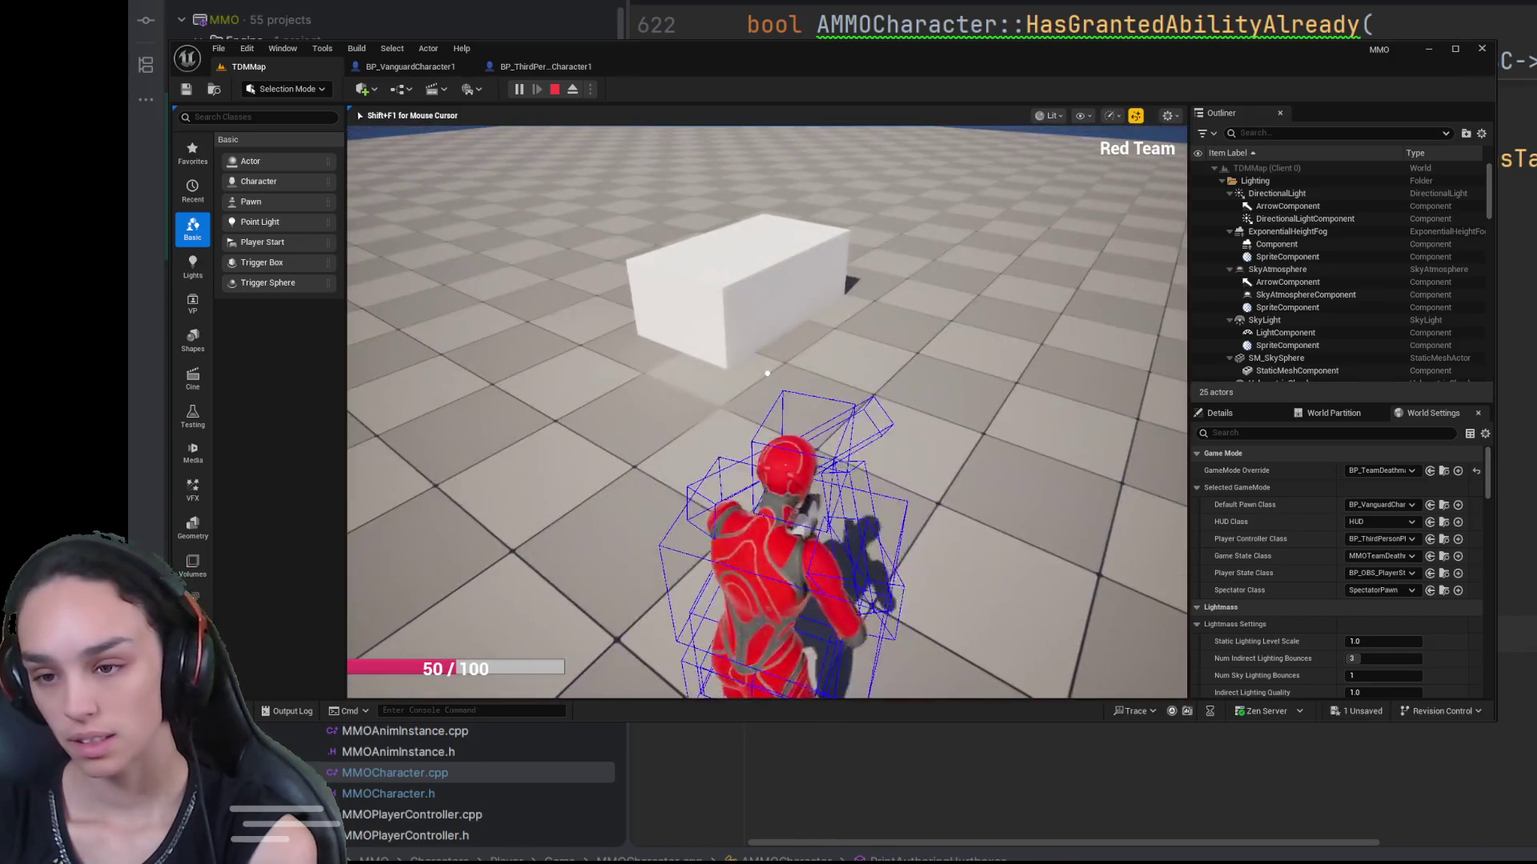
Step: Stop the play session and switch to the BP_ThirdPersonCharacter1 blueprint, selecting its root
key("shift+F1")
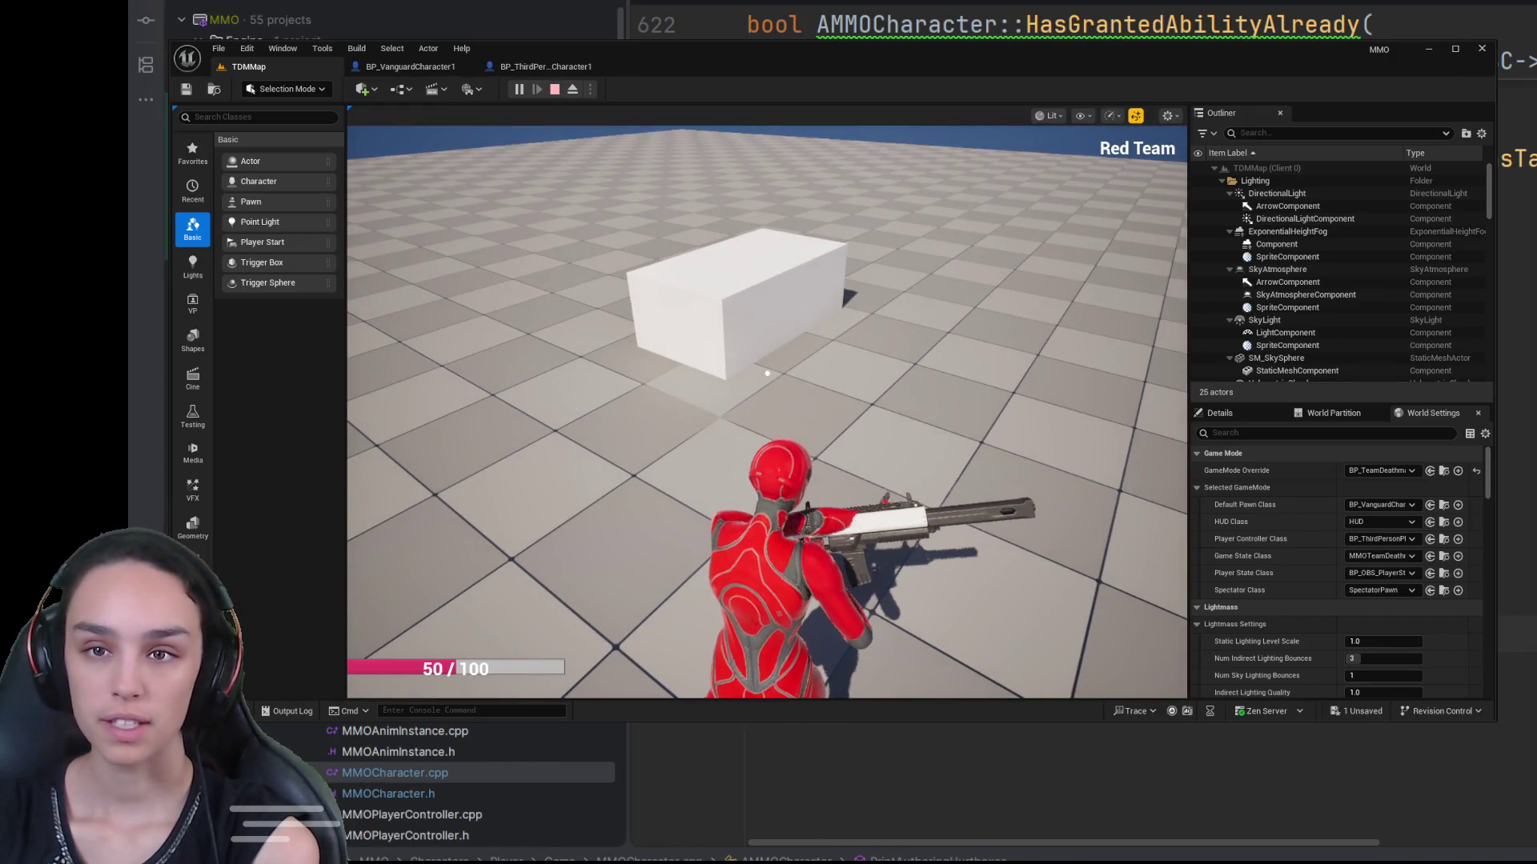
left_click(554, 89)
left_click(545, 67)
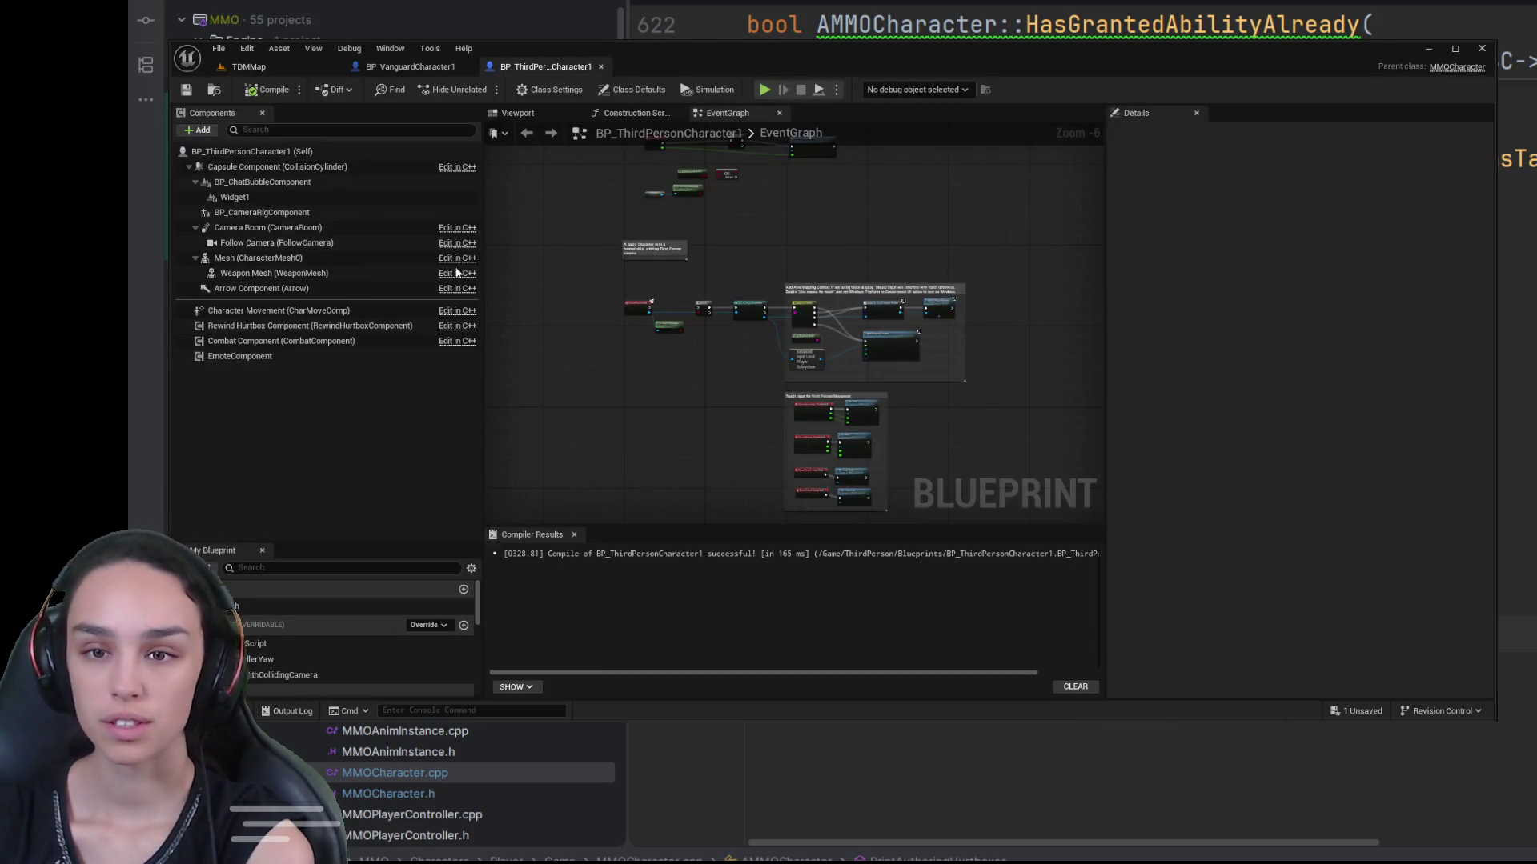
left_click(305, 152)
Step: Swap the Mesh component's skeletal mesh from SKM_Manny_Simple to SKM_Quinn_Simple, save, and play-test it
left_click(272, 259)
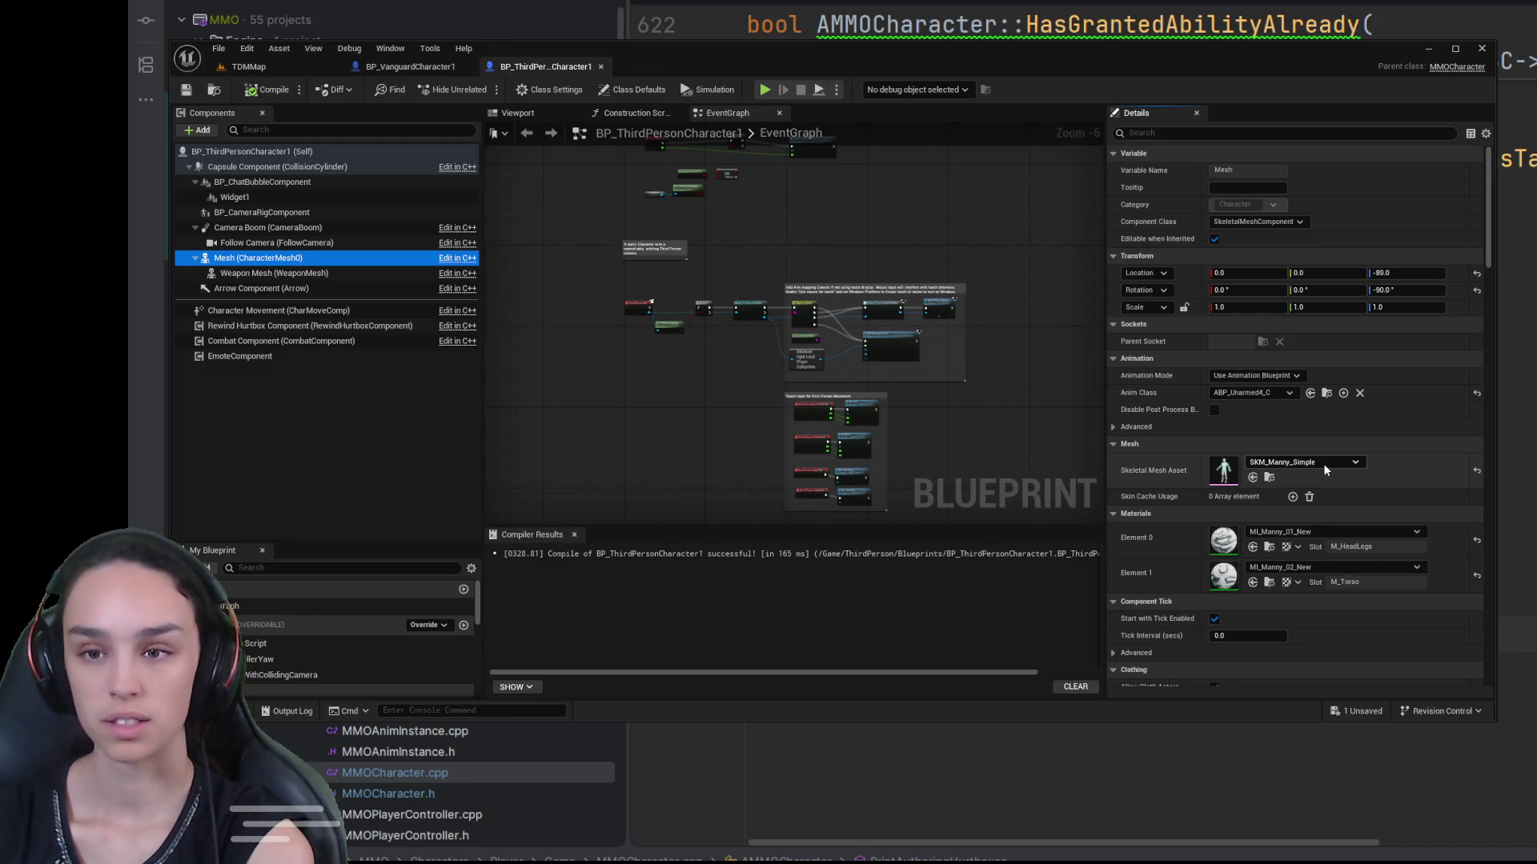
left_click(517, 112)
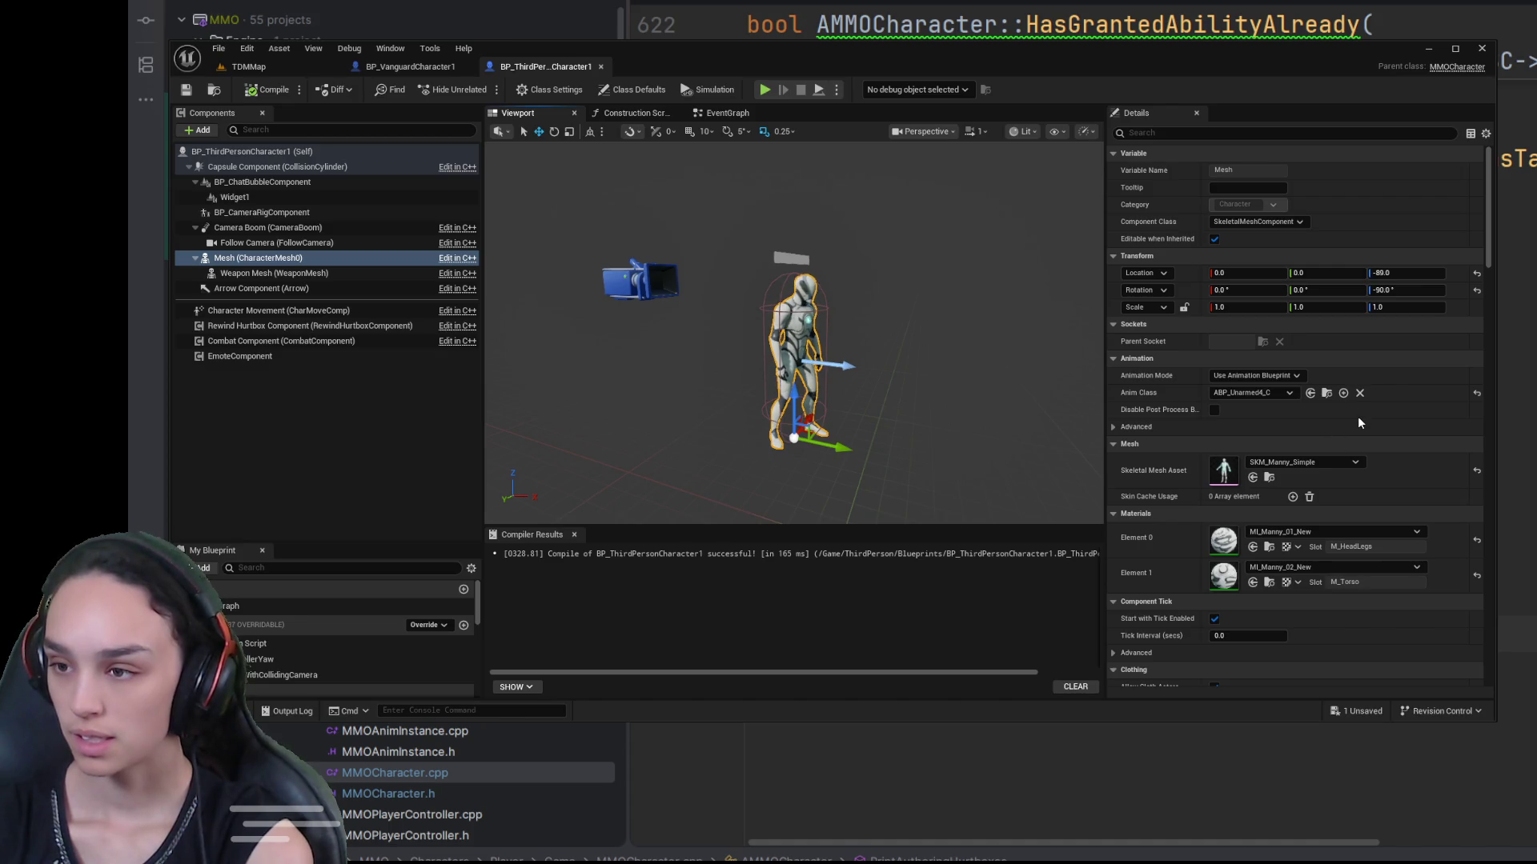
left_click(268, 89)
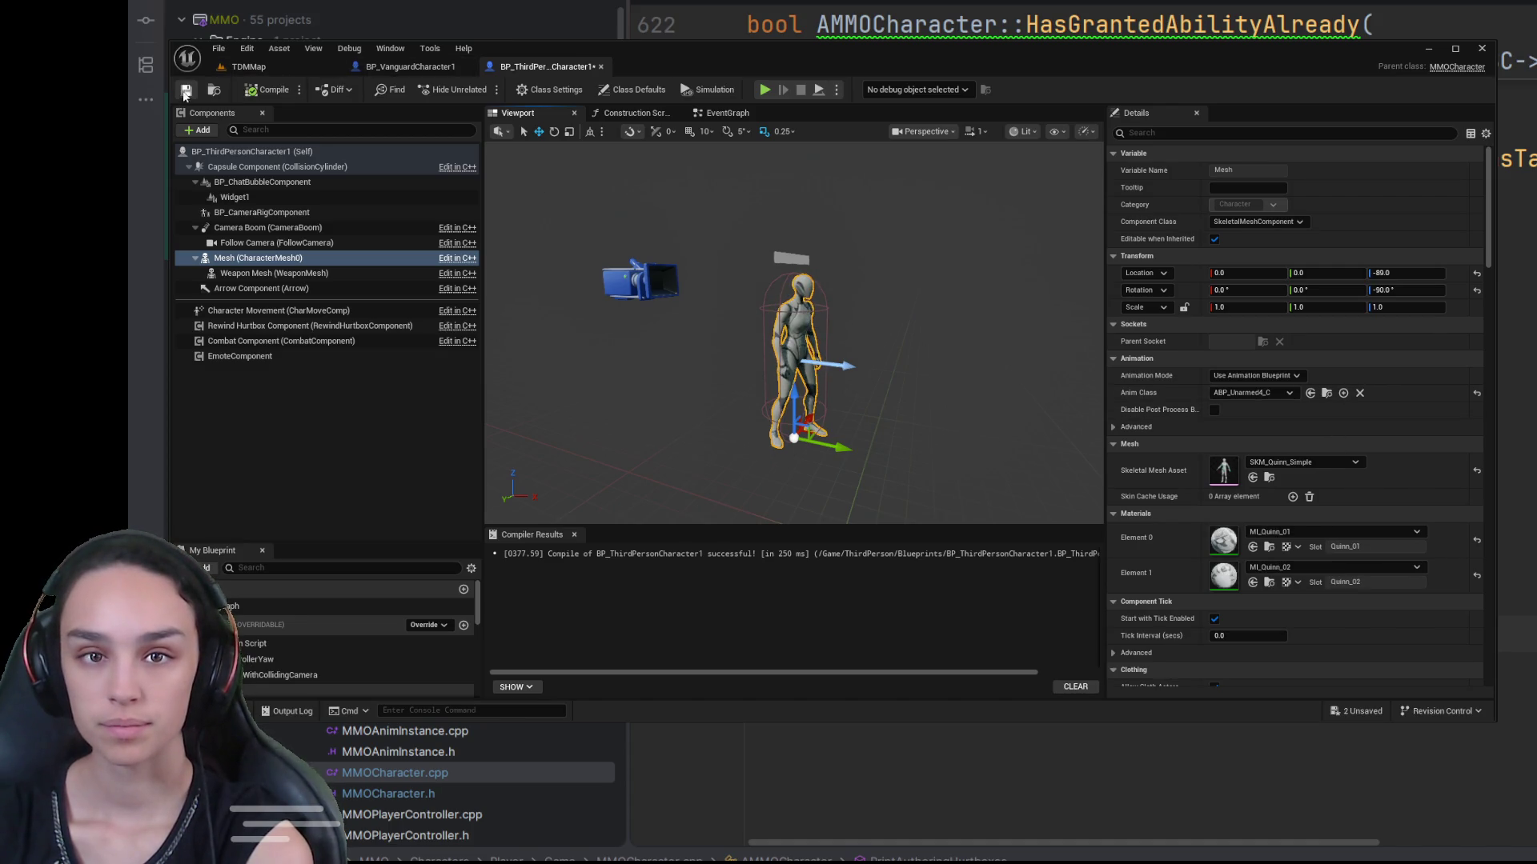
left_click(184, 91)
key("alt+p")
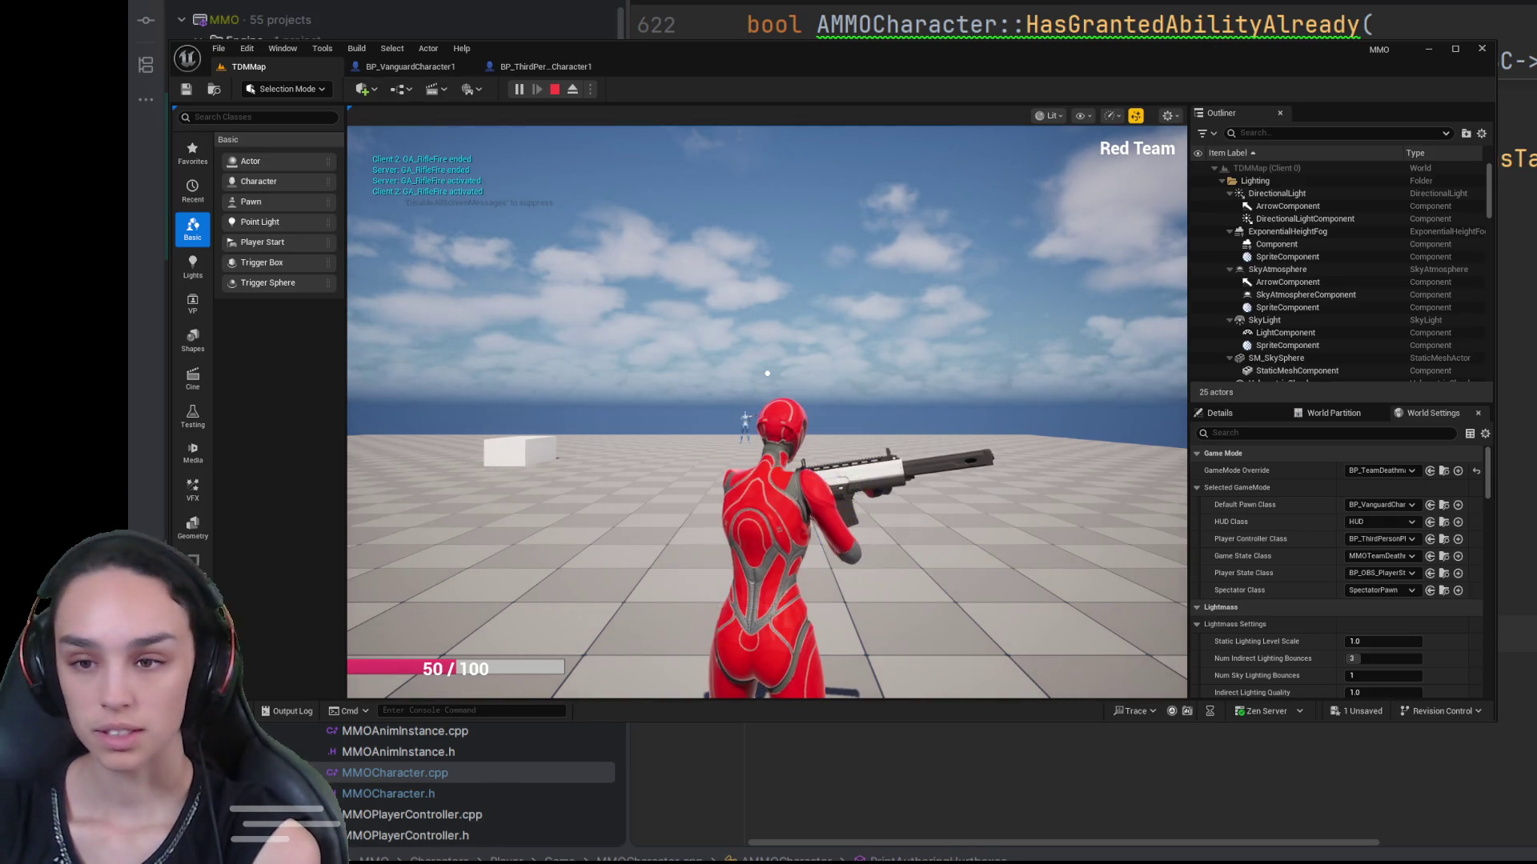
left_click(766, 373)
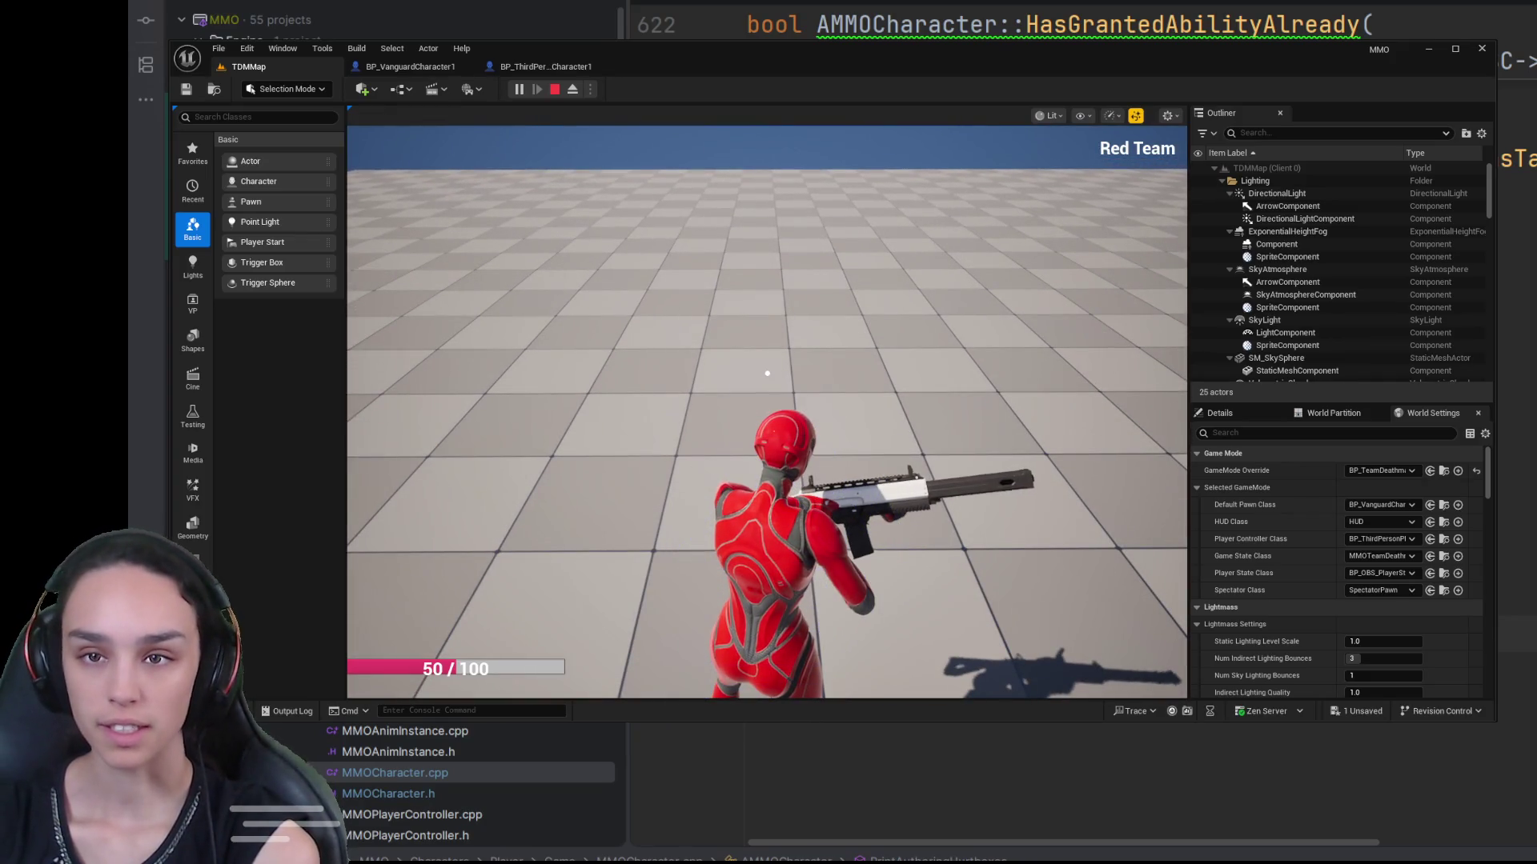
Step: Search content for 'abp', inspect ABP_Unarmed4's AnimGraph, then close it and return to the game
key("ctrl+space")
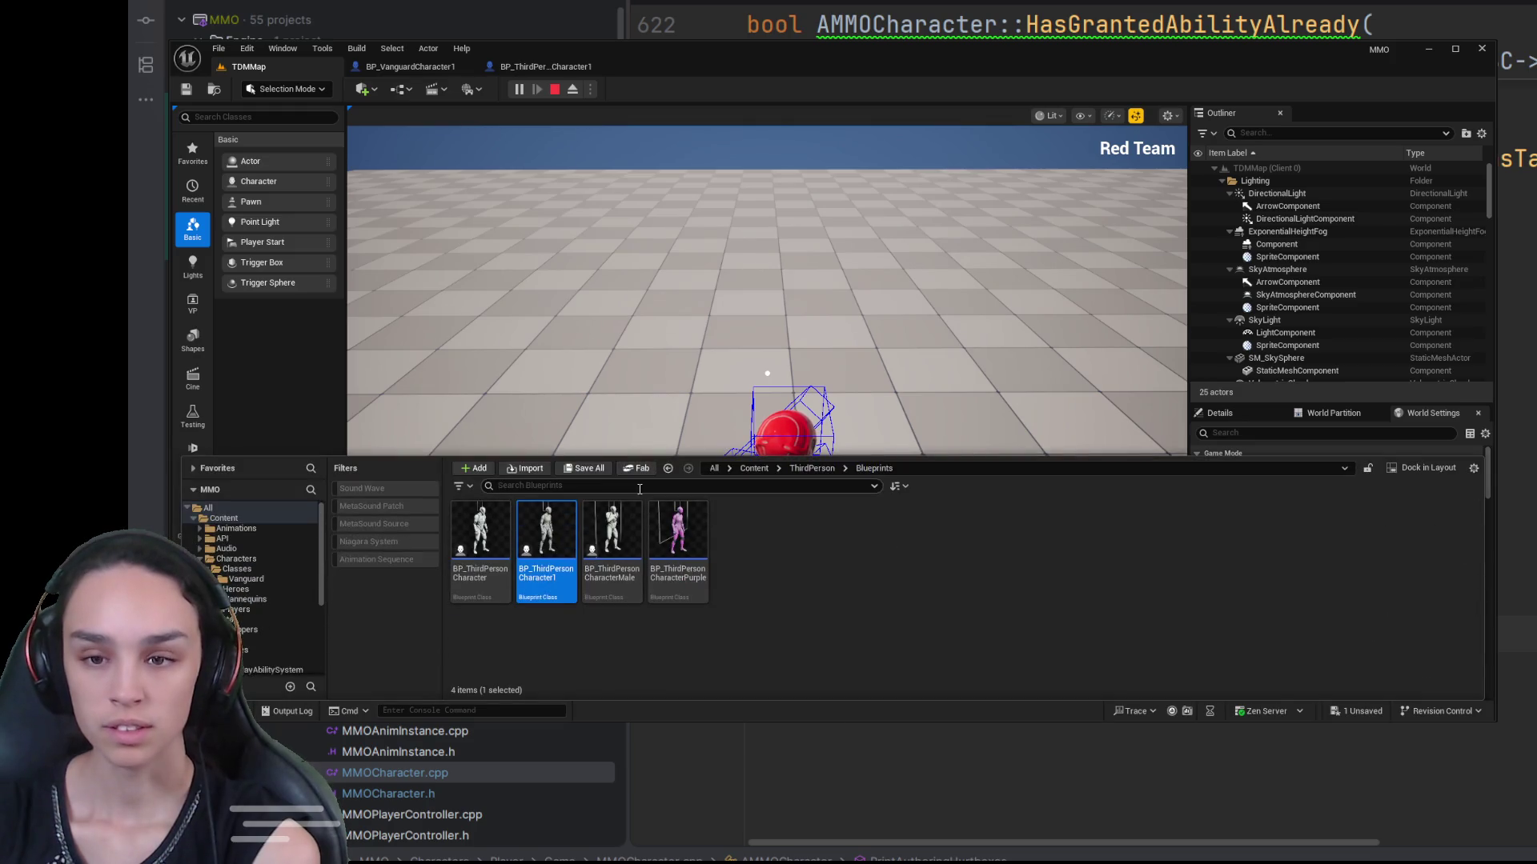
left_click(753, 469)
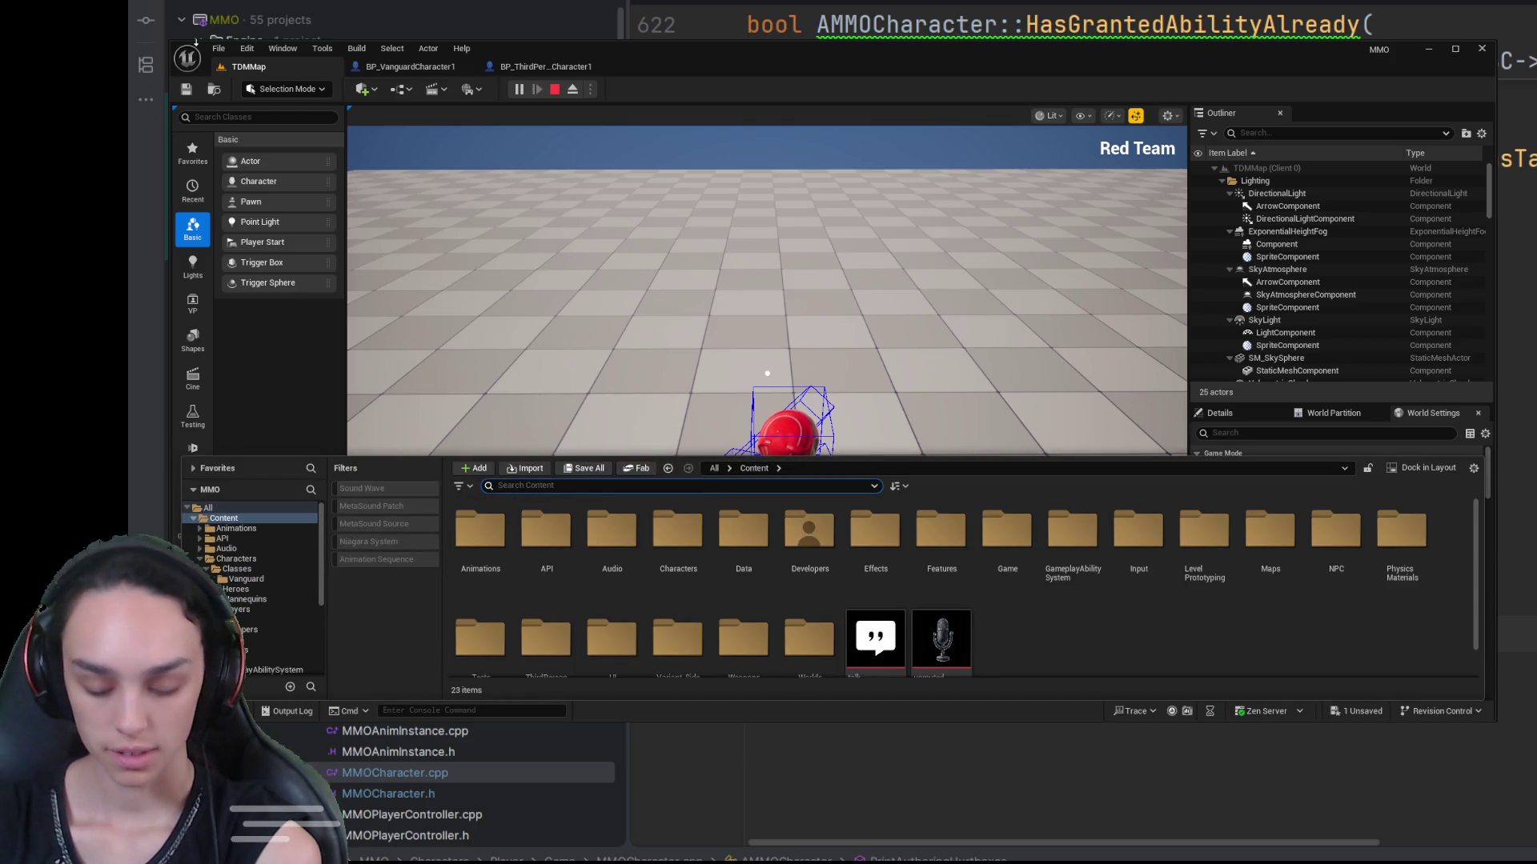
type("abp")
left_click(618, 538)
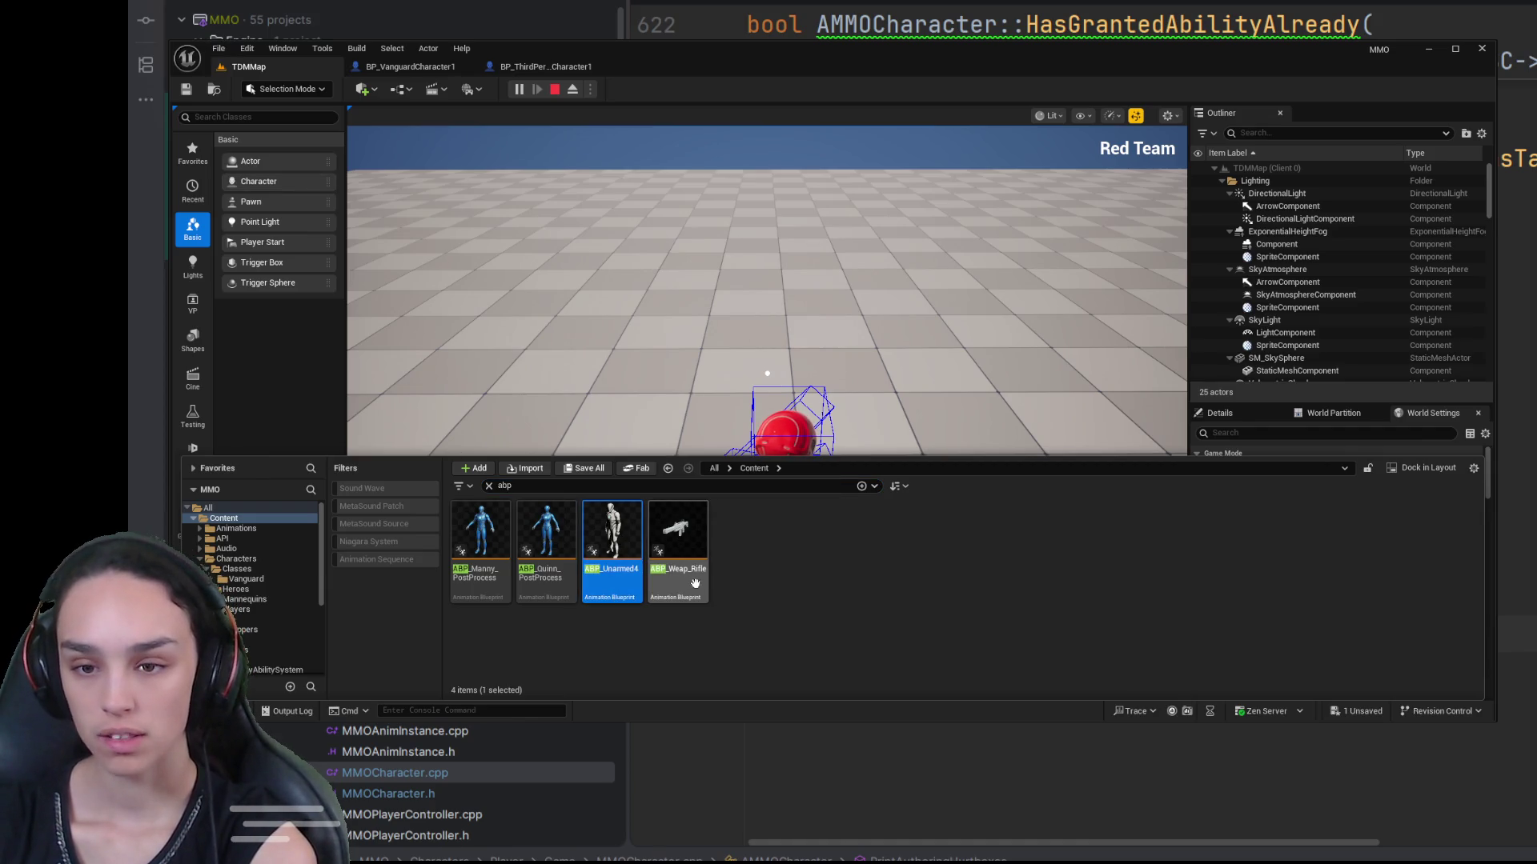
double_click(613, 538)
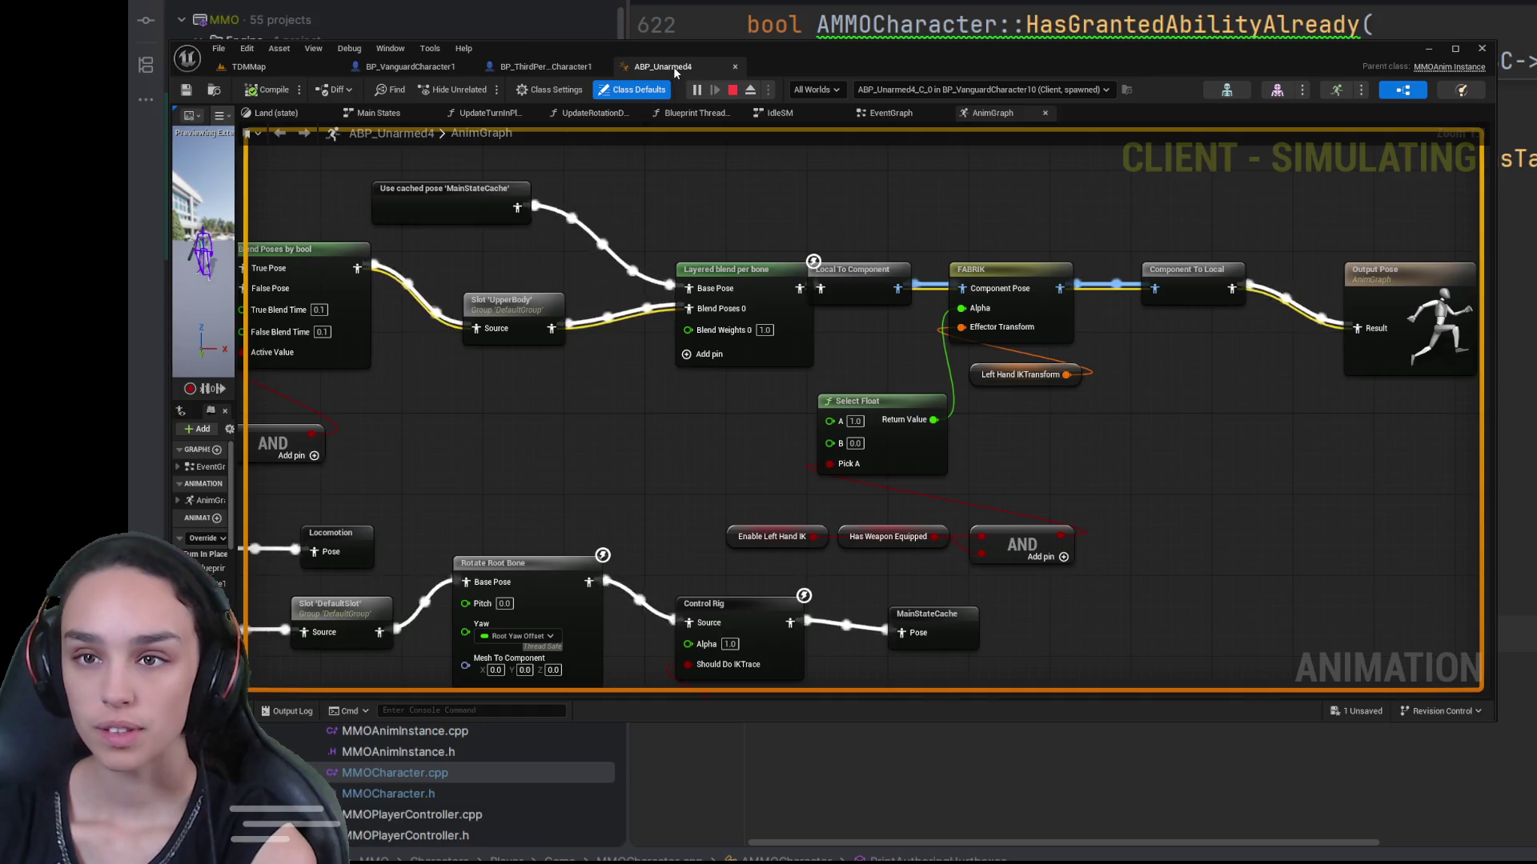
left_click(735, 66)
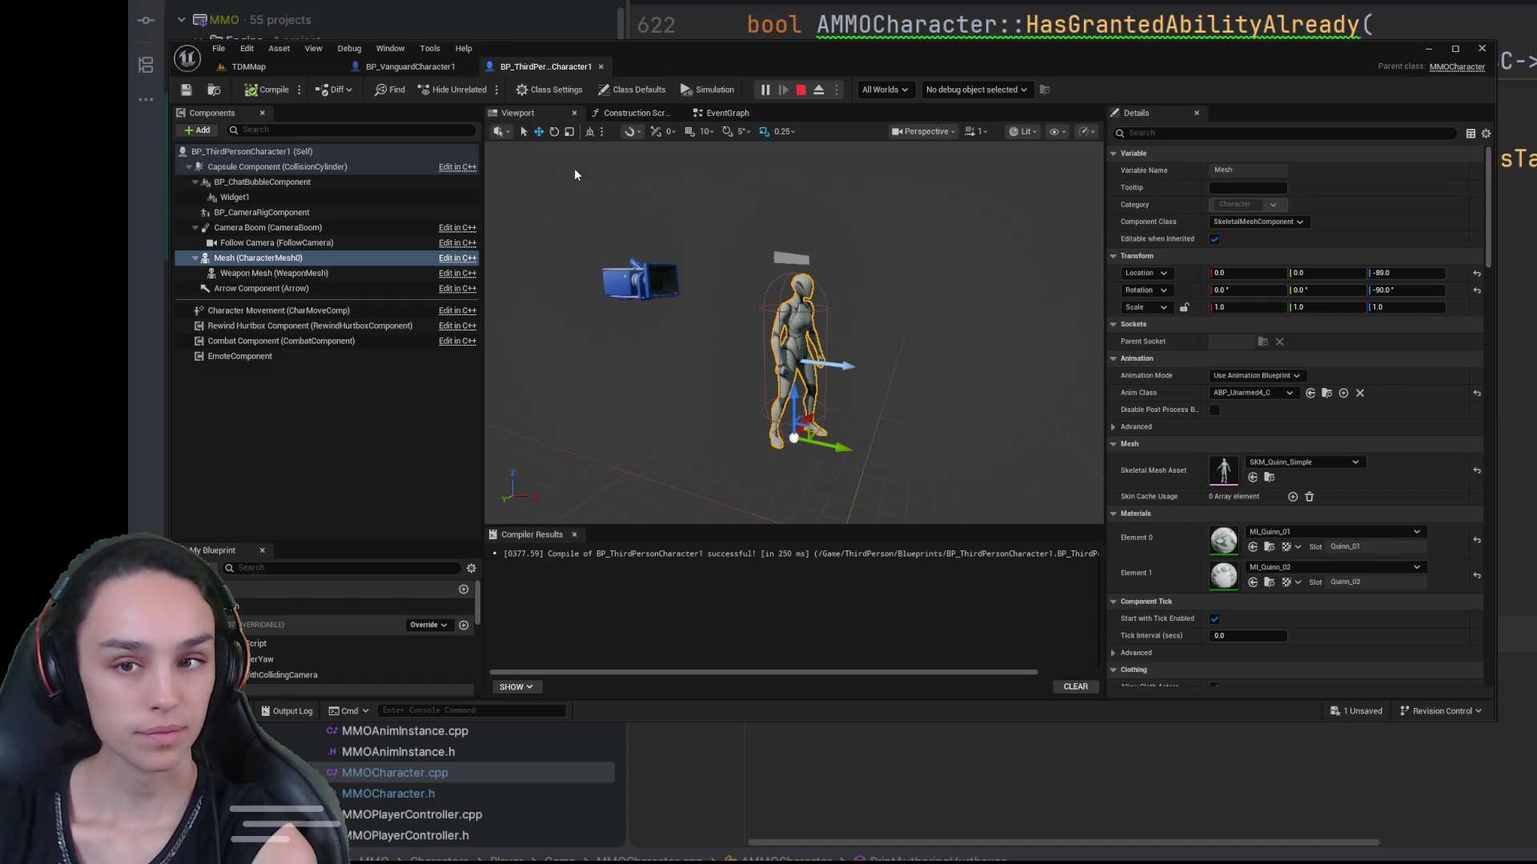
left_click(293, 65)
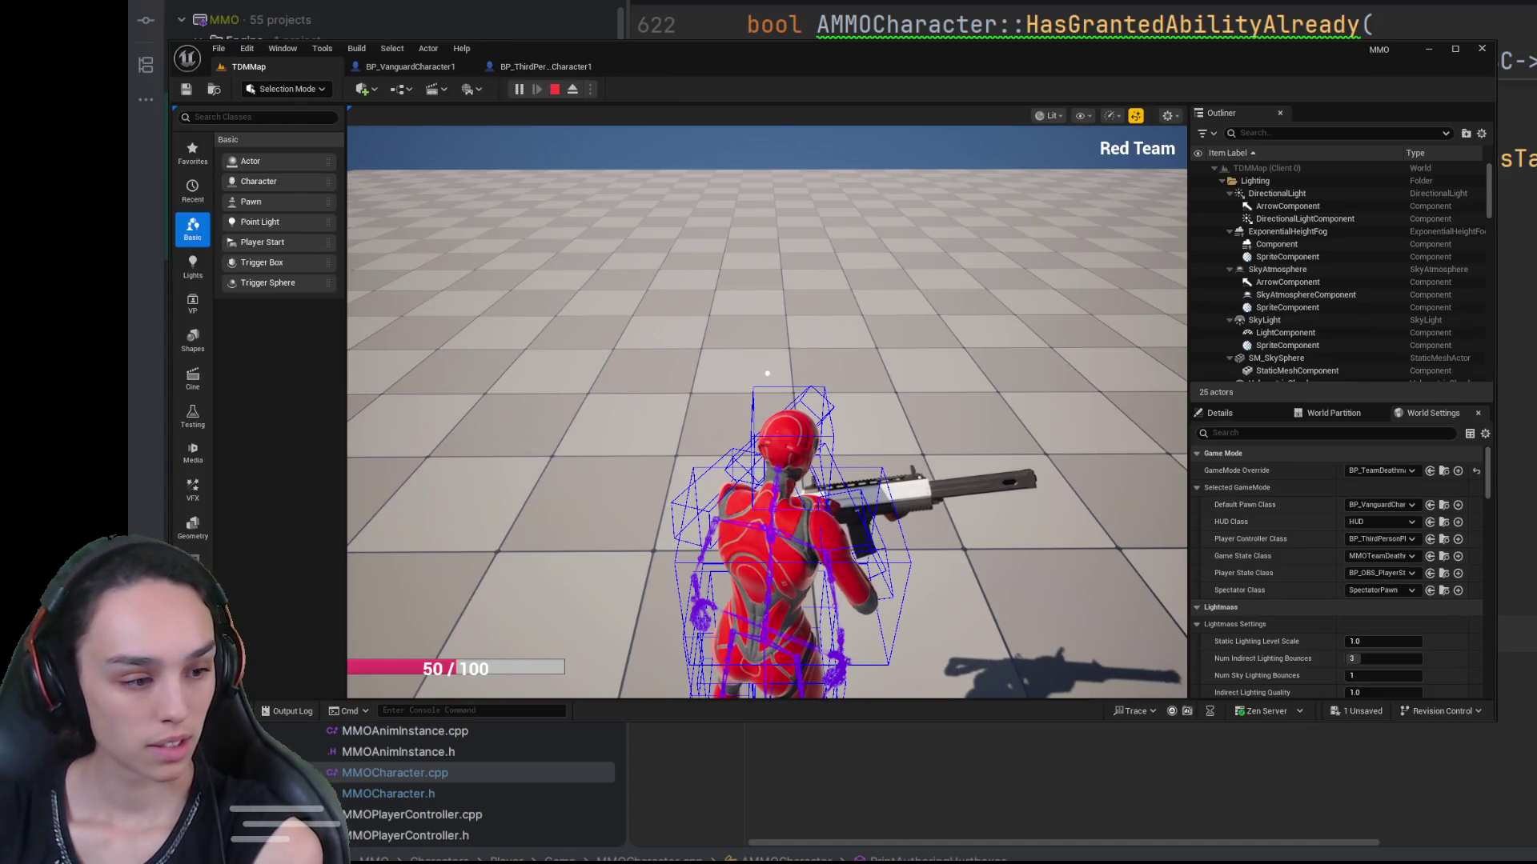
Step: Fire the rifle, aim down sights twice, then eject from the player with F8
left_click(767, 373)
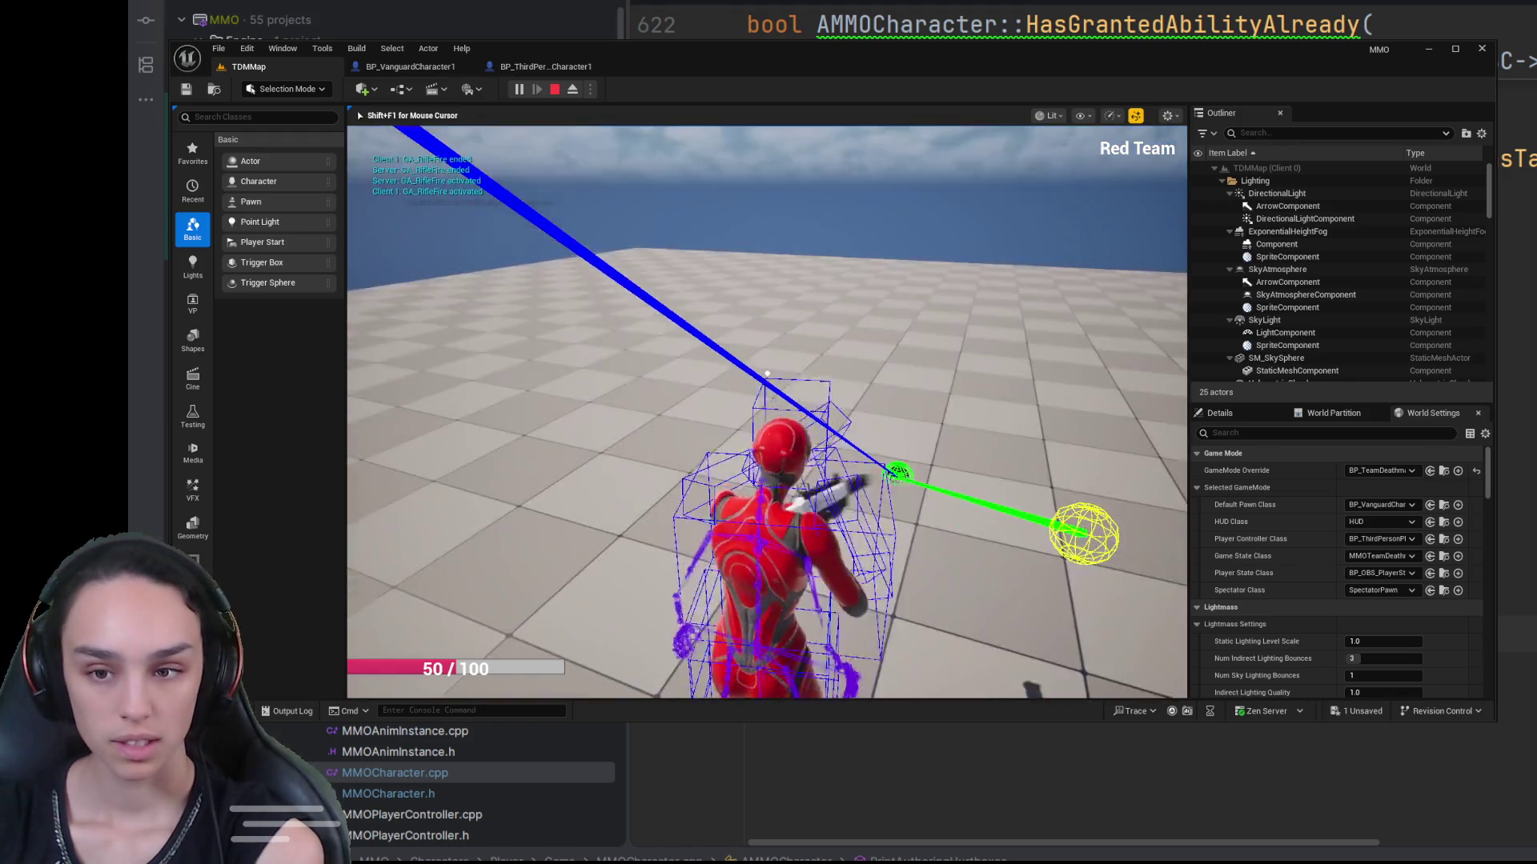
right_click(766, 373)
right_click(767, 373)
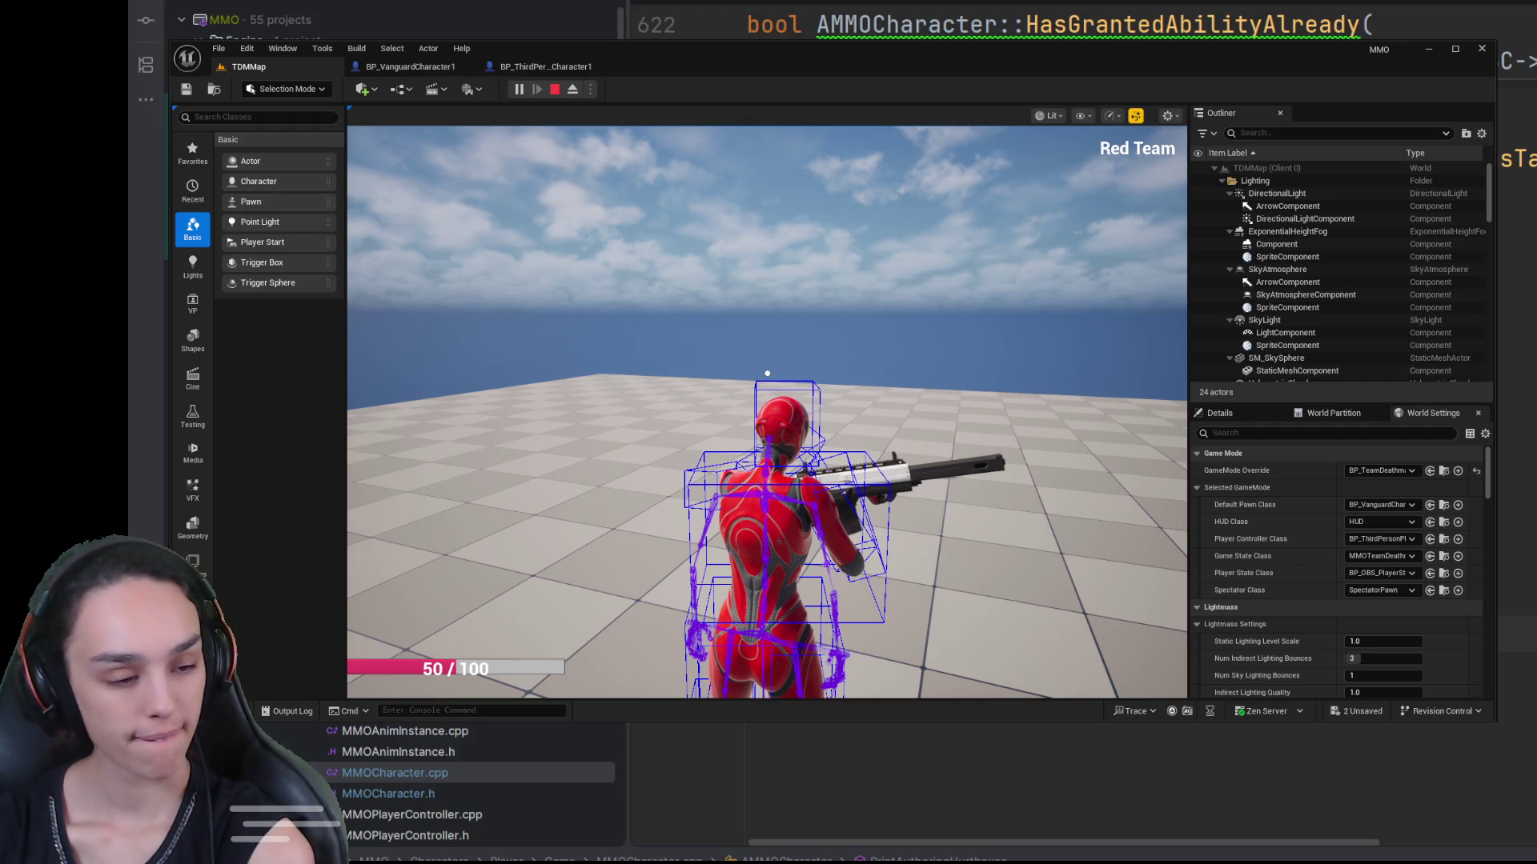
right_click(663, 439)
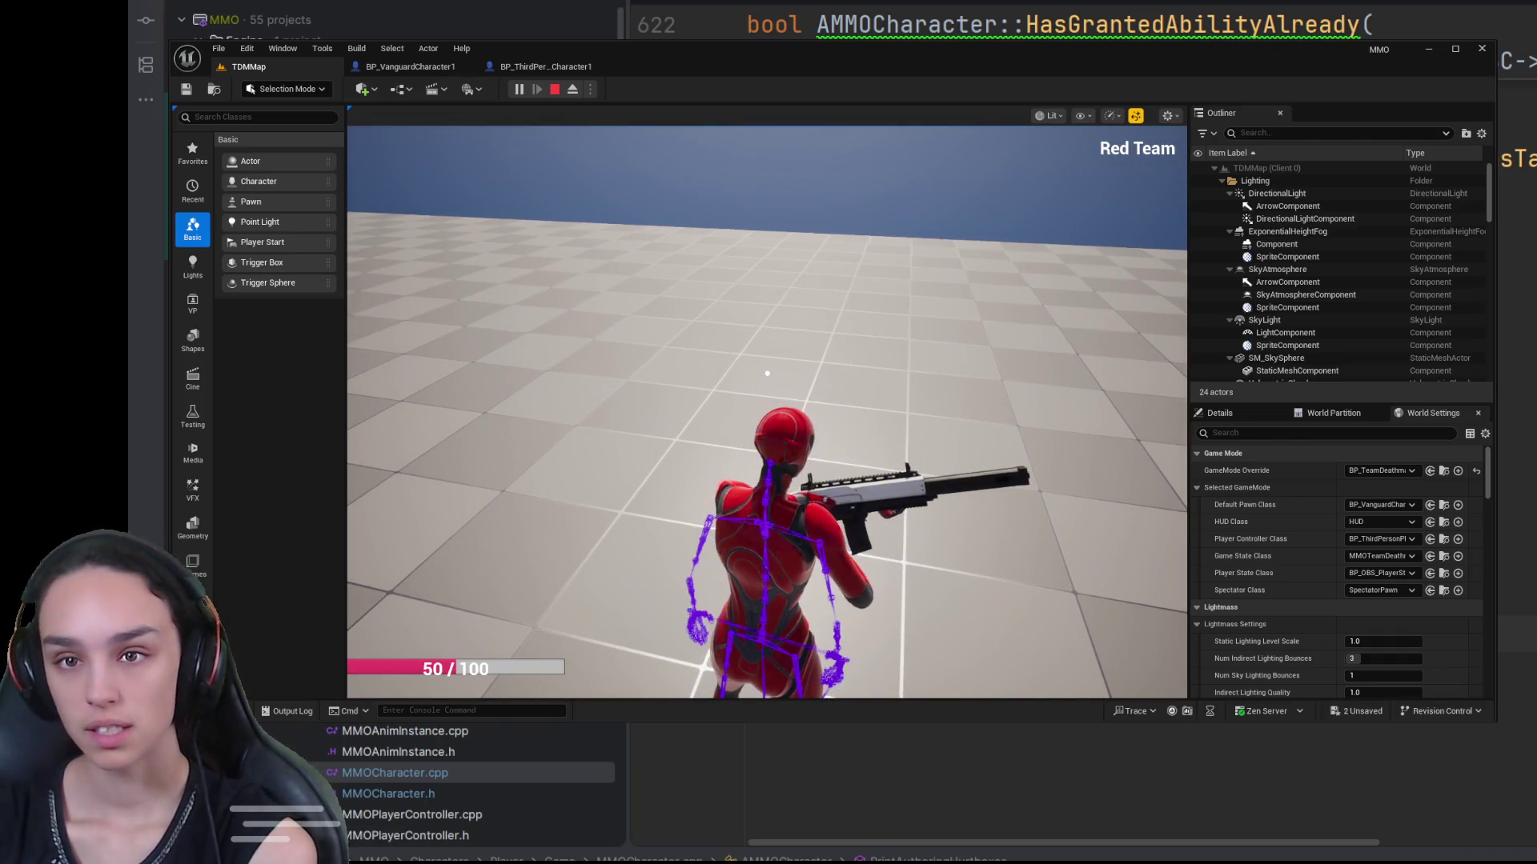
key("F8")
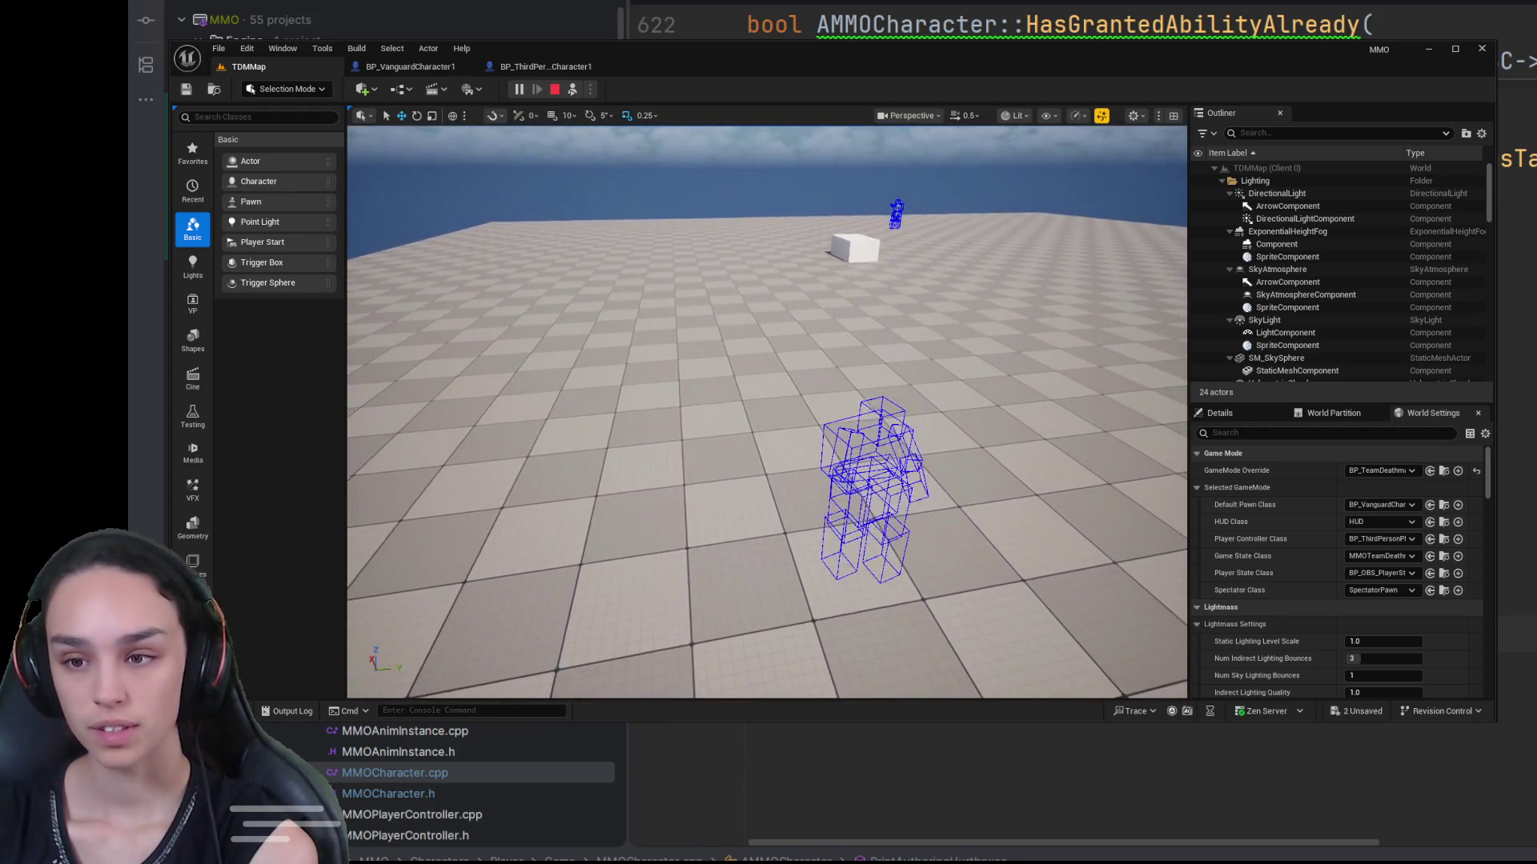
Step: Stop the running play session
scroll(642, 136, "up", 1)
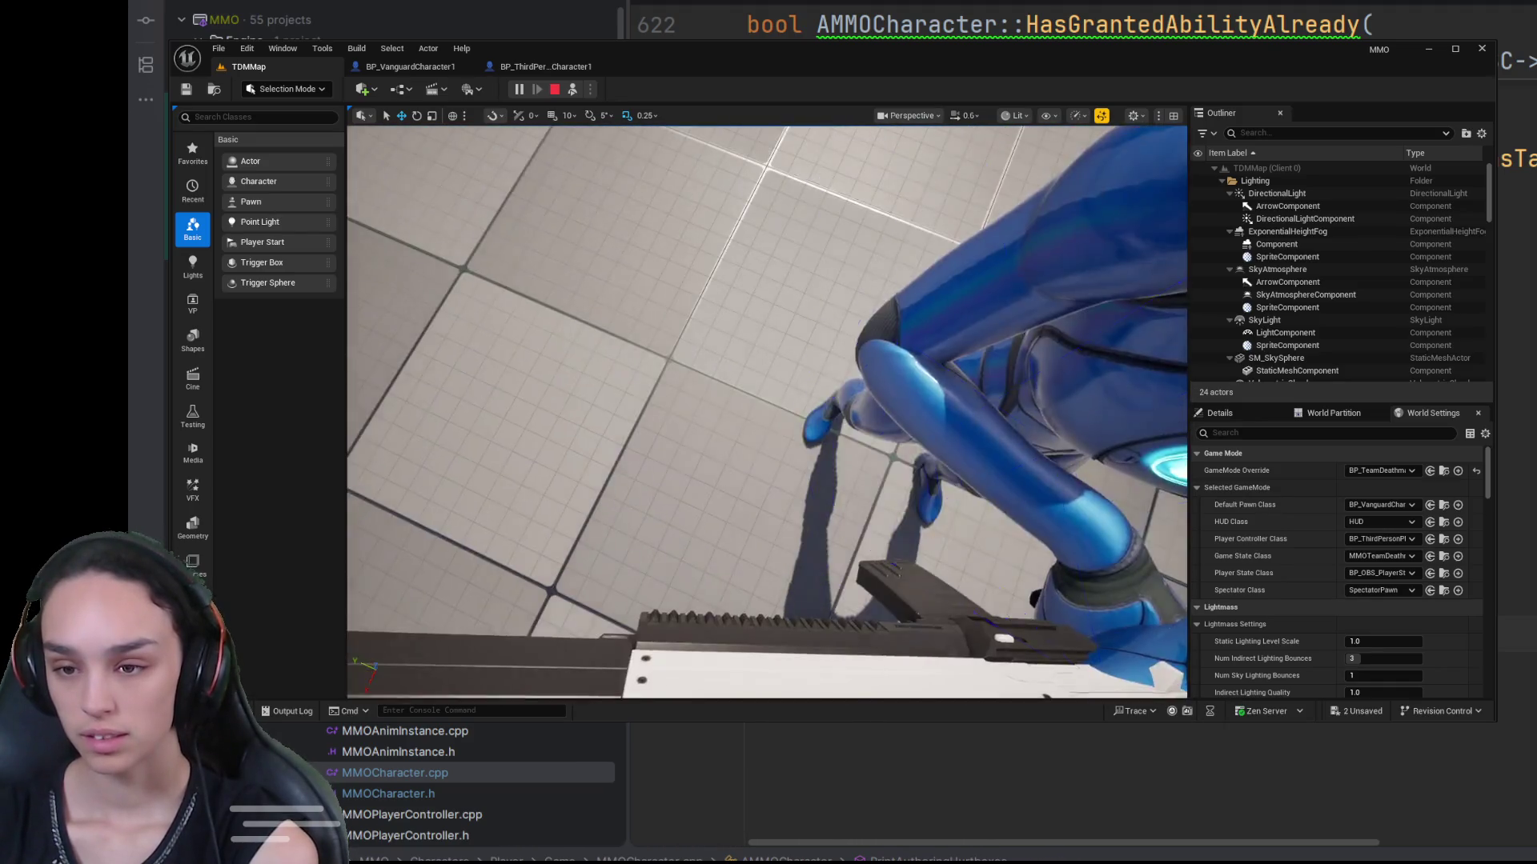
scroll(767, 412, "down", 1)
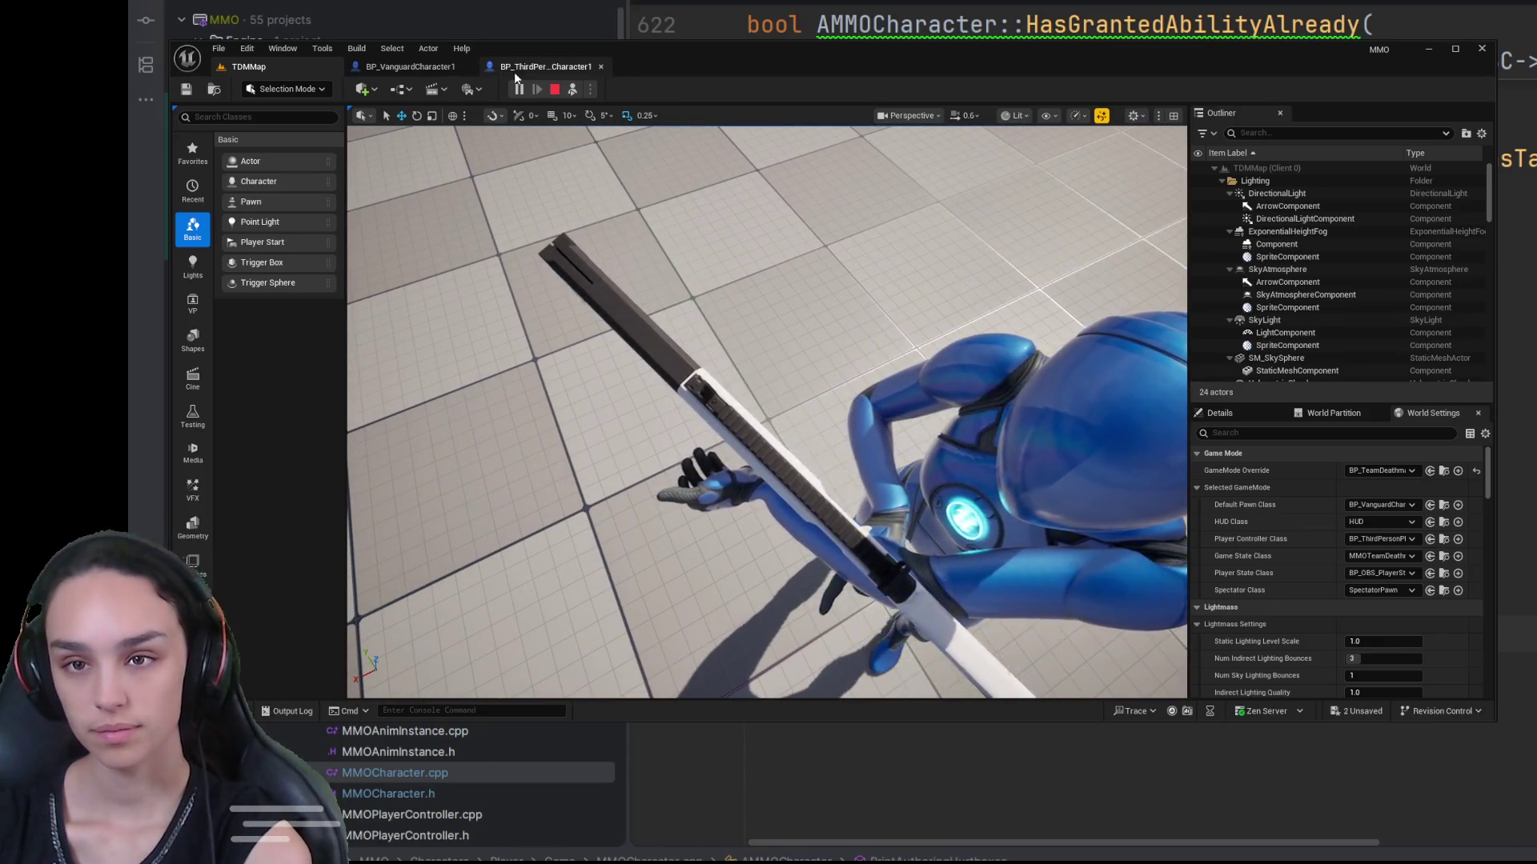
left_click(554, 89)
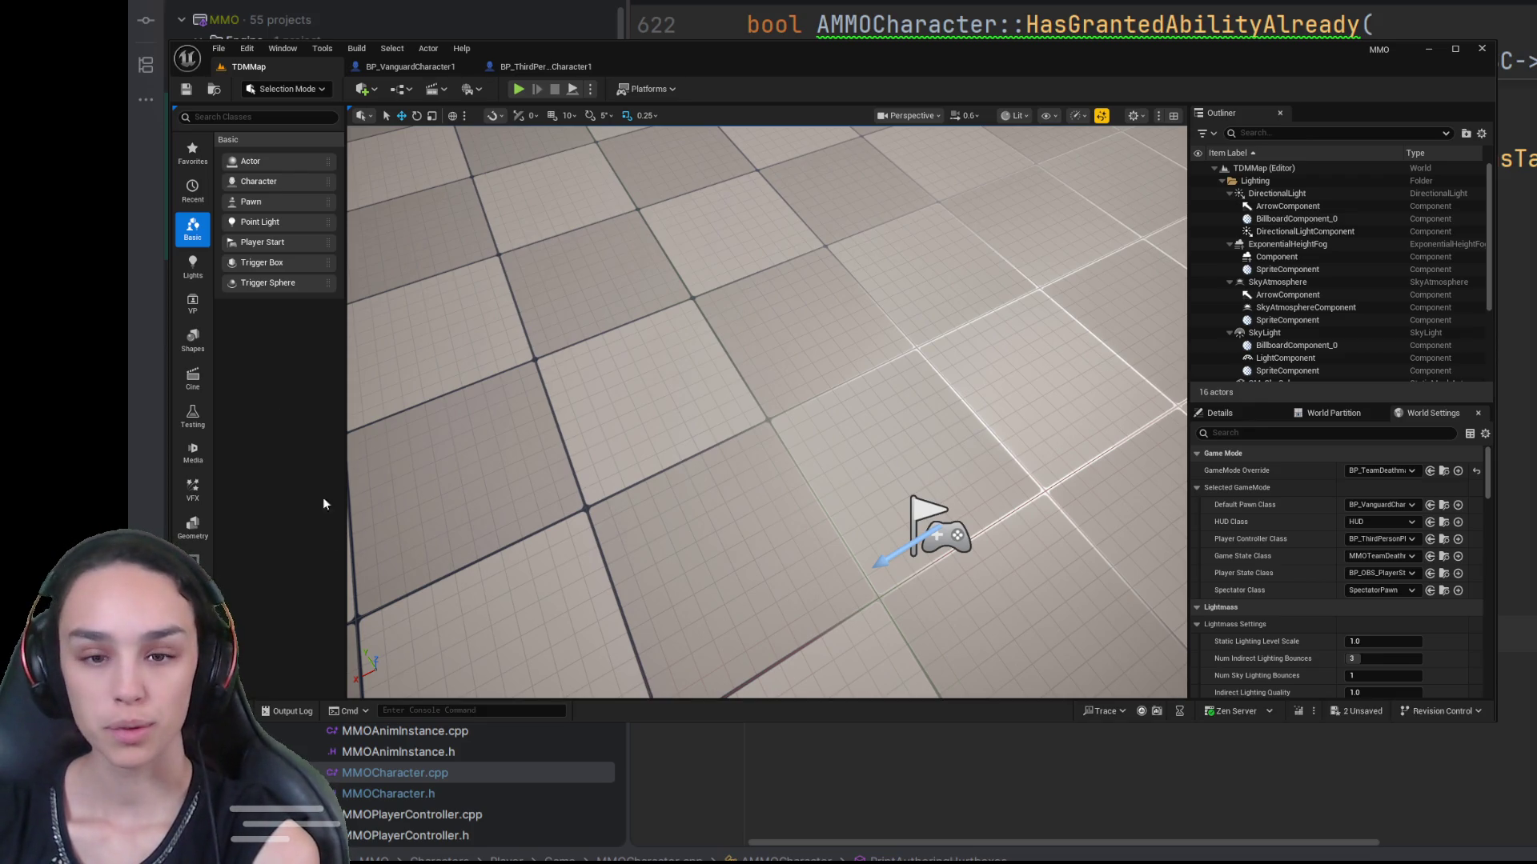
Step: In BP_VanguardCharacter1, select Weapon Mesh and undo the rifle so Skeletal Mesh Asset is None
left_click(433, 65)
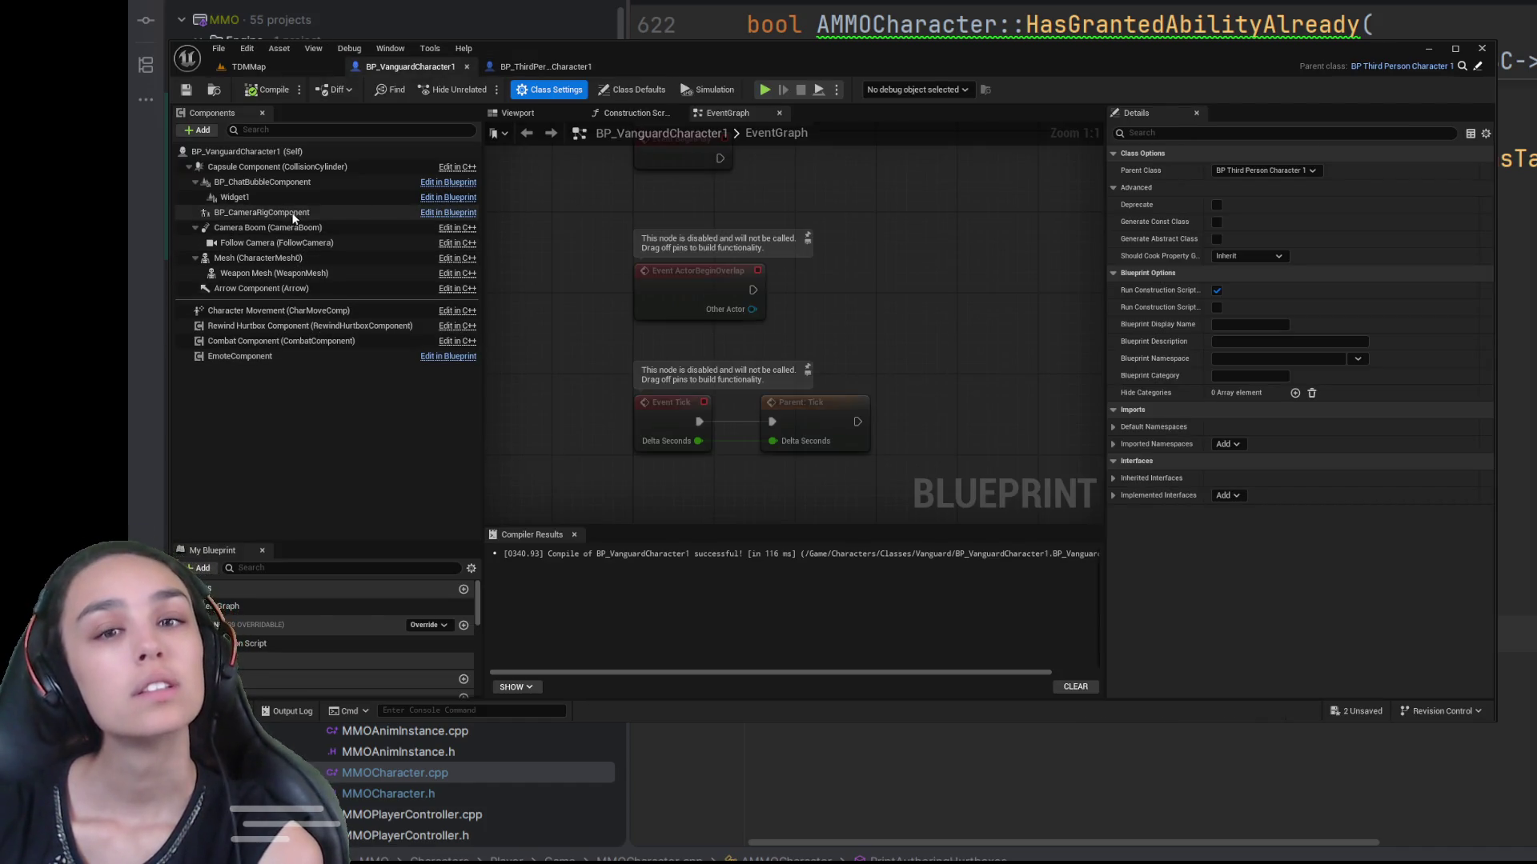
left_click(280, 273)
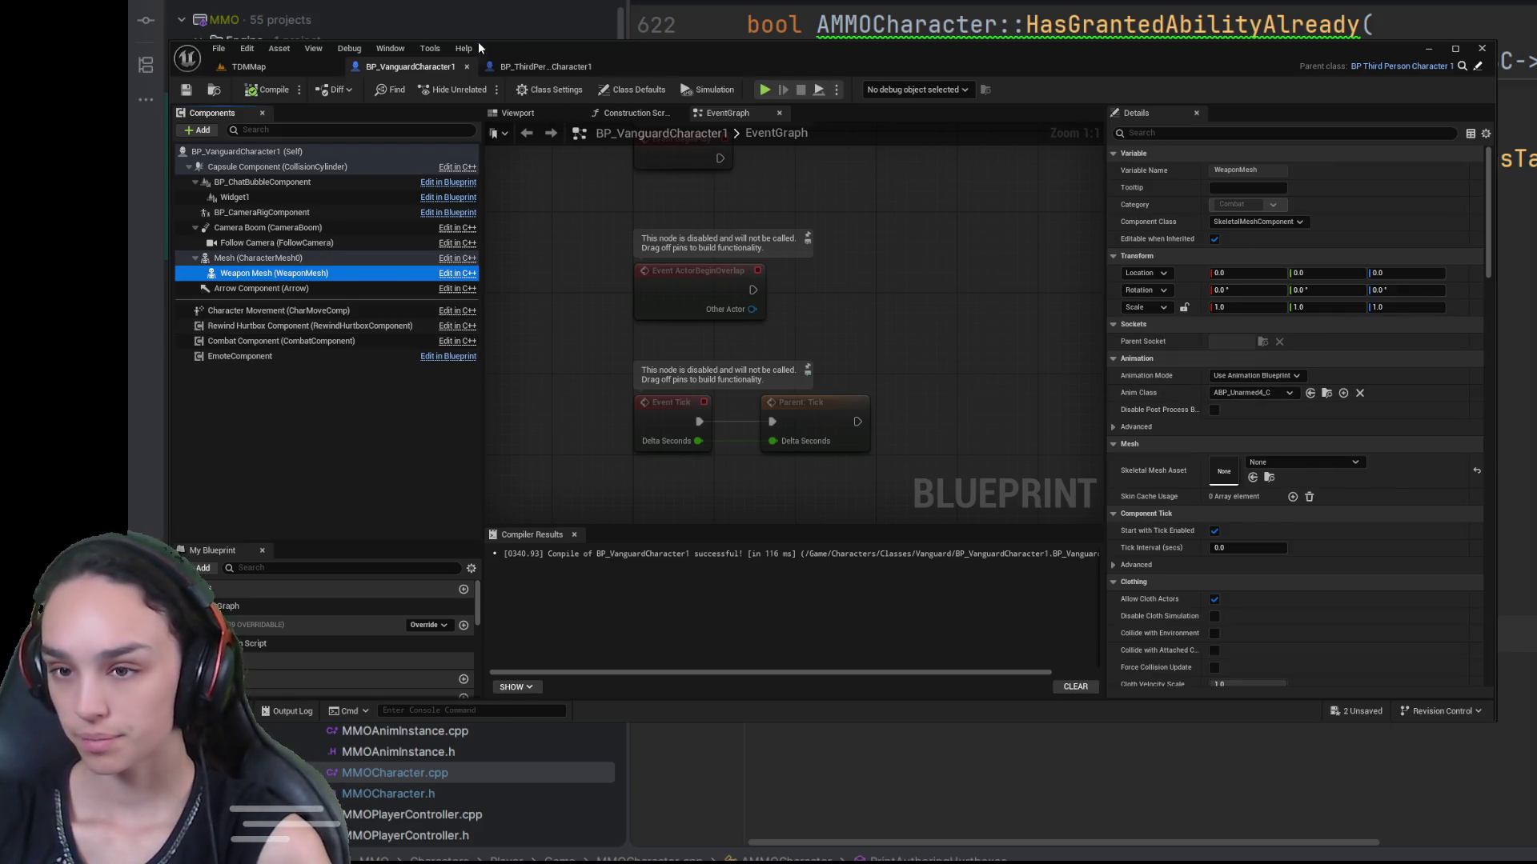
left_click(522, 114)
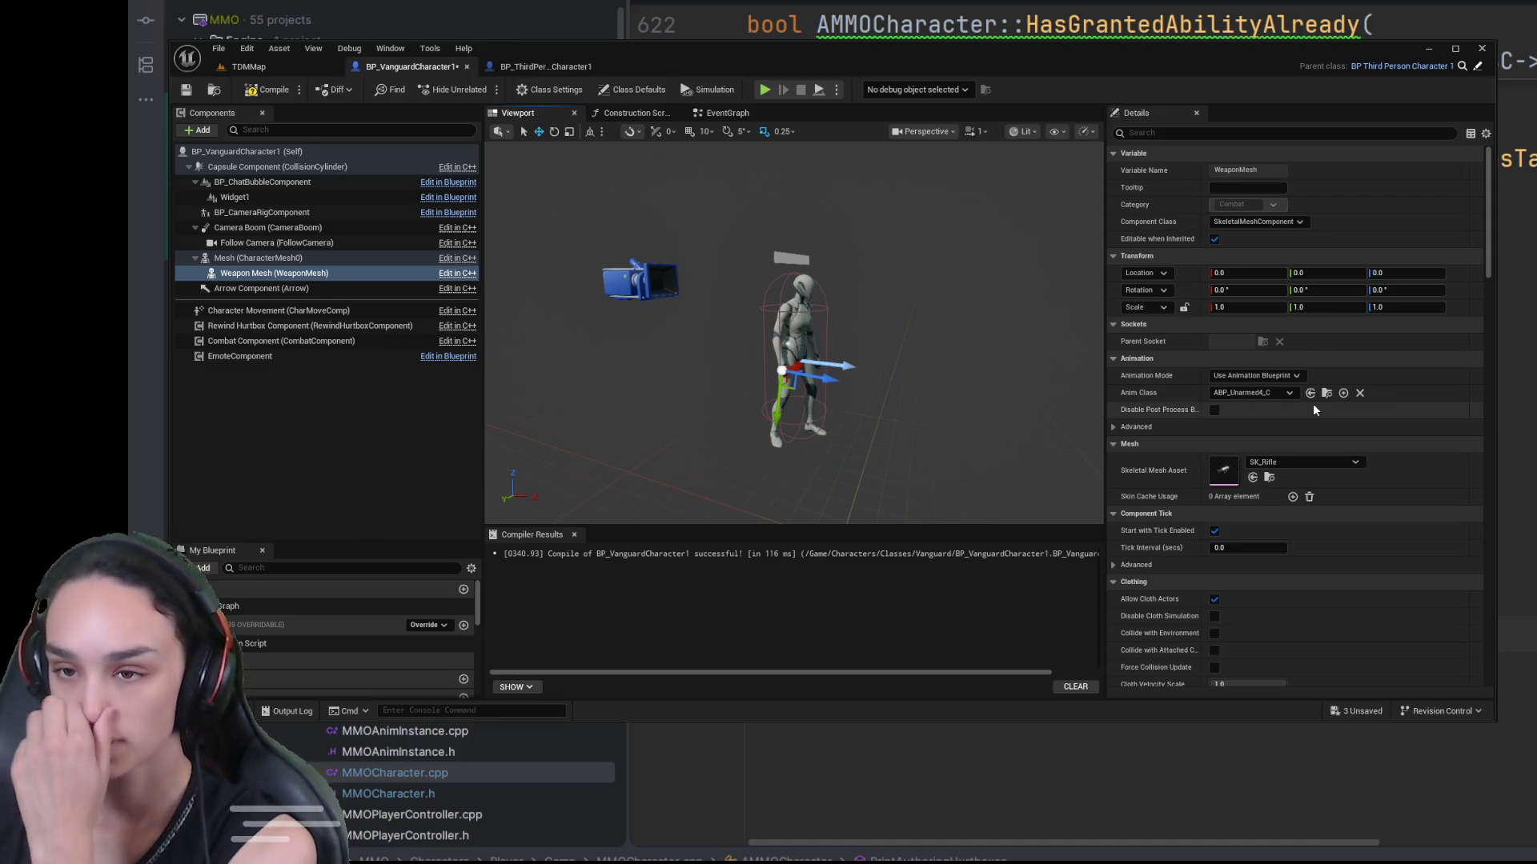
mouse_move(800, 360)
left_mouse_down()
mouse_move(864, 376)
mouse_move(961, 320)
mouse_move(920, 360)
mouse_move(880, 344)
left_mouse_up()
key("ctrl+z")
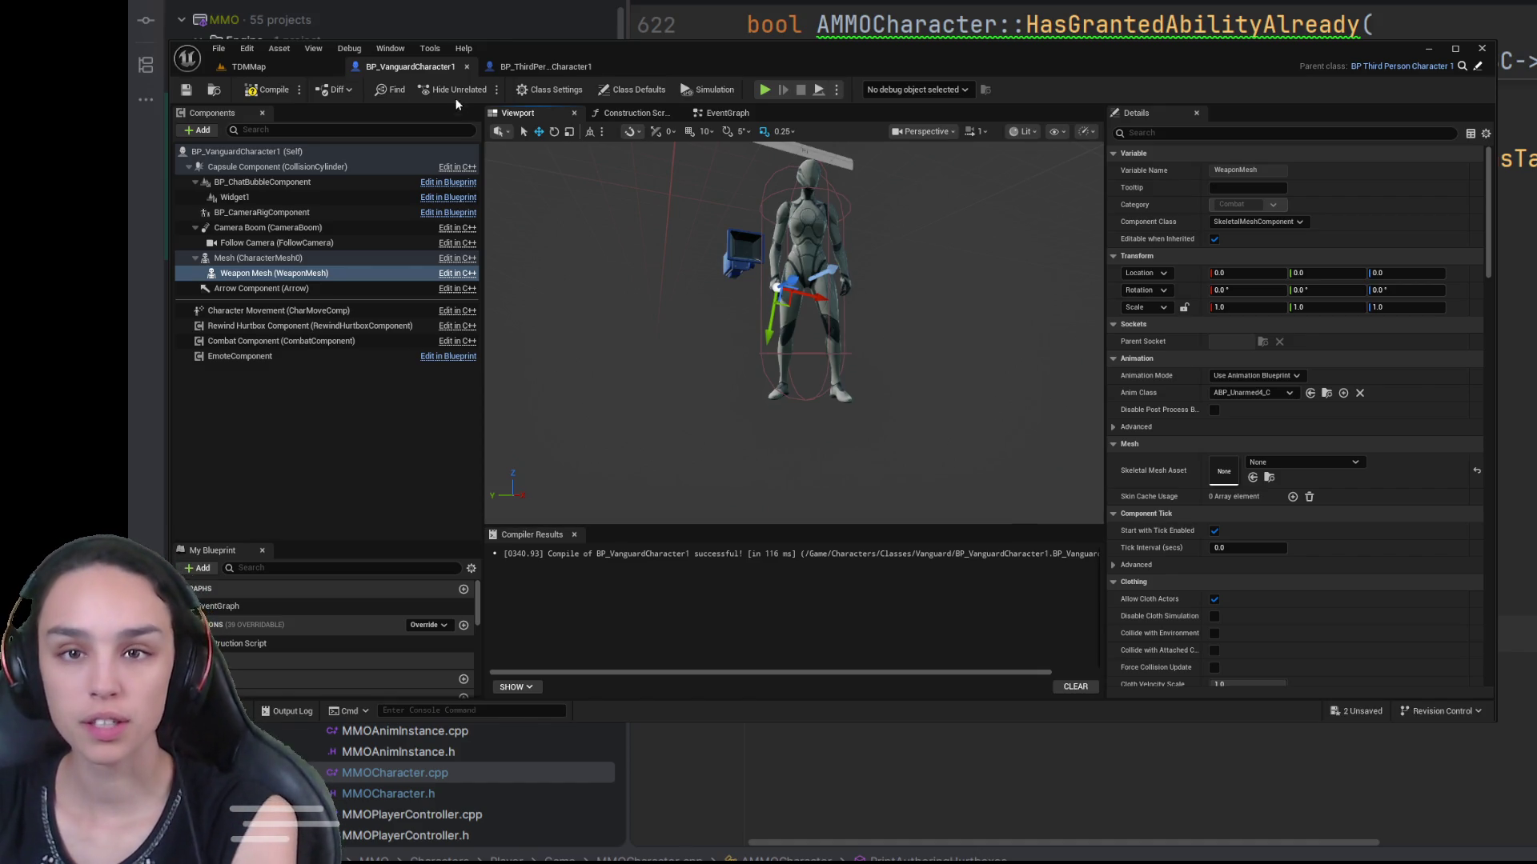
left_click(305, 325)
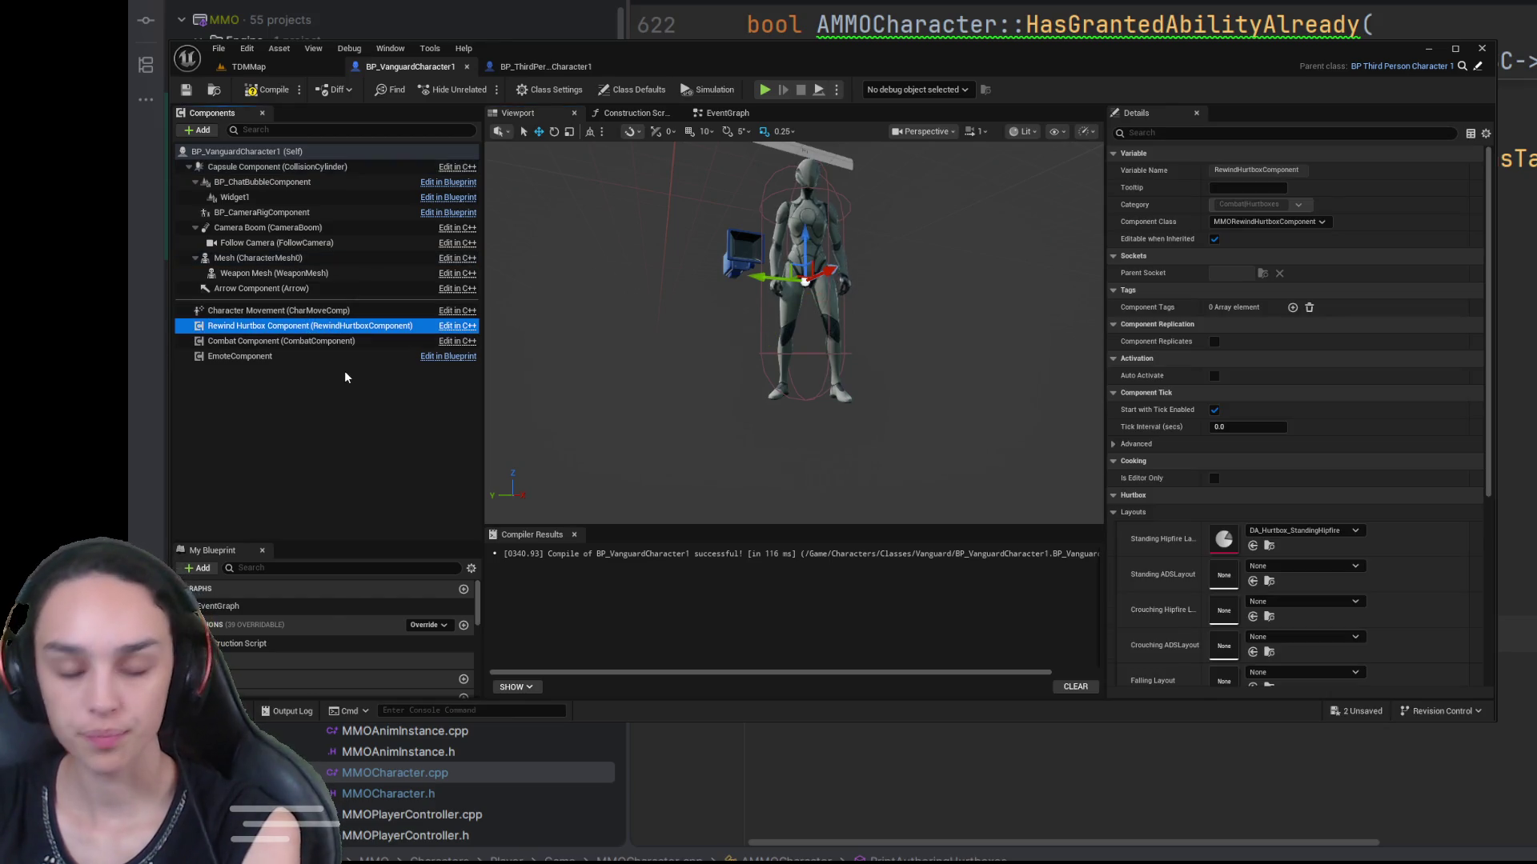
left_click(535, 67)
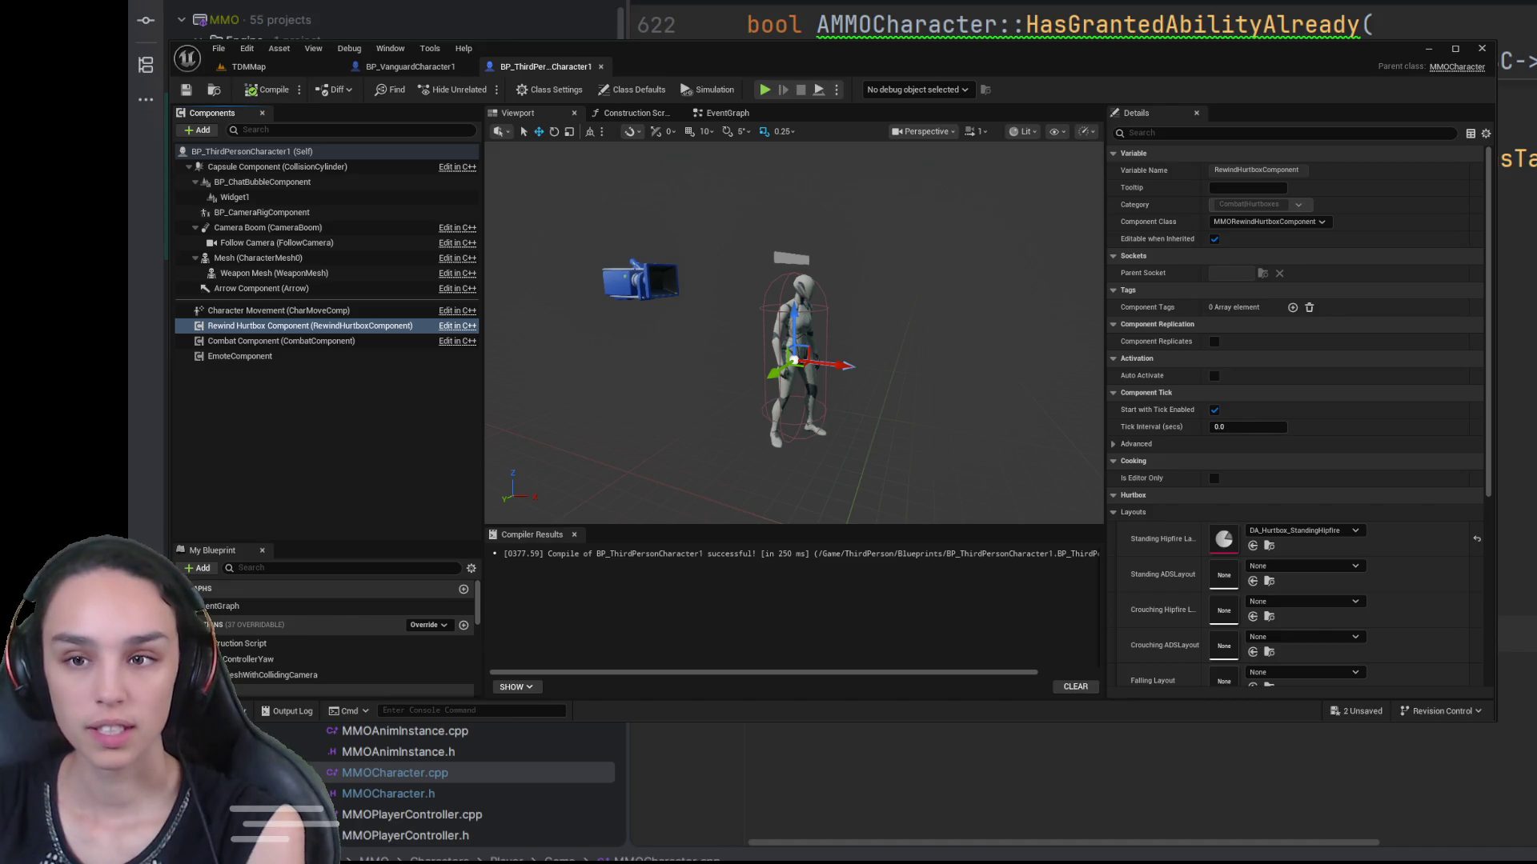
left_click(413, 777)
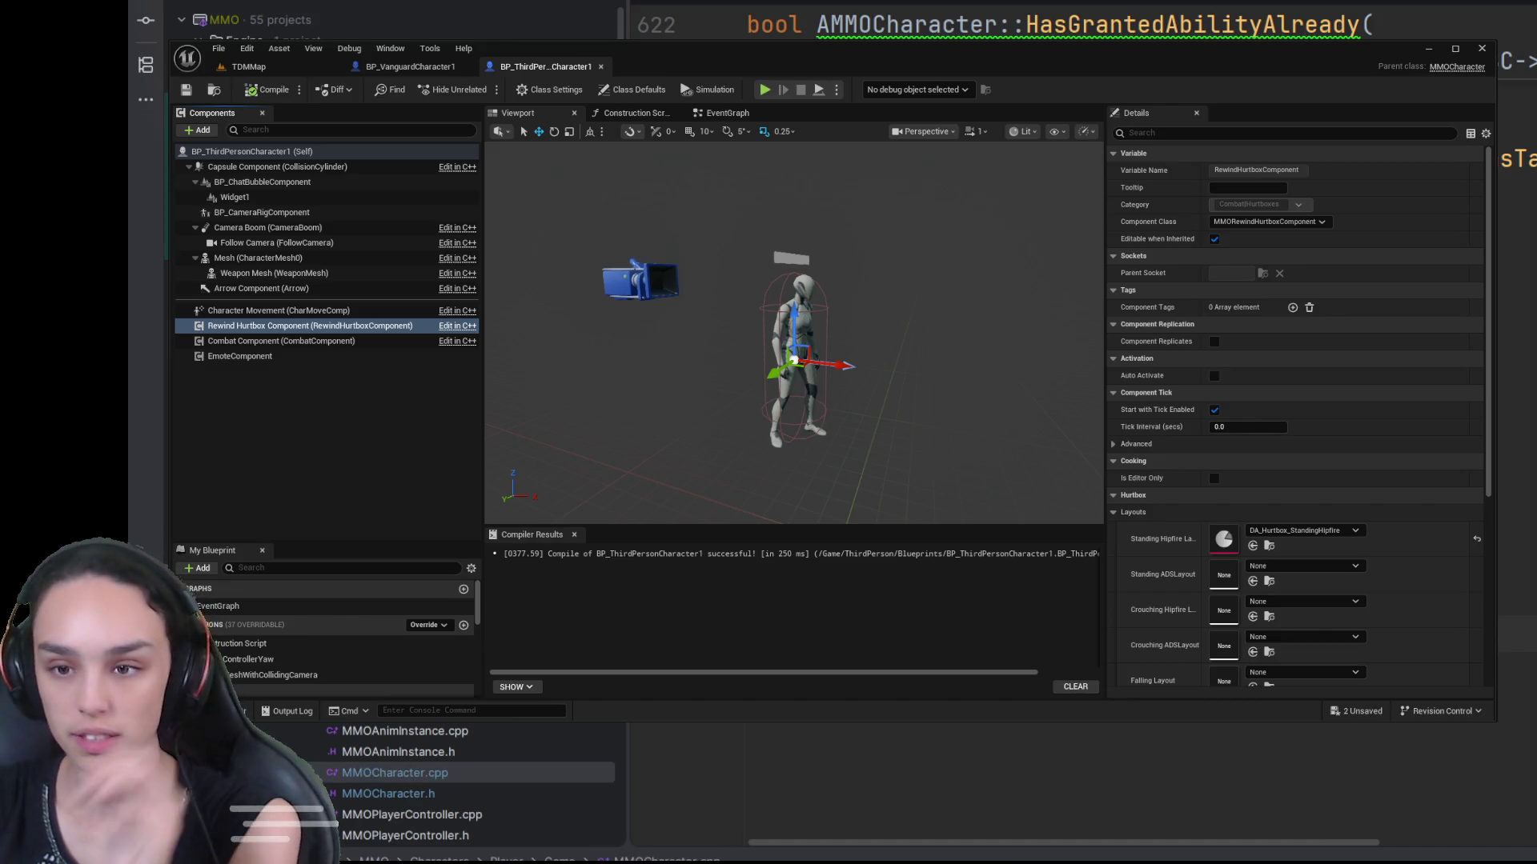
key("ctrl+Home")
scroll(1081, 784, "down", 9)
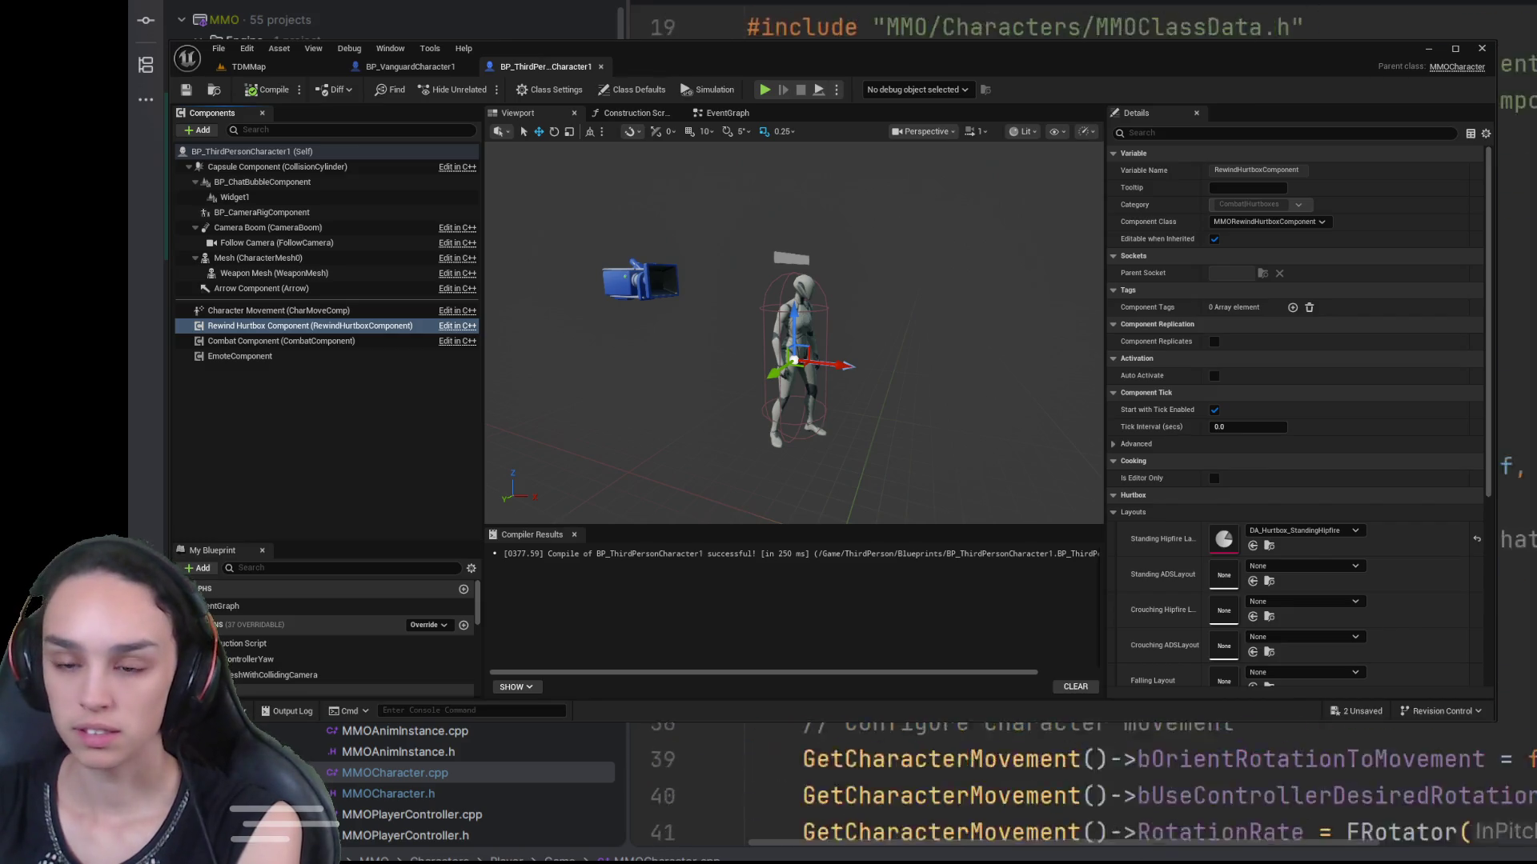
Step: Leave the BP_ThirdPersonCharacter1 blueprint editor and return to the BlankMap level editor
scroll(1081, 784, "down", 10)
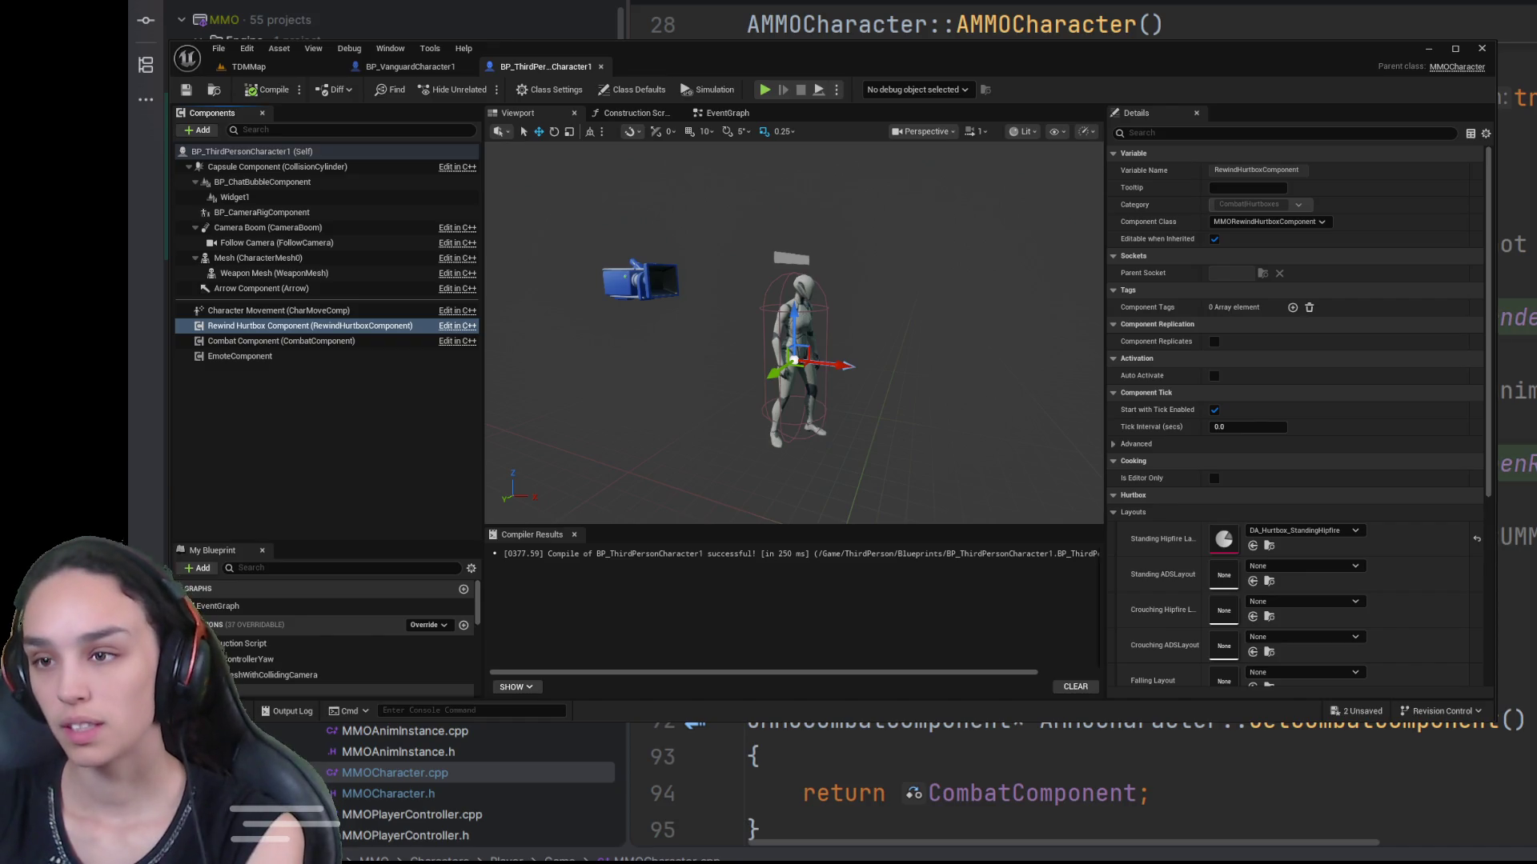
key("alt+Tab")
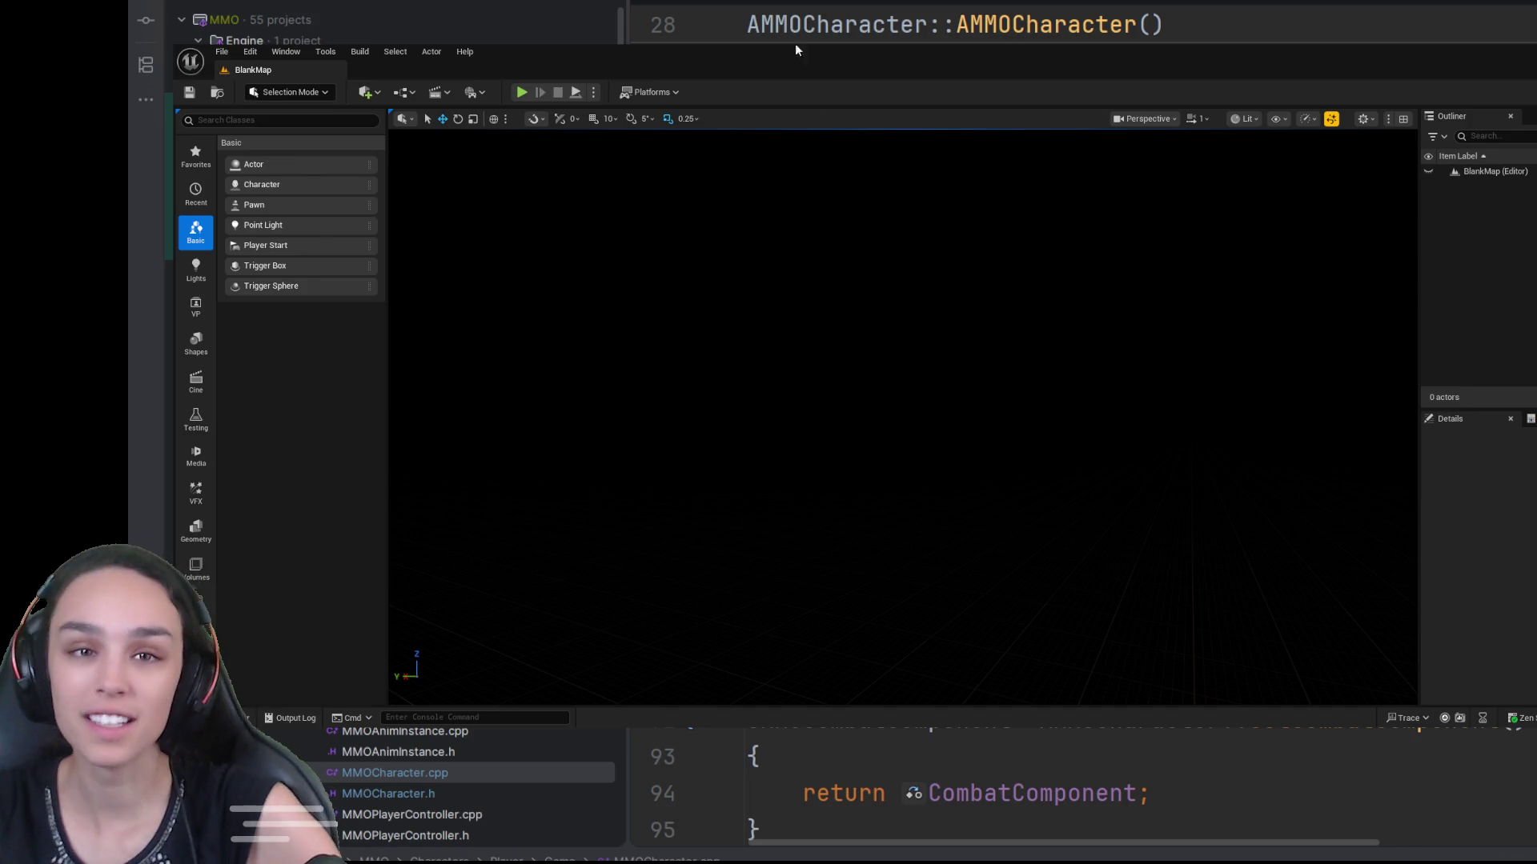
Step: Restore and widen the editor window, then open TDMMap from Content > Maps
double_click(769, 59)
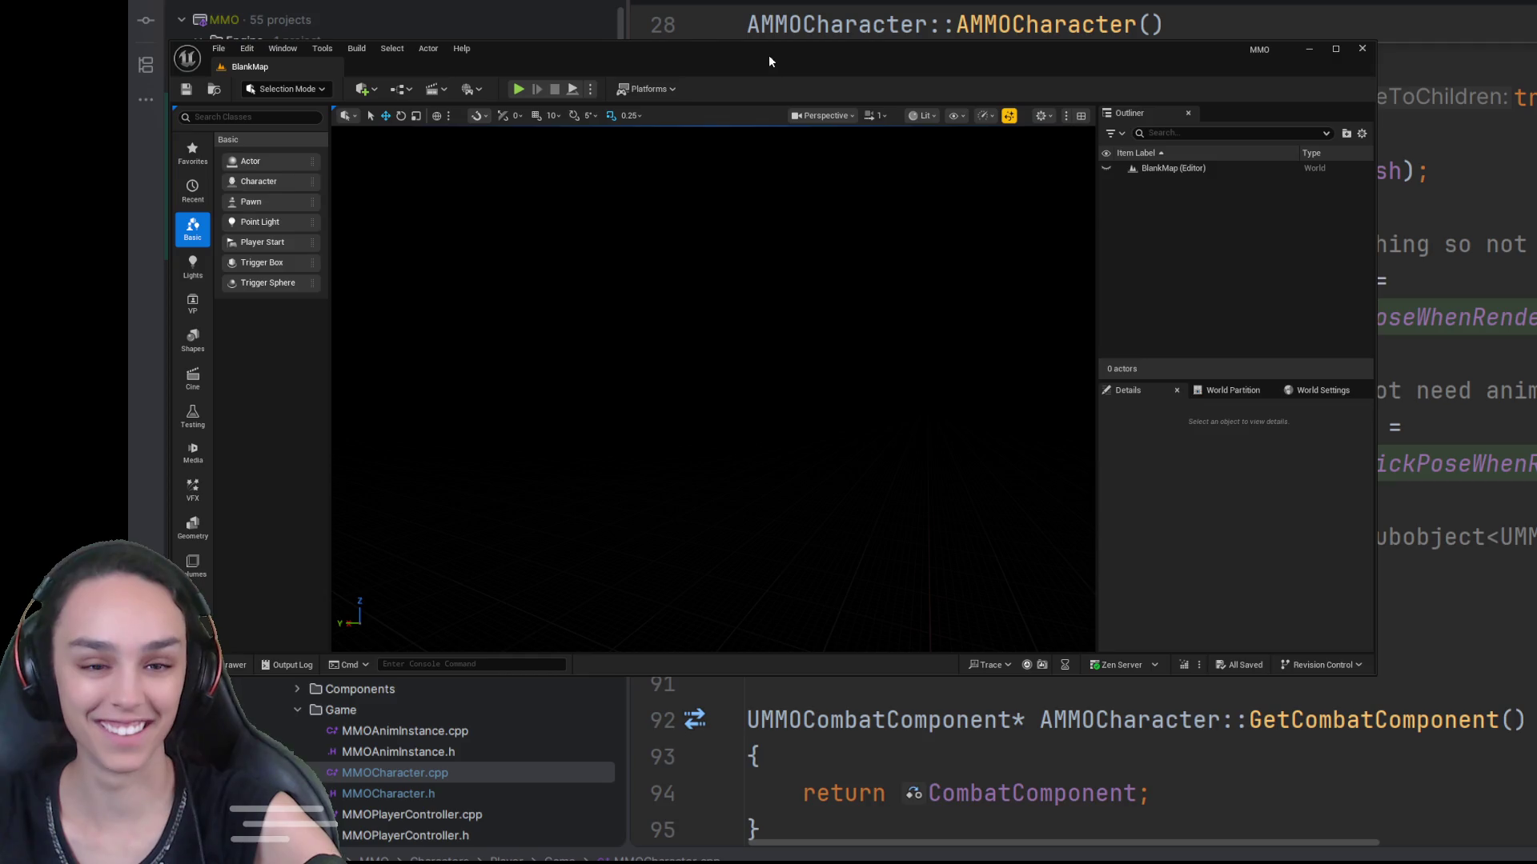
left_click_drag(1373, 389, 1508, 390)
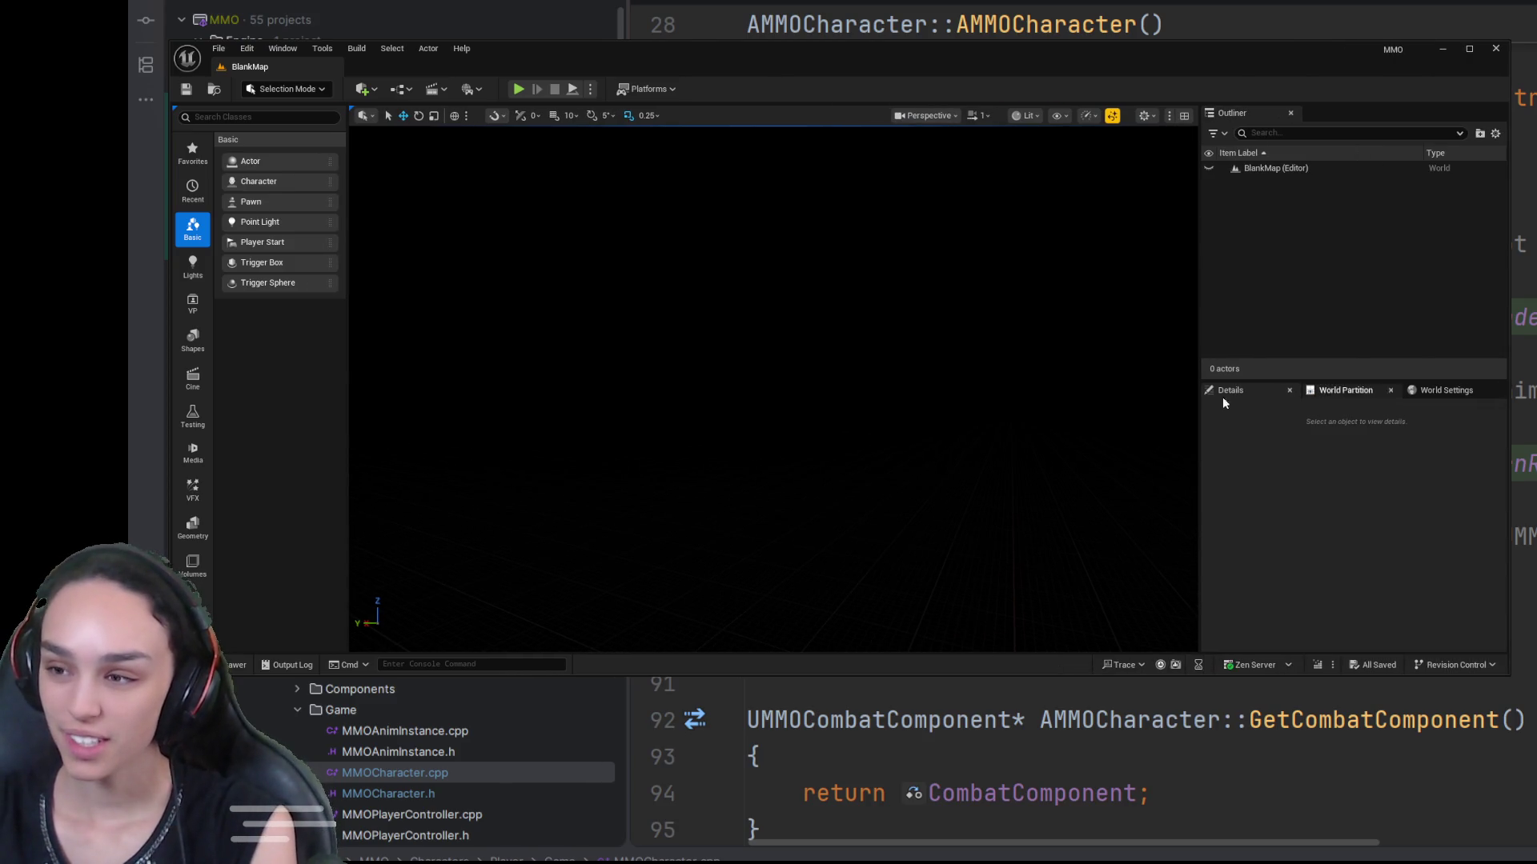
key("ctrl+space")
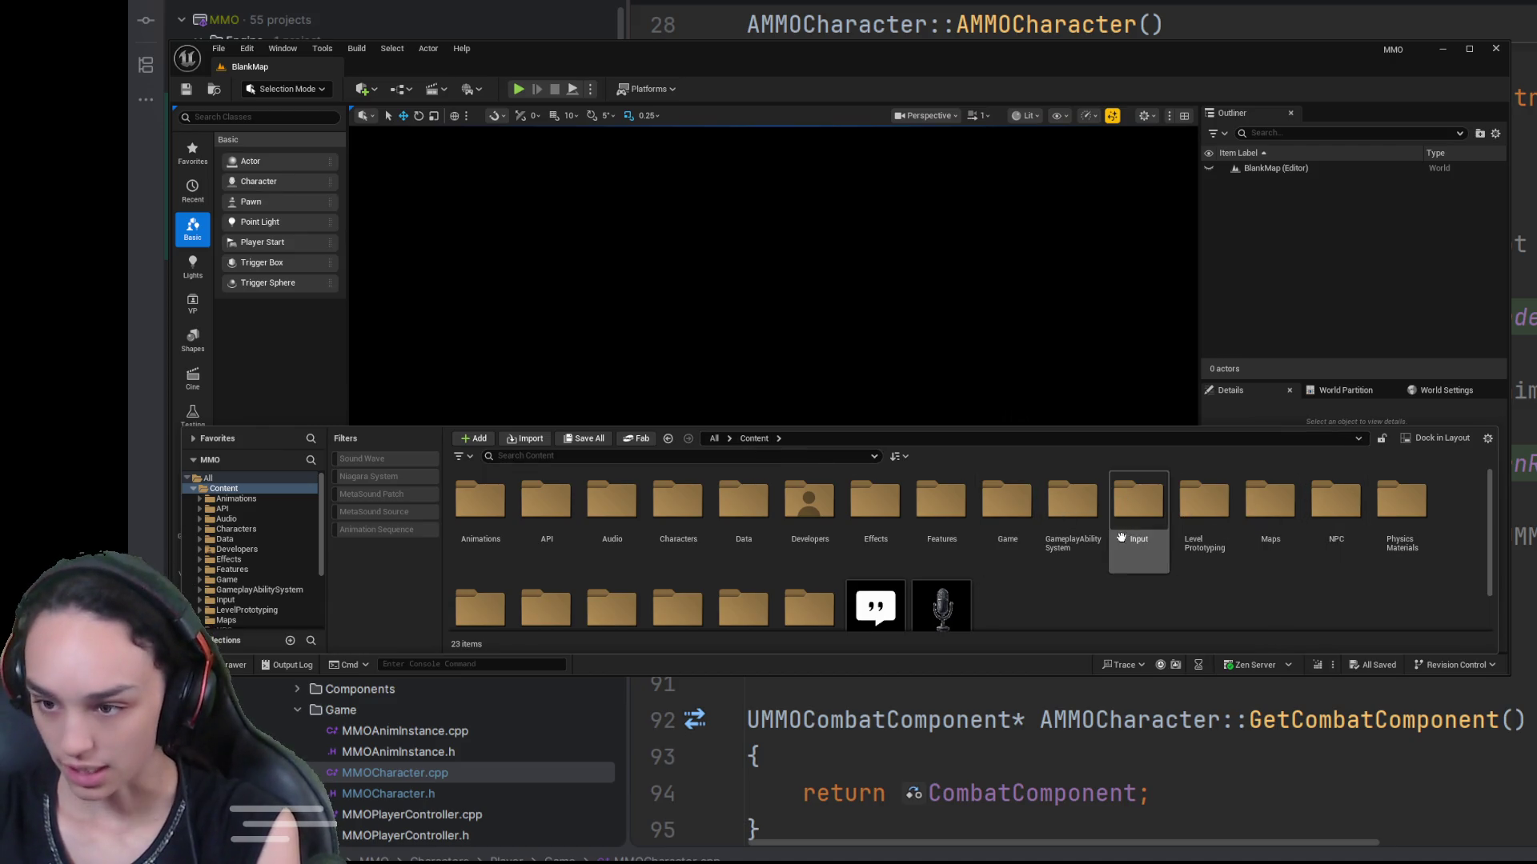
double_click(1270, 502)
left_click(673, 498)
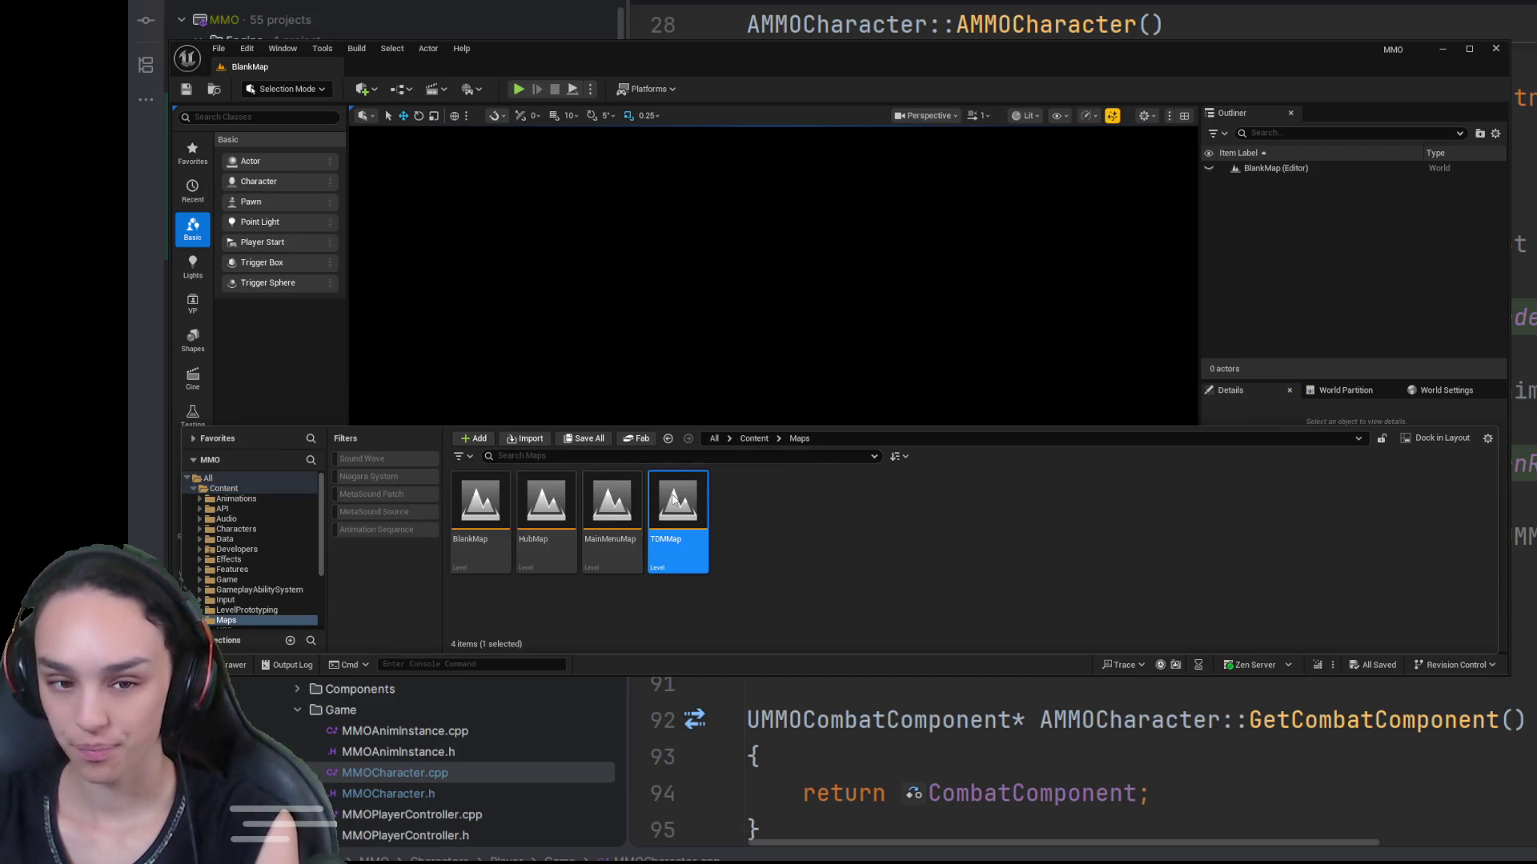
double_click(673, 498)
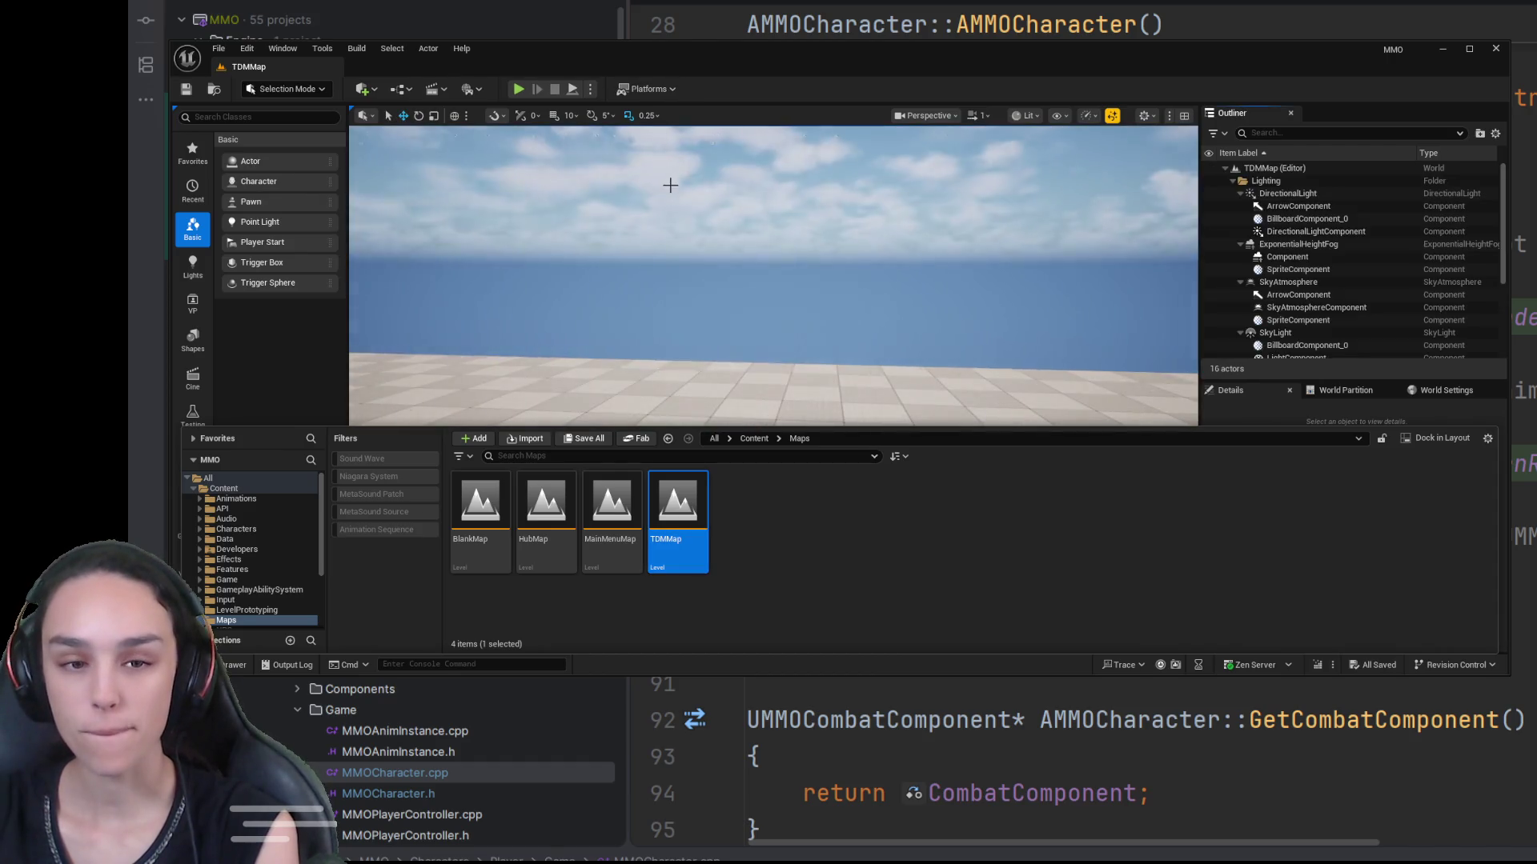
Step: Play TDMMap, eject with F8 and orbit around the red character holding its rifle, then stop
left_click(519, 89)
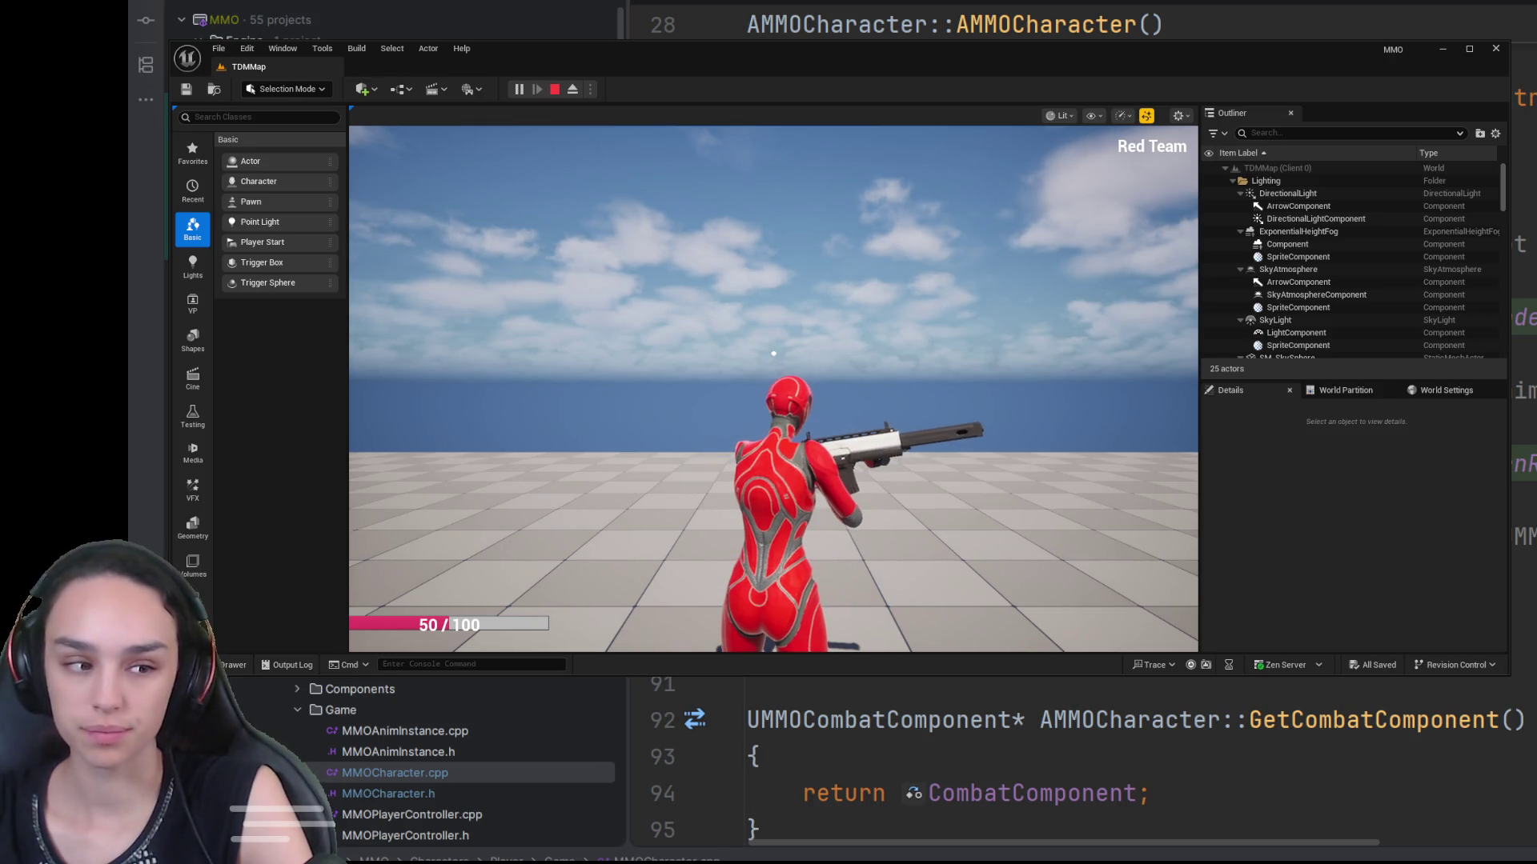
key("F8")
key("w")
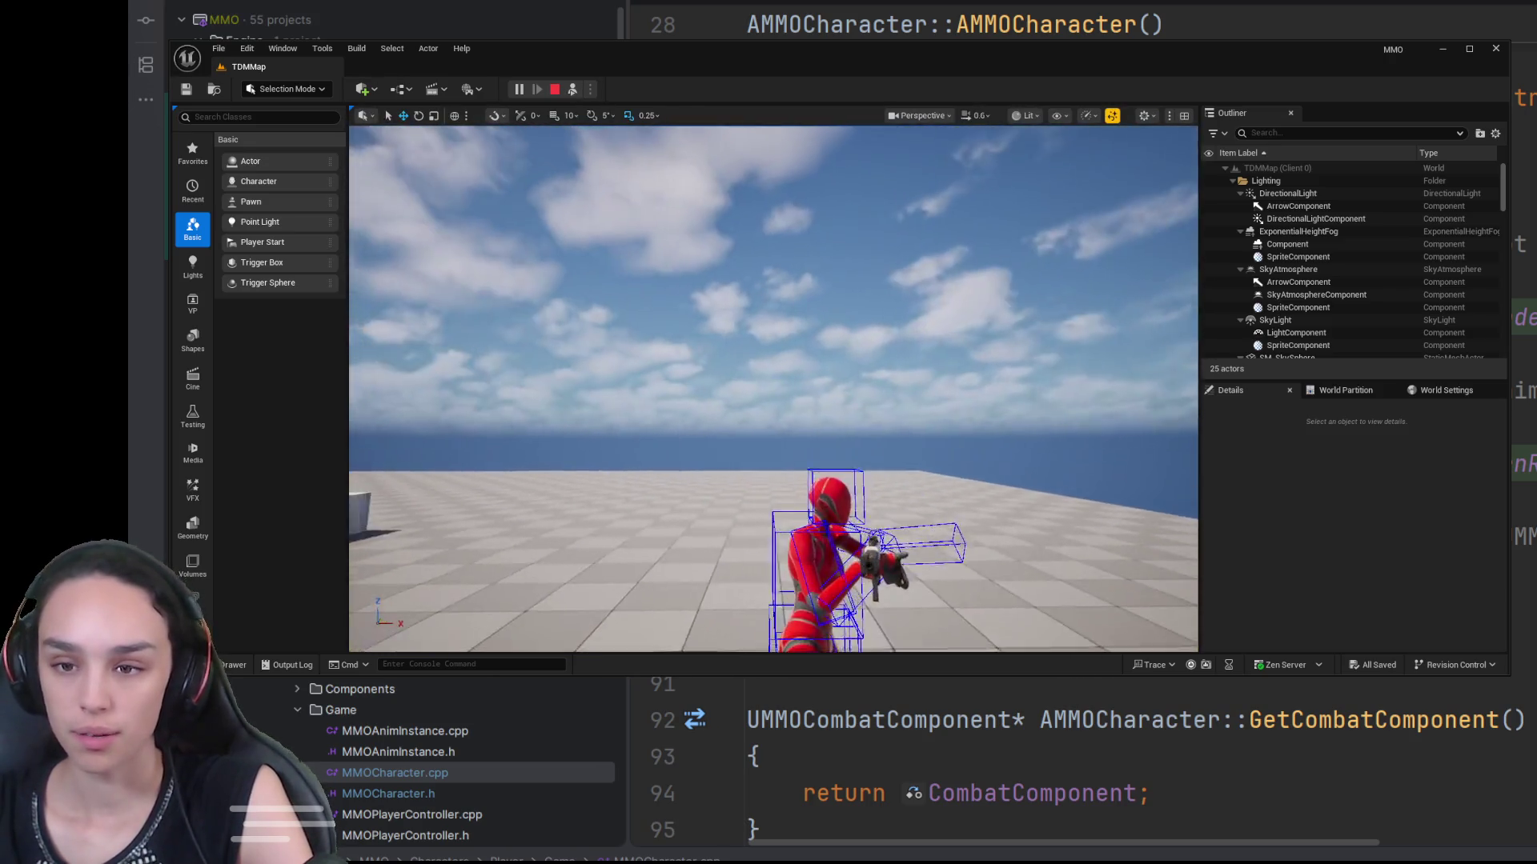
scroll(773, 389, "down", 2)
left_click_drag(721, 389, 1041, 392)
scroll(774, 389, "down", 2)
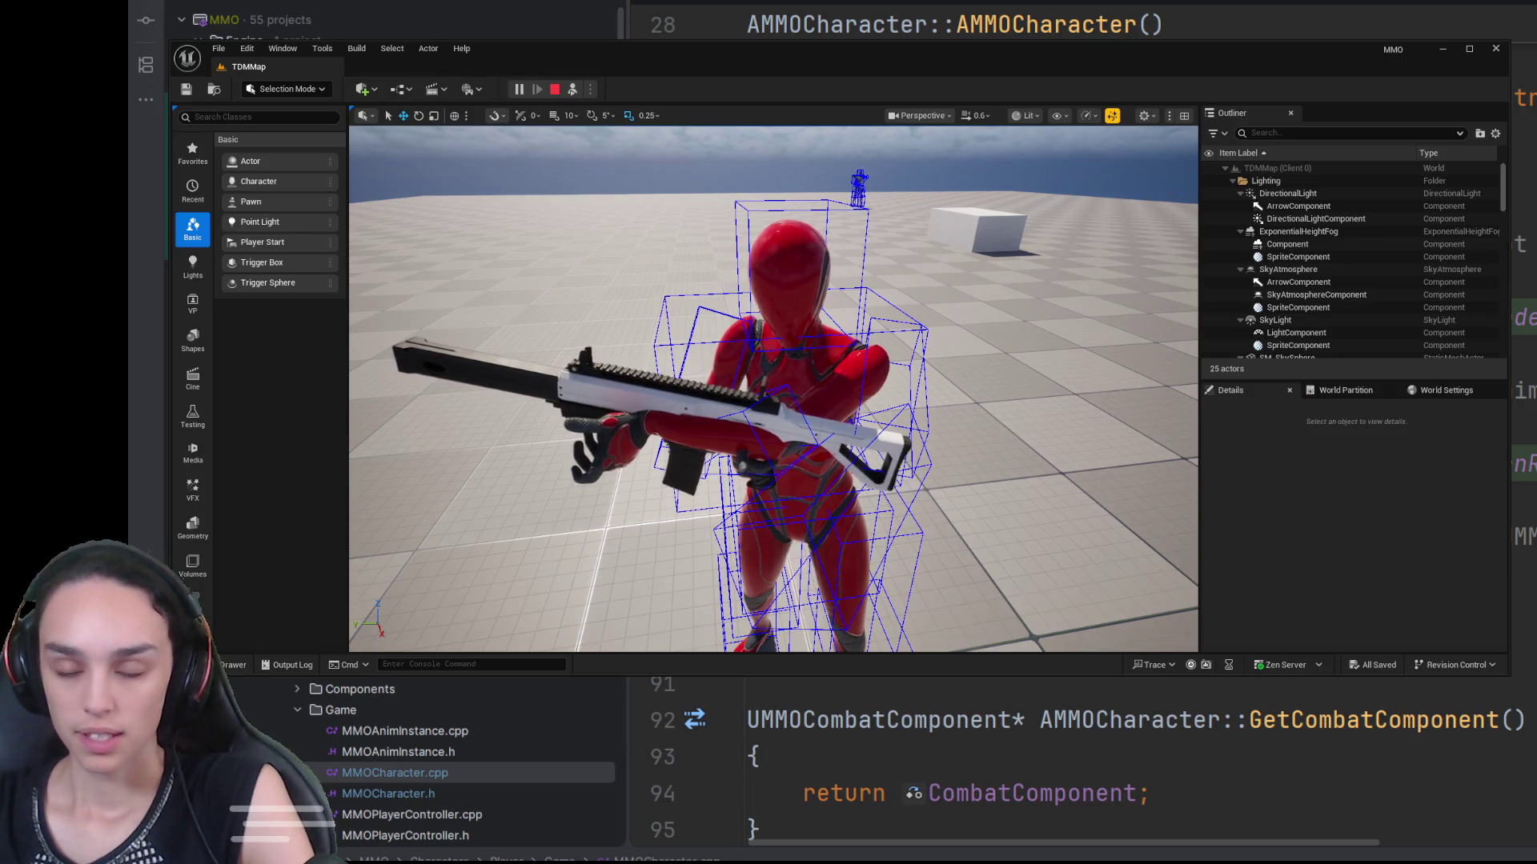
left_click(556, 89)
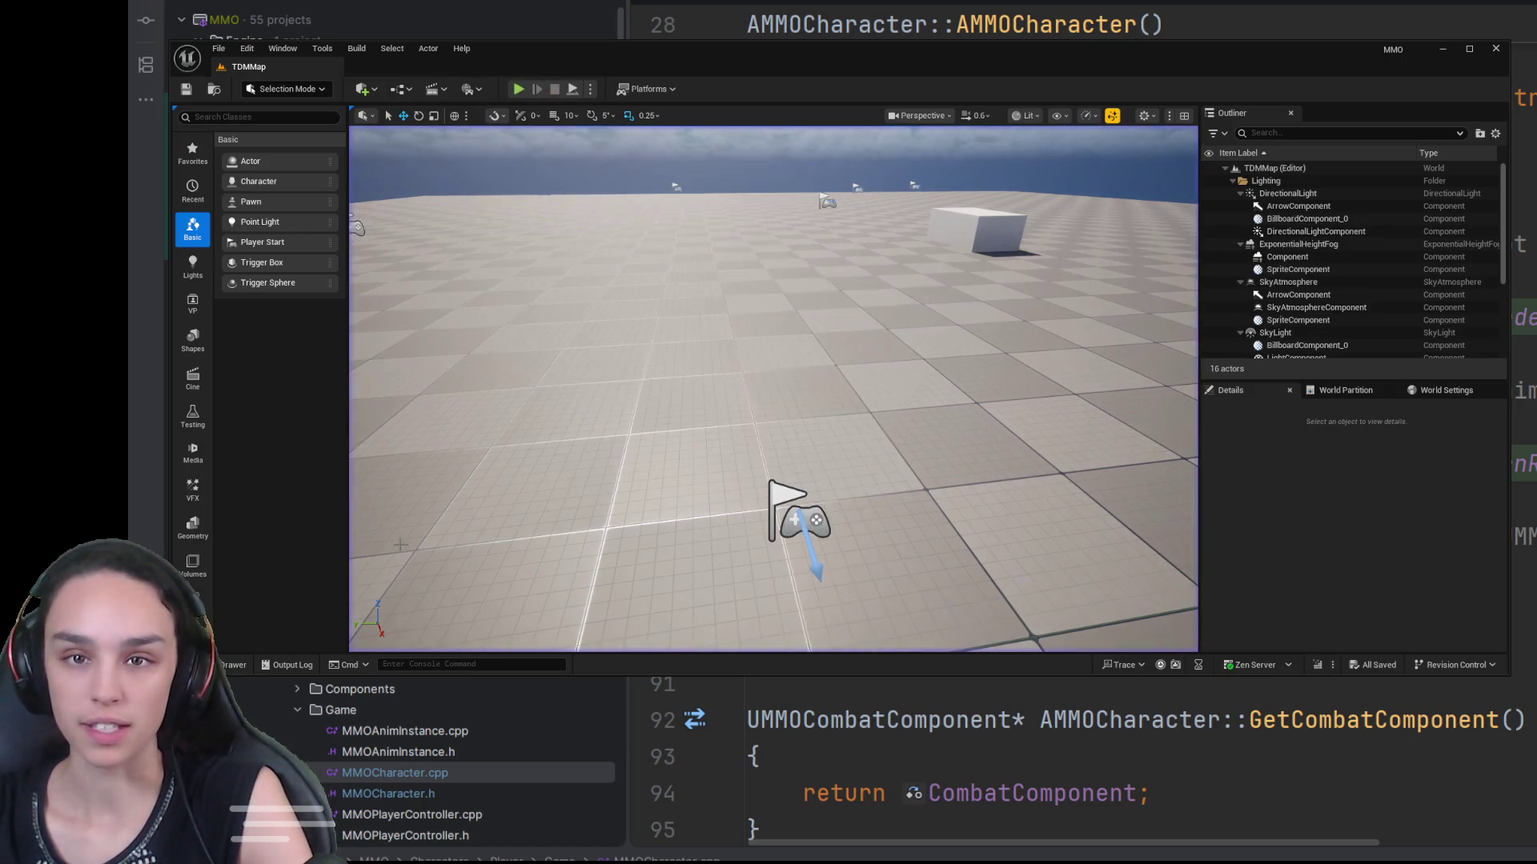
Step: Search the Content Drawer for 'abp', select ABP_Unarmed4, close the drawer and play again
key("ctrl+space")
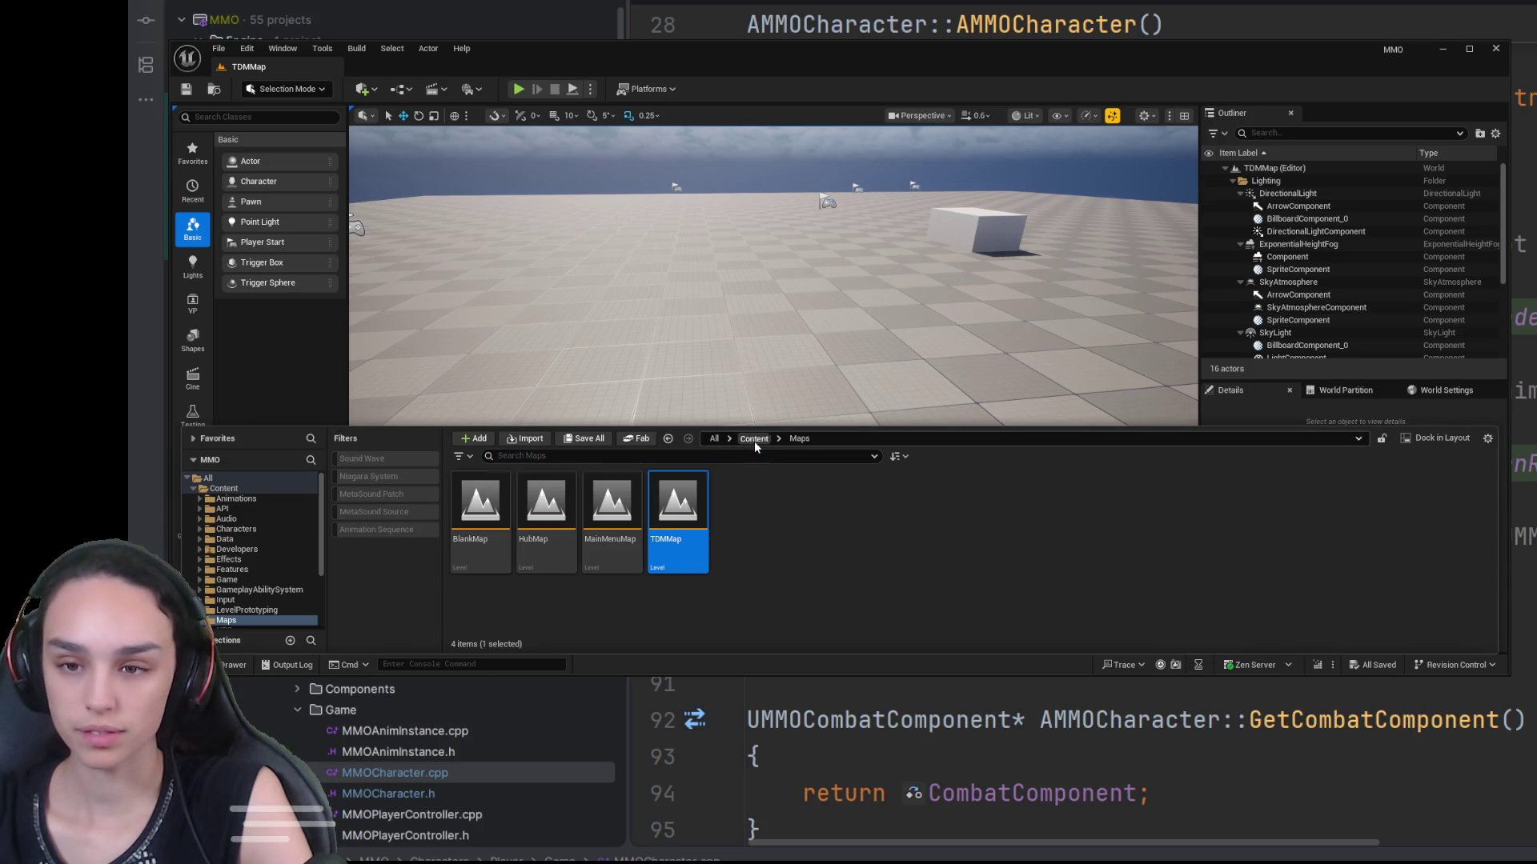
type("abp")
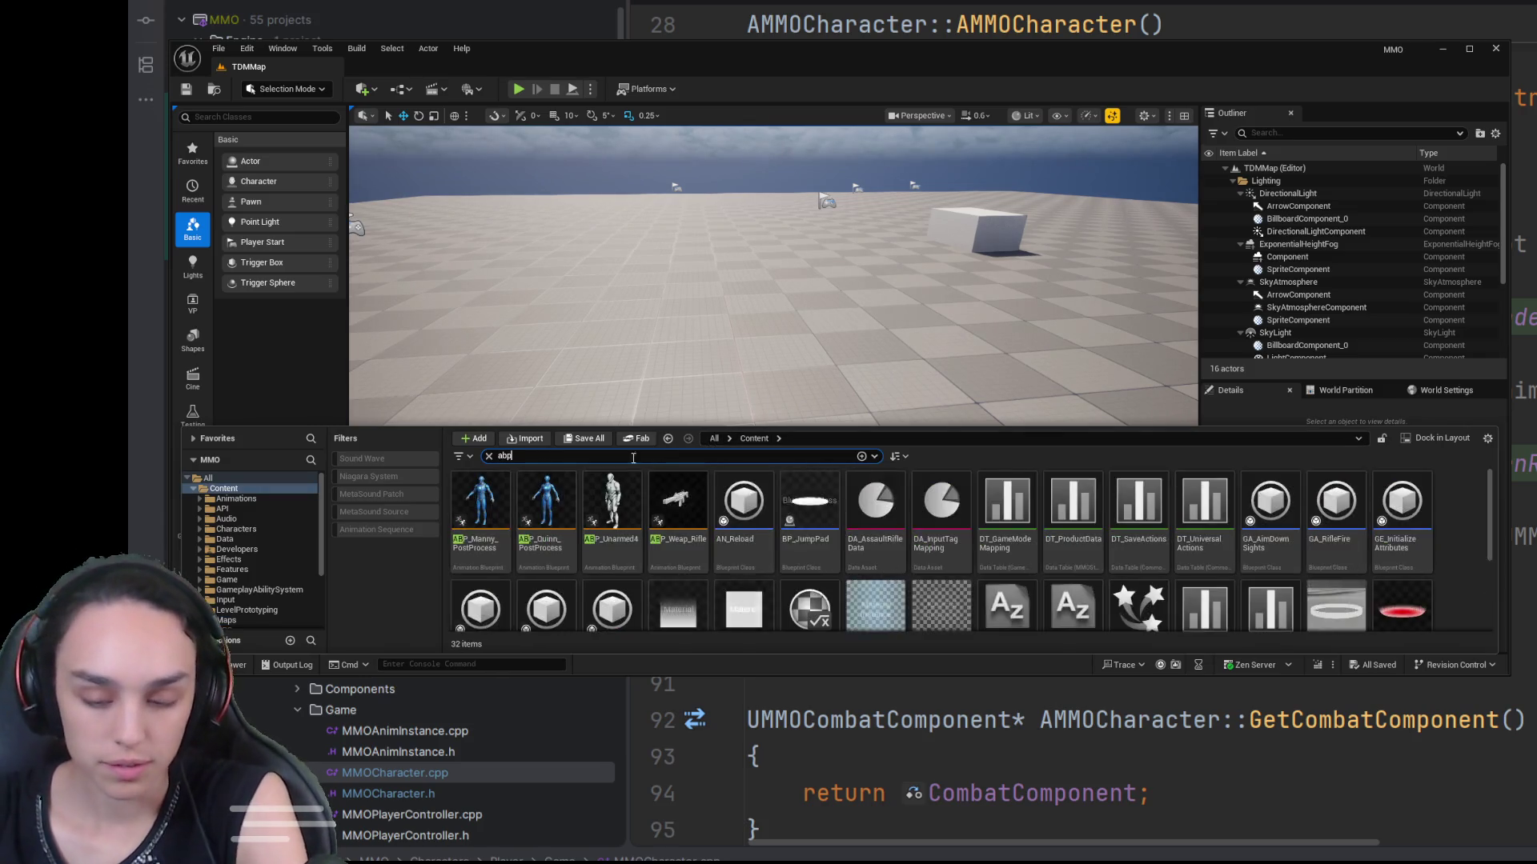
left_click(607, 507)
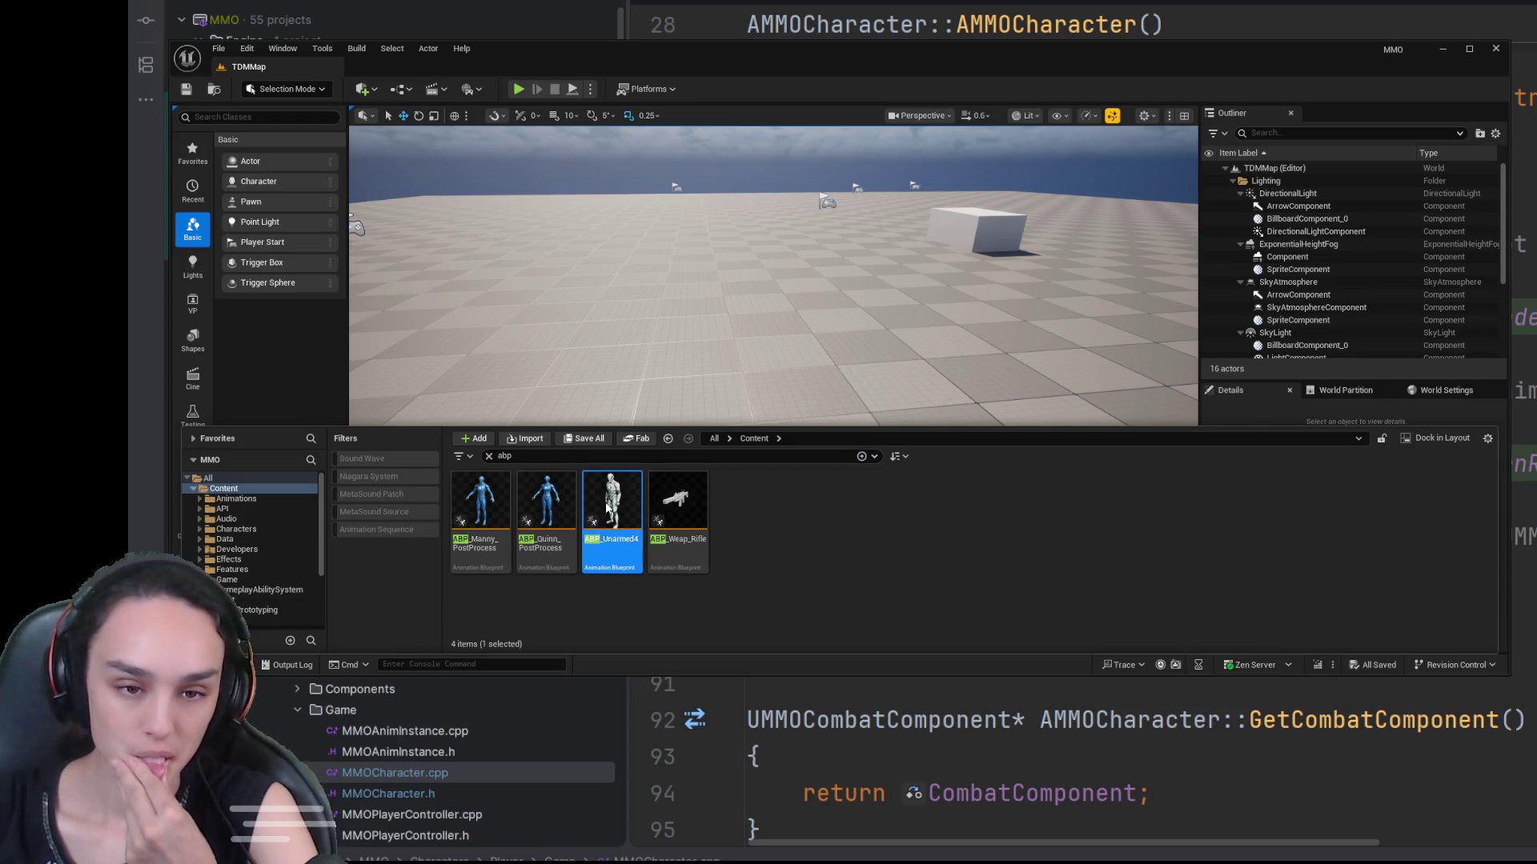
key("ctrl+space")
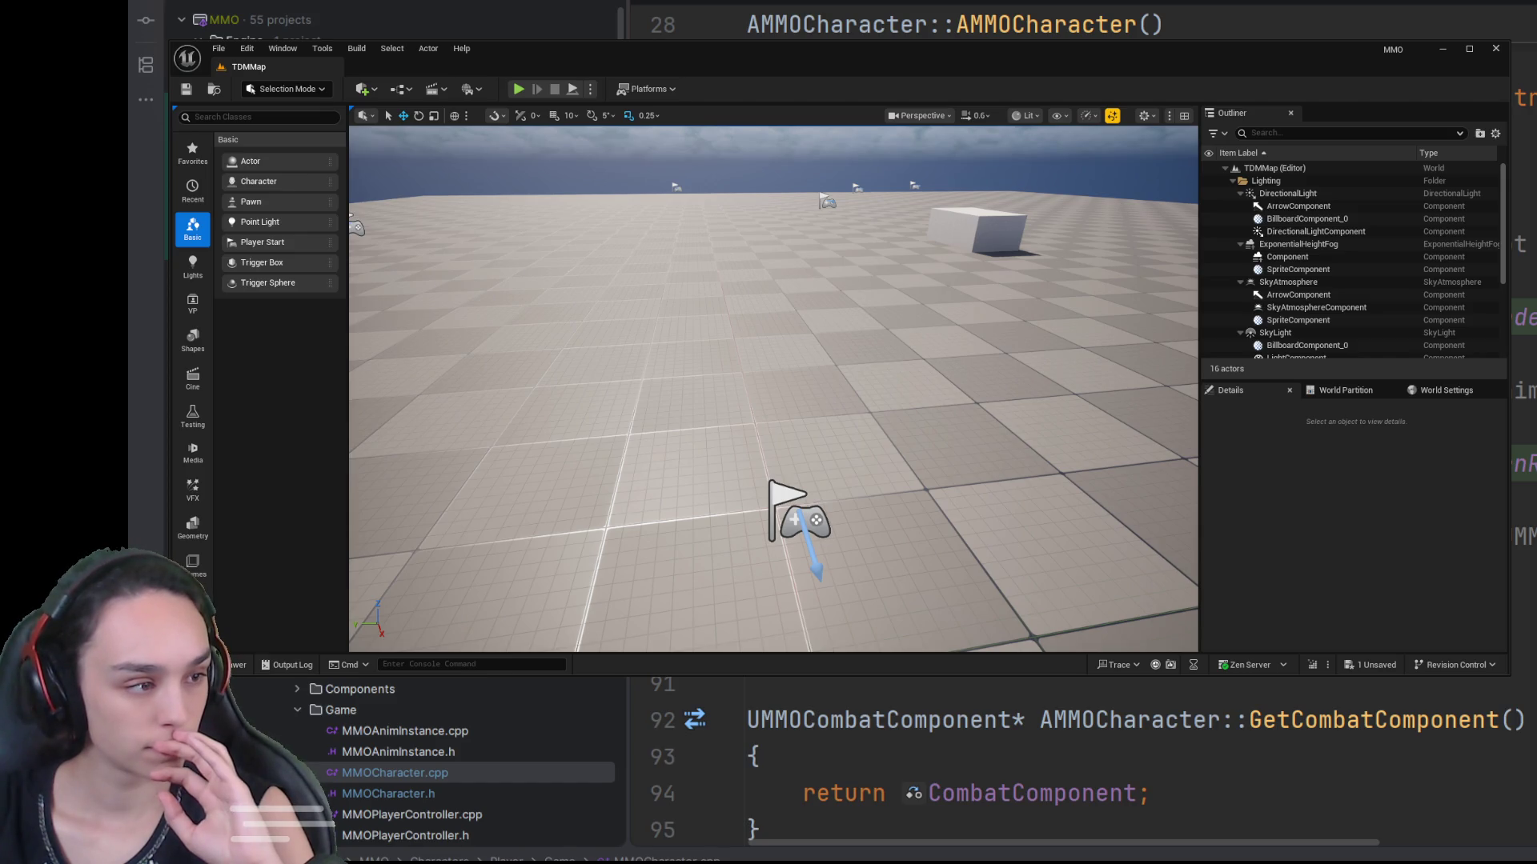
left_click(519, 89)
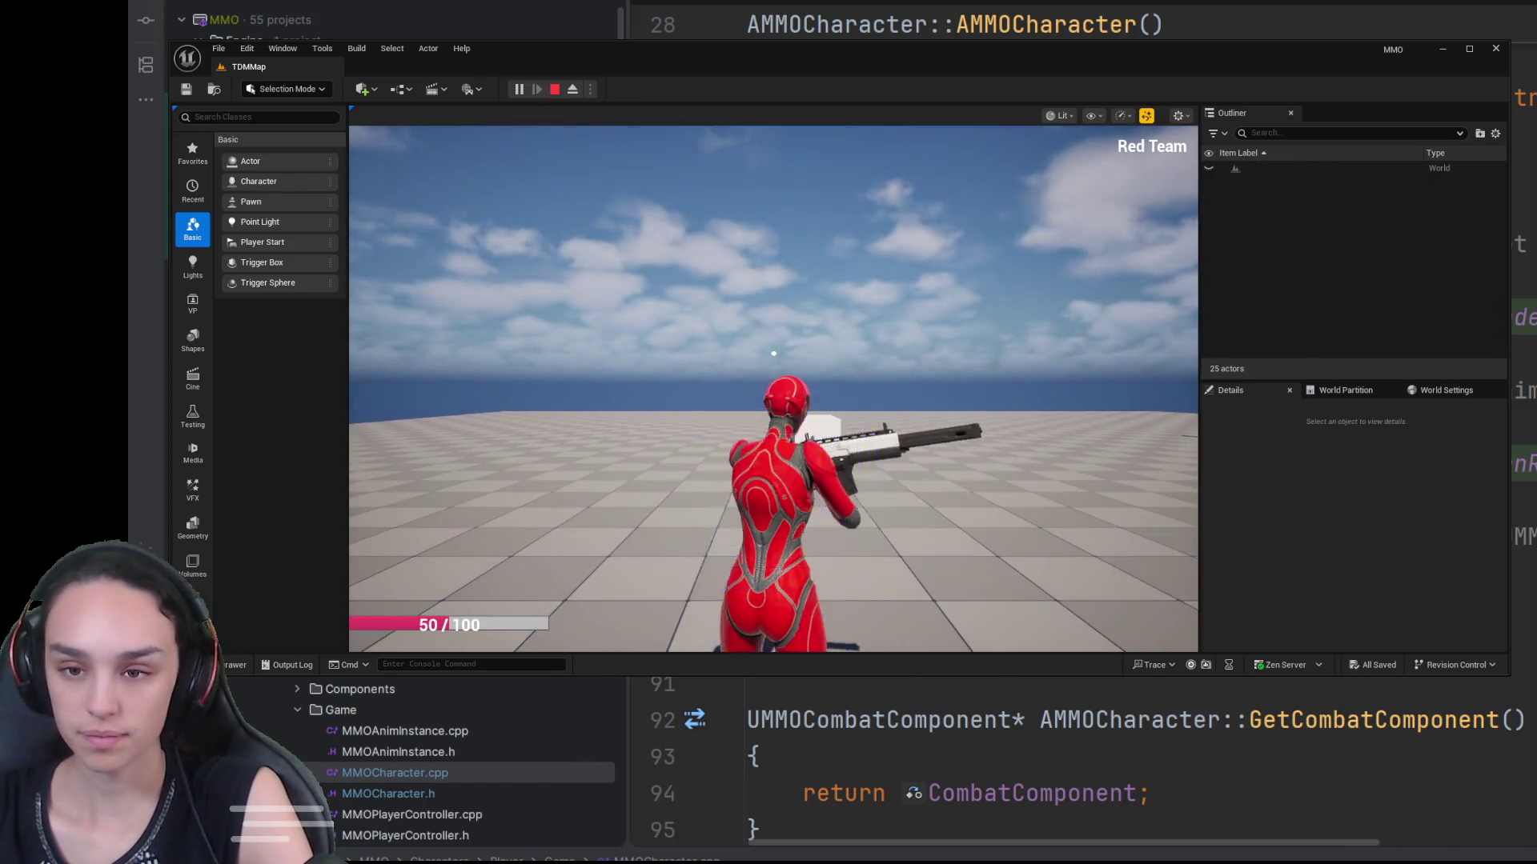
Step: Aim down sights, eject with F8 to view the character's front, then stop play
right_click(773, 353)
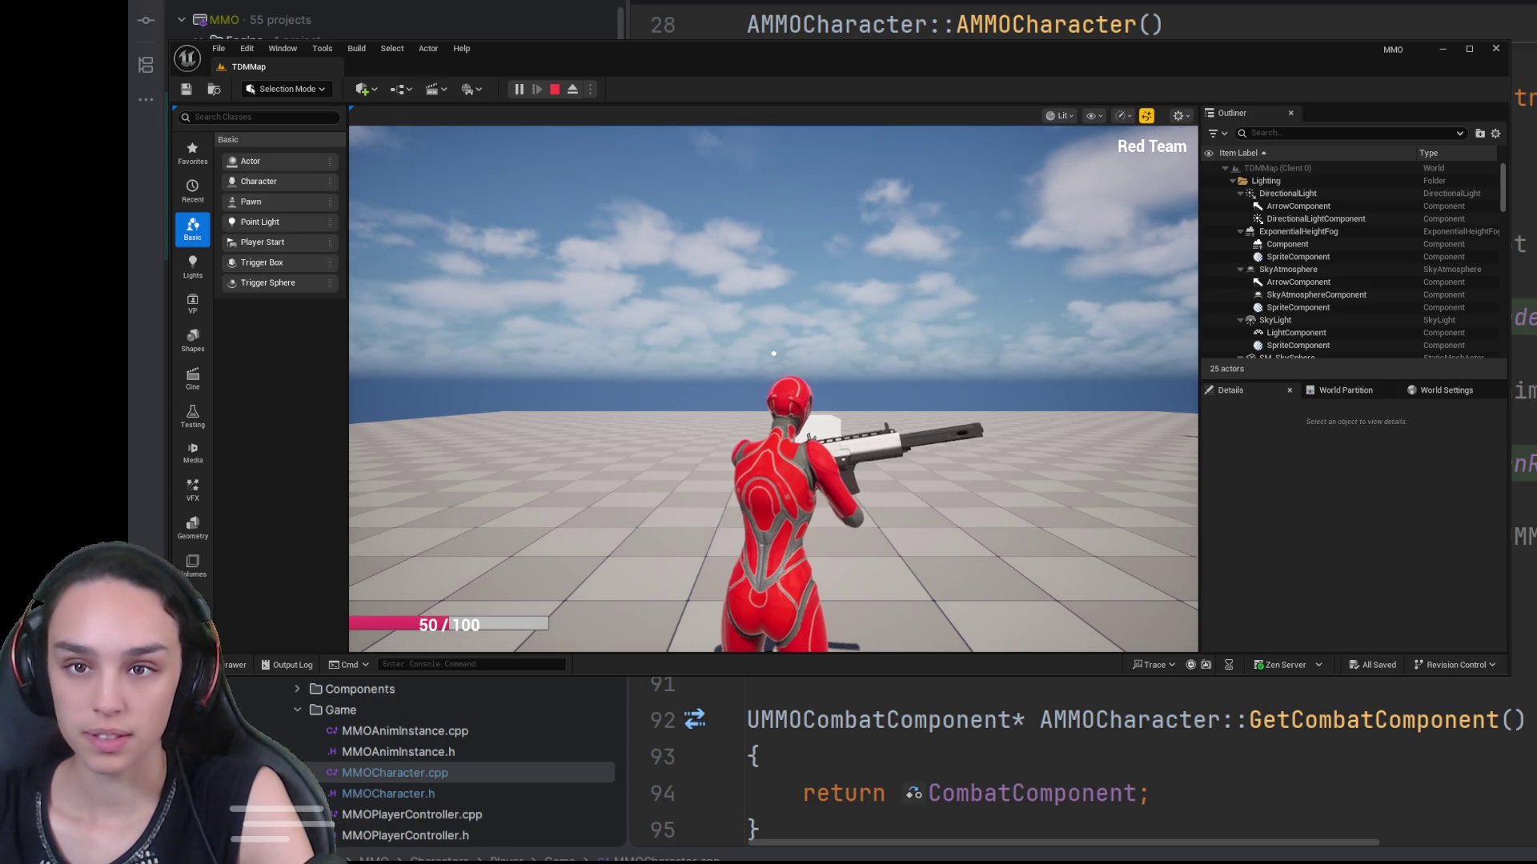
key("F8")
mouse_move(774, 353)
left_mouse_down()
mouse_move(584, 353)
mouse_move(584, 400)
mouse_move(632, 400)
mouse_move(592, 400)
mouse_move(593, 362)
left_mouse_up()
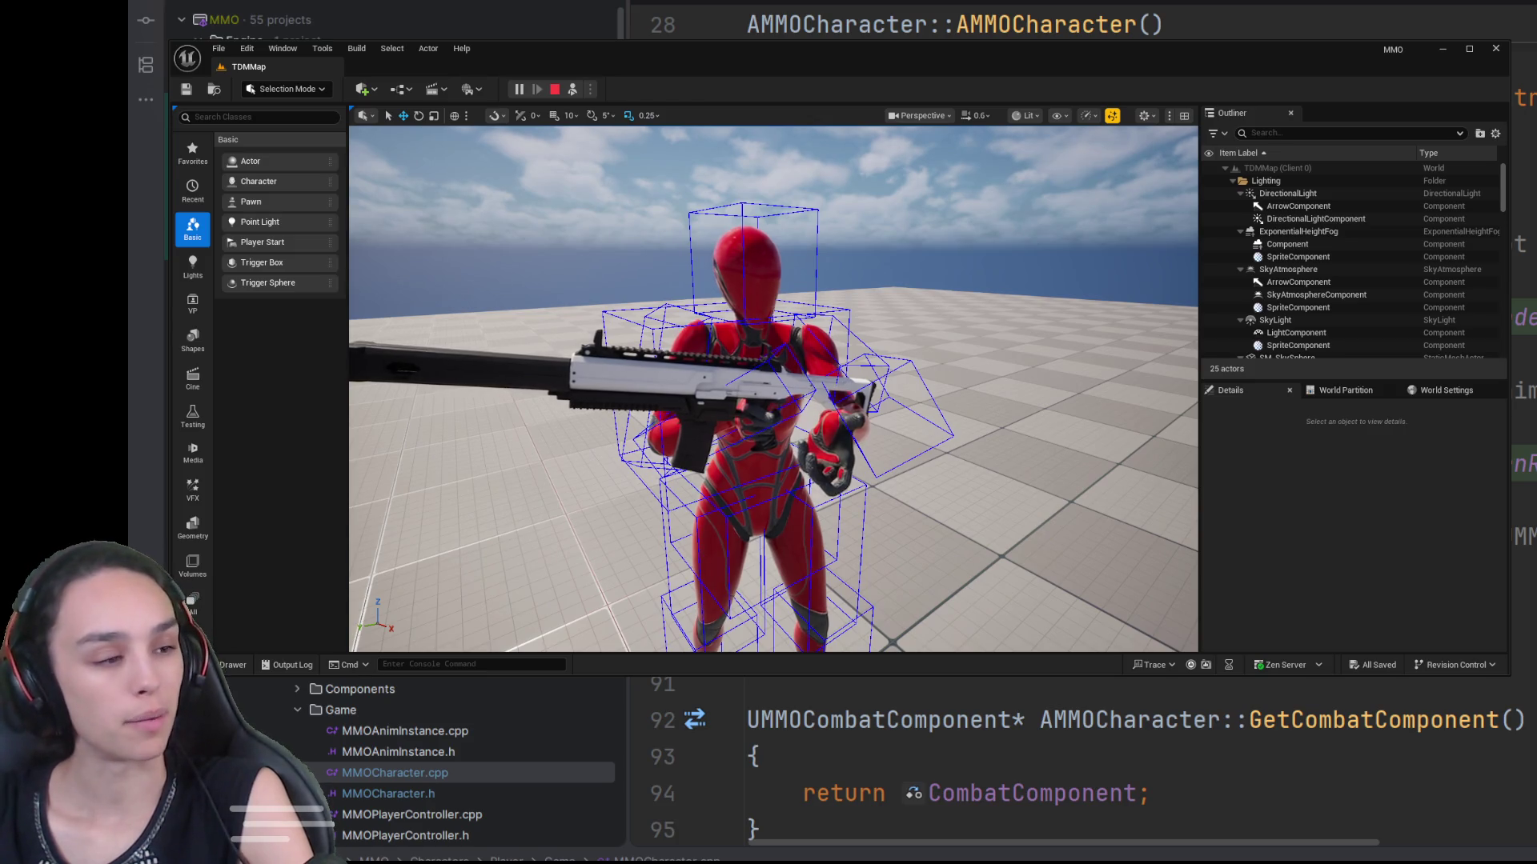
left_click(564, 88)
Step: Restart play with Alt+P, show the debug hitboxes and aim the rifle
left_click(519, 89)
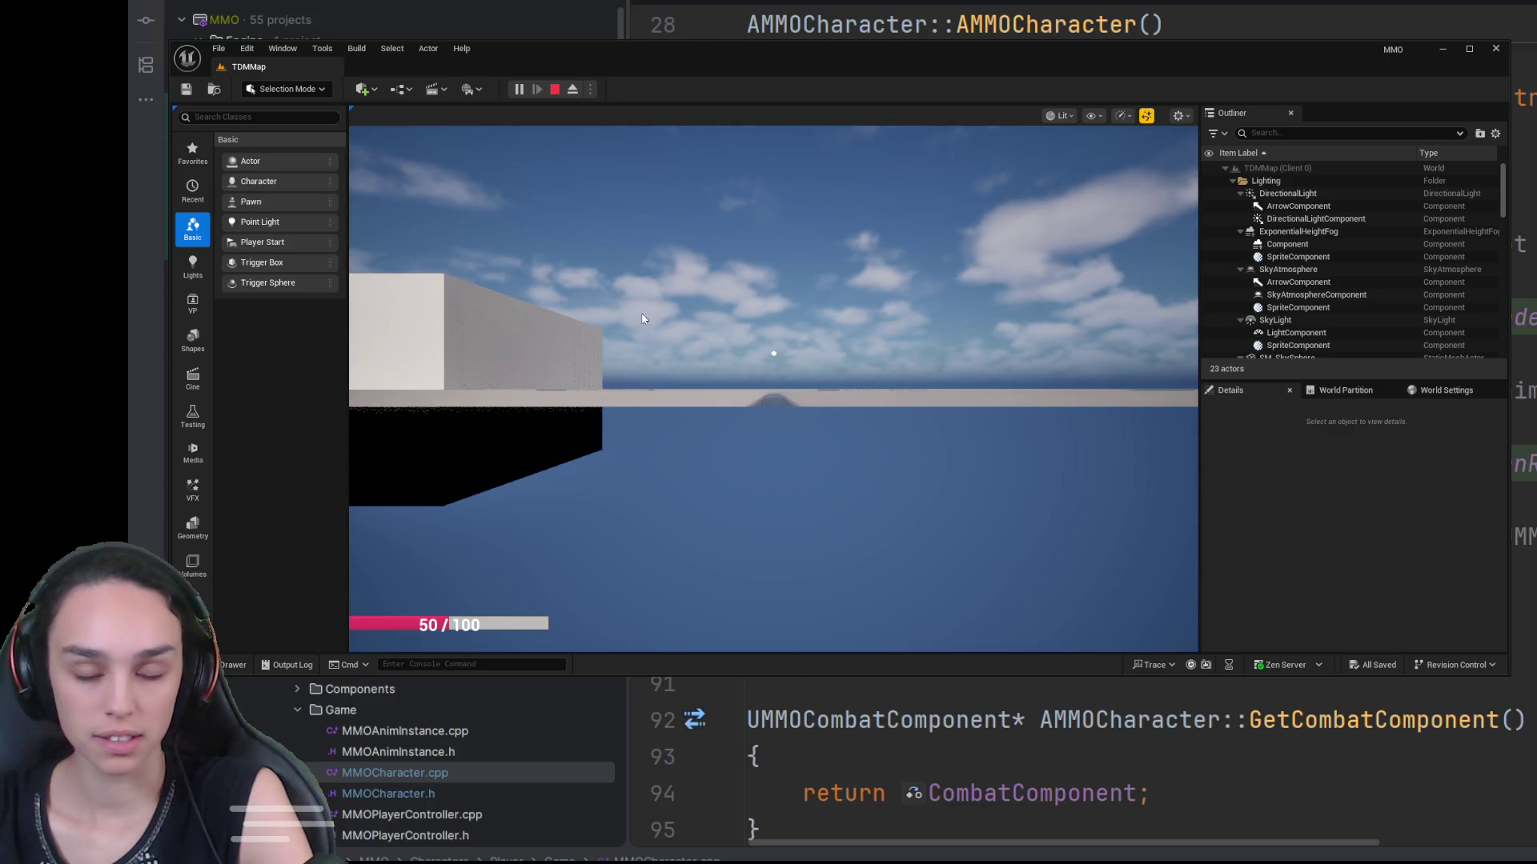
left_click(554, 89)
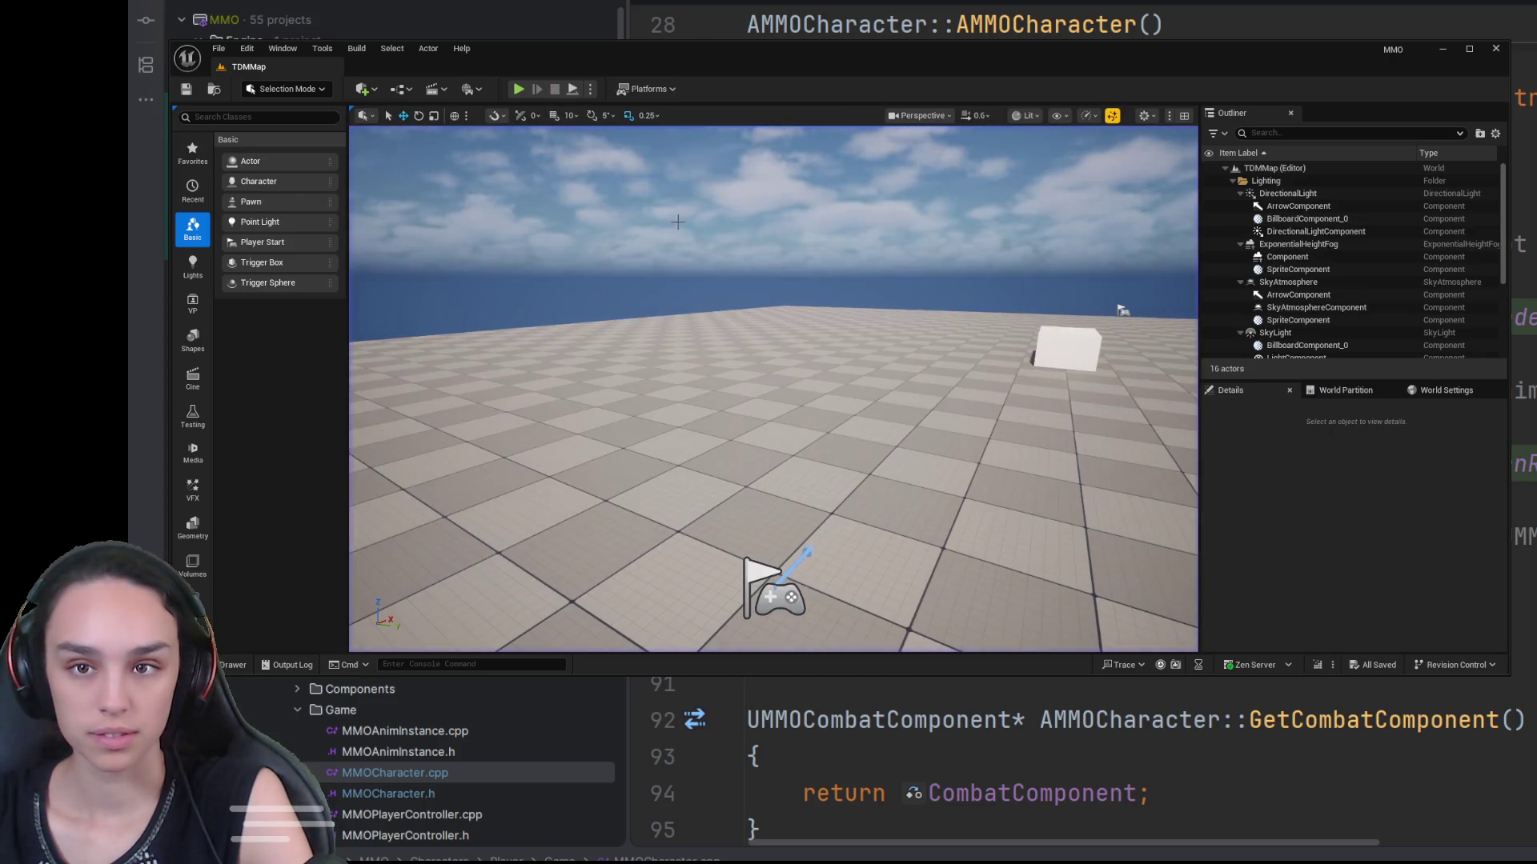
key("alt+p")
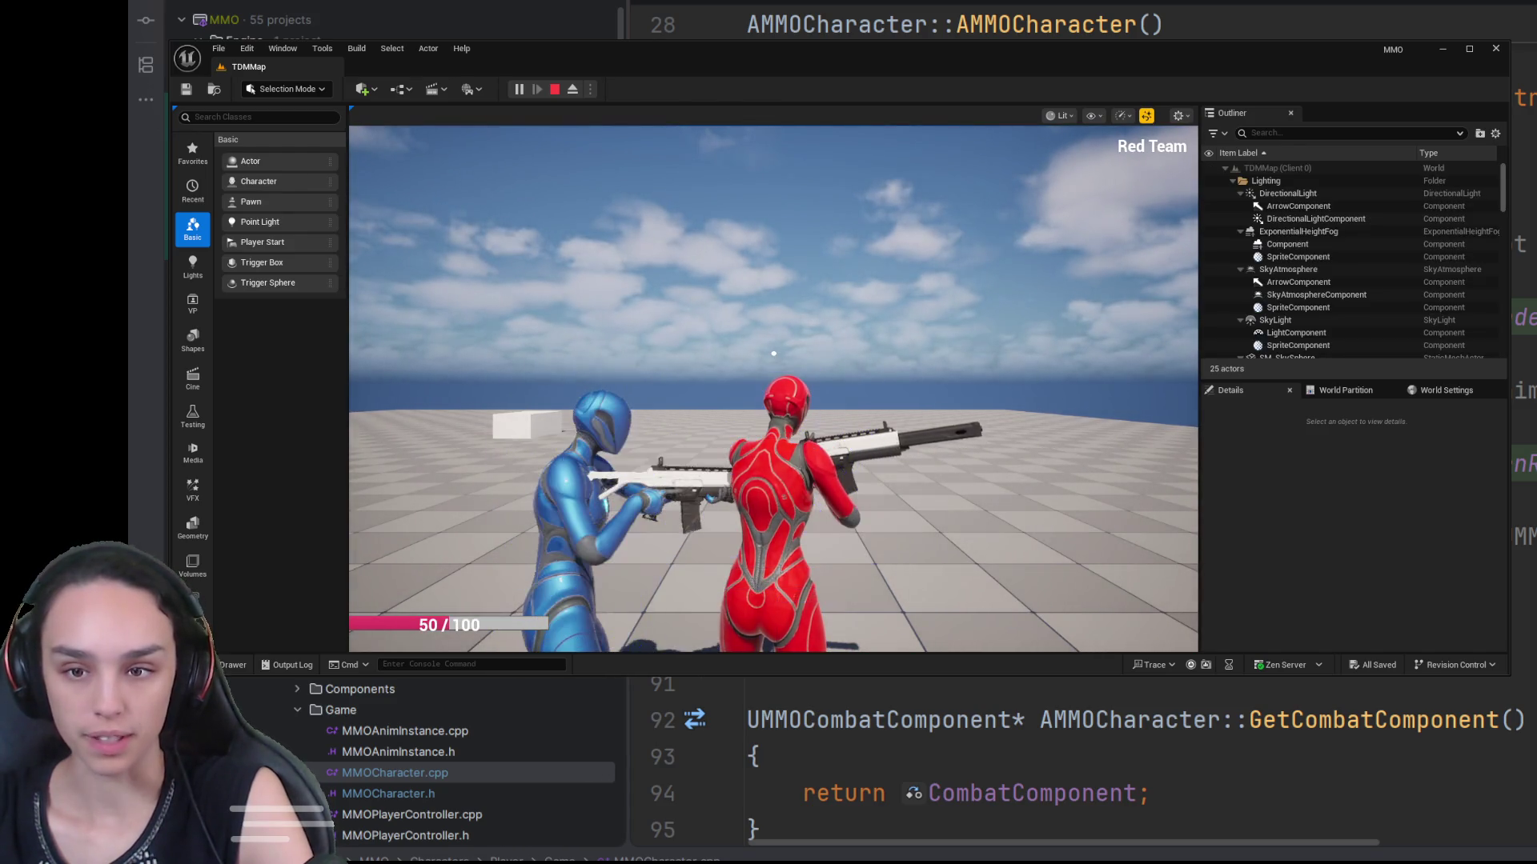
key("w")
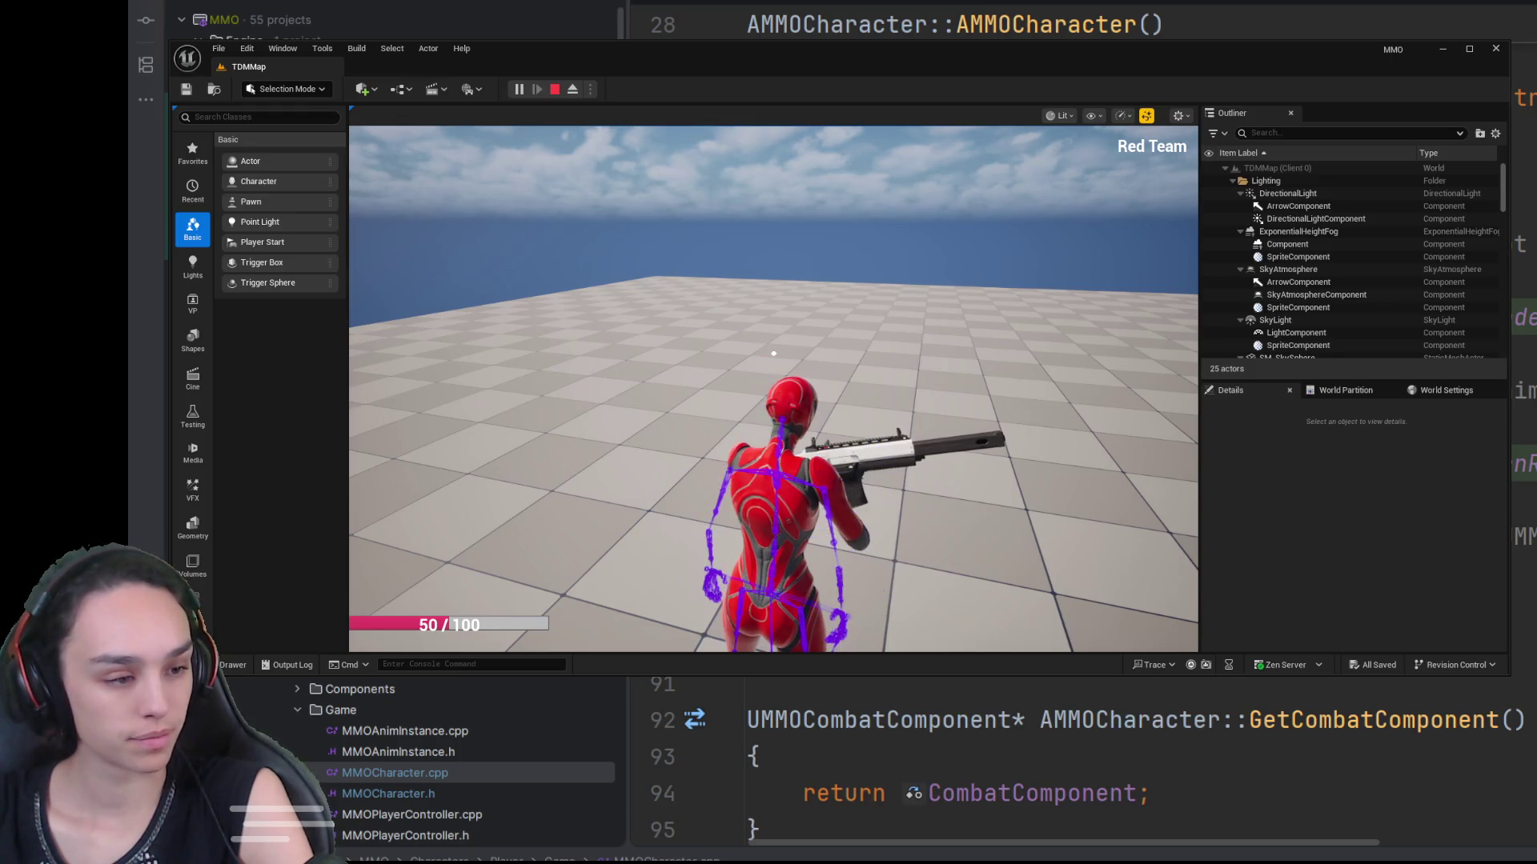
right_click(690, 353)
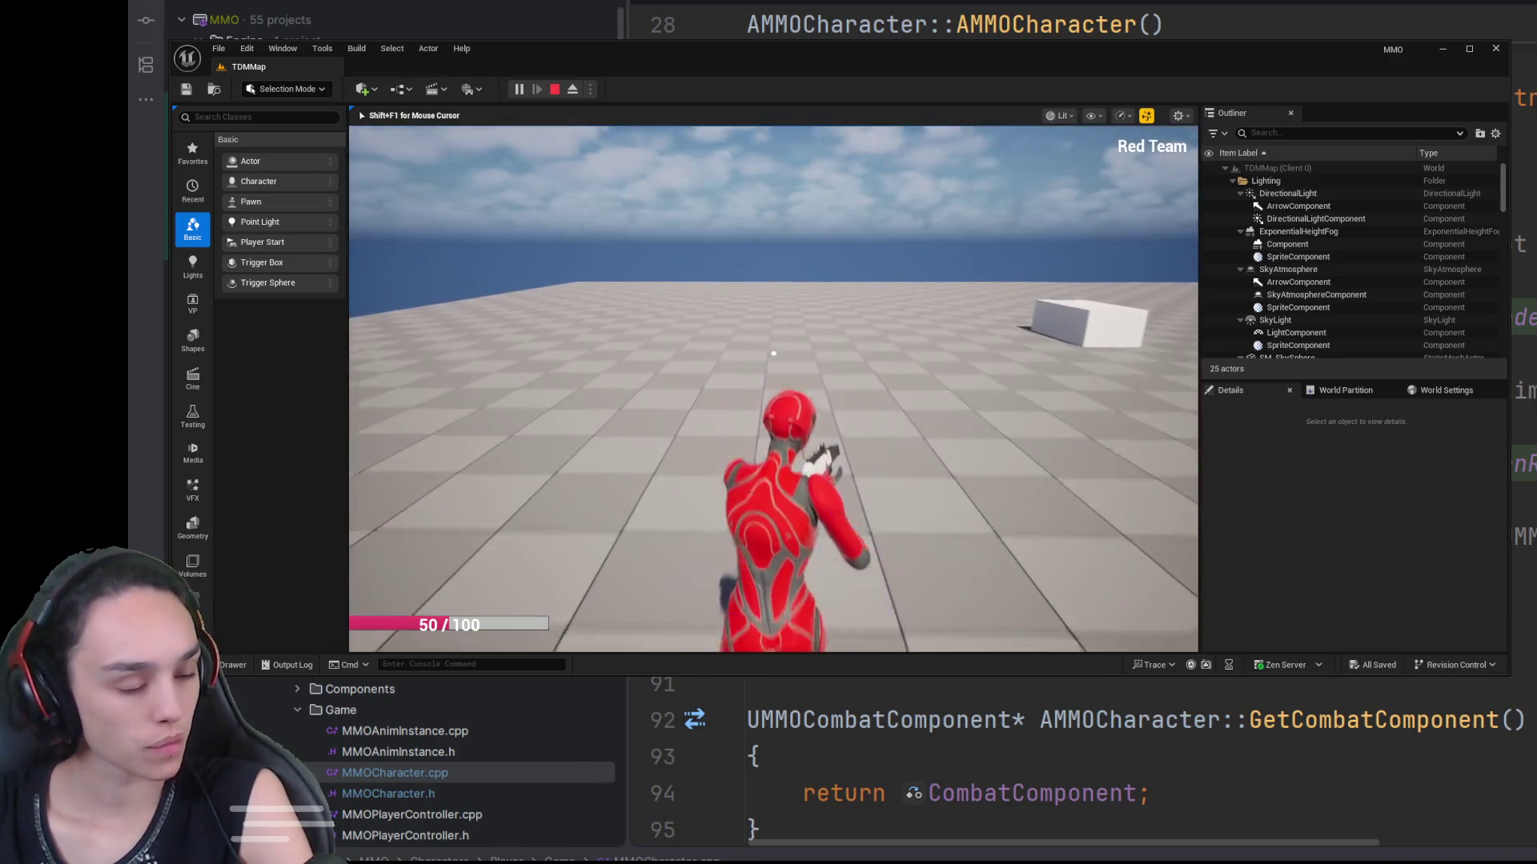
Step: Repeatedly raise and aim the rifle to check the aiming pose
right_click(774, 353)
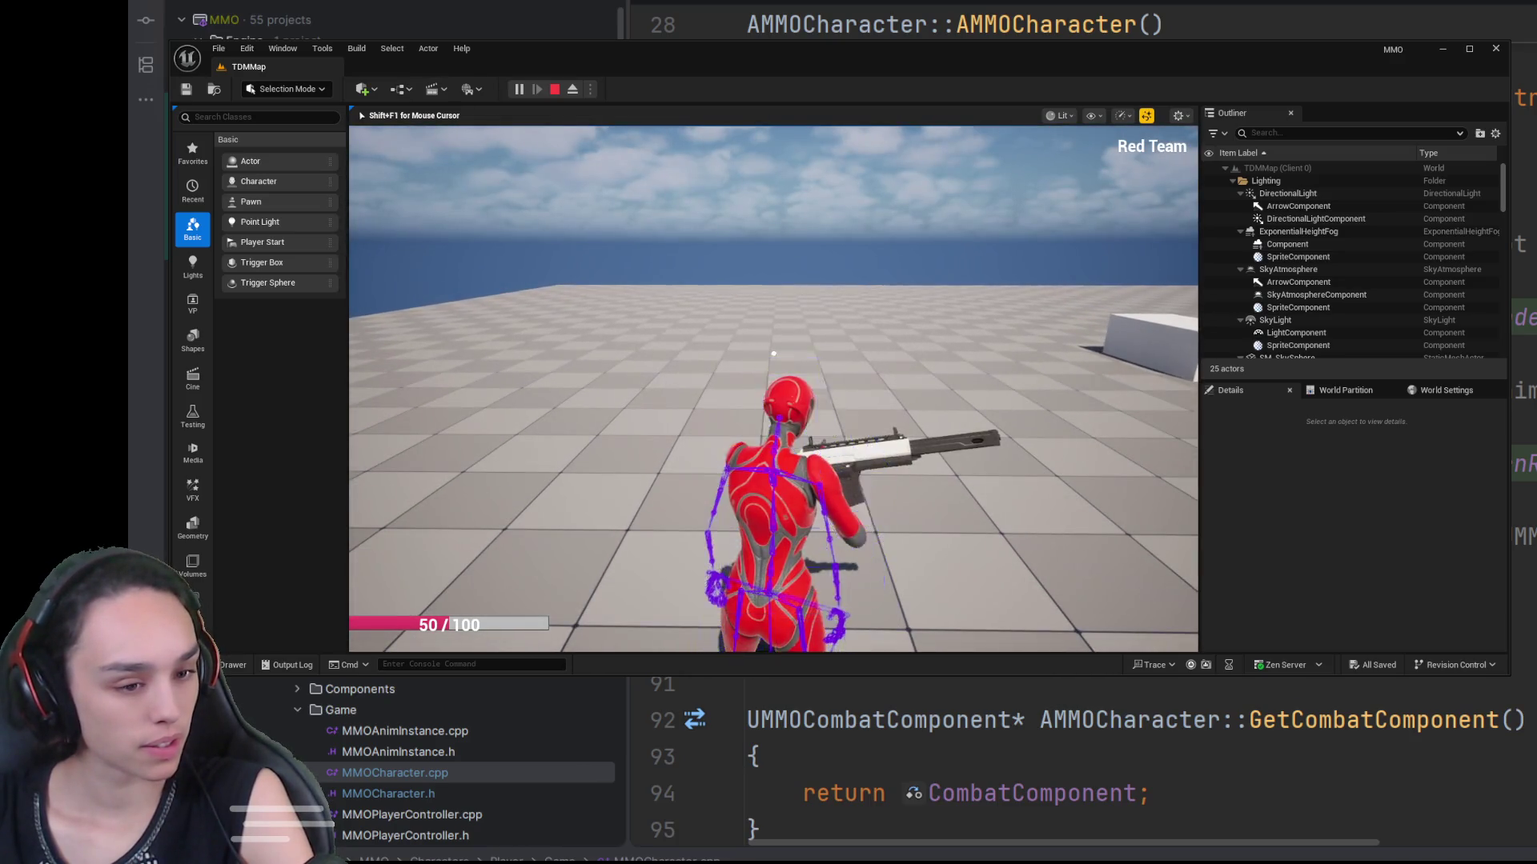
right_click(773, 353)
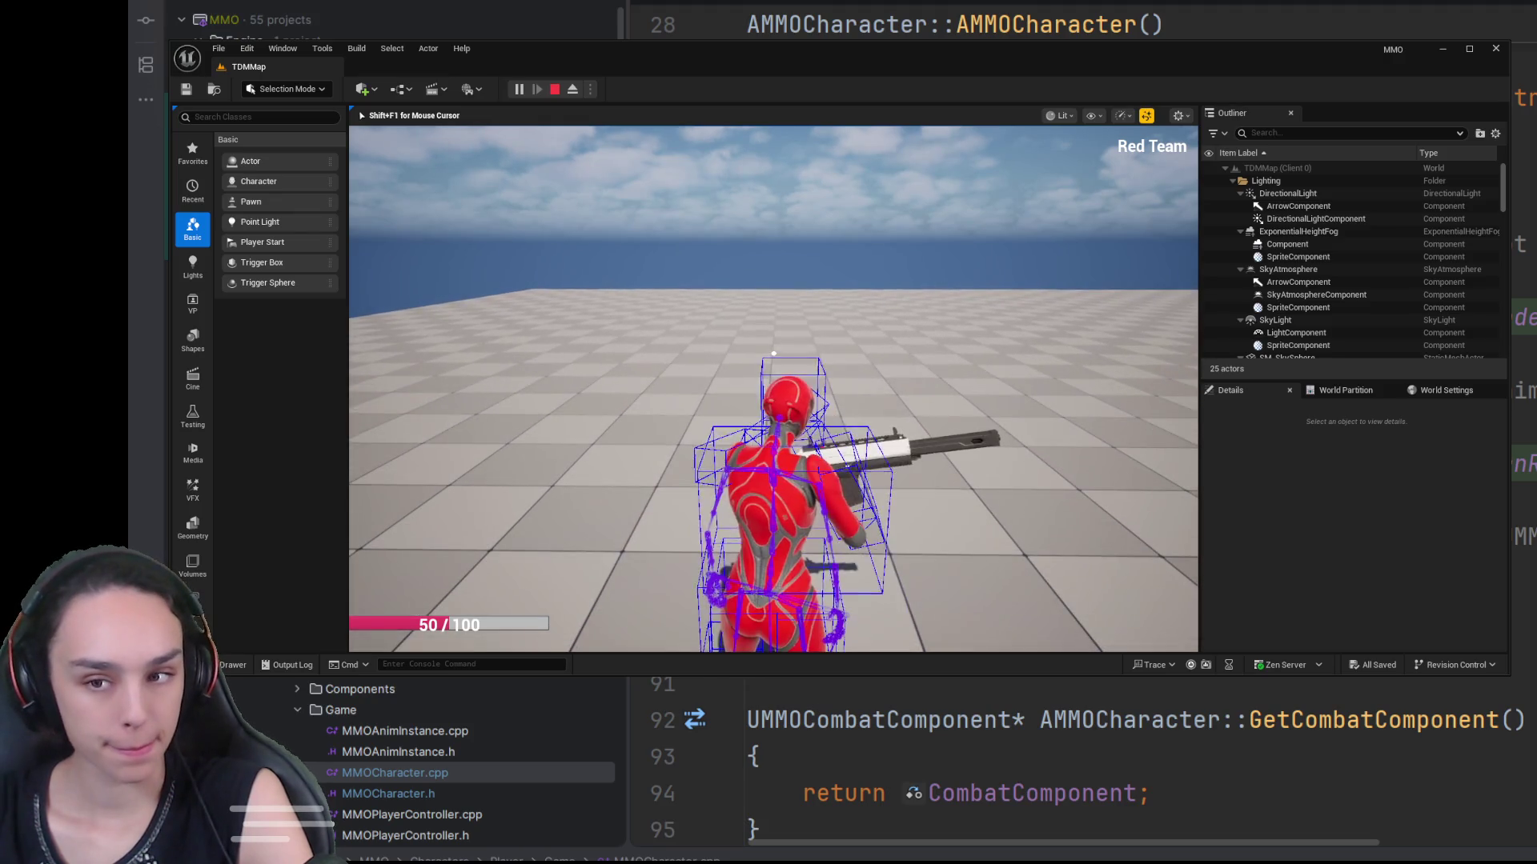
right_click(773, 353)
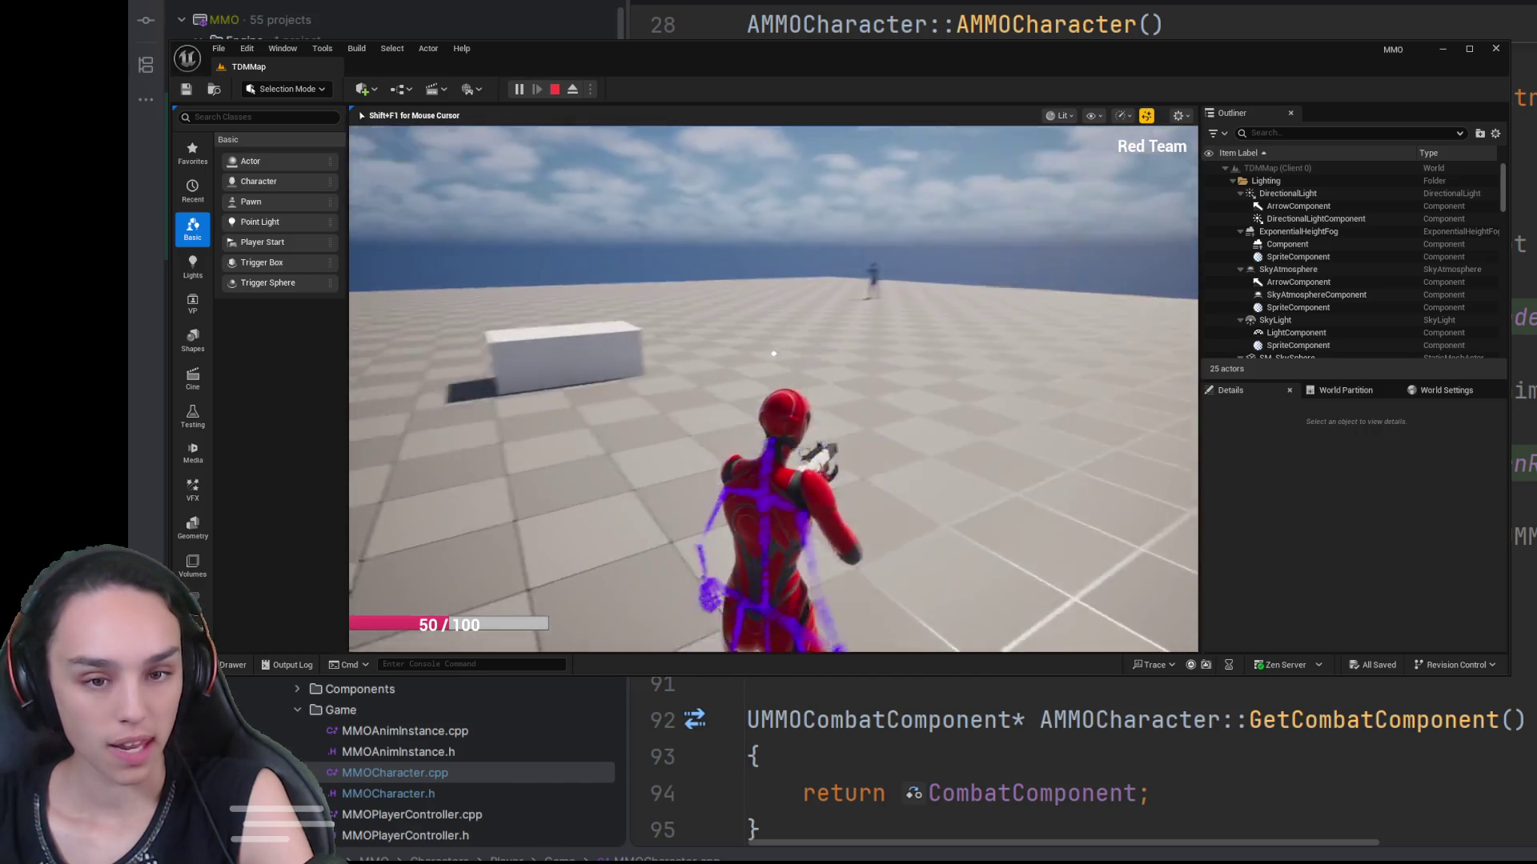
right_click(773, 353)
right_click(773, 353)
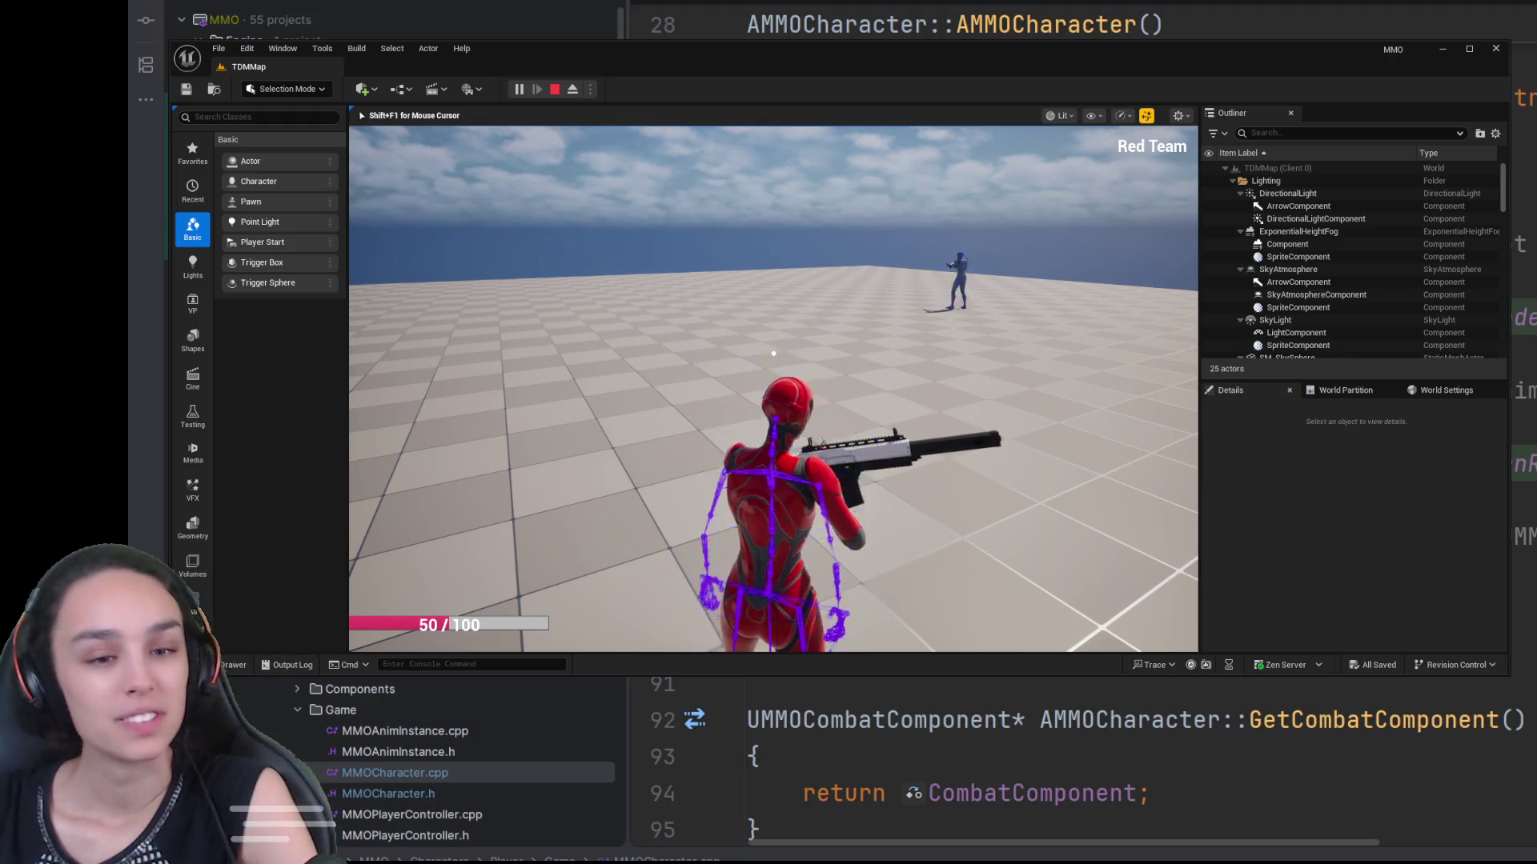
Step: Fire a long series of shots at the distant enemy while watching the hitbox debug
left_click(774, 353)
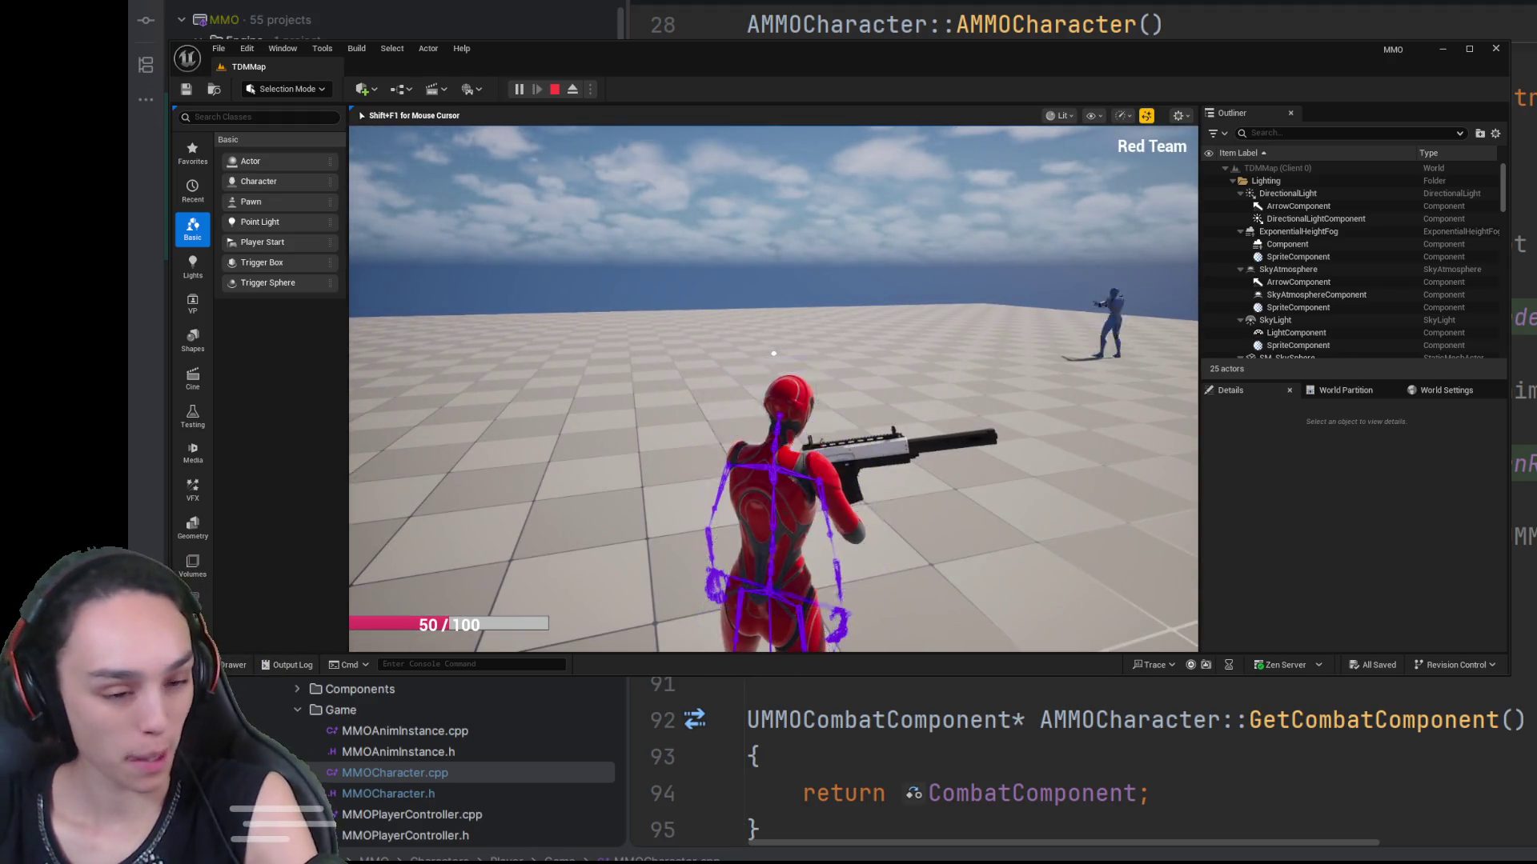
left_click(774, 353)
left_click(773, 353)
left_click(773, 353)
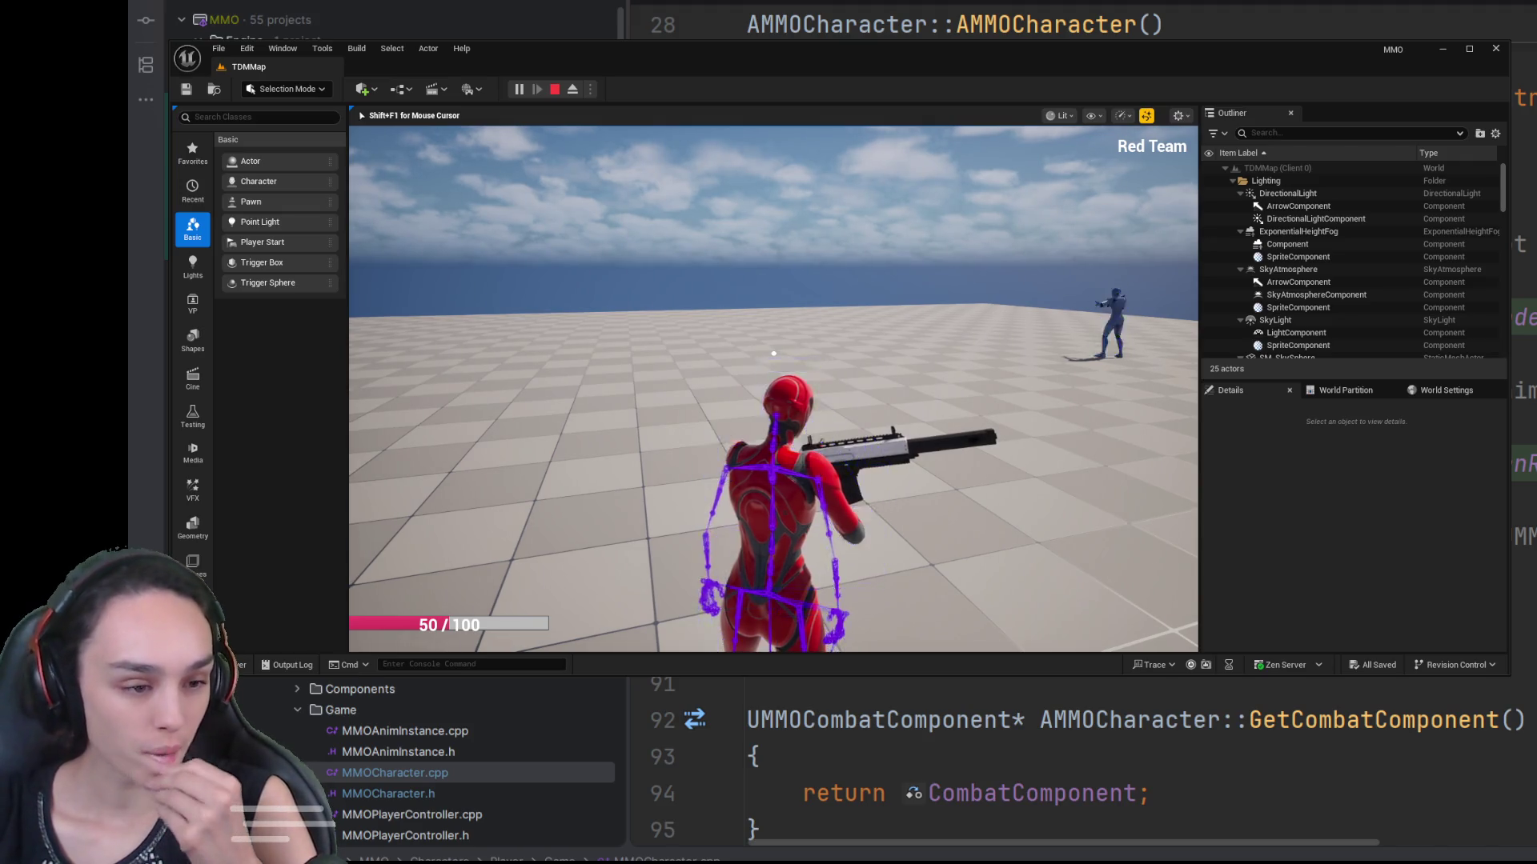
left_click(774, 353)
left_click(773, 353)
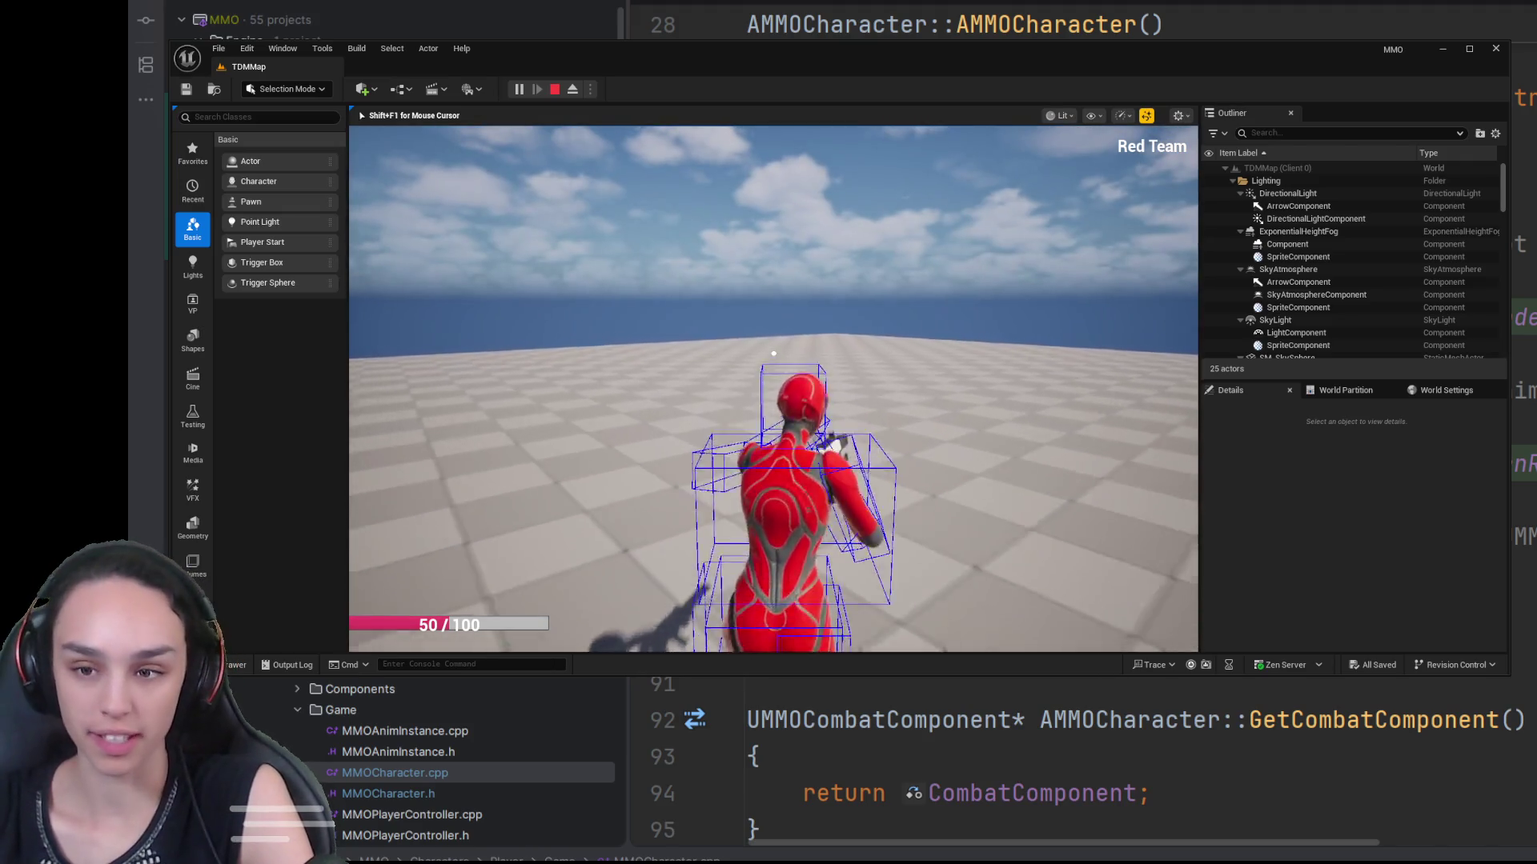
left_click(773, 353)
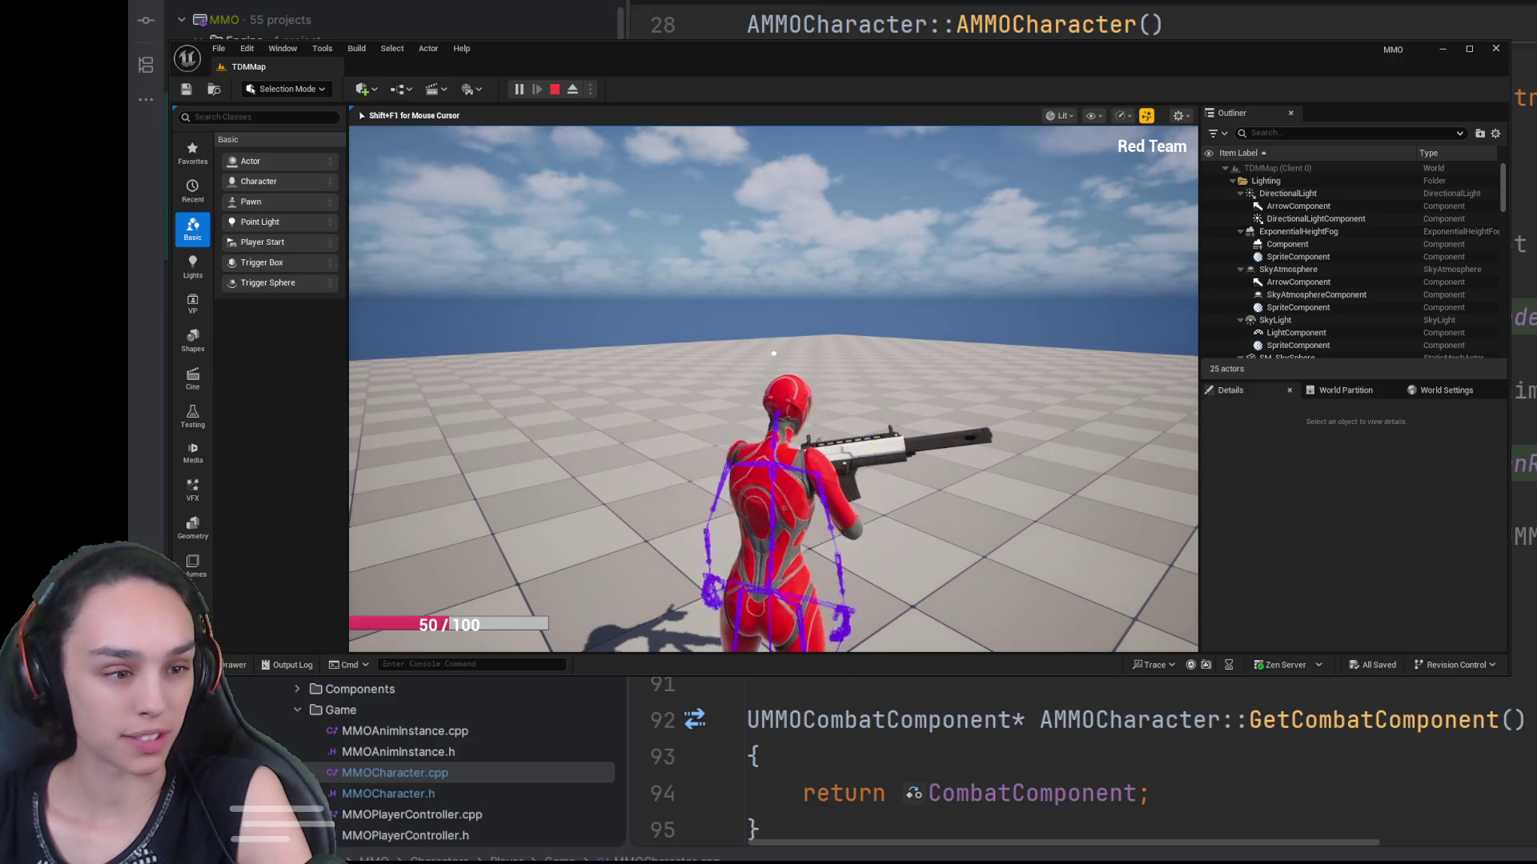
left_click(773, 353)
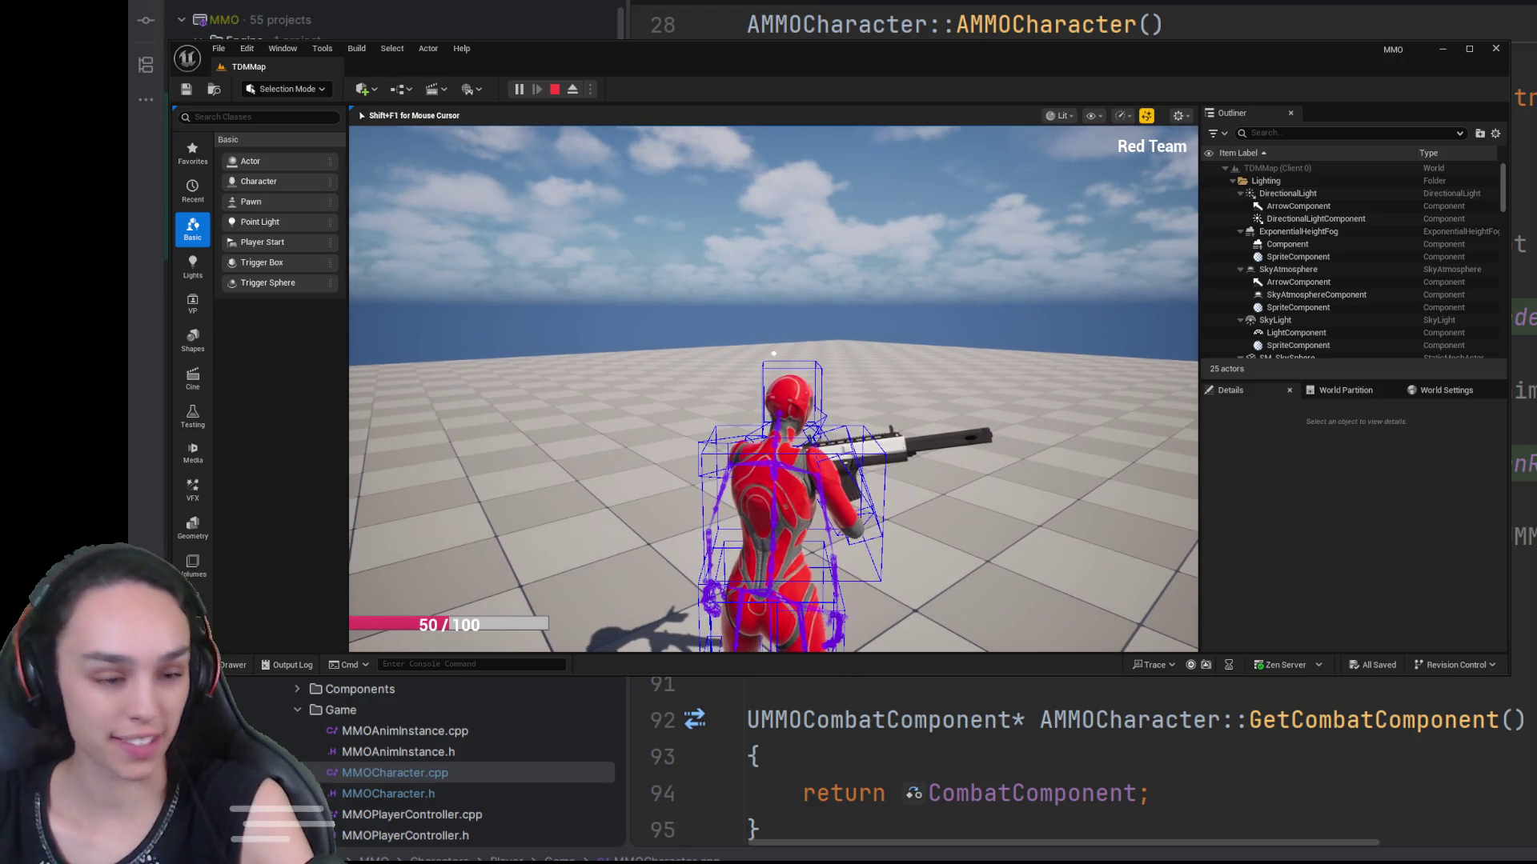
left_click(773, 353)
left_click(773, 353)
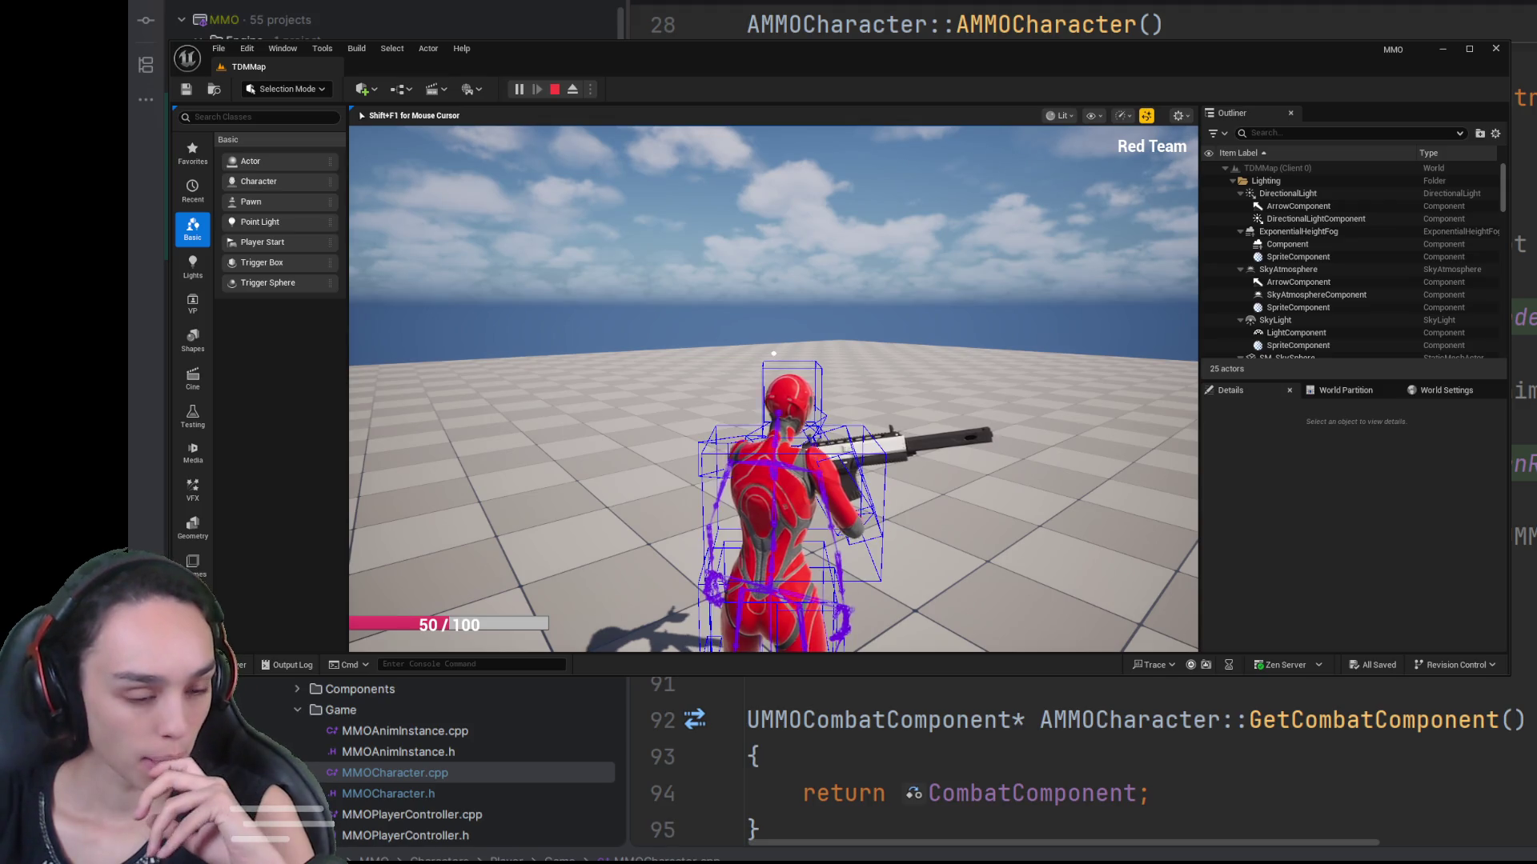
left_click(773, 353)
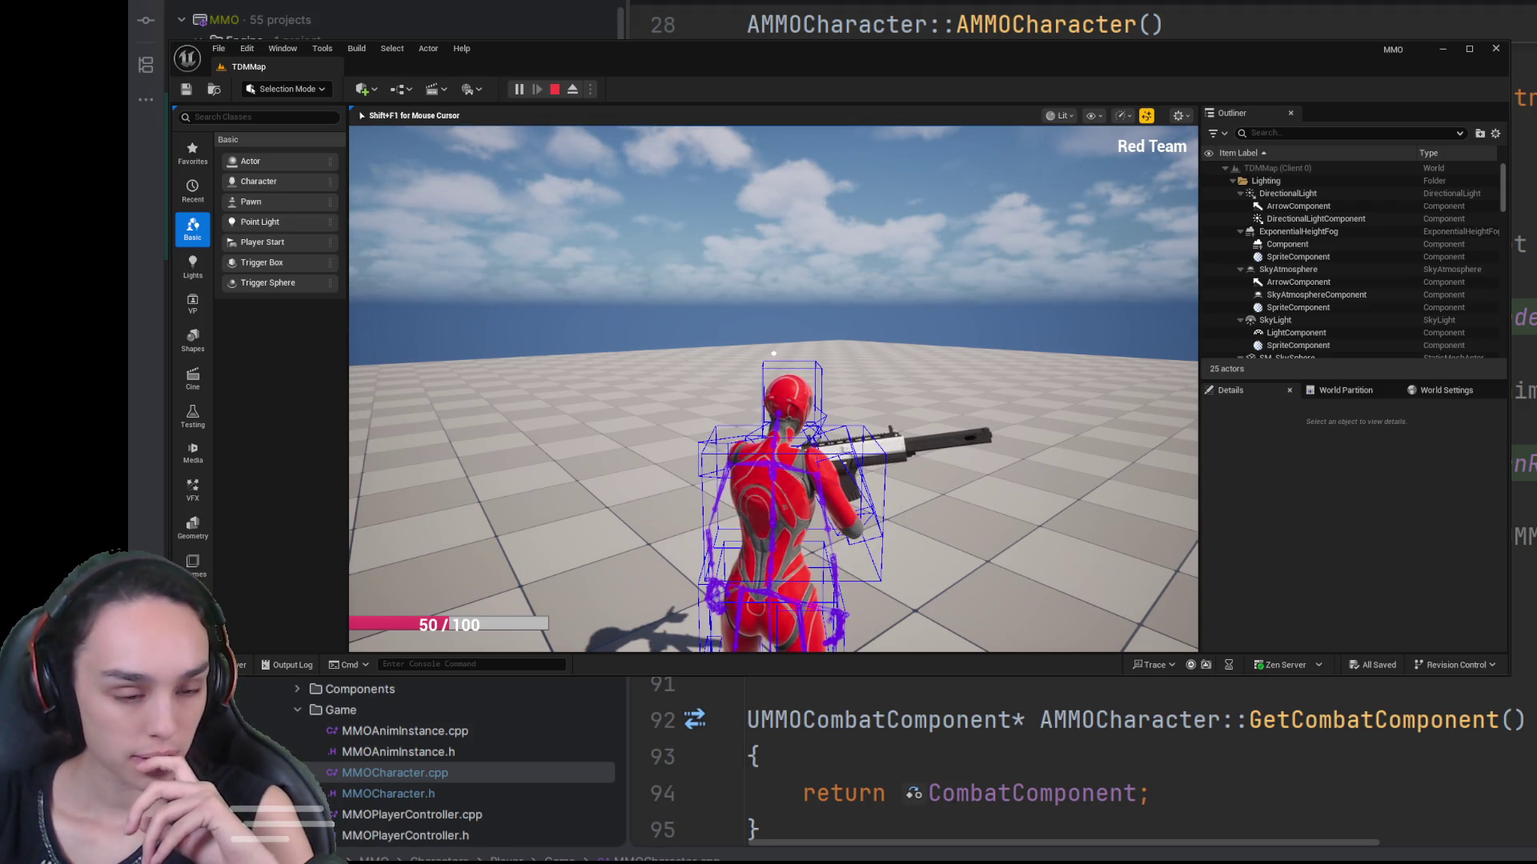
left_click(774, 353)
left_click(773, 353)
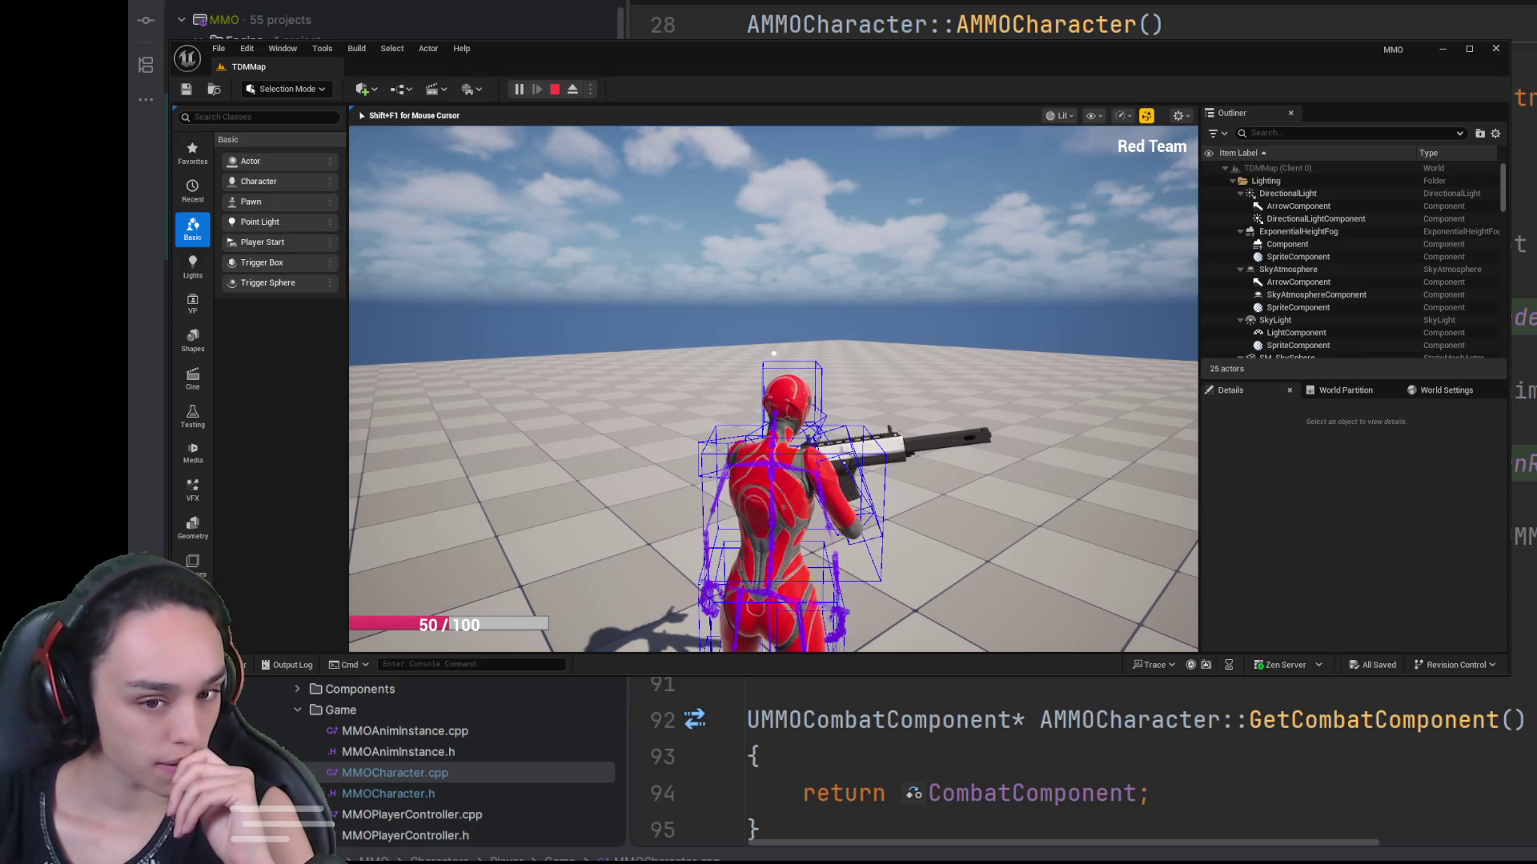
left_click(773, 353)
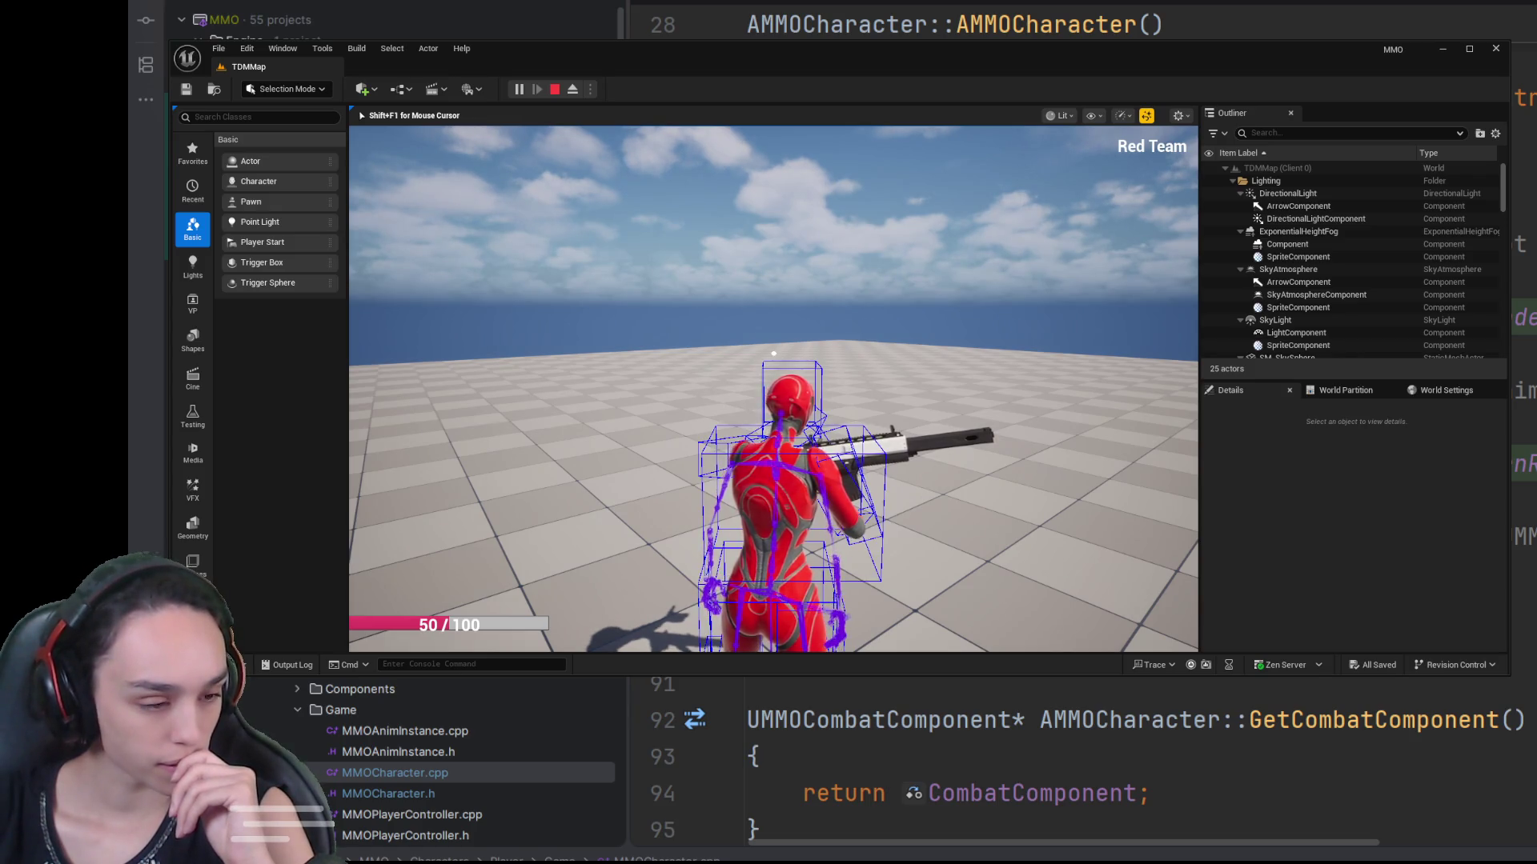
left_click(773, 353)
left_click(774, 353)
left_click(773, 353)
left_click(773, 353)
left_click(773, 353)
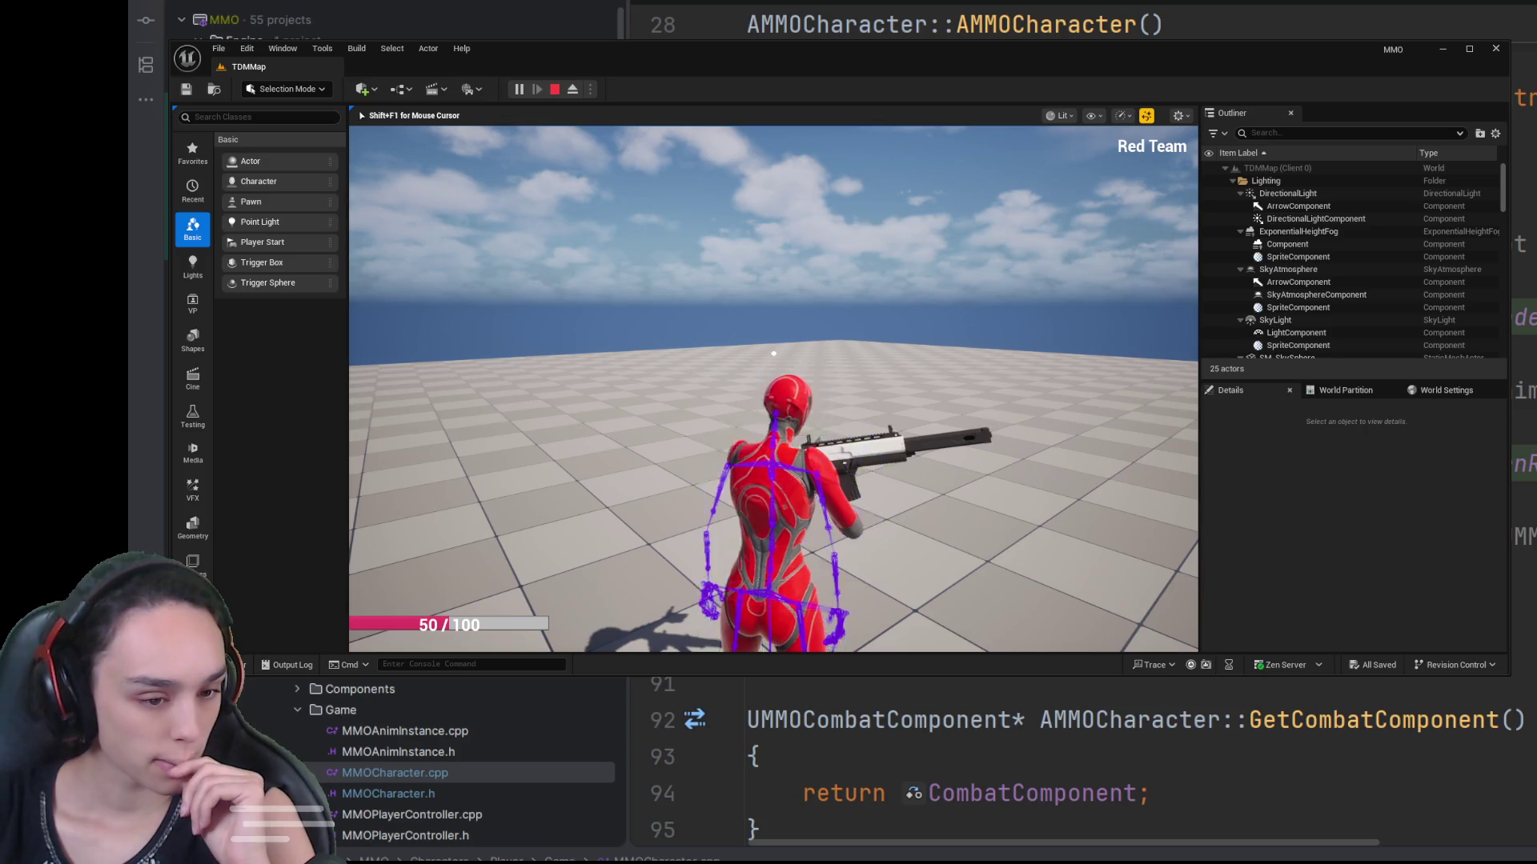
left_click(774, 353)
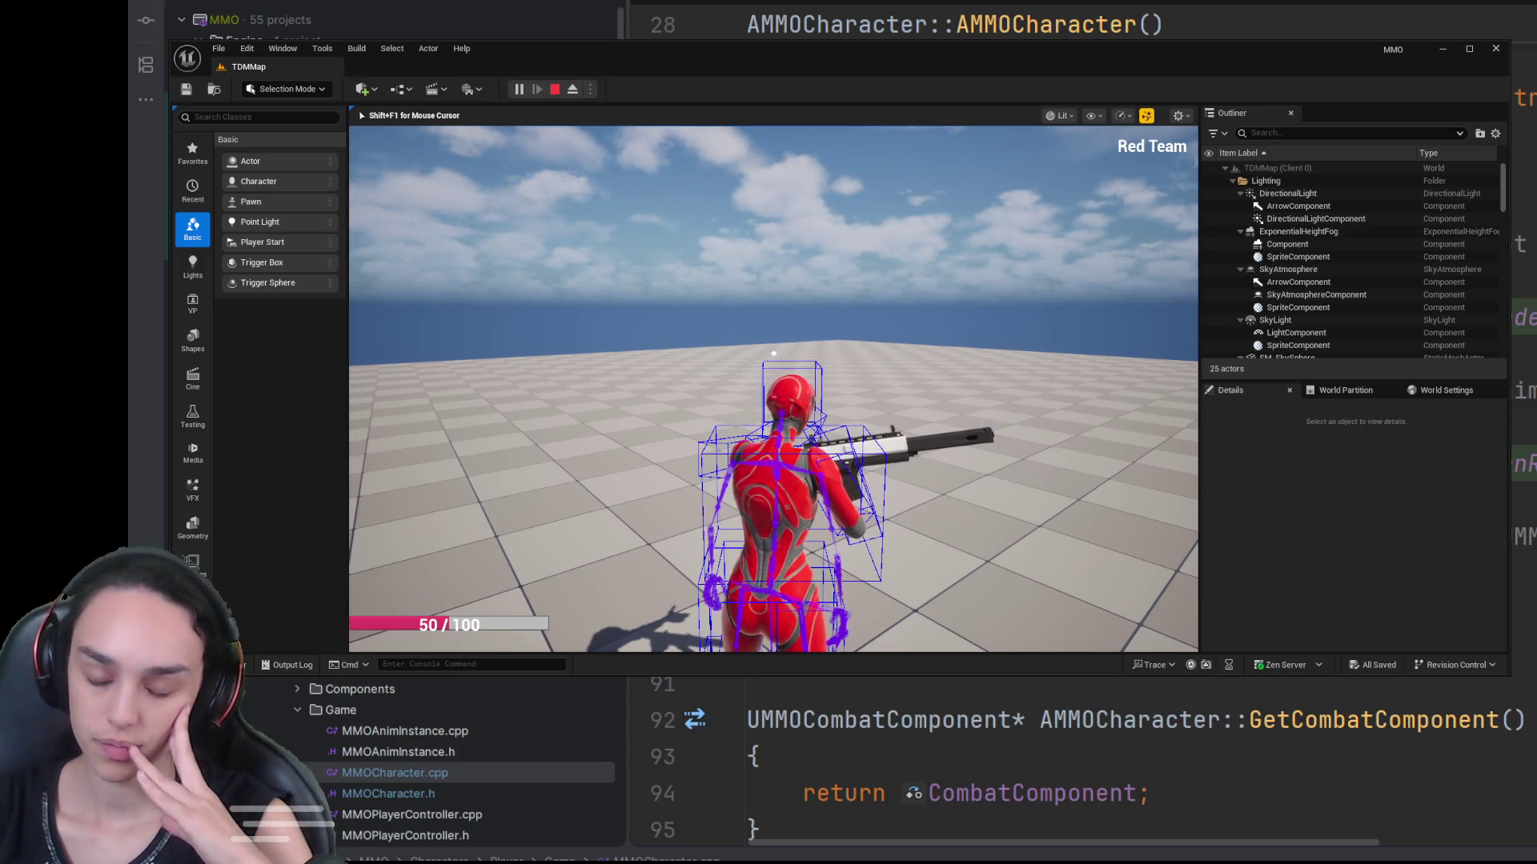
left_click(774, 353)
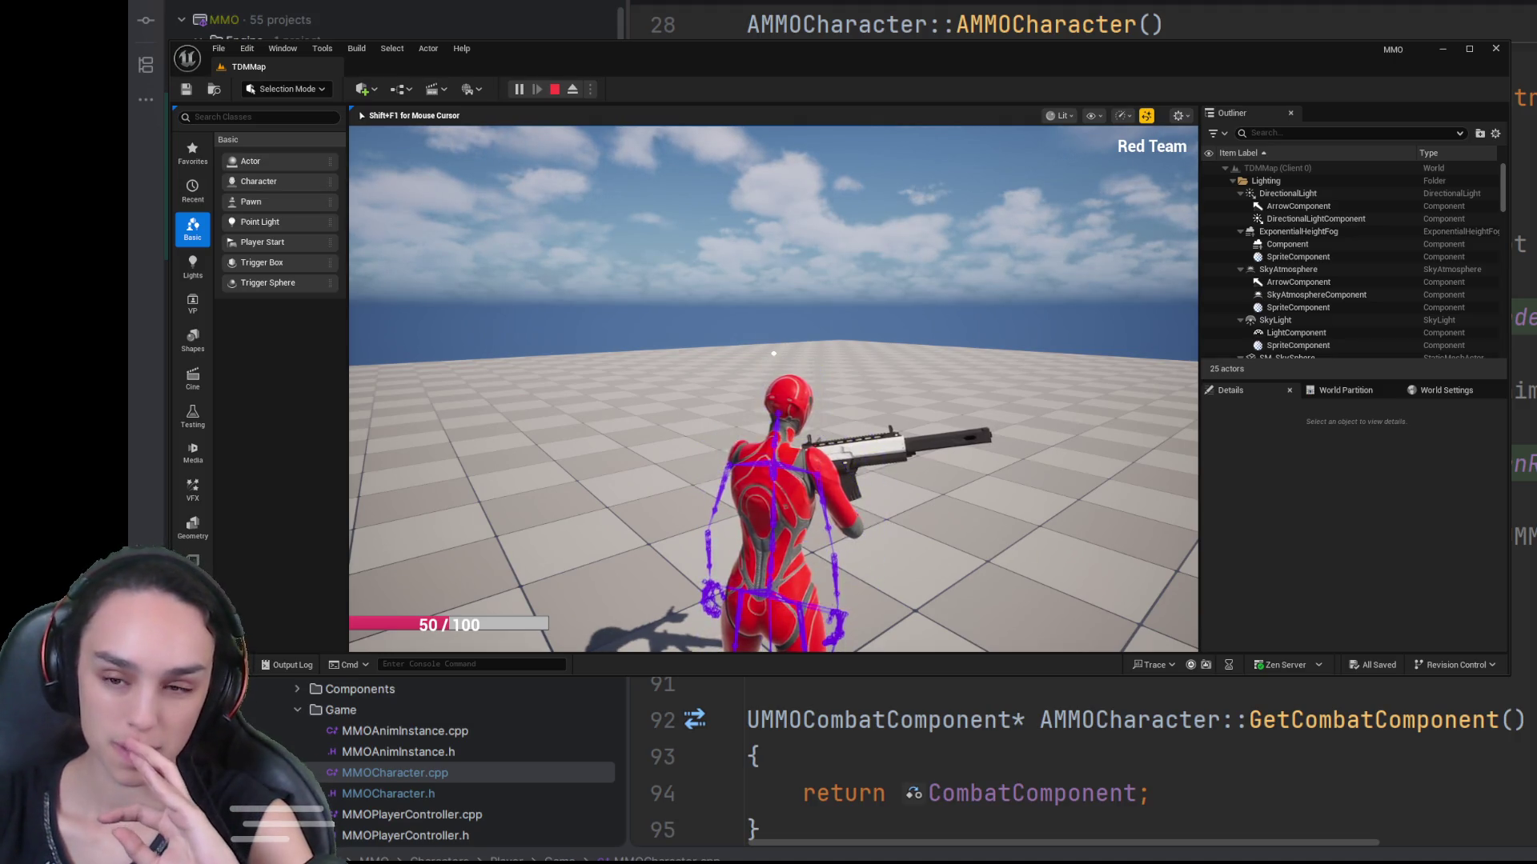
left_click(773, 353)
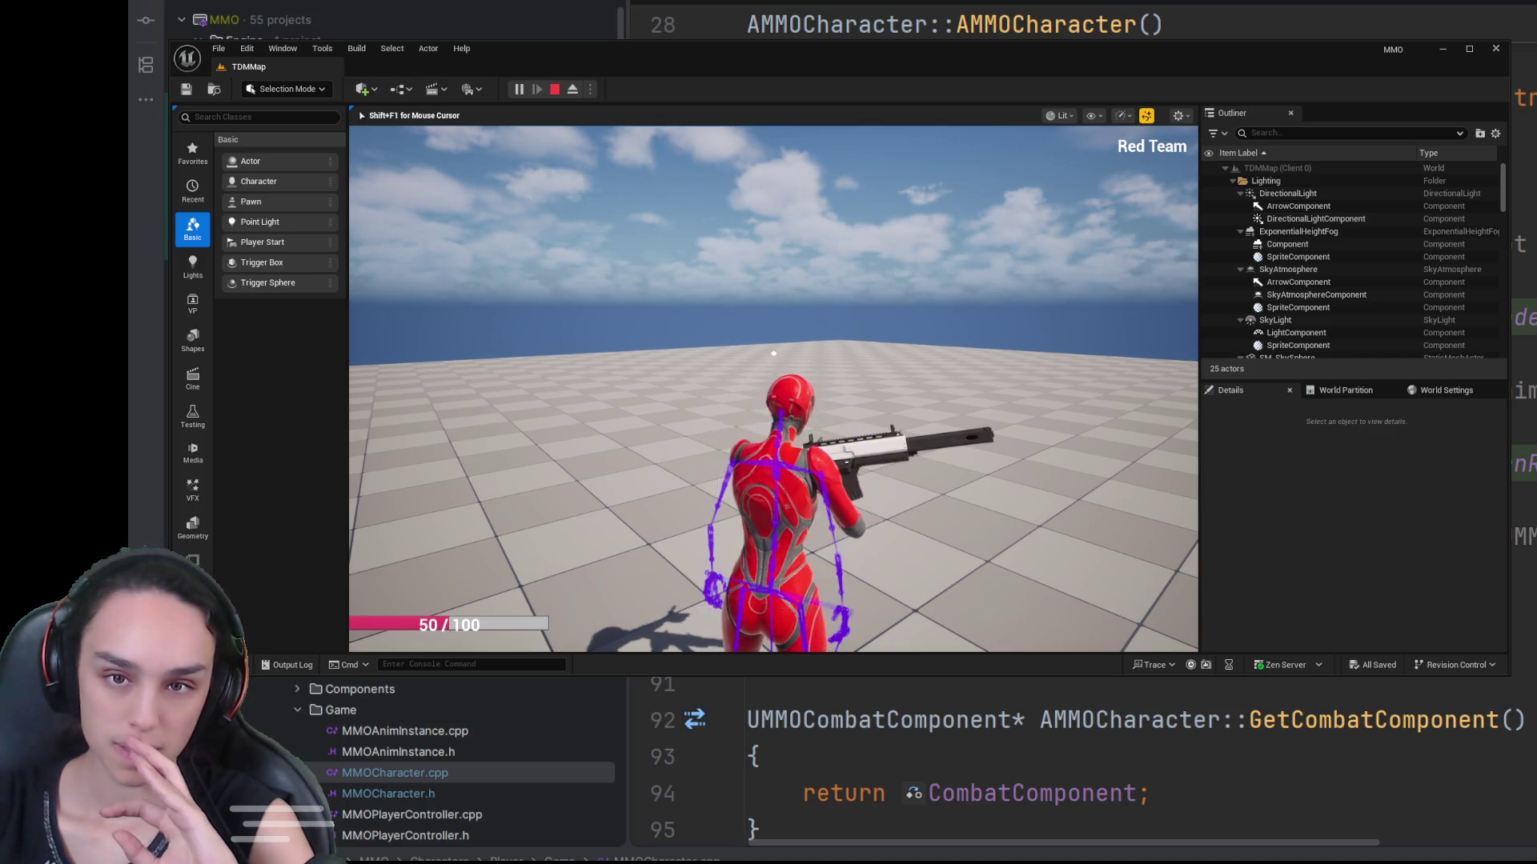
Step: Stop play and minimize Unreal Editor to reveal MMOCharacter.cpp in Rider
left_click(557, 93)
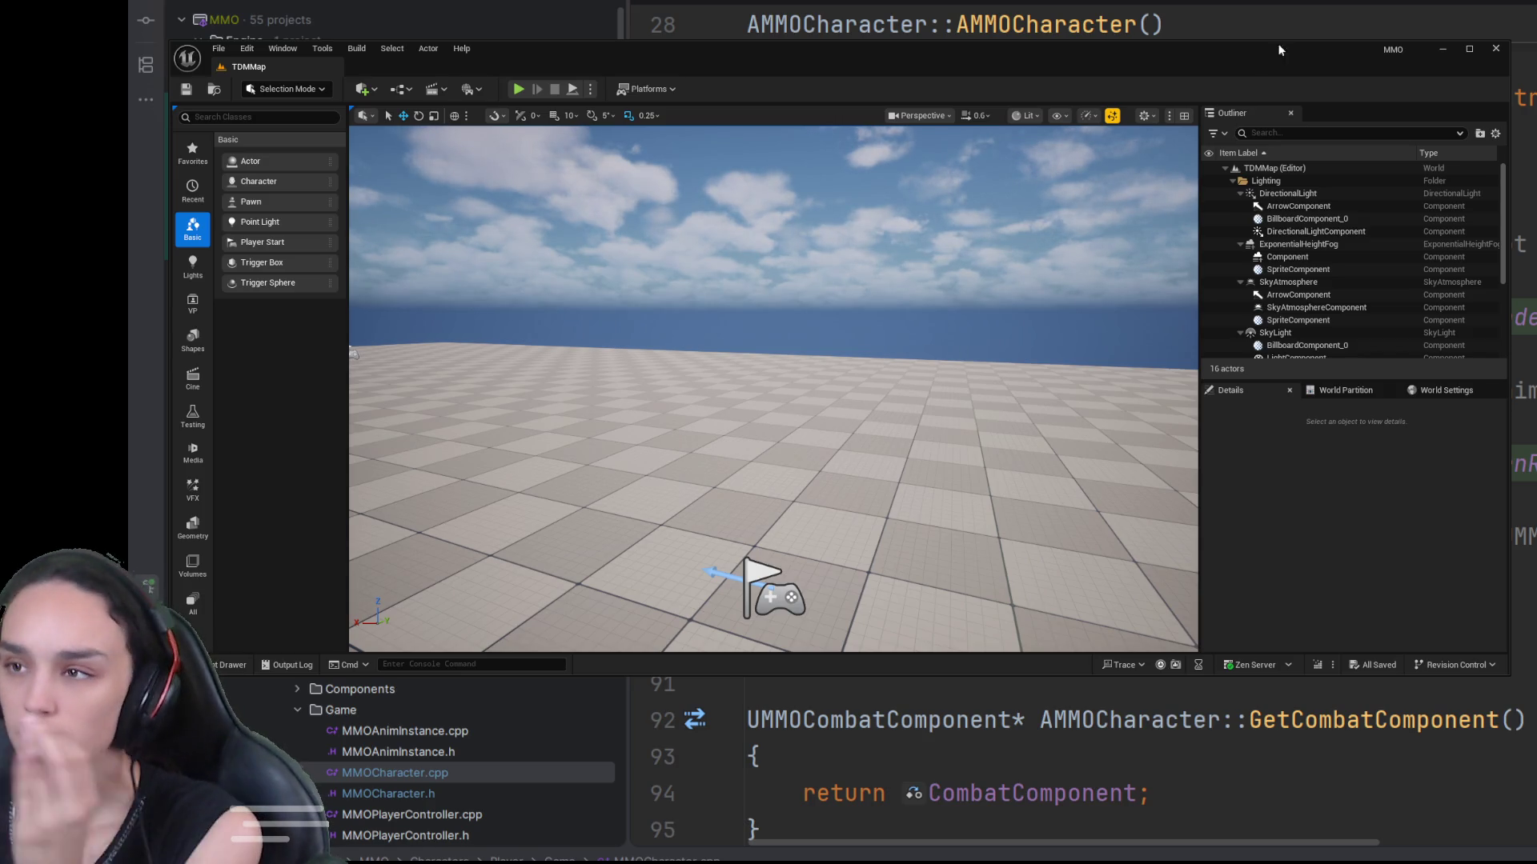
left_click(1442, 48)
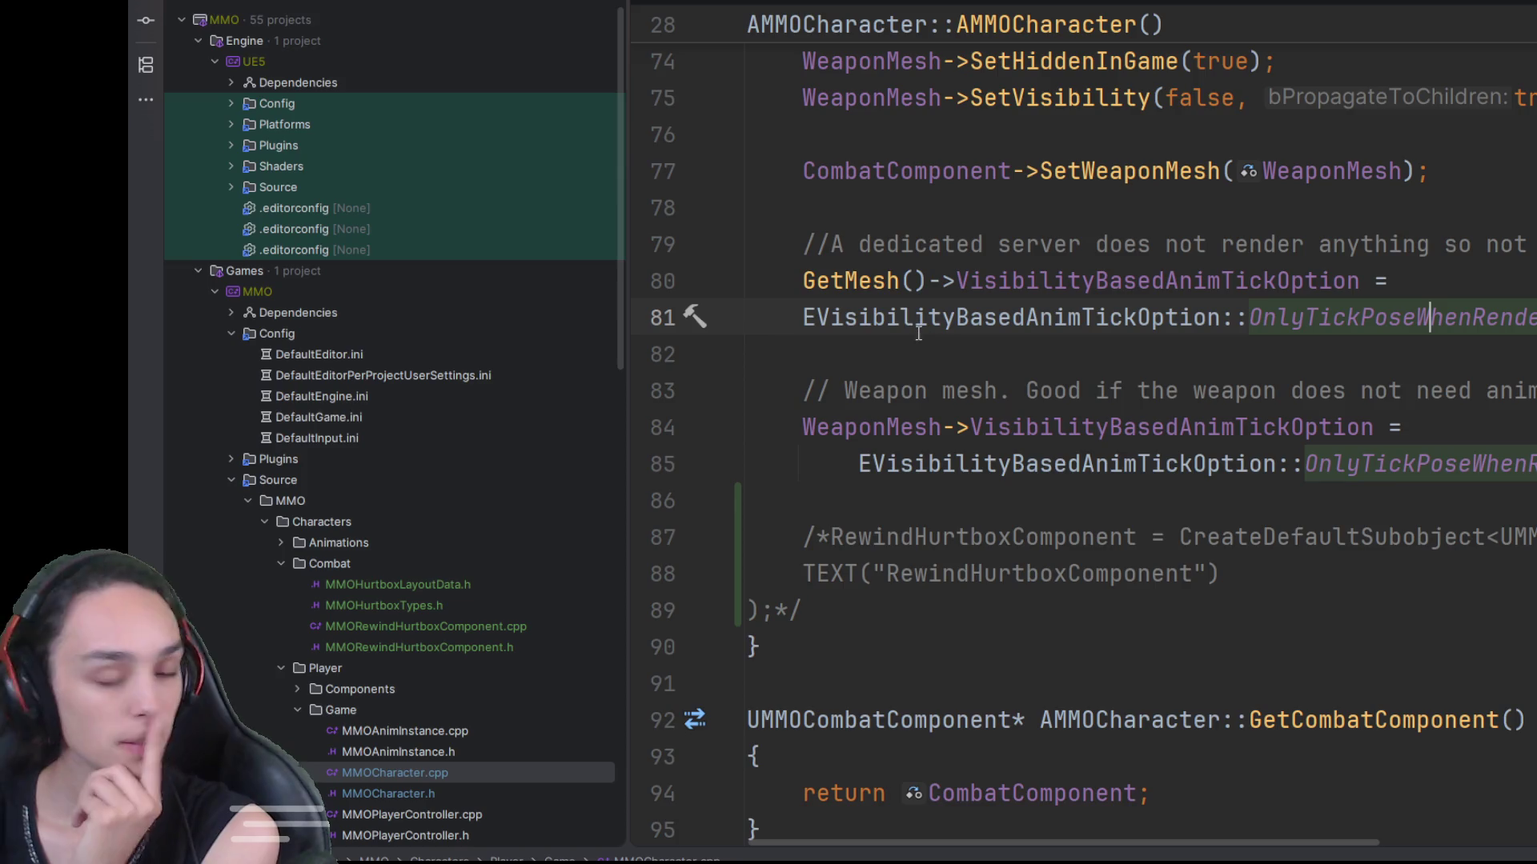
scroll(882, 471, "up", 4)
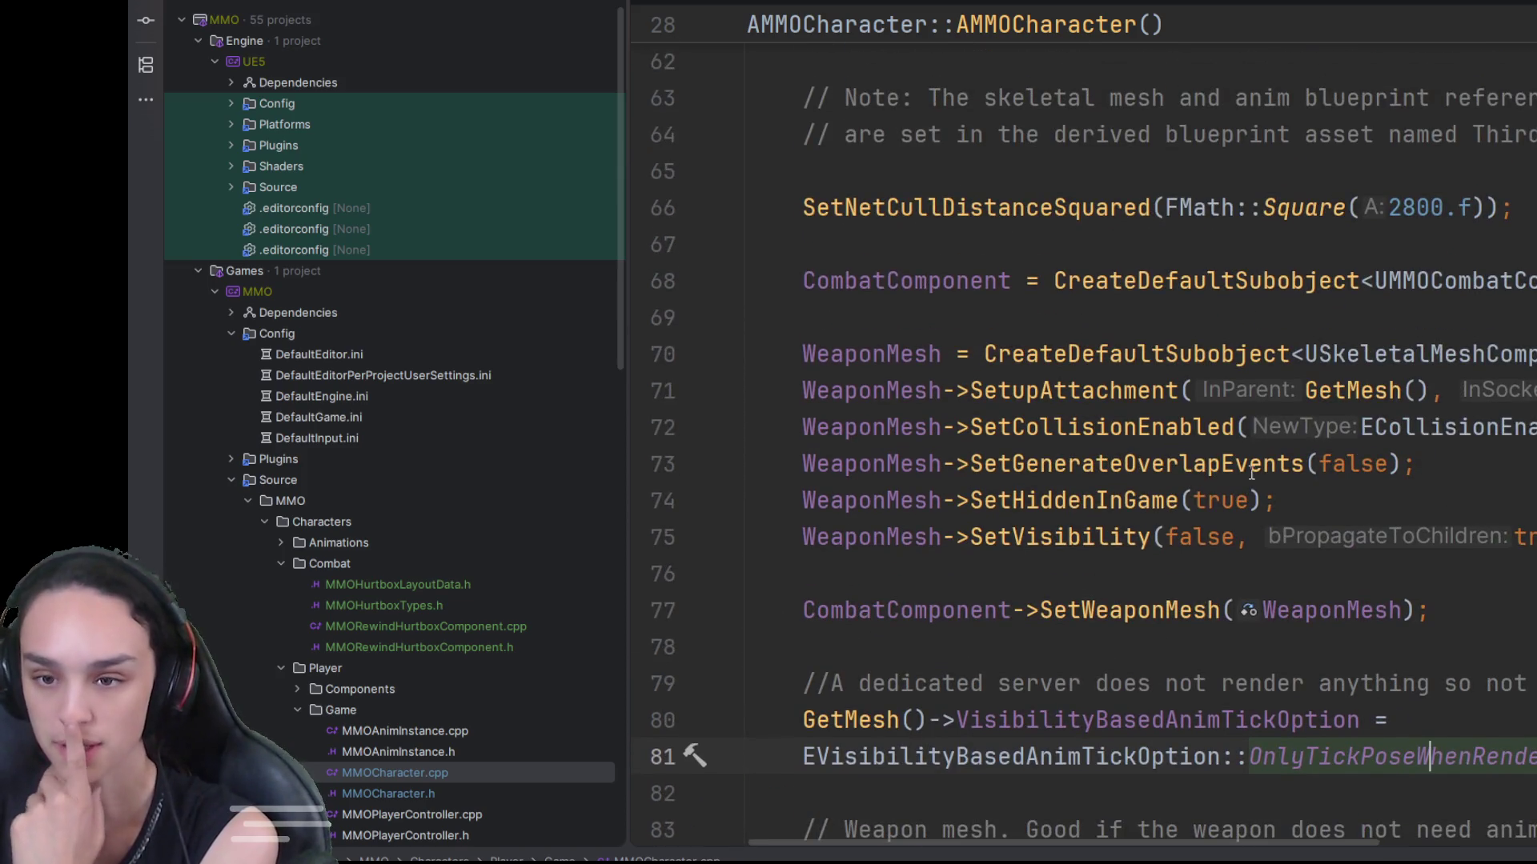
left_click_drag(1449, 520, 745, 354)
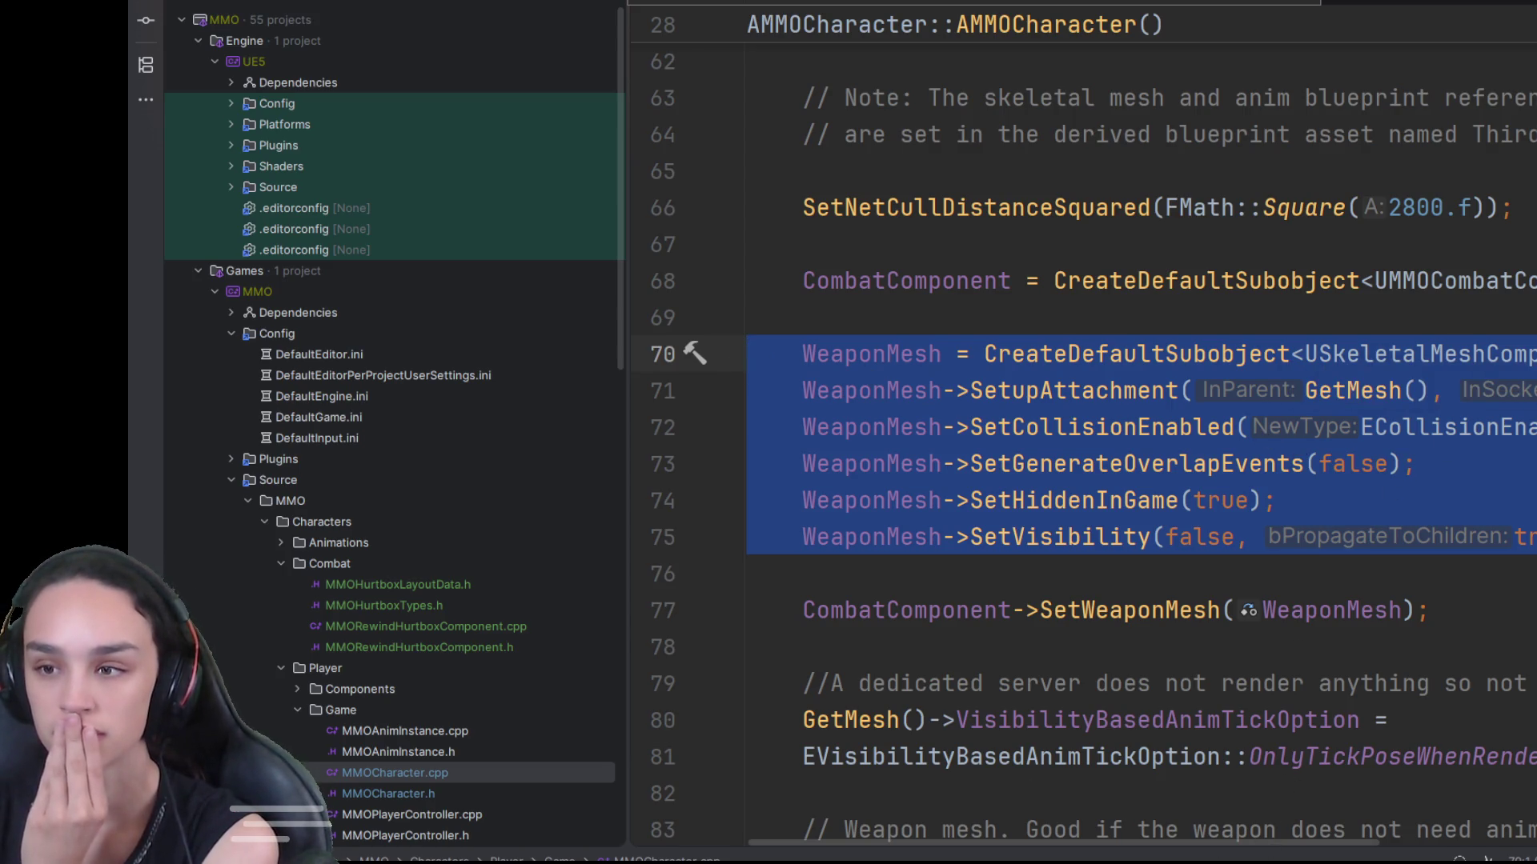
key("Down")
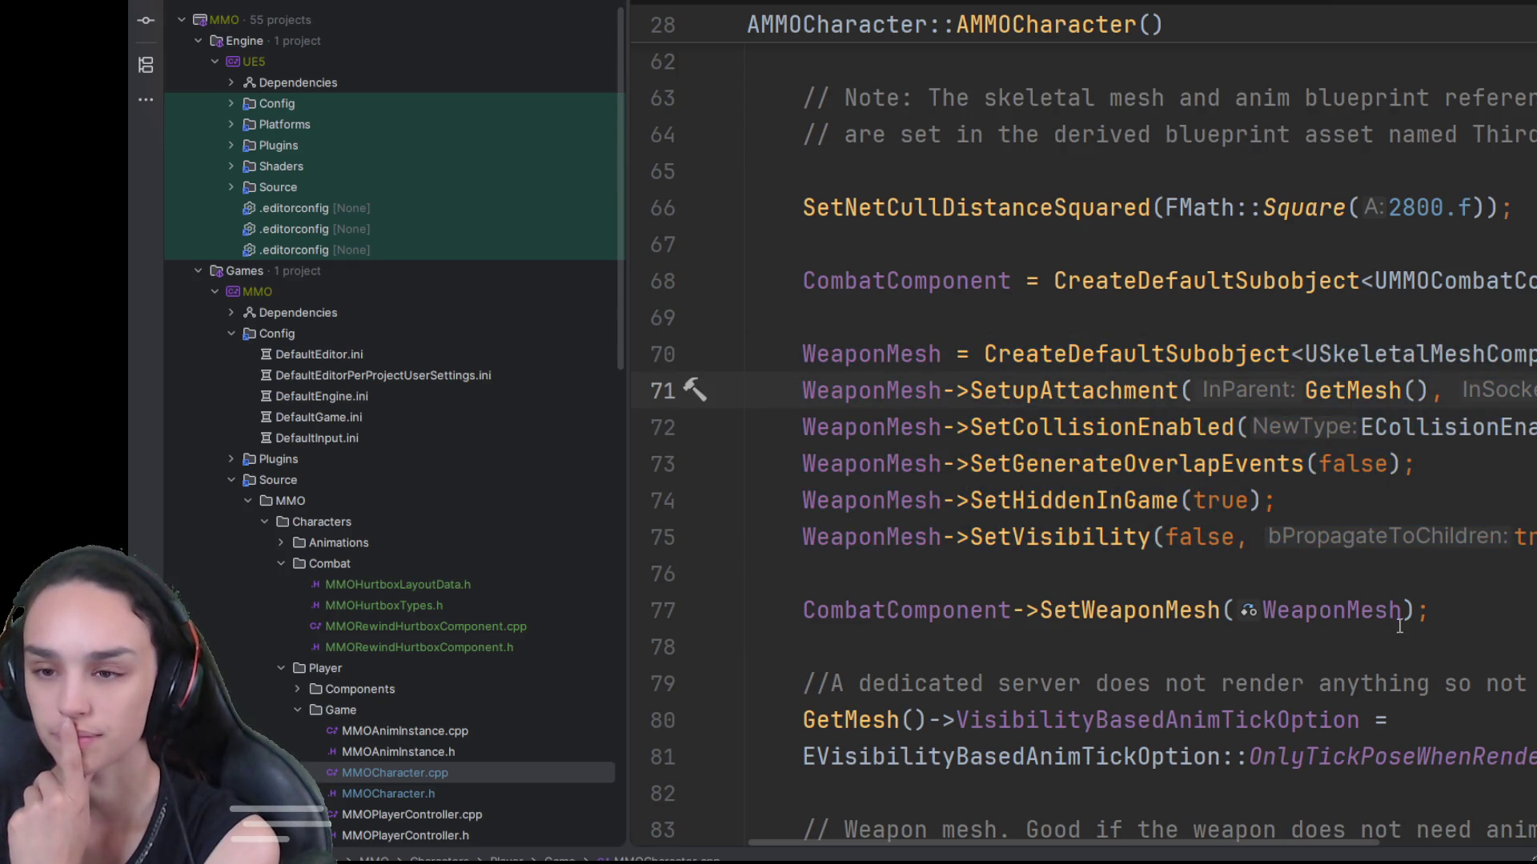
scroll(973, 790, "down", 3)
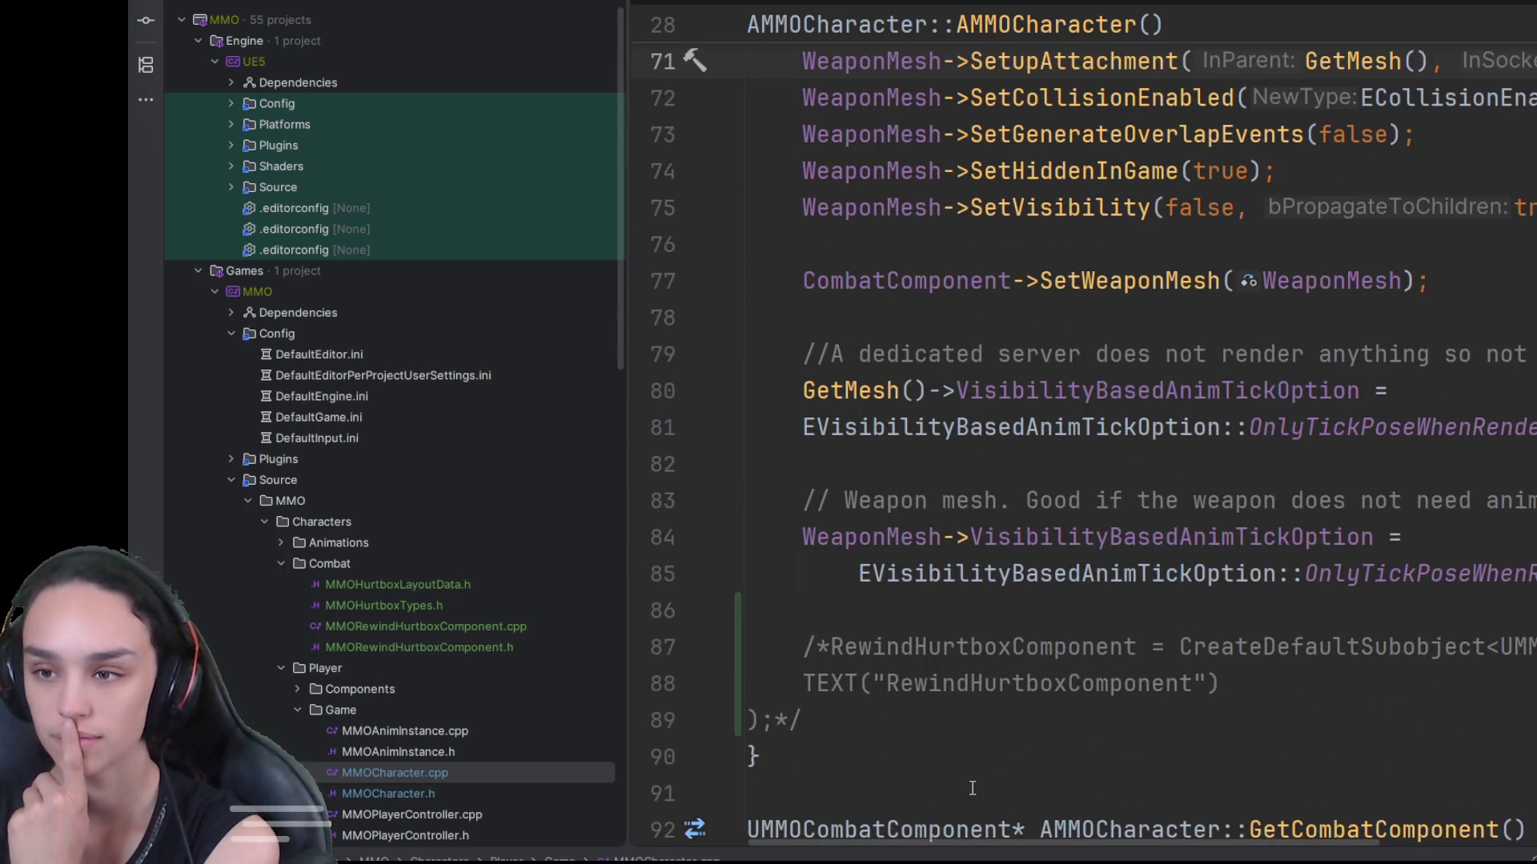
scroll(973, 788, "up", 3)
mouse_move(944, 836)
left_mouse_down()
mouse_move(1165, 844)
mouse_move(937, 852)
left_mouse_up()
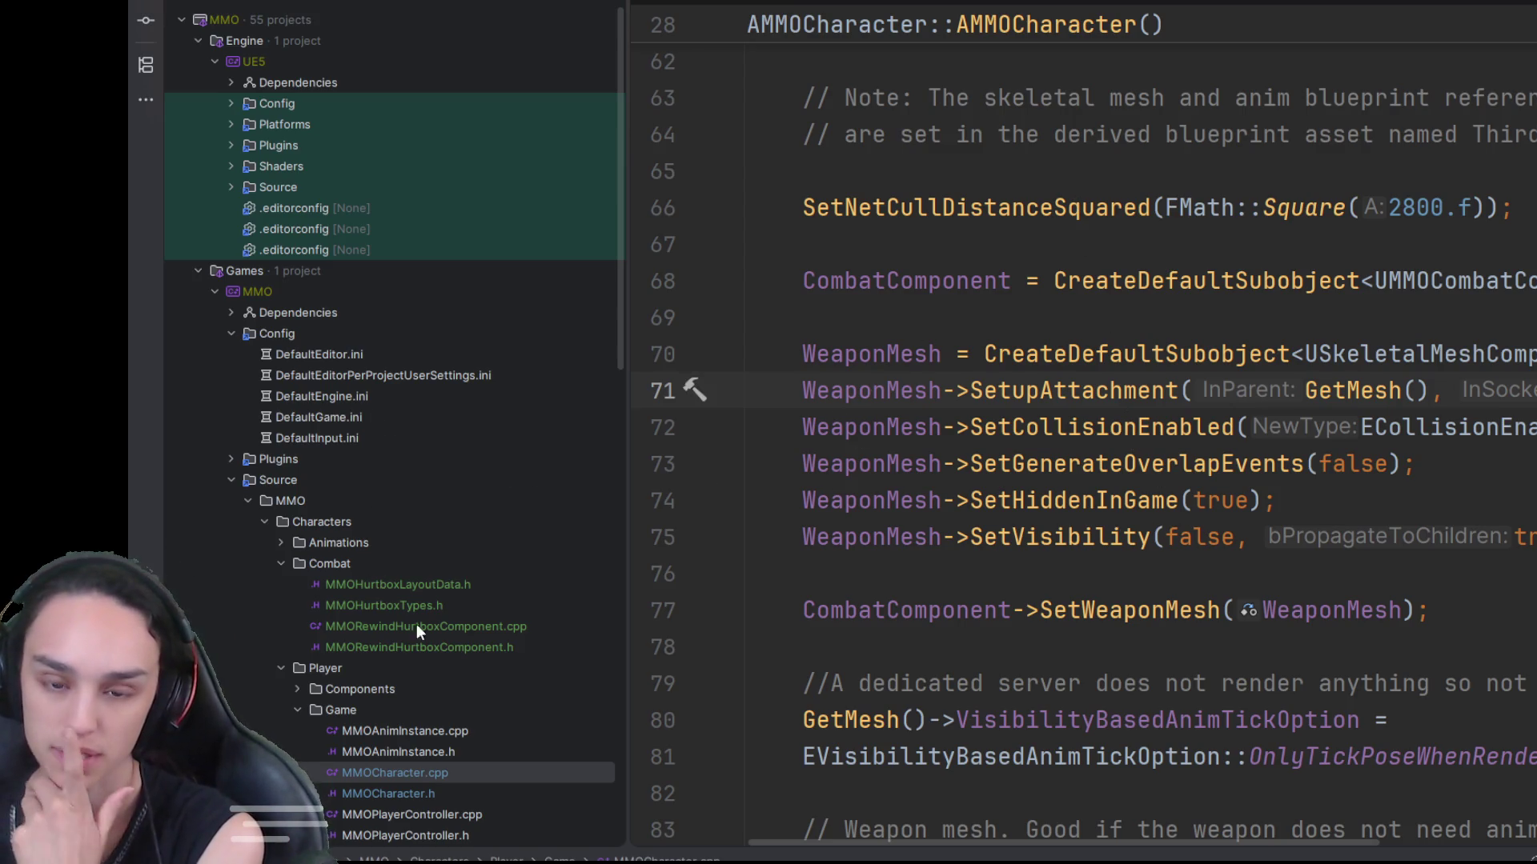
Step: Open MMOAnimInstance.cpp and search it for 'weapon', stepping through the matches
double_click(419, 728)
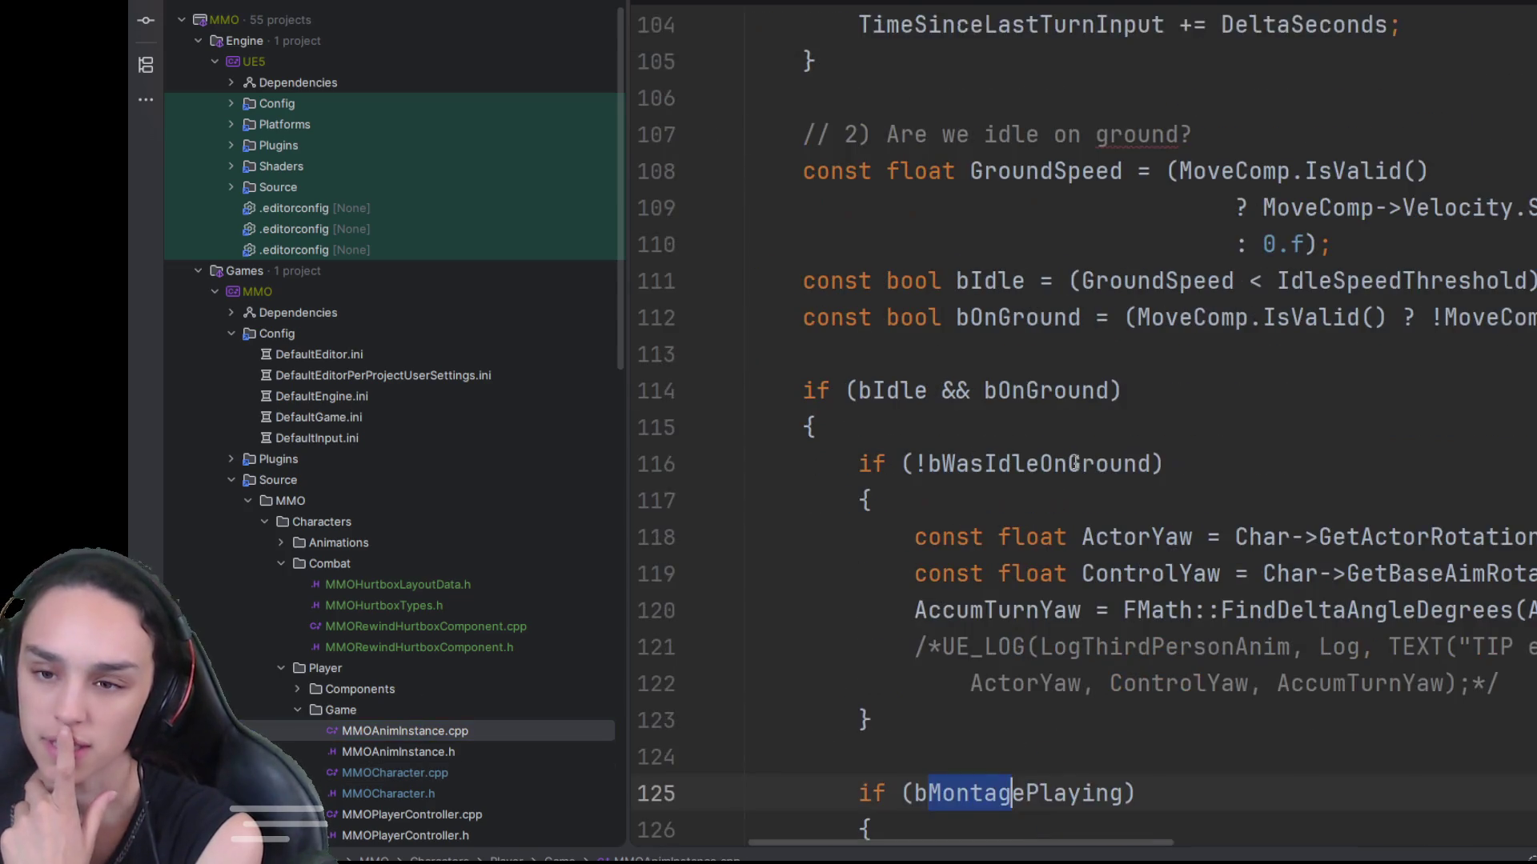
scroll(1071, 432, "up", 6)
left_click(1069, 423)
key("ctrl+f")
type("weapo")
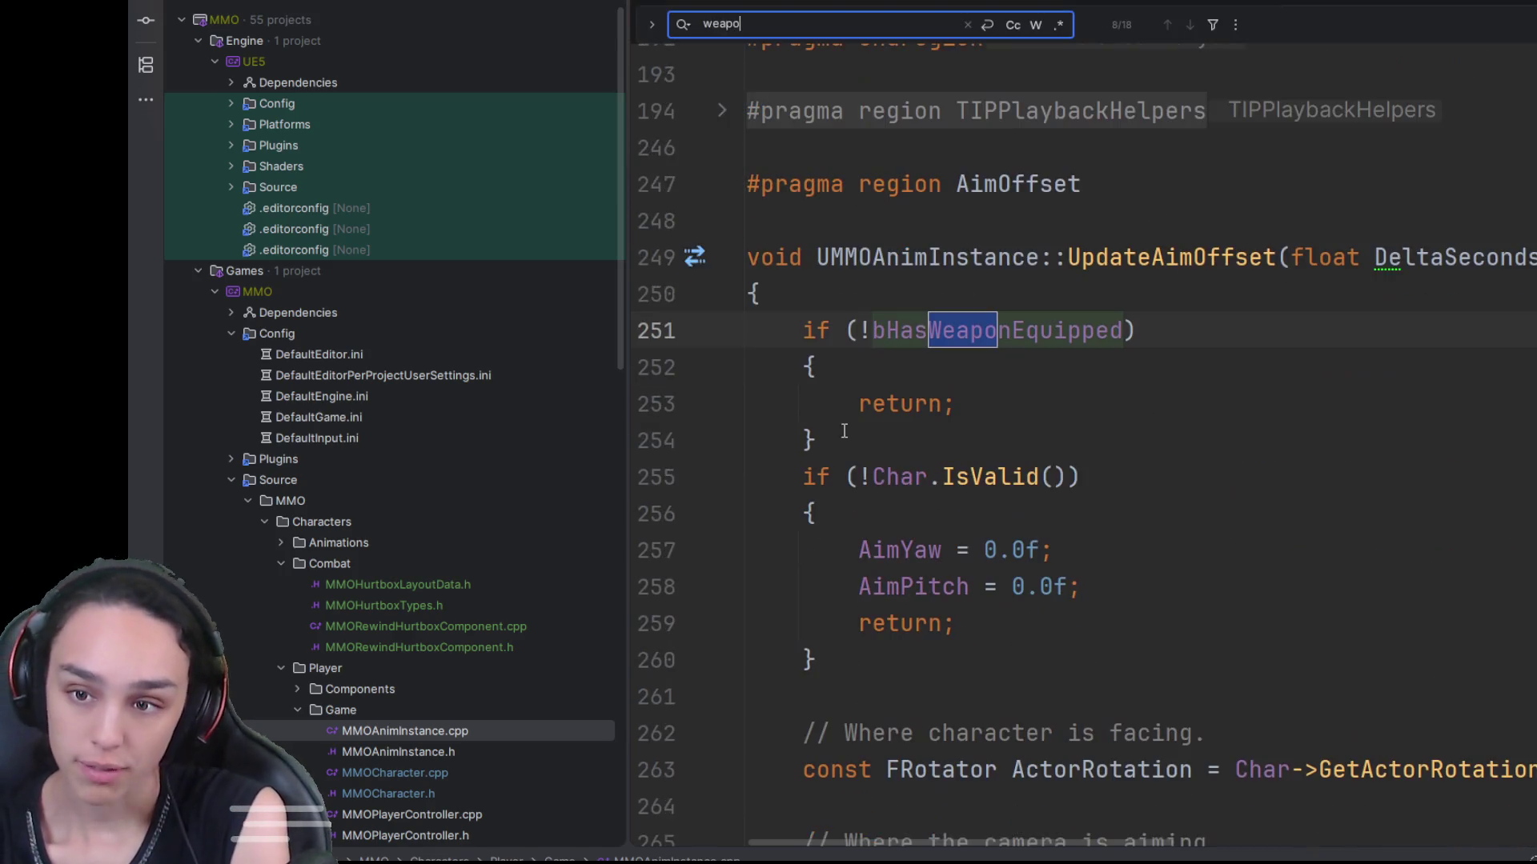
type("n")
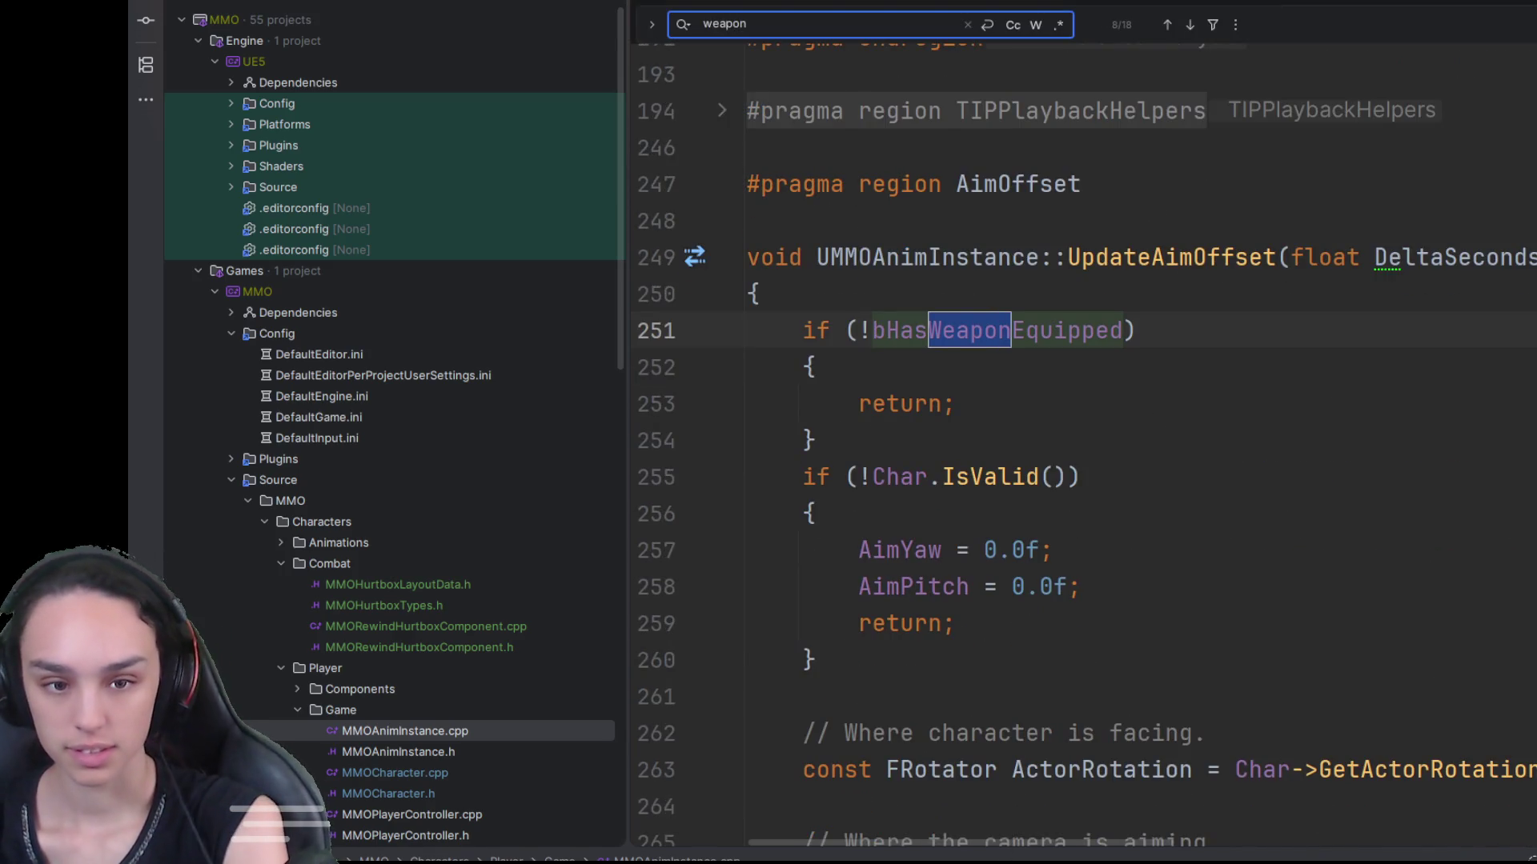
key("Return")
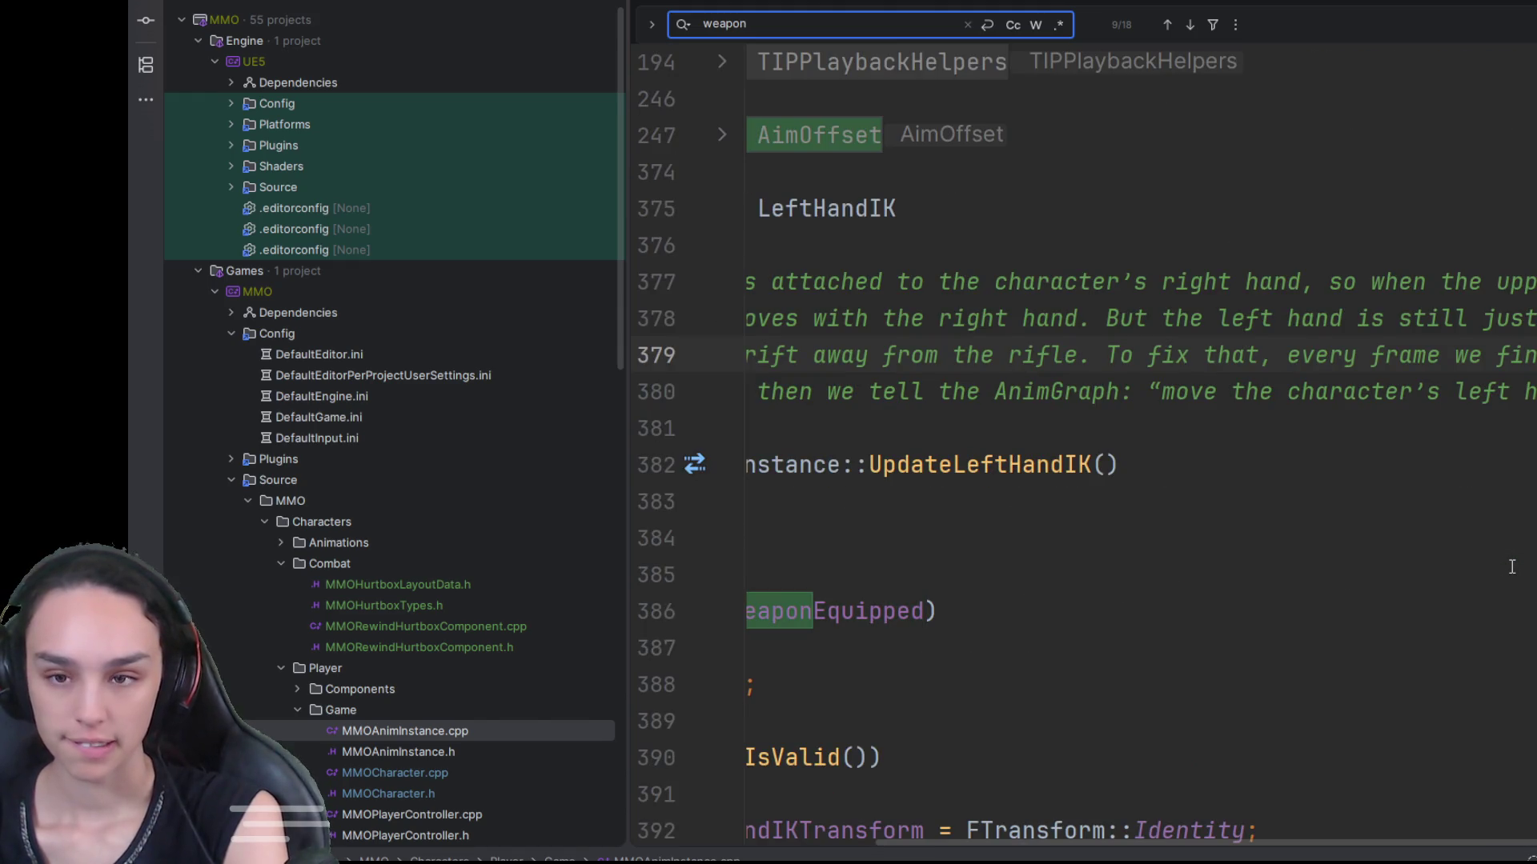
key("Return")
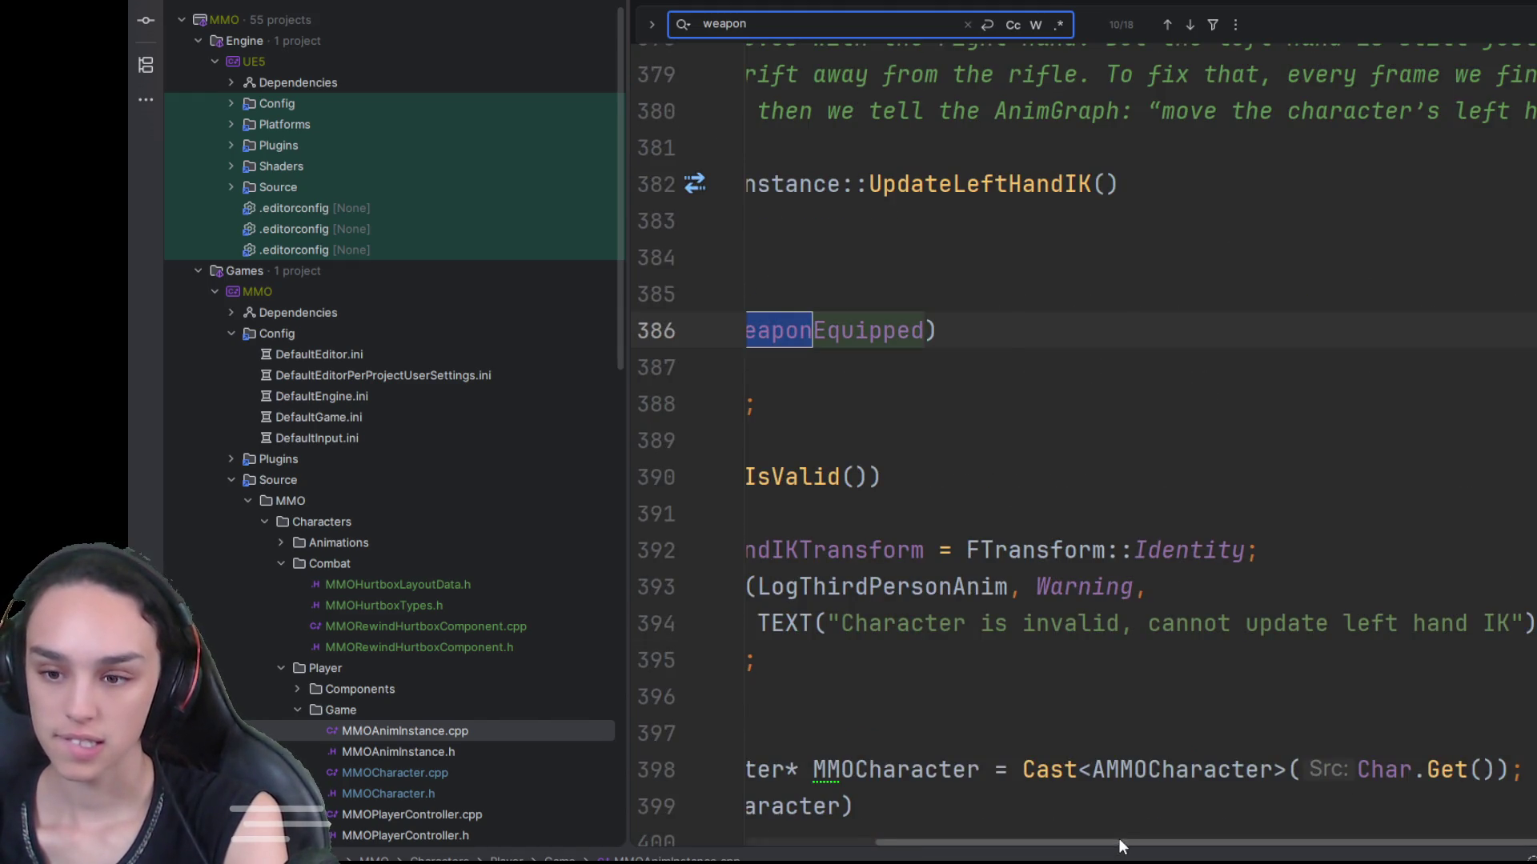
left_click_drag(1117, 838, 990, 838)
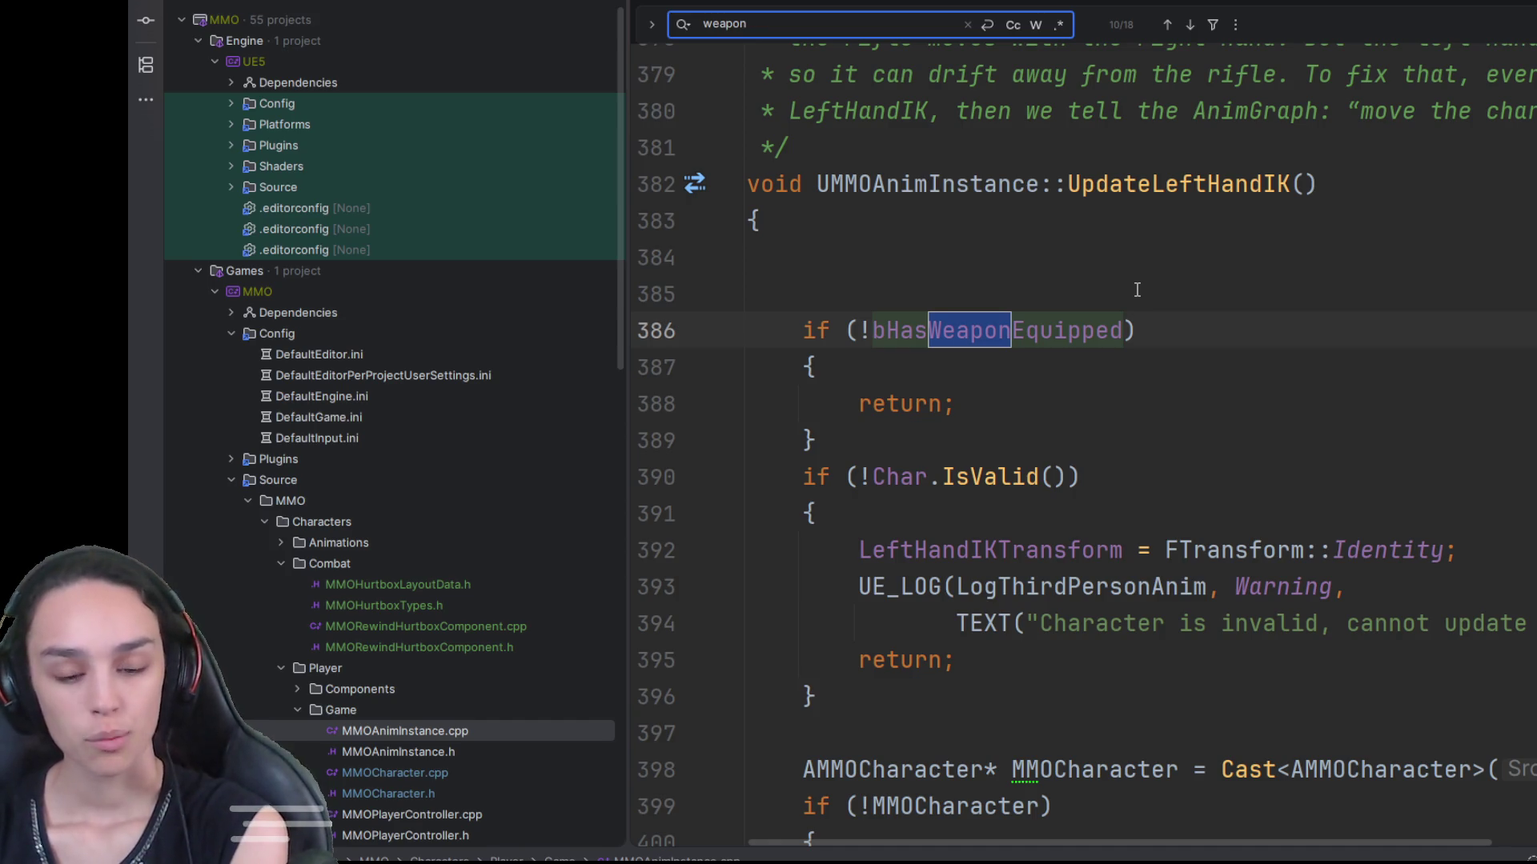
left_click(1090, 236)
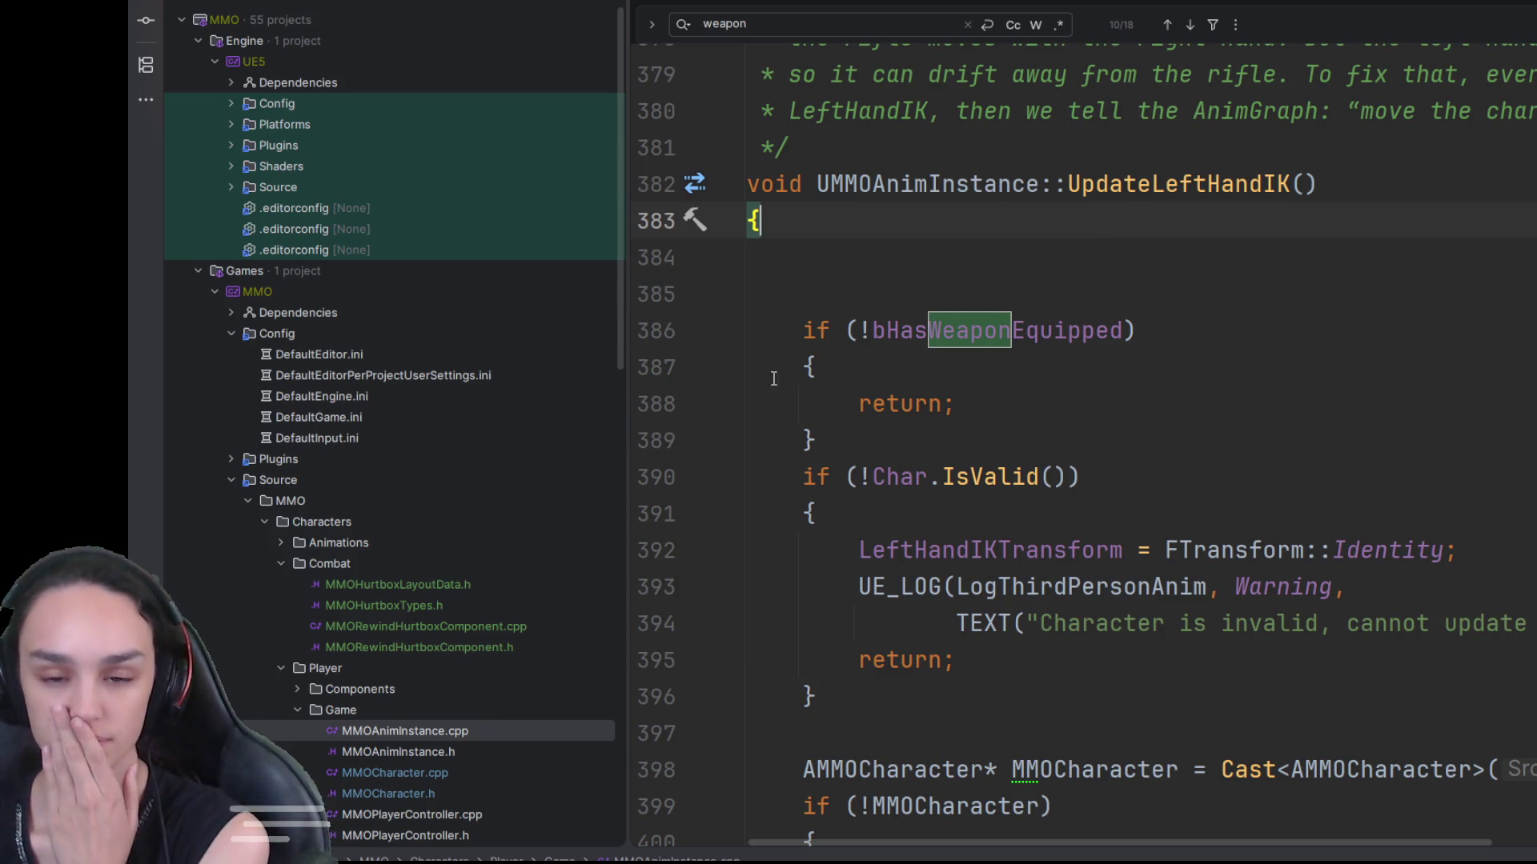
Step: Return to the Unreal Editor's TDMMap level and bring up the asset browser
scroll(472, 396, "down", 3)
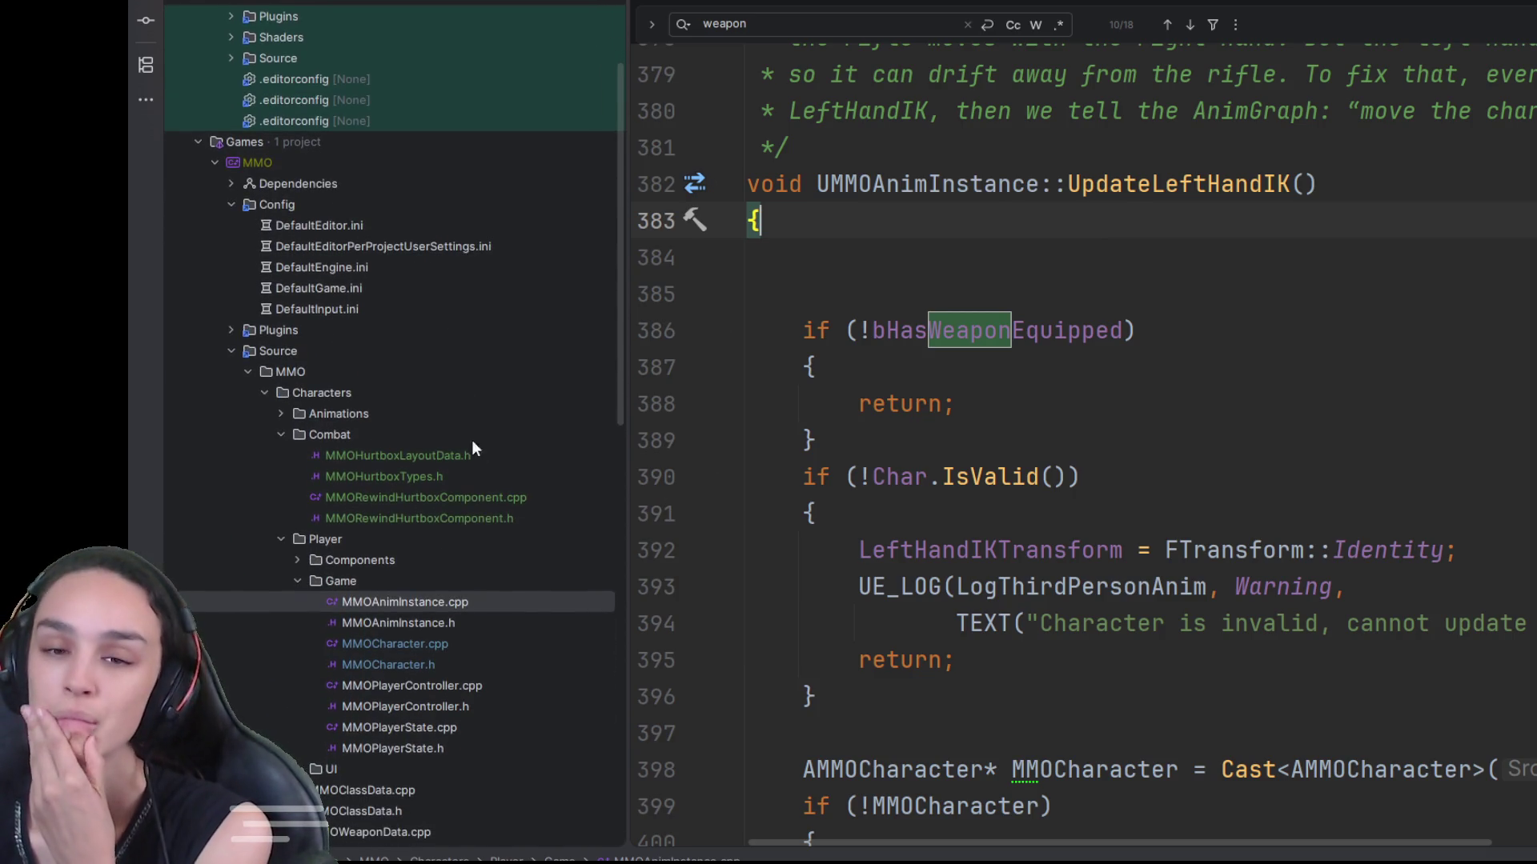
scroll(469, 431, "down", 3)
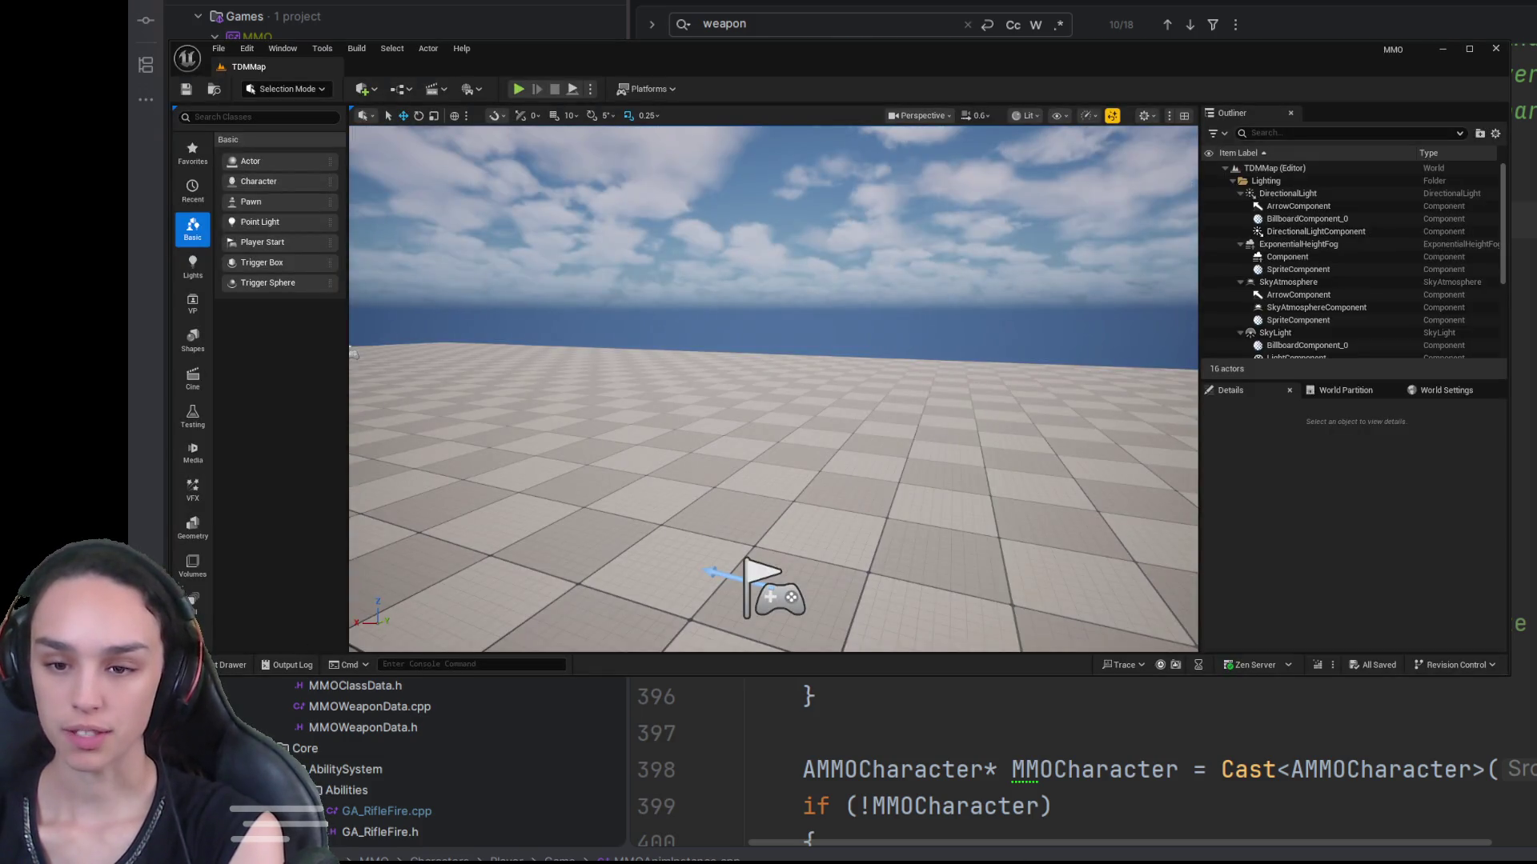
key("ctrl+space")
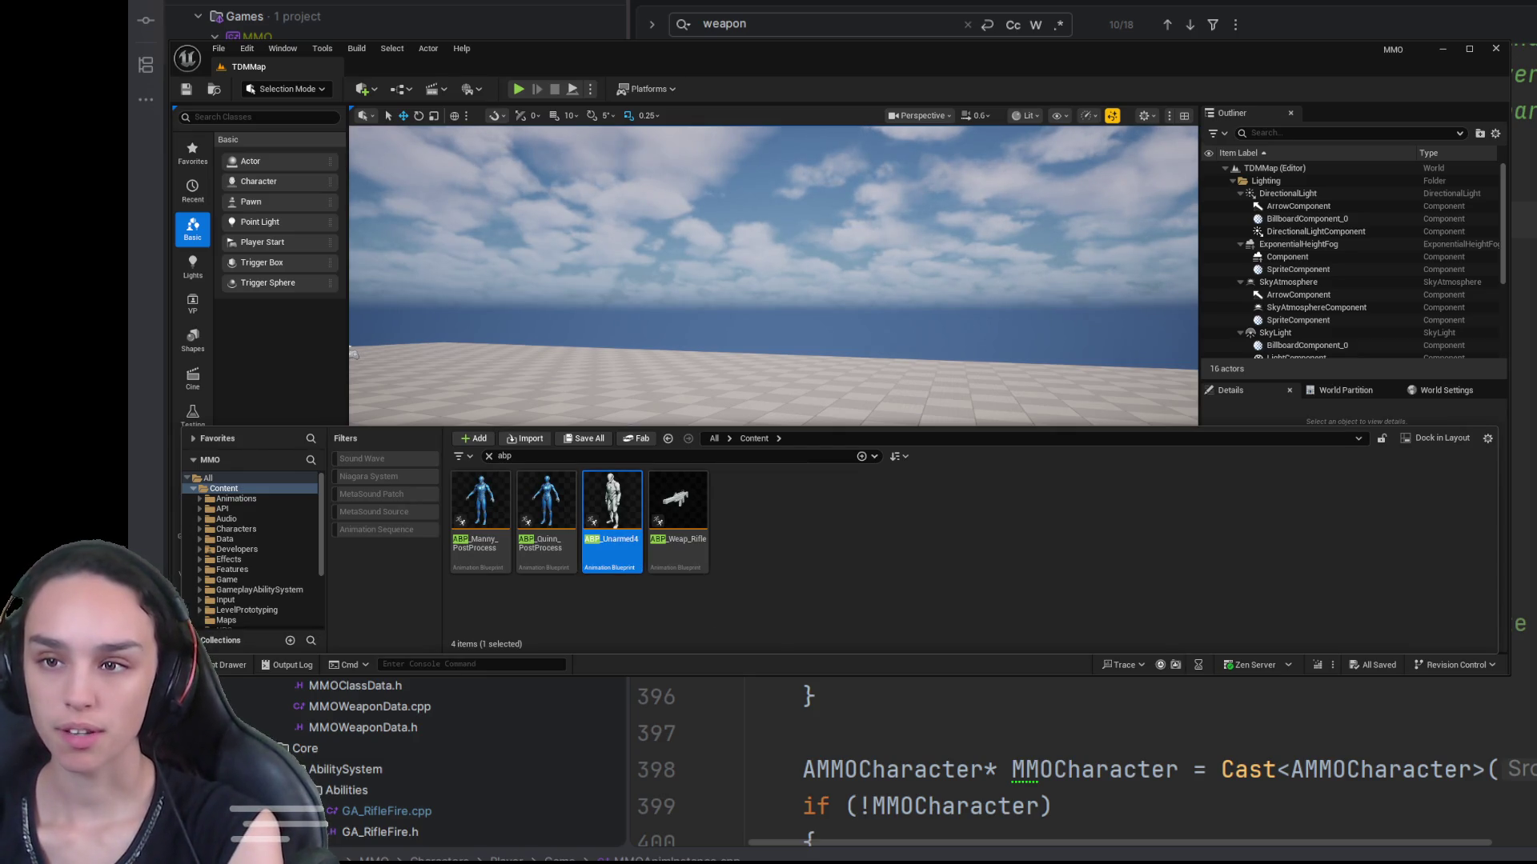
Step: Clear the 'abp' search in the Content Drawer to show all content
left_click(793, 550)
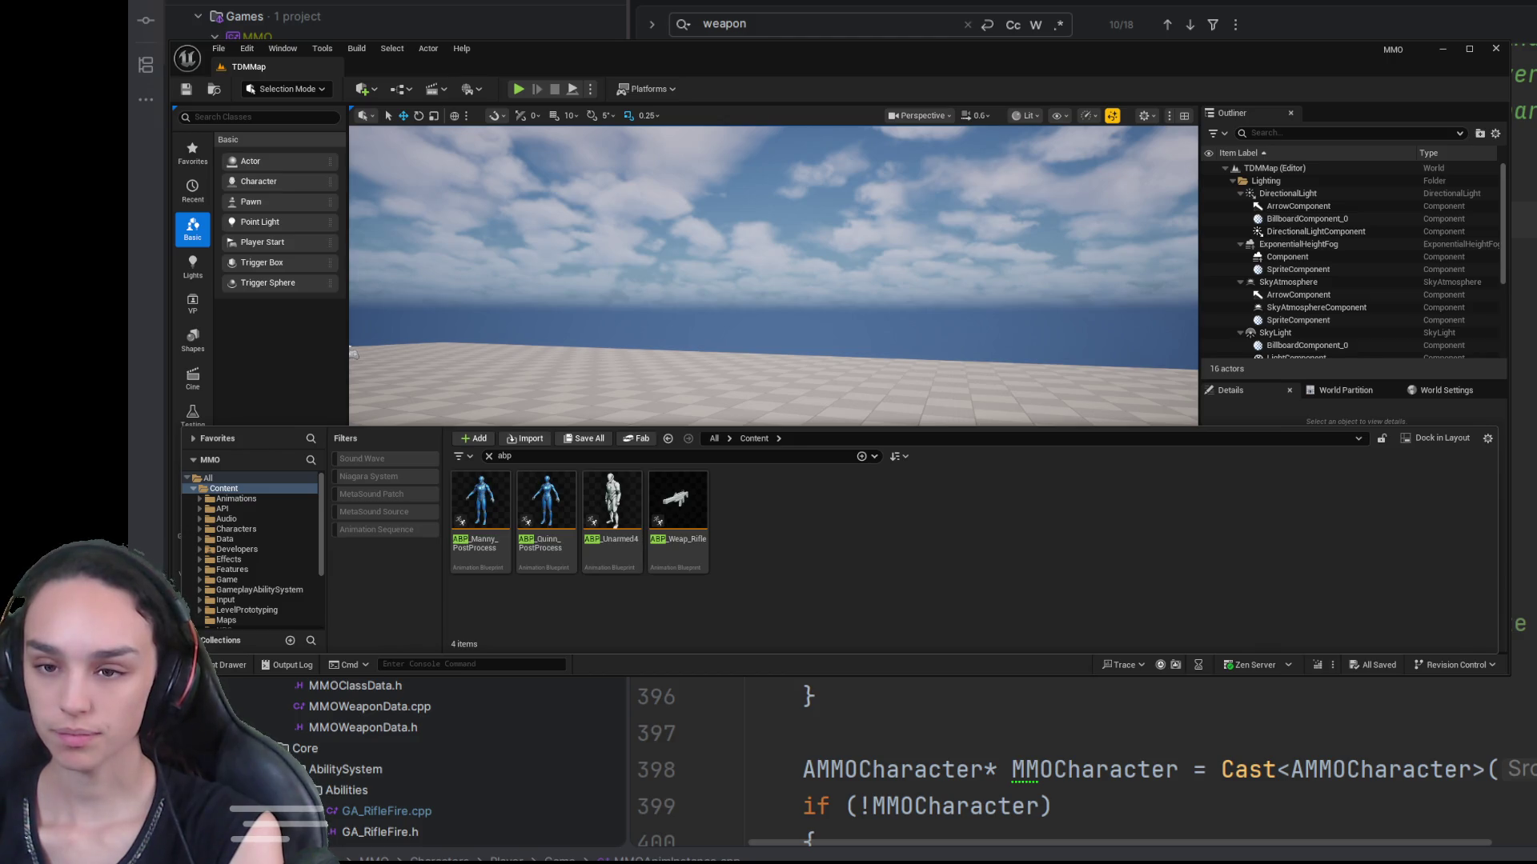
left_click(640, 456)
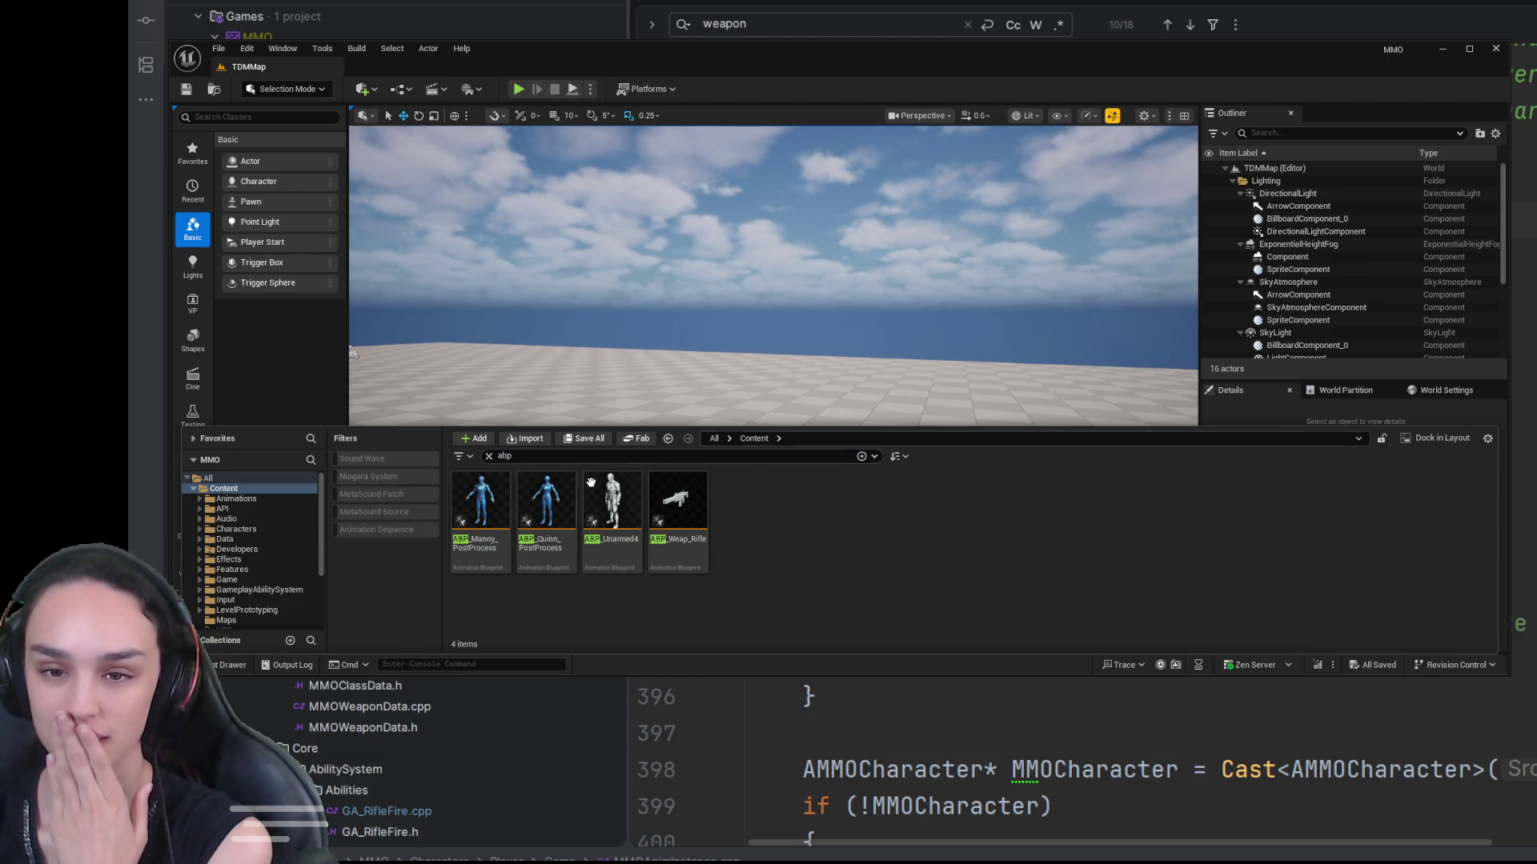
left_click(488, 457)
Step: Open BP_VanguardCharacter1 from Characters > Classes > Vanguard in the full blueprint editor
left_click(696, 516)
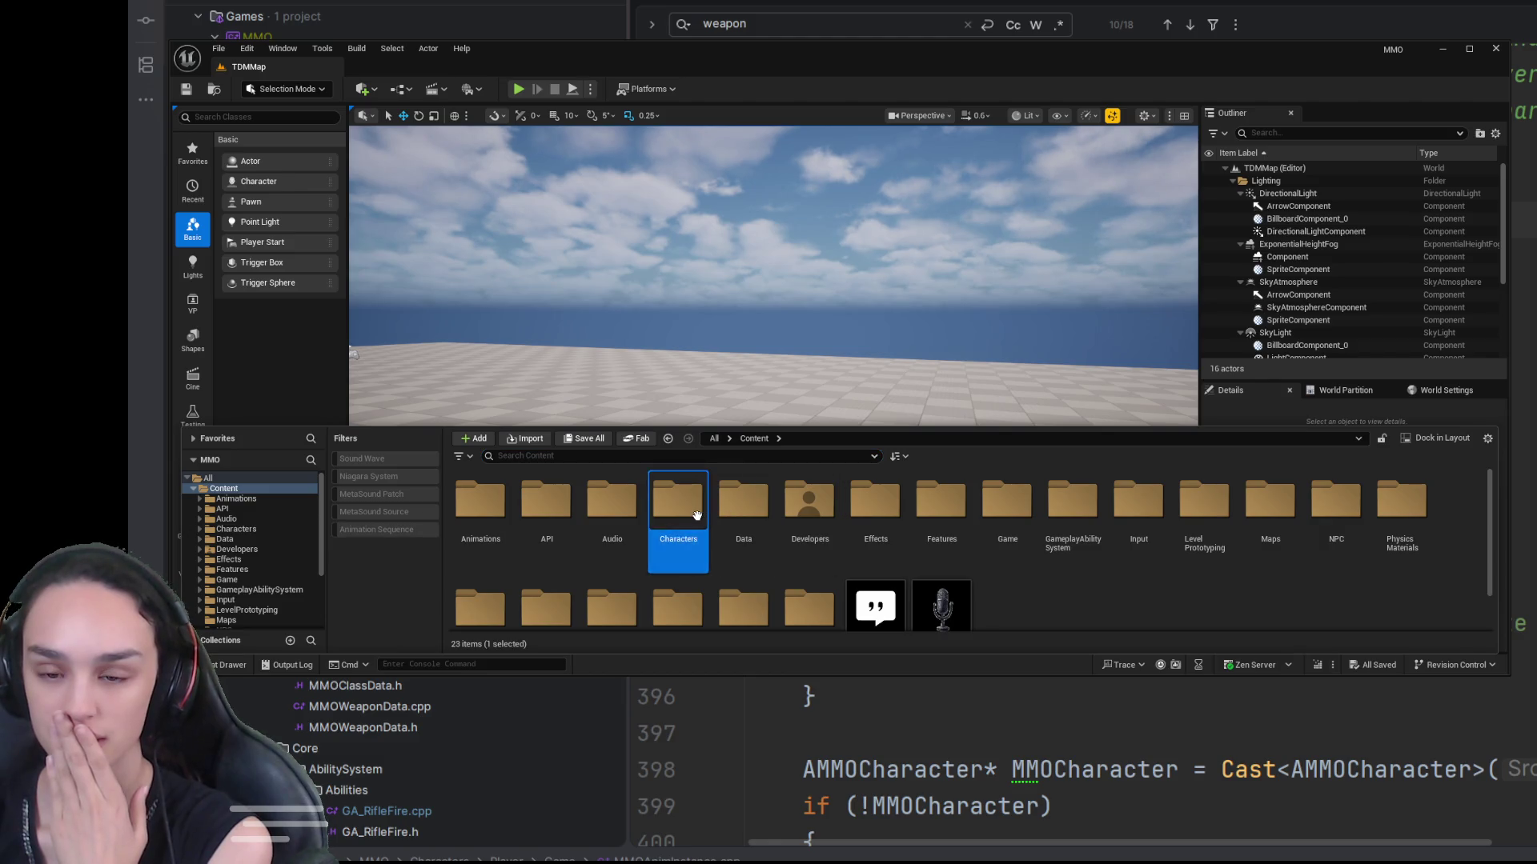
double_click(696, 516)
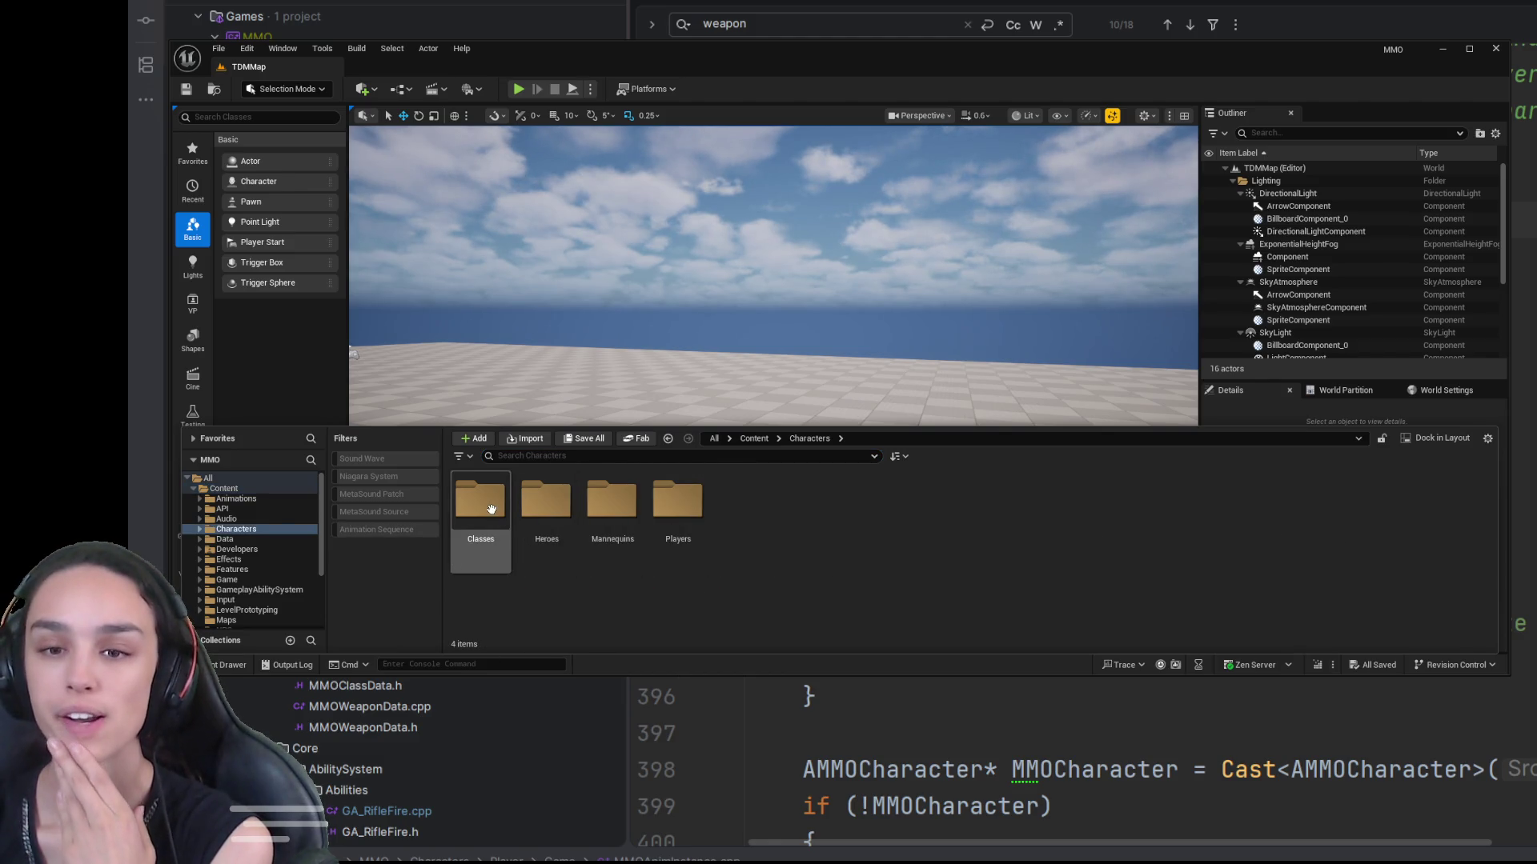
double_click(490, 509)
double_click(484, 505)
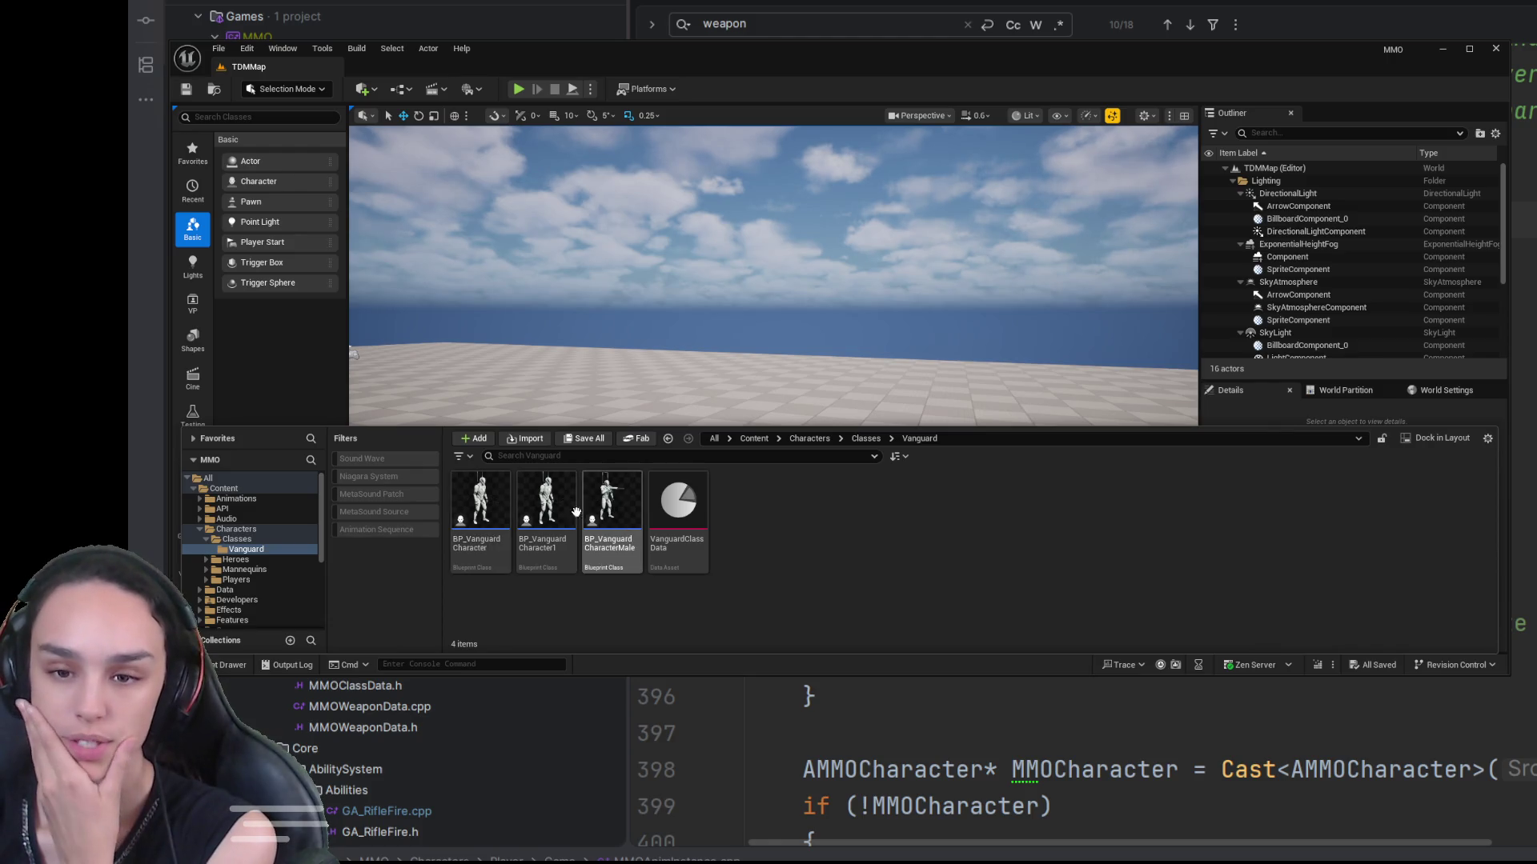
left_click(551, 511)
left_click(224, 530)
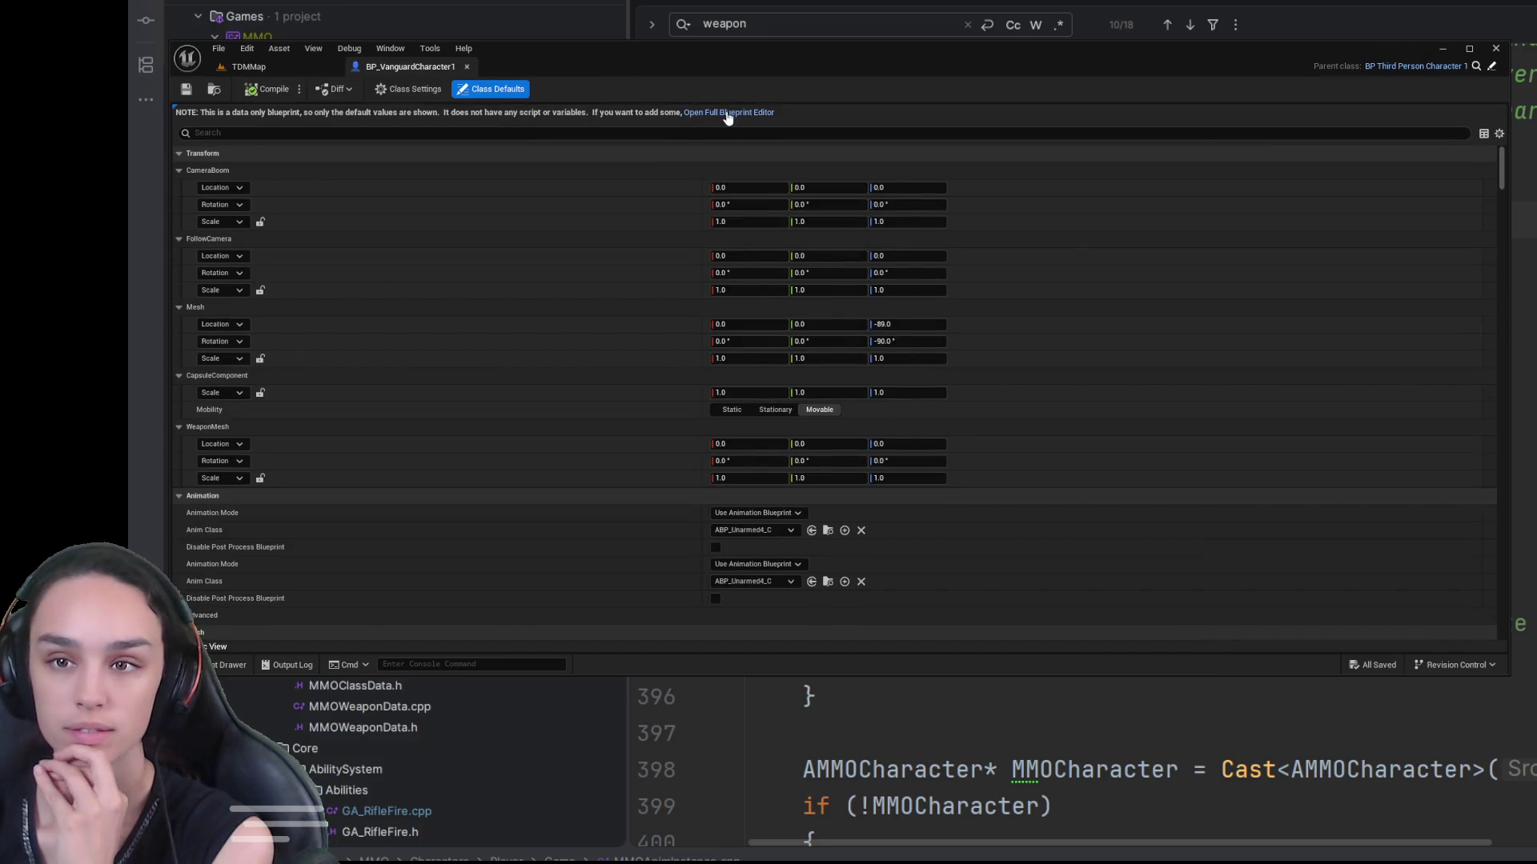
left_click(727, 114)
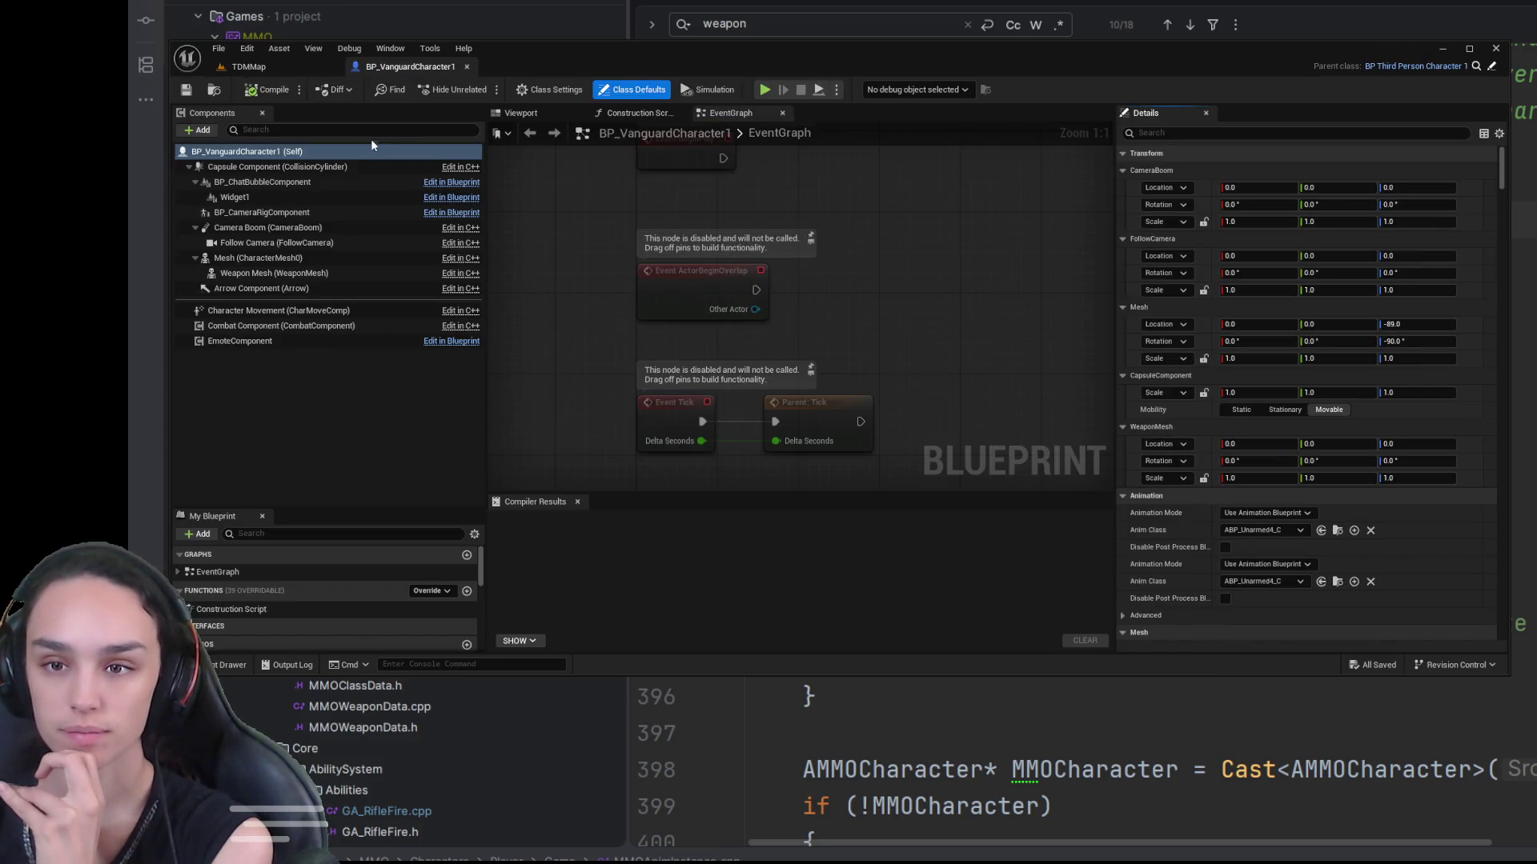
Step: Assign SK_Rifle as the Weapon Mesh's skeletal mesh and compile the blueprint
left_click(521, 112)
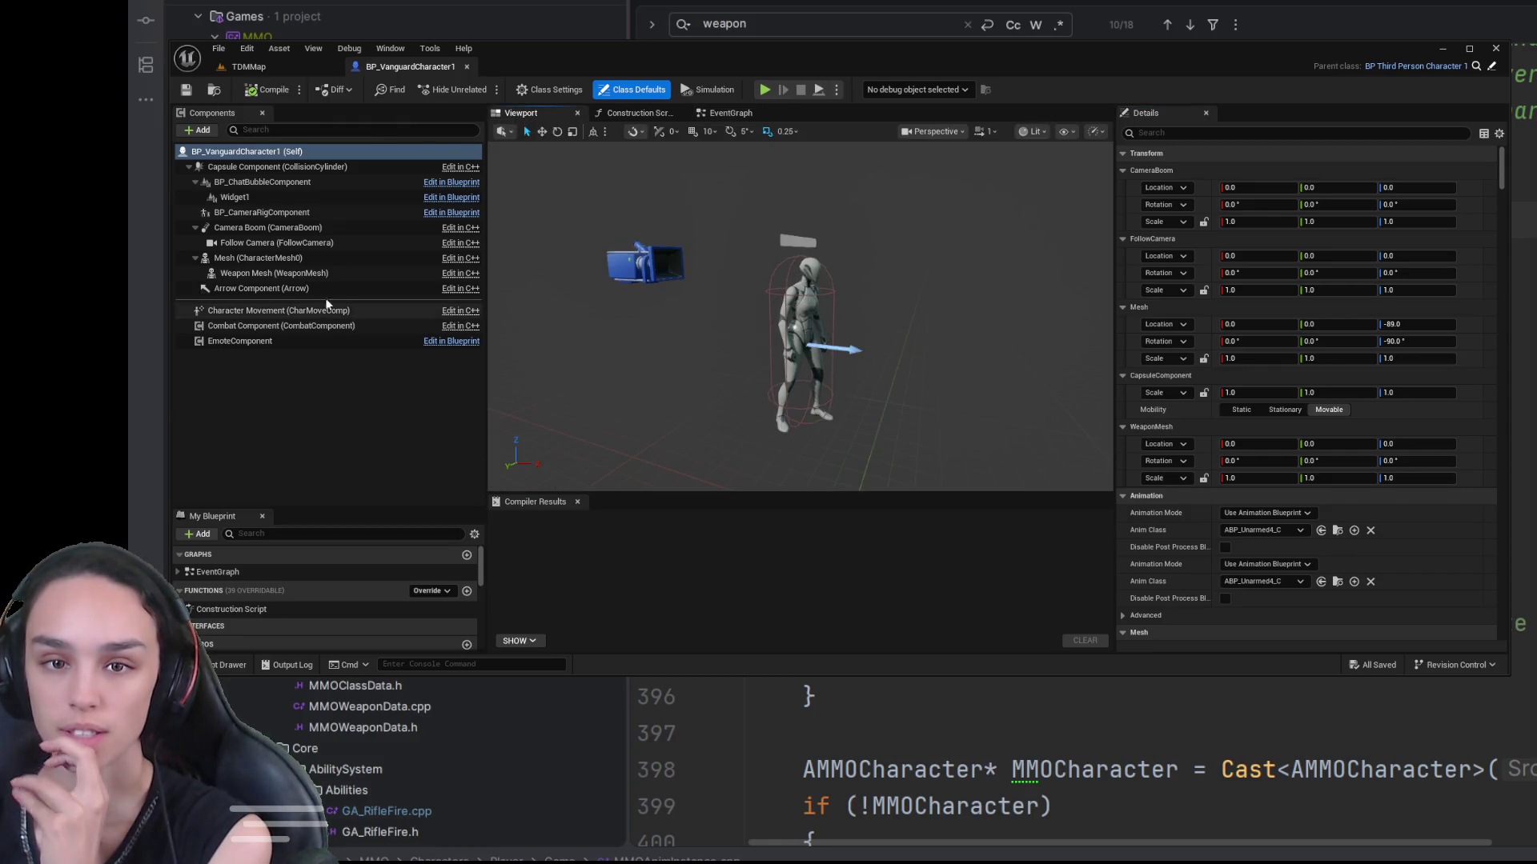
double_click(384, 273)
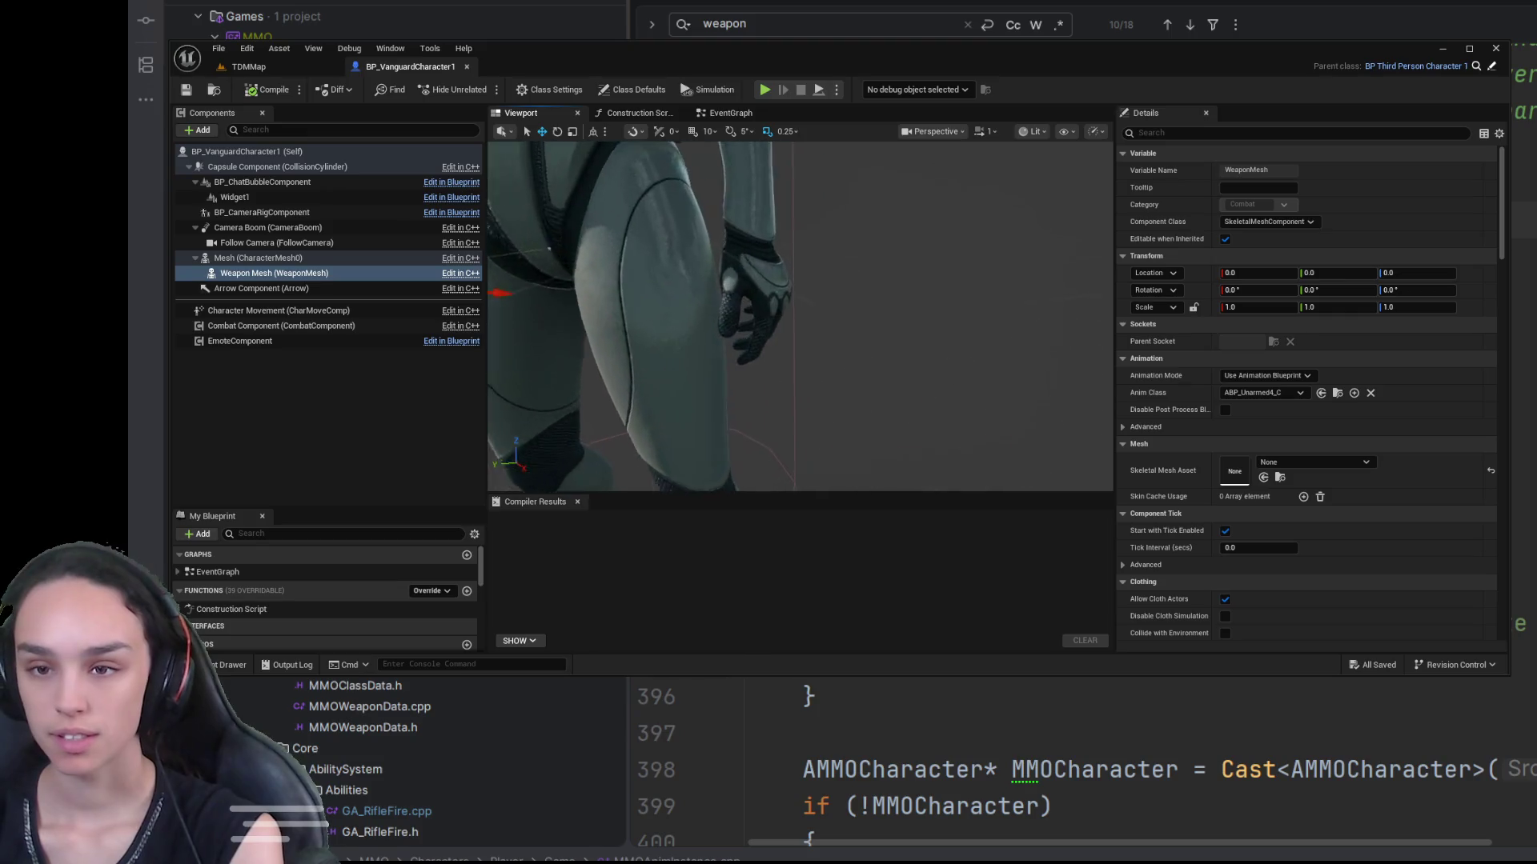
scroll(801, 316, "down", 5)
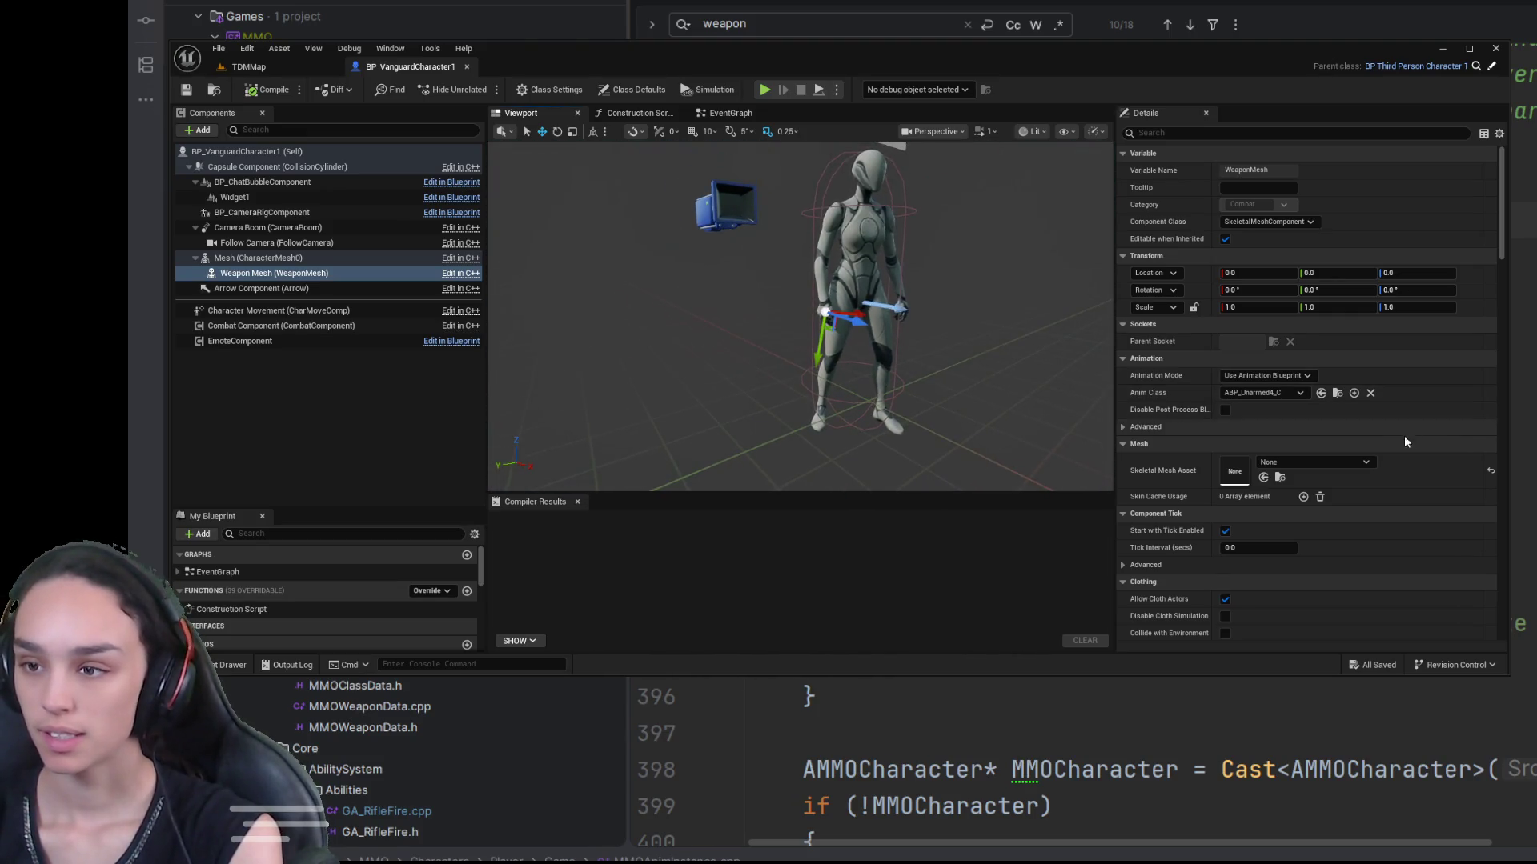
key("ctrl+z")
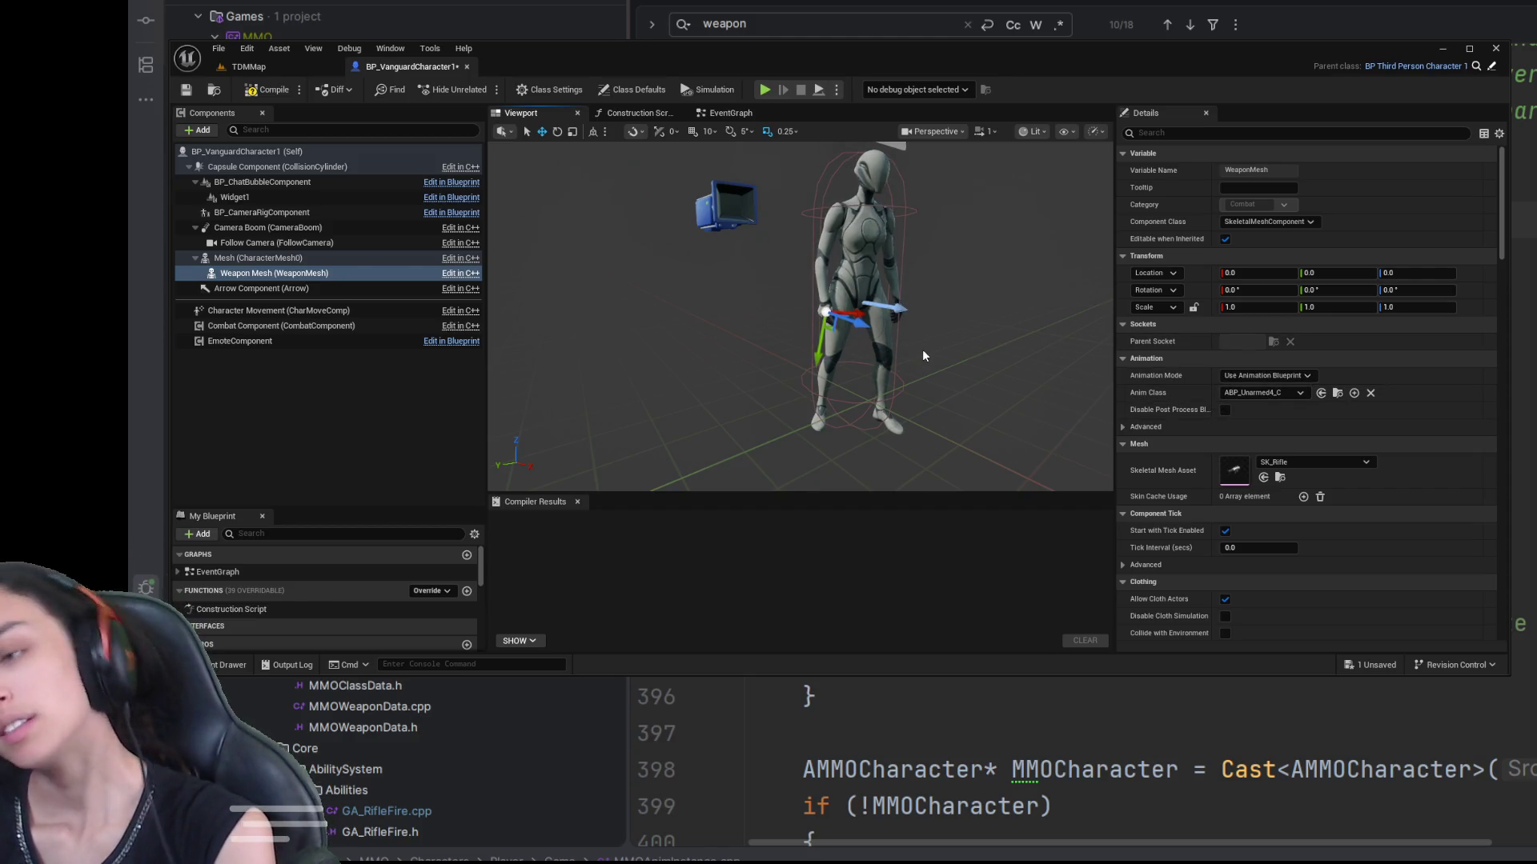
left_click_drag(1051, 402, 1000, 336)
left_click(264, 90)
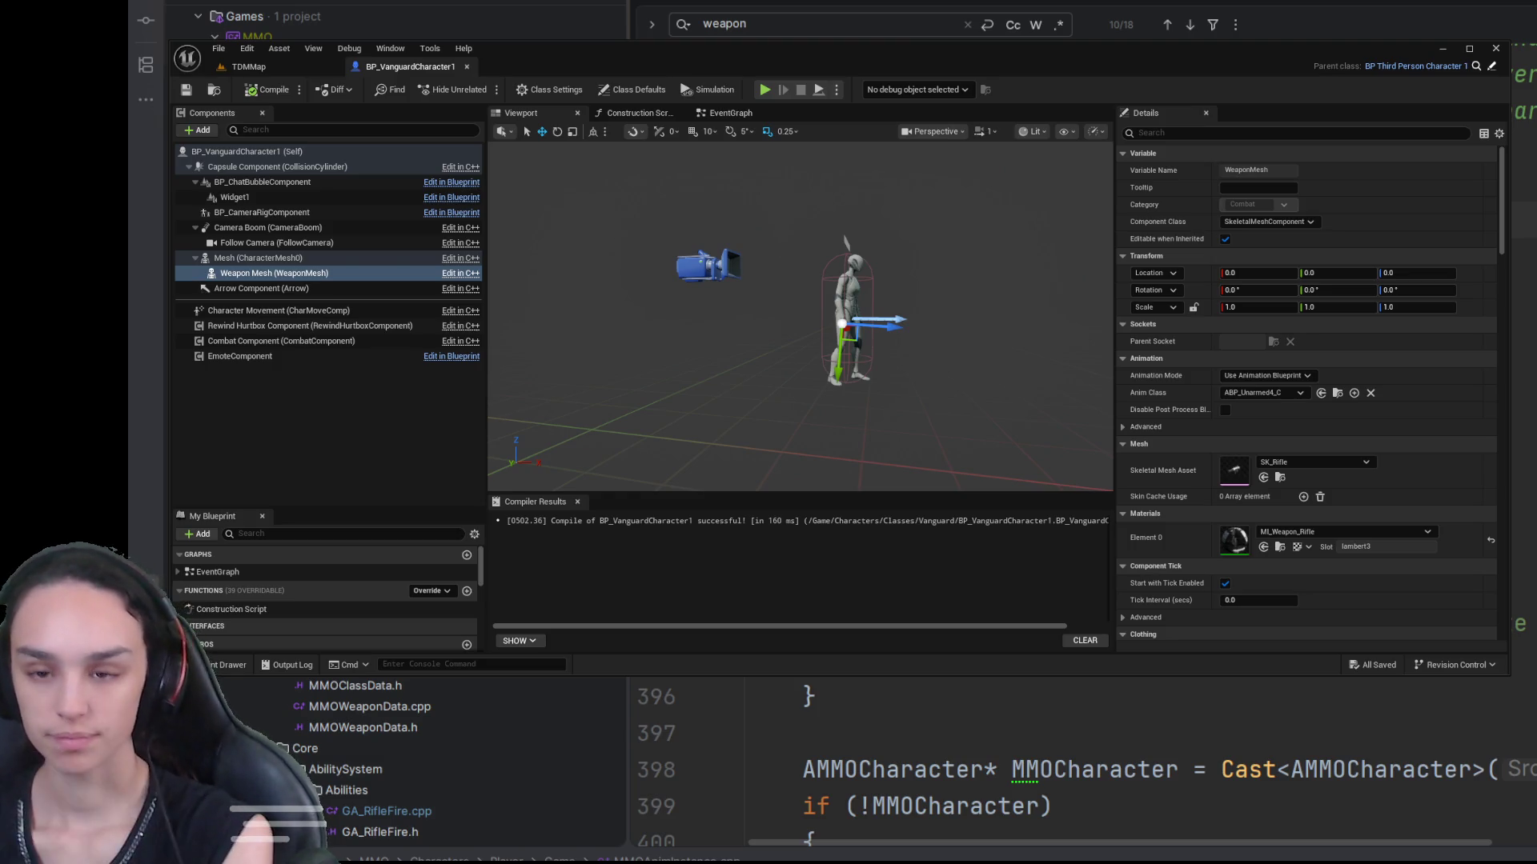
Step: Set the weapon's Animation Mode to Use Animation Asset playing AM_Weap_Rifle_Fire
left_click(1289, 380)
left_click(1289, 397)
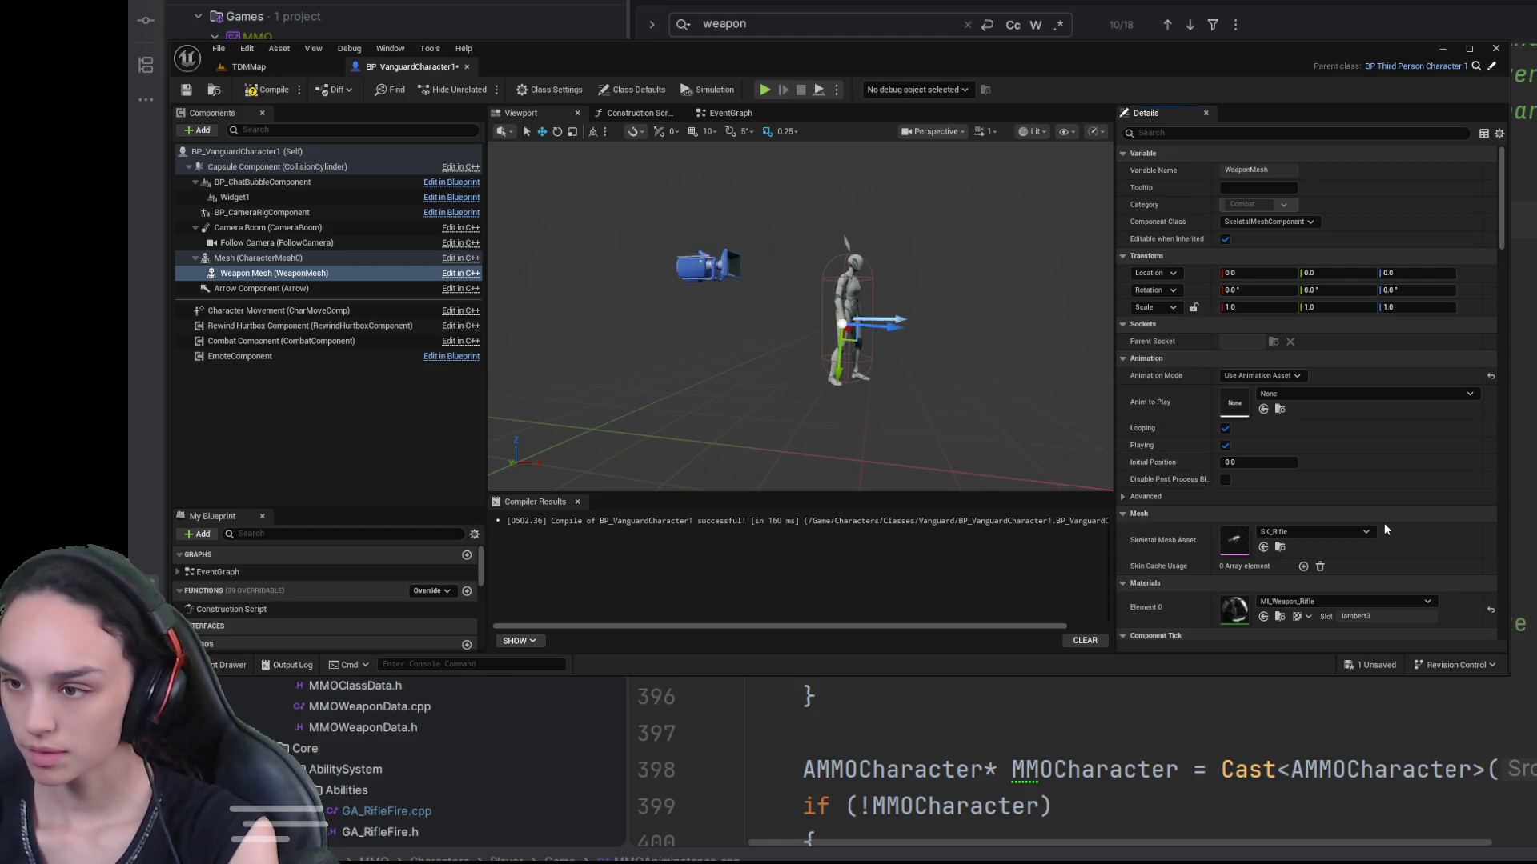
key("ctrl+v")
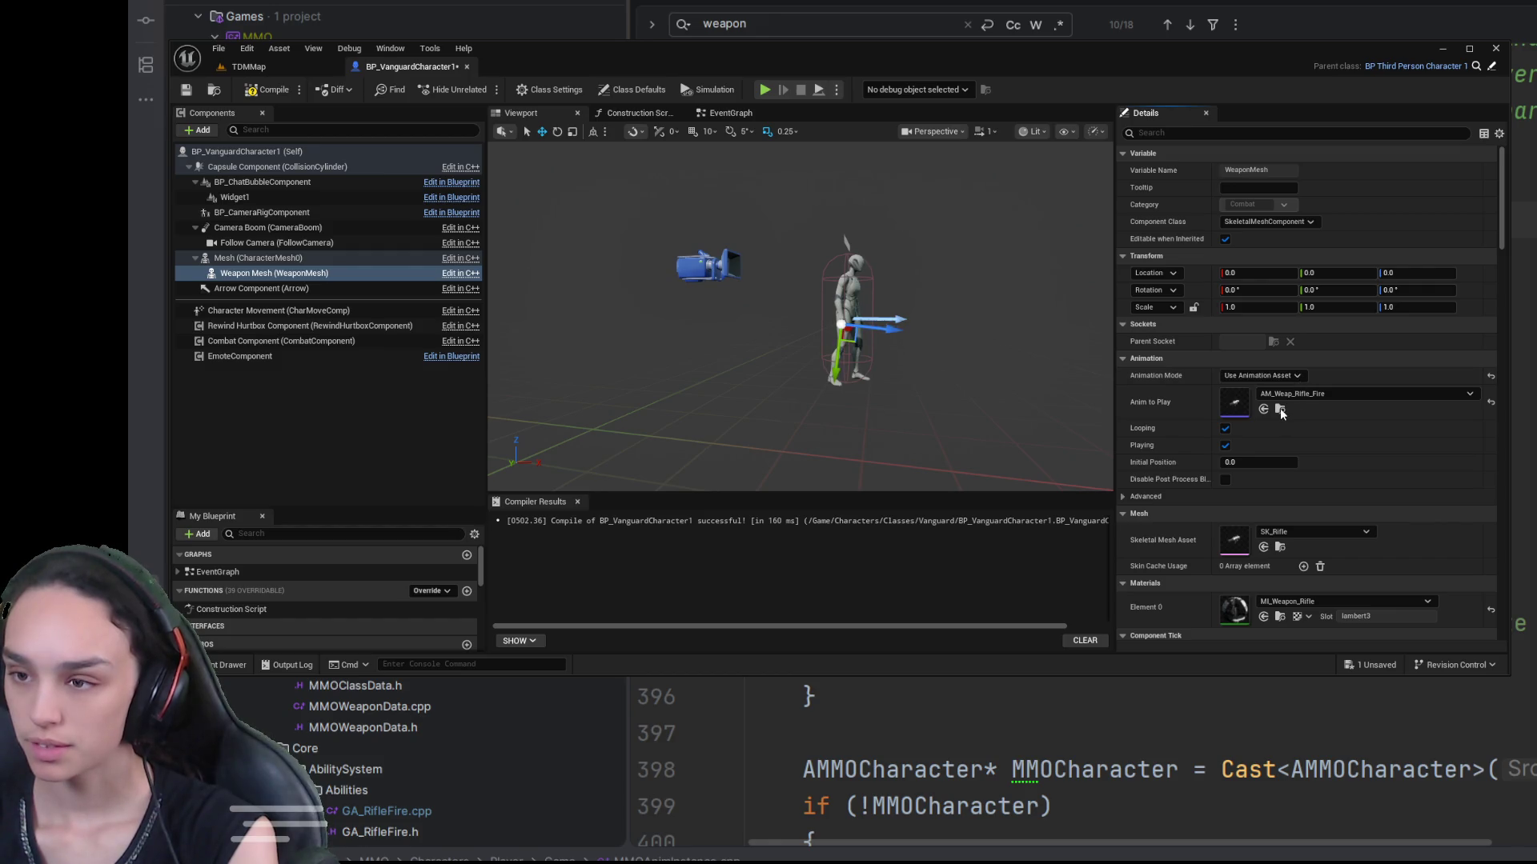
left_click(1279, 375)
left_click(1289, 400)
left_click(1275, 375)
left_click(1285, 400)
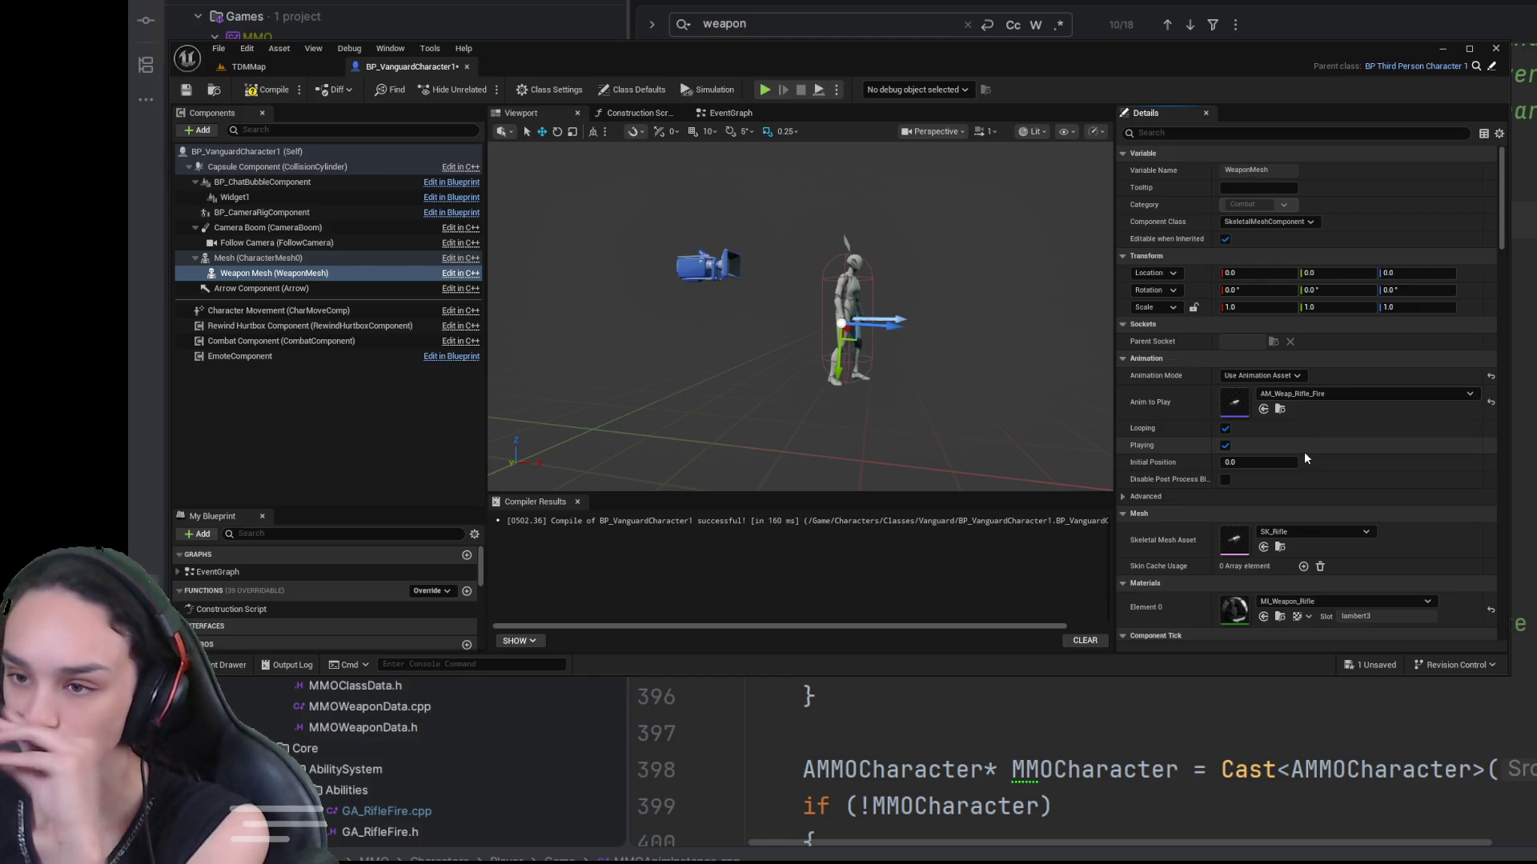
scroll(1198, 490, "down", 3)
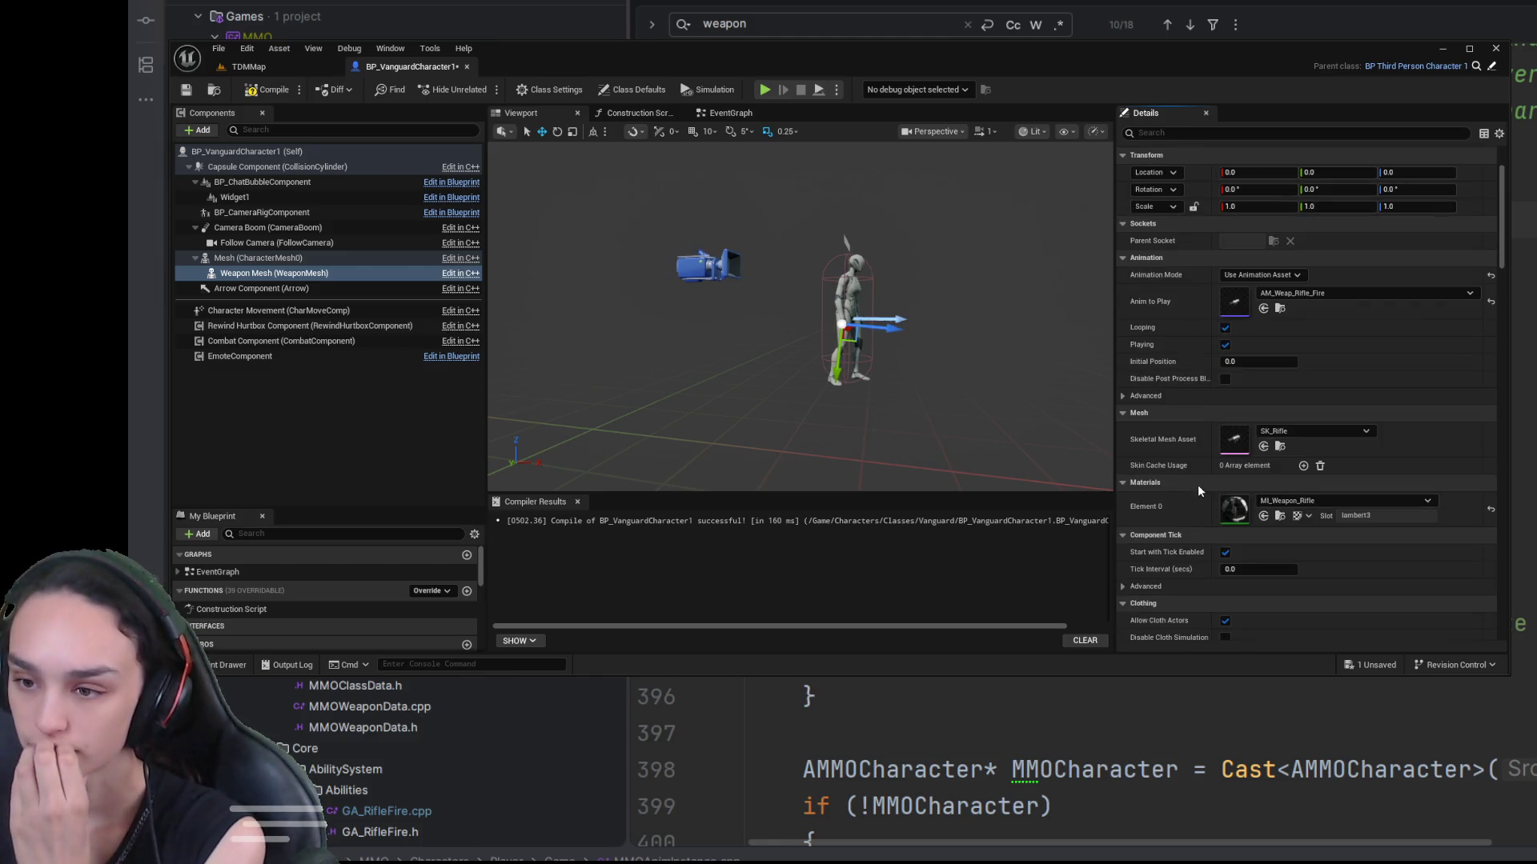
scroll(1188, 478, "up", 3)
left_click(362, 149)
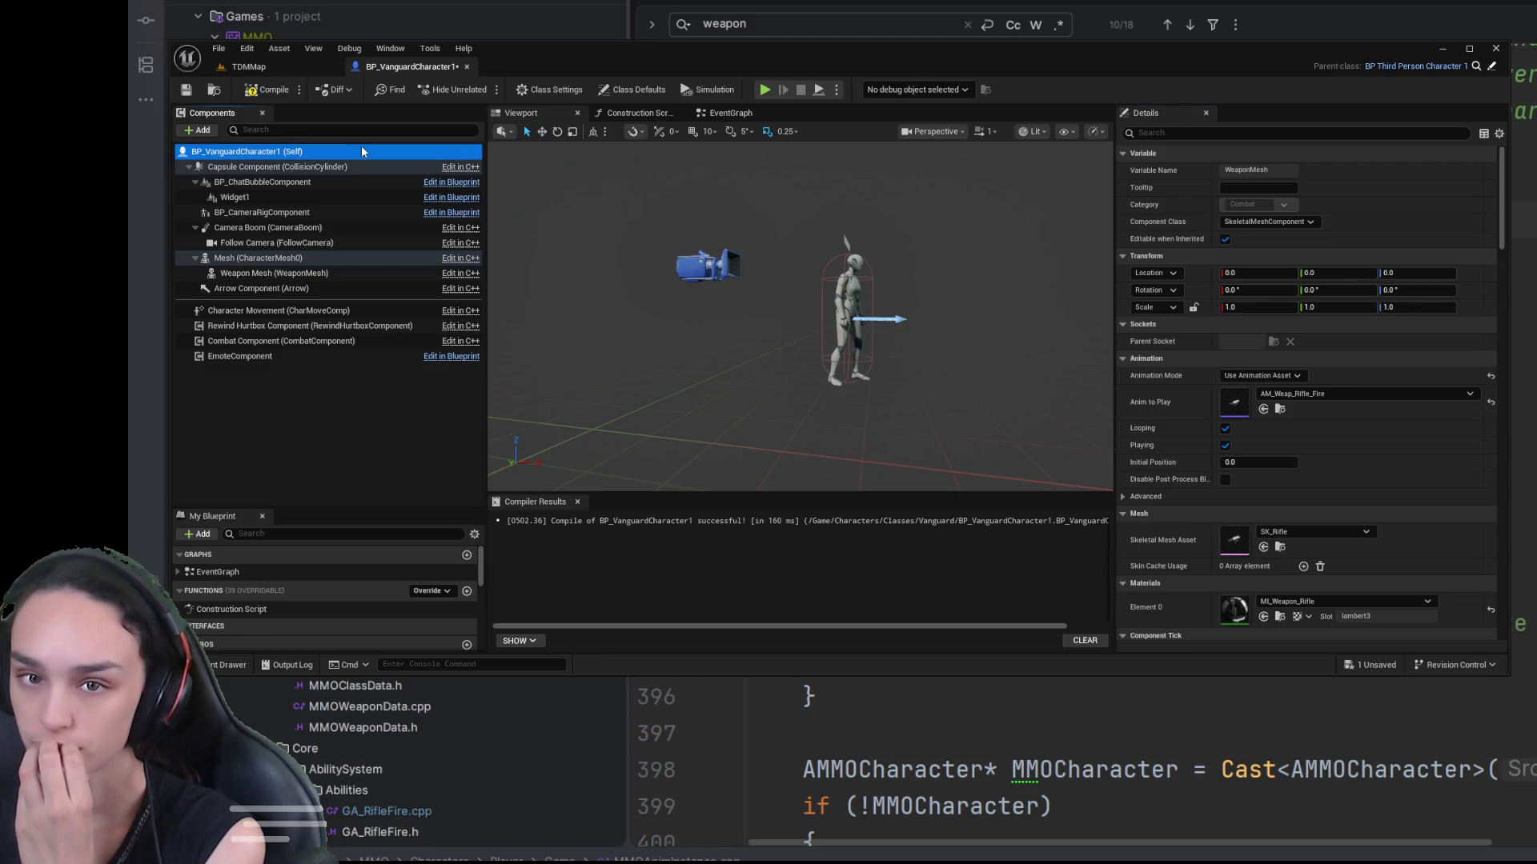
scroll(1352, 489, "down", 1)
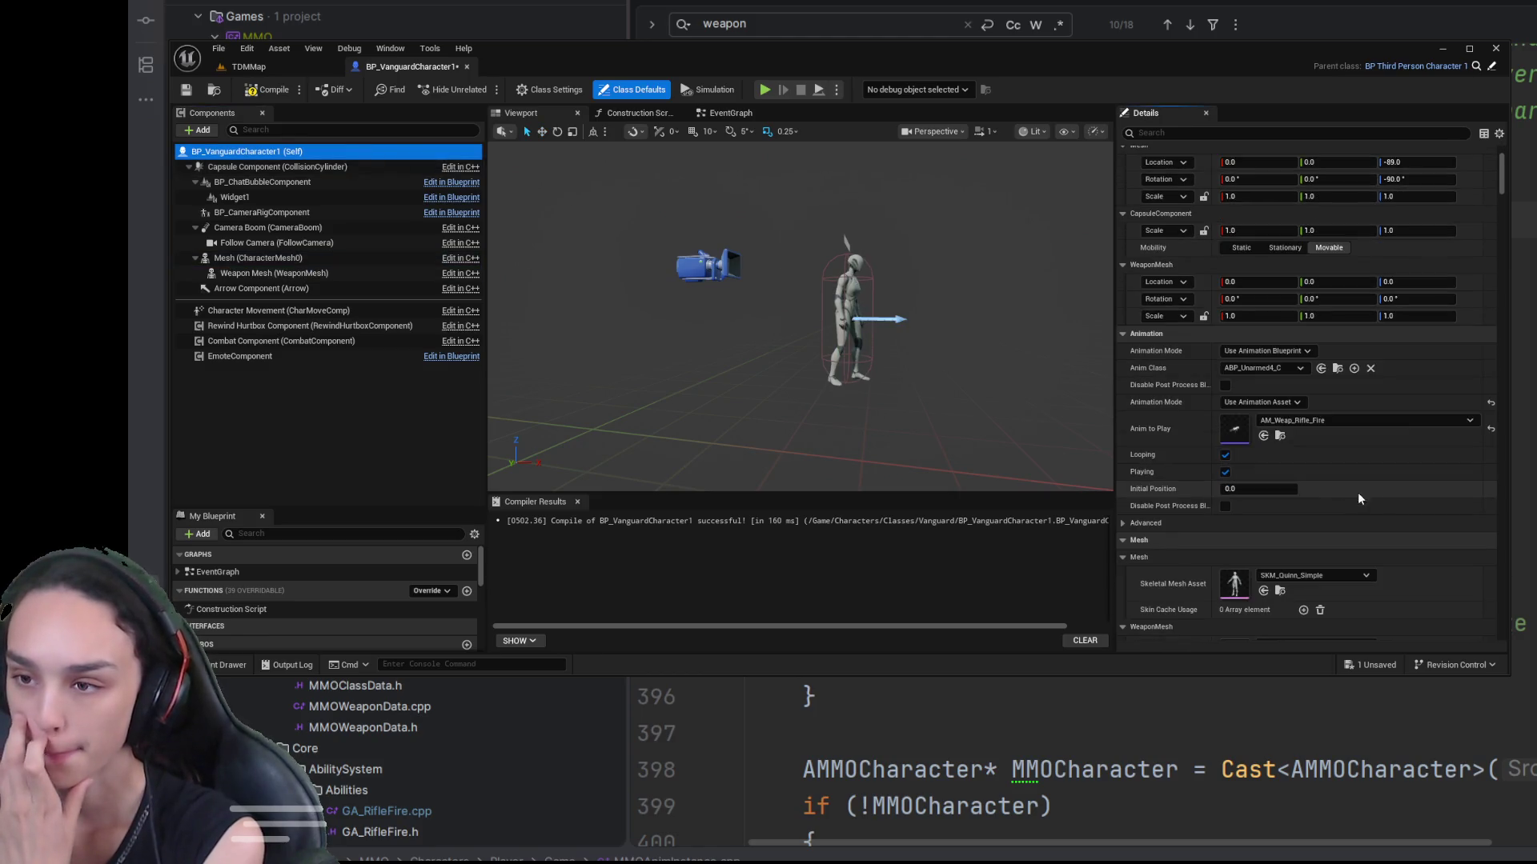
left_click(1290, 354)
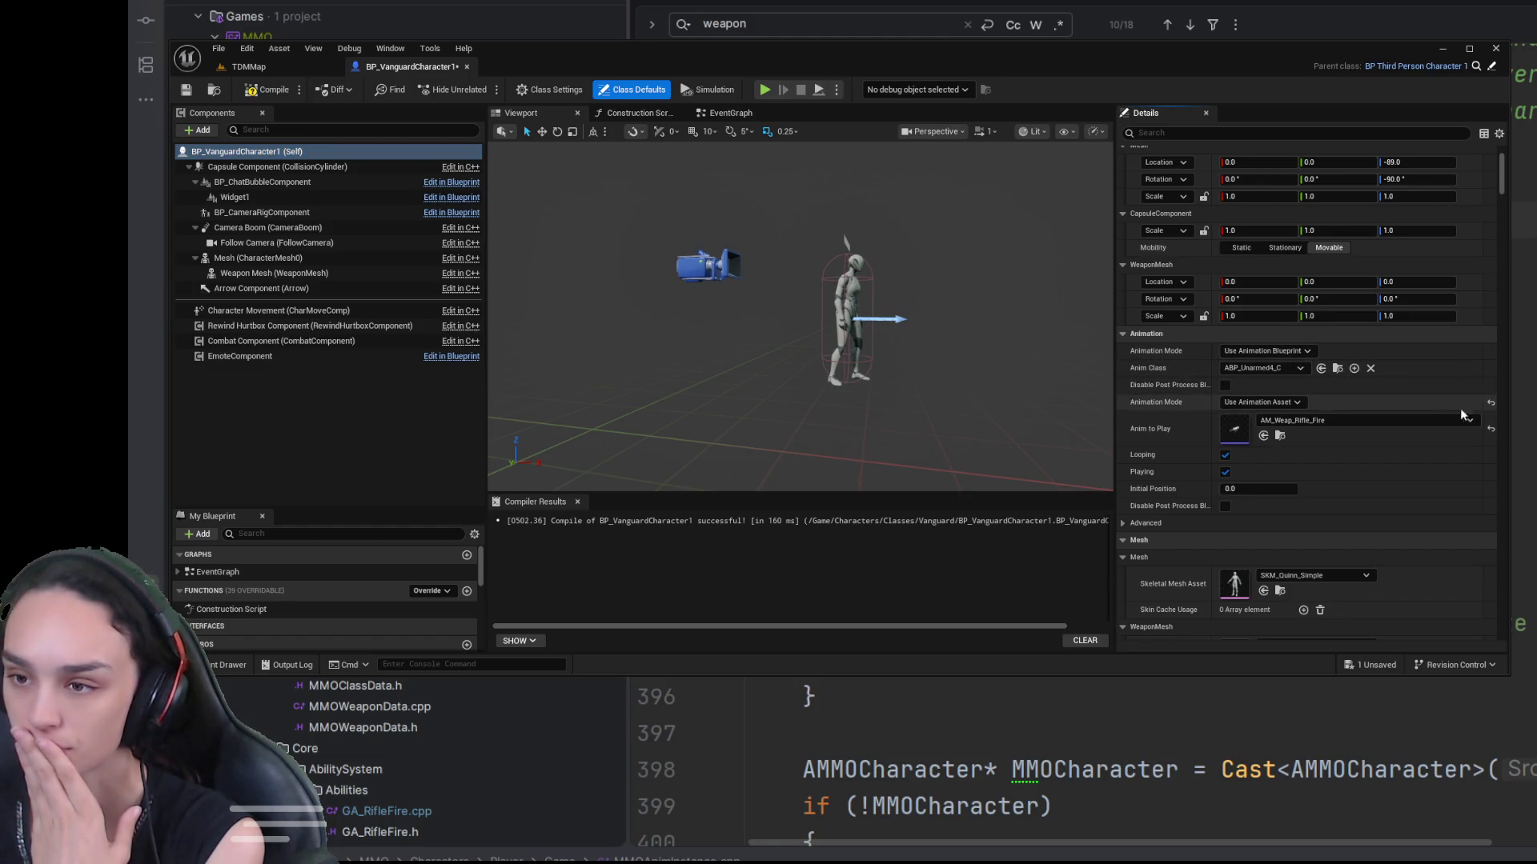
left_click(1270, 404)
left_click(1297, 416)
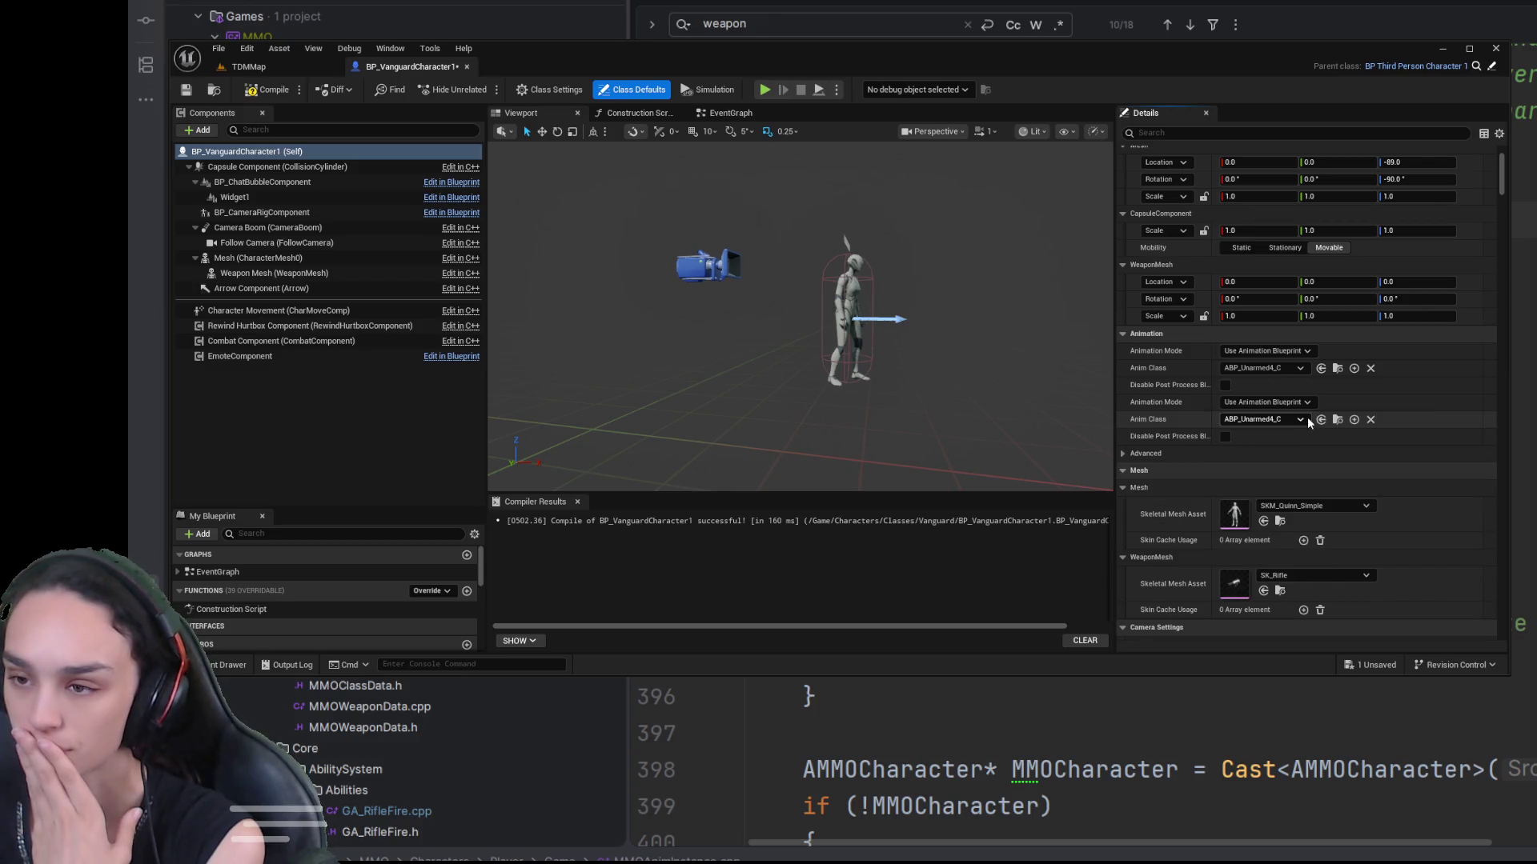
left_click(1286, 353)
left_click(1293, 376)
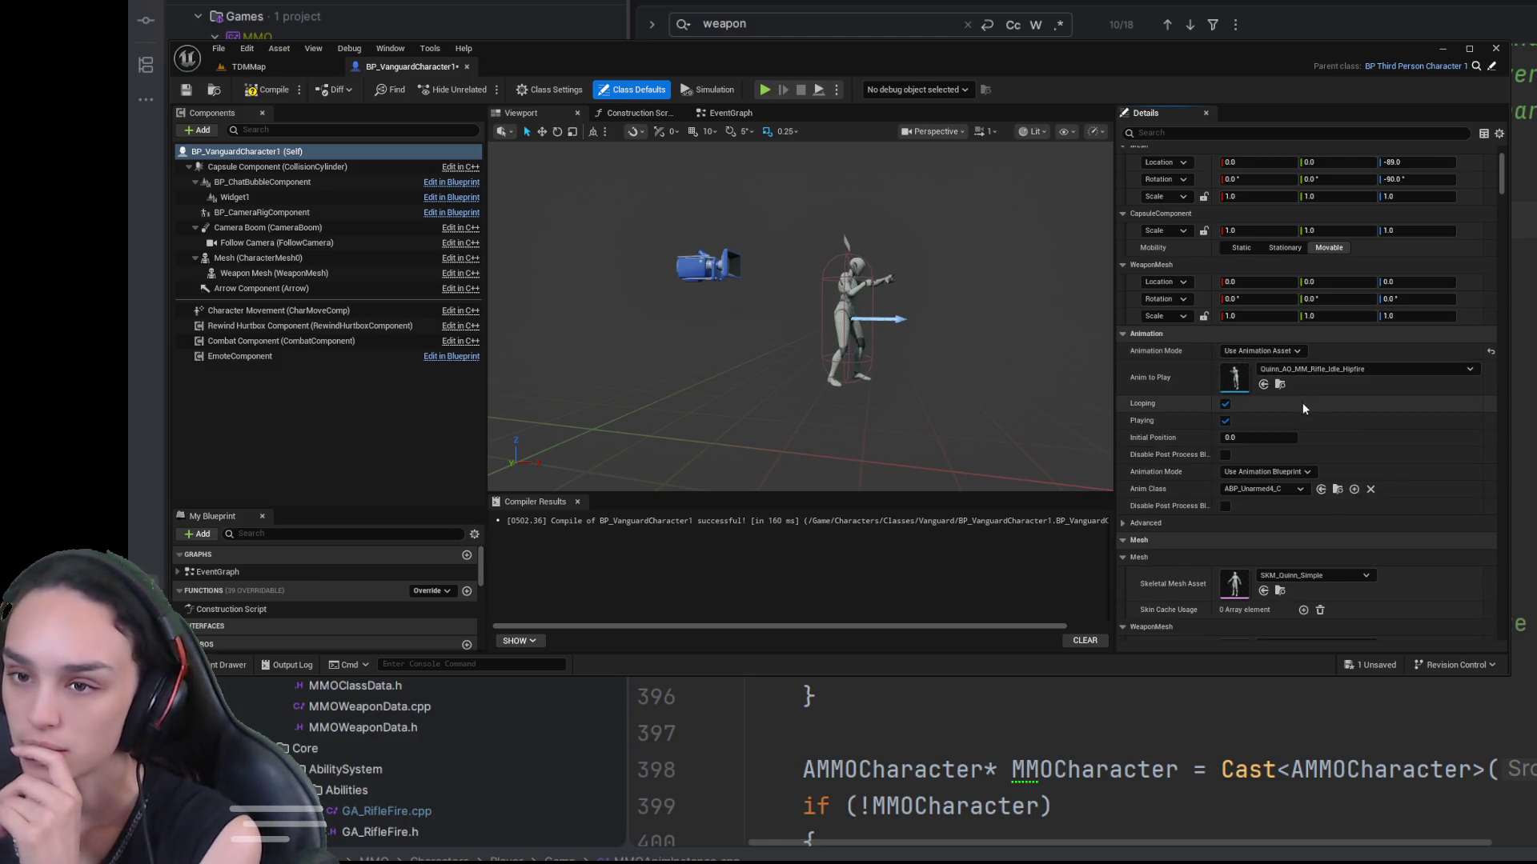
scroll(800, 320, "up", 8)
mouse_move(800, 320)
left_mouse_down()
mouse_move(785, 304)
mouse_move(801, 289)
mouse_move(784, 336)
mouse_move(792, 312)
mouse_move(777, 305)
left_mouse_up()
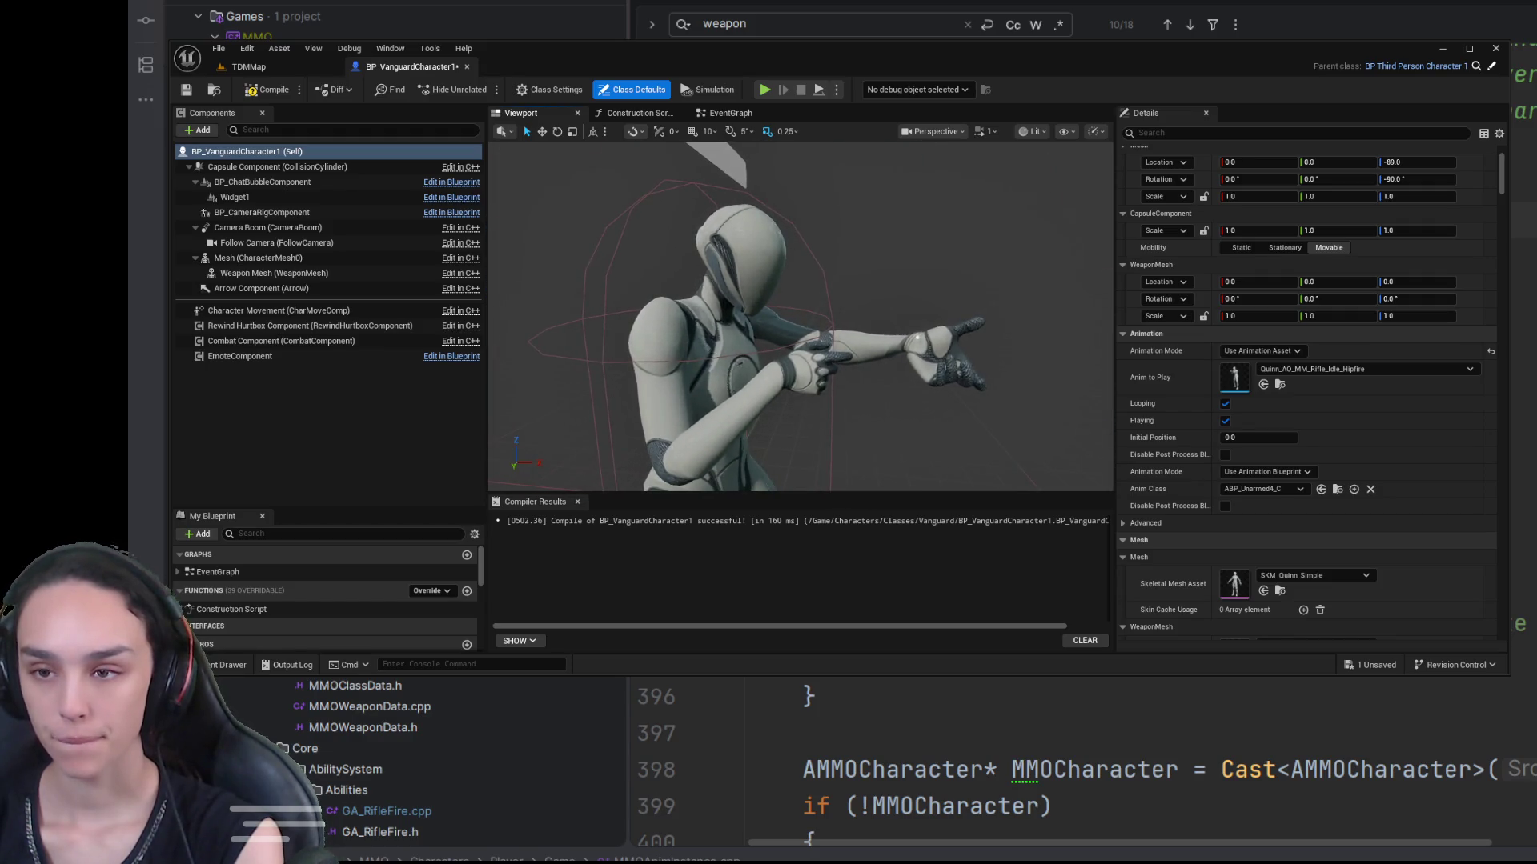
scroll(1361, 521, "down", 5)
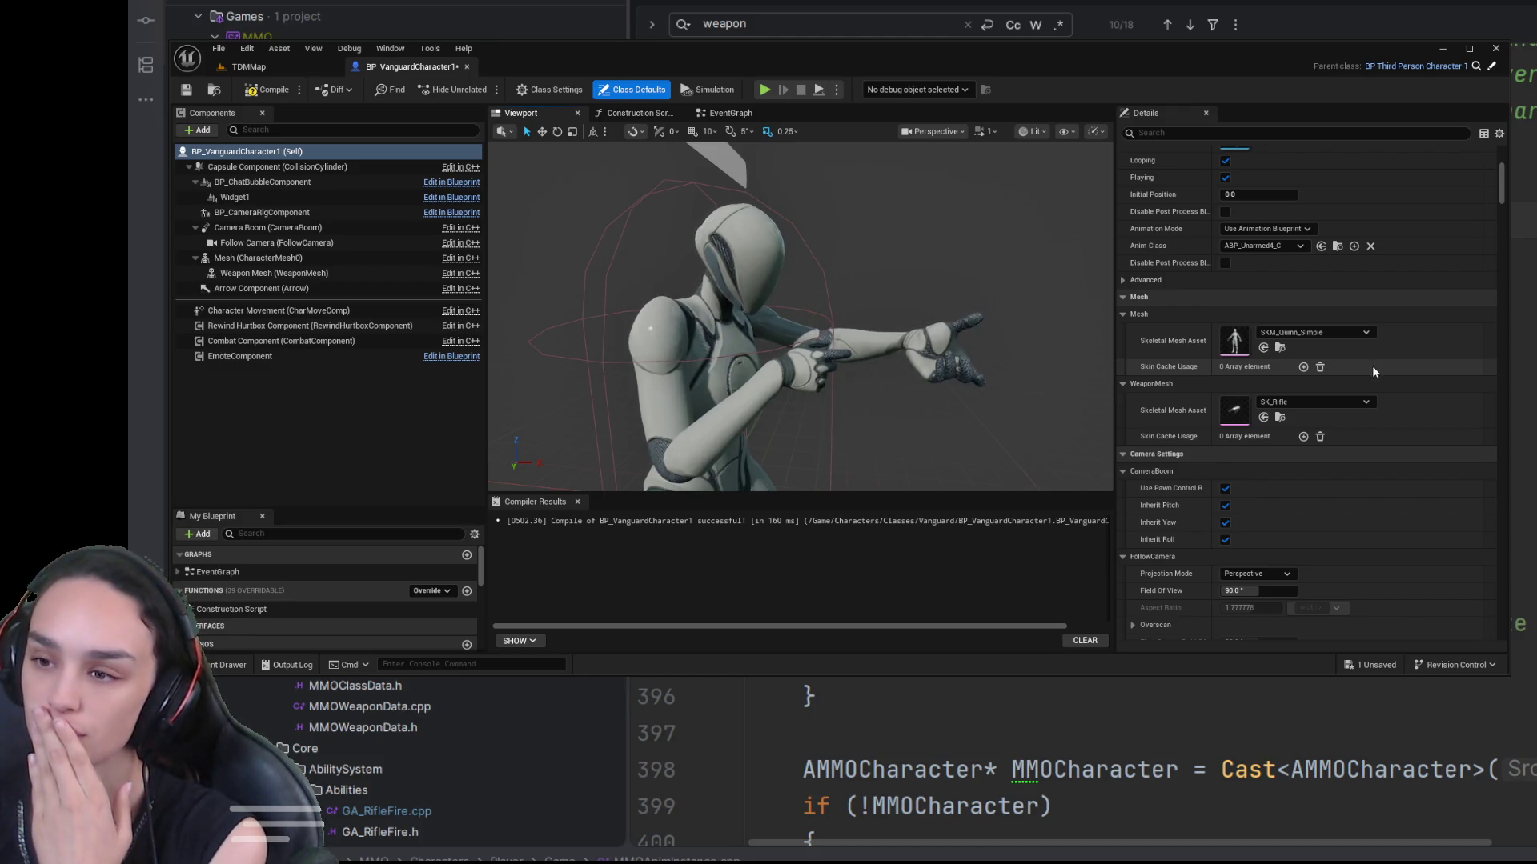
scroll(1369, 373, "up", 1)
scroll(1368, 379, "up", 1)
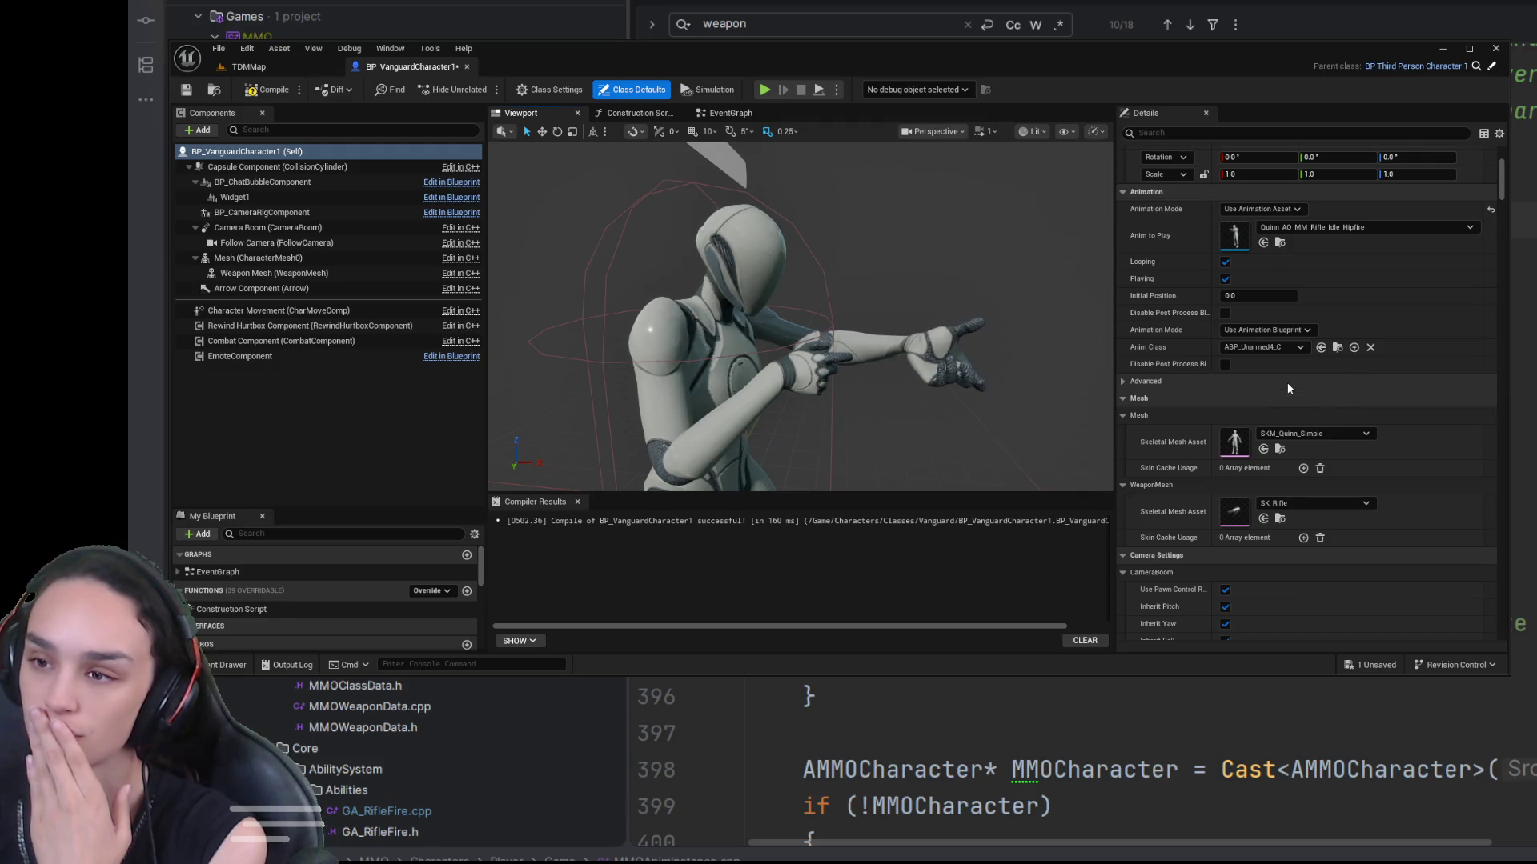
scroll(1280, 366, "up", 1)
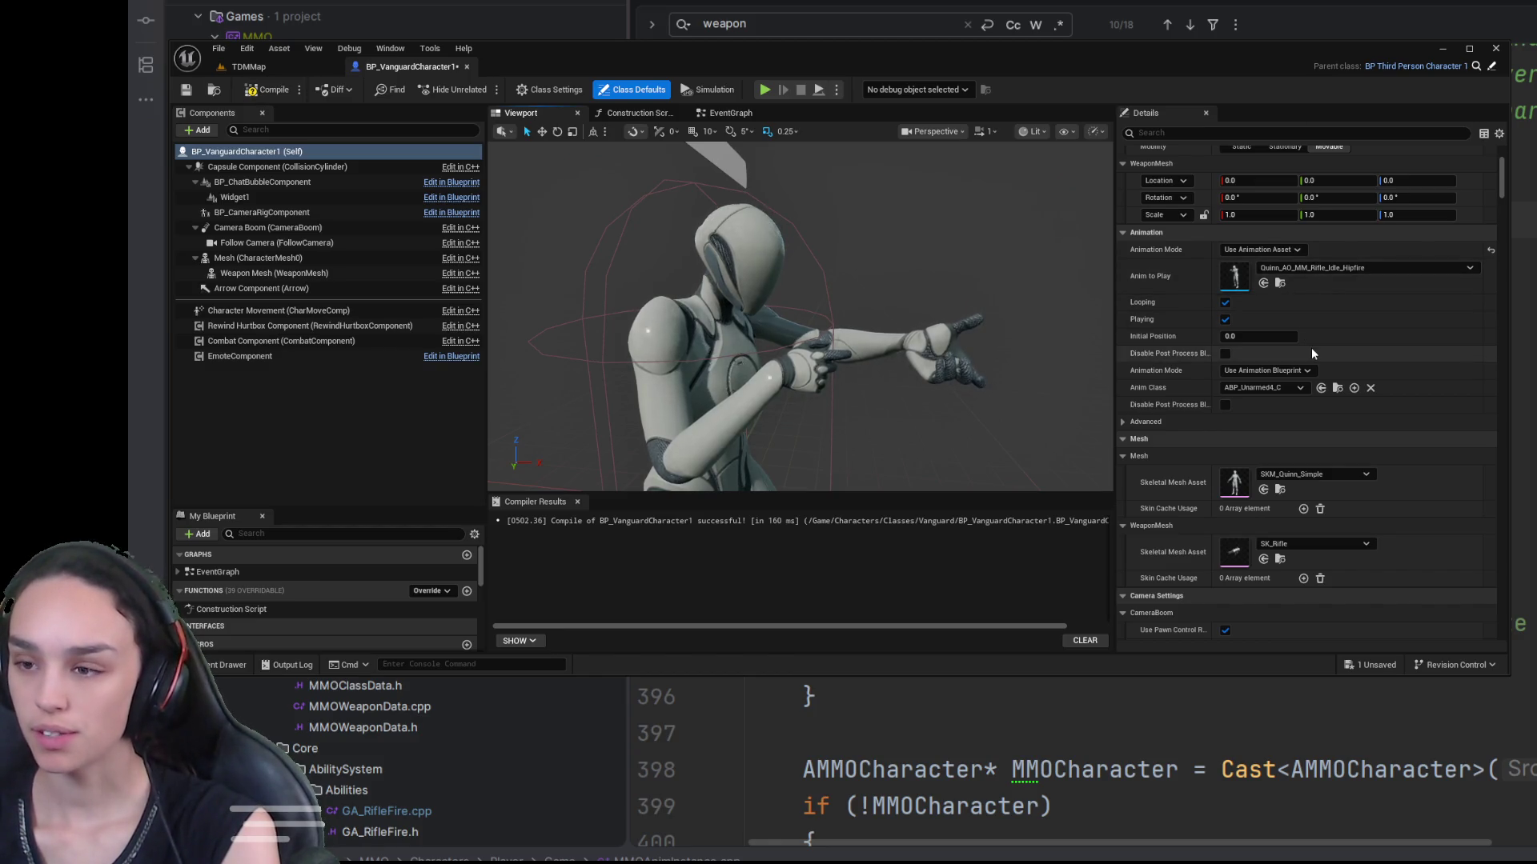
scroll(1311, 347, "up", 1)
Step: Open SKM_Quinn_Simple and search 'sc' to locate and focus on Weapon_R_Socket
left_click(1279, 511)
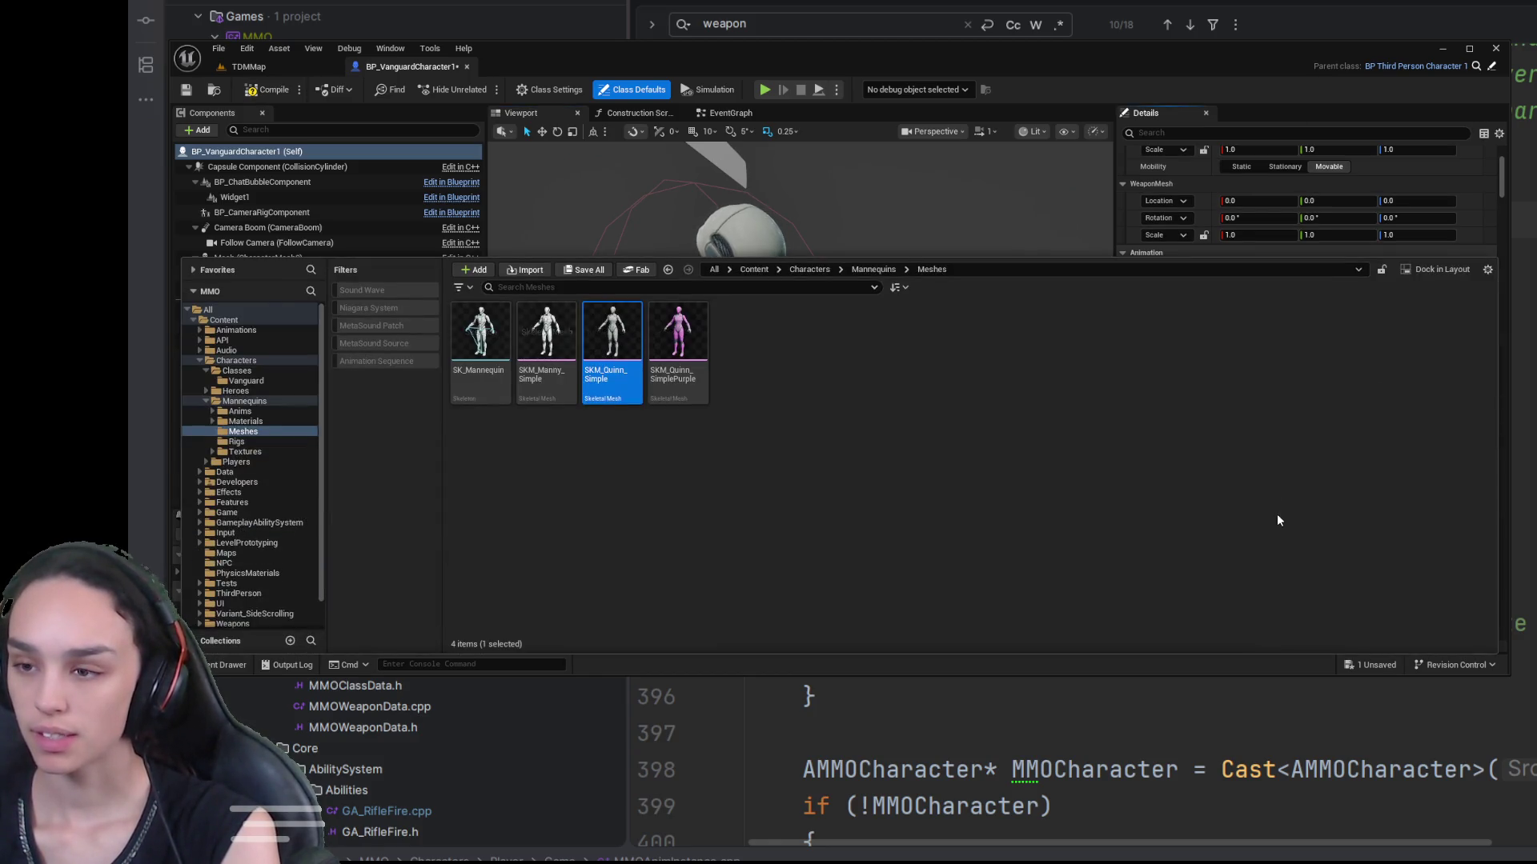
double_click(624, 320)
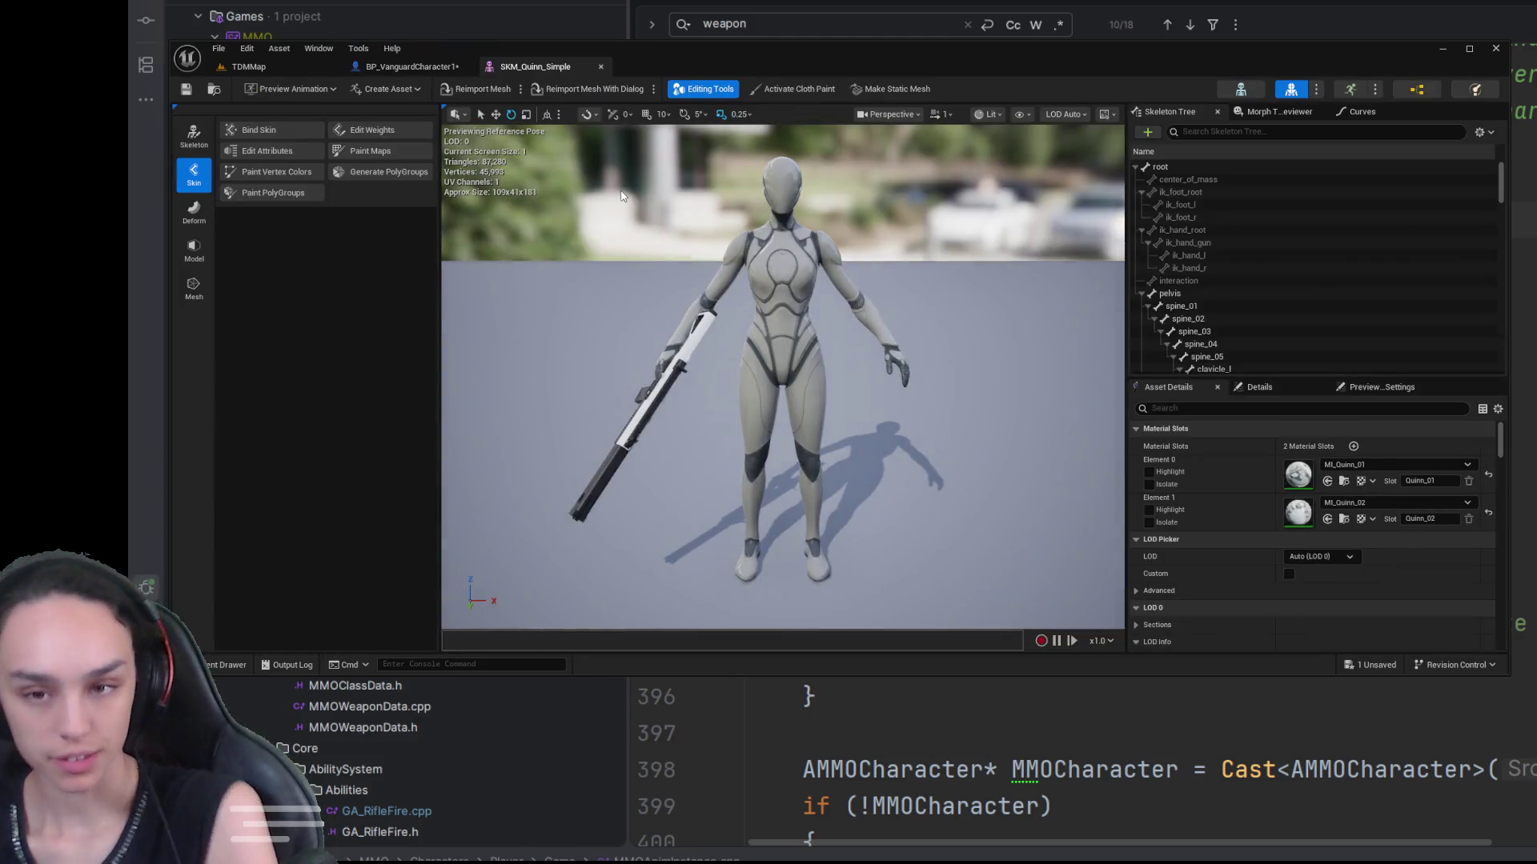
scroll(1333, 337, "down", 10)
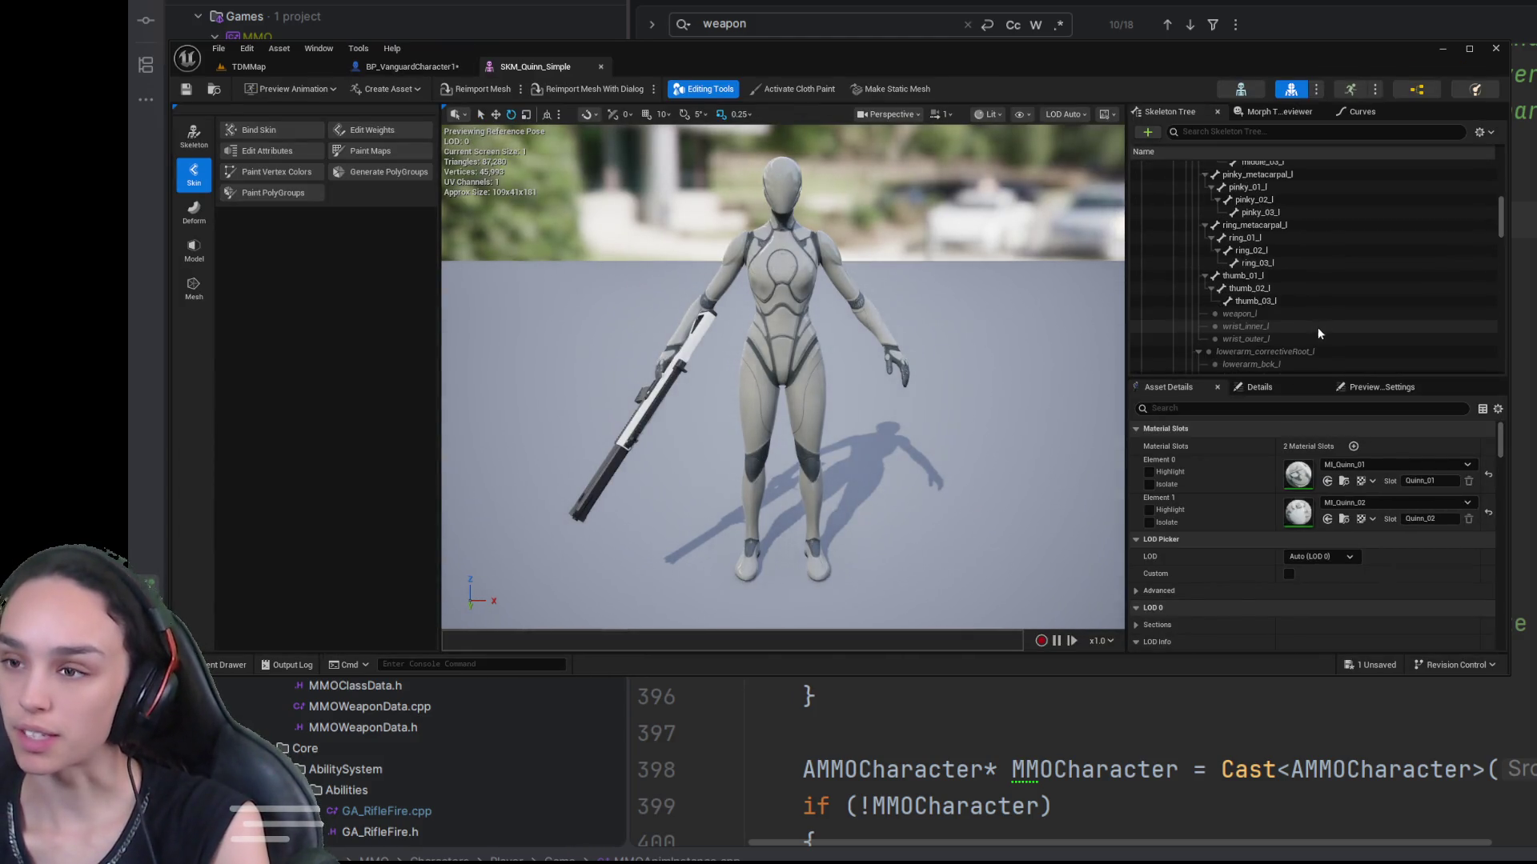
left_click(1201, 133)
type("s")
type("c")
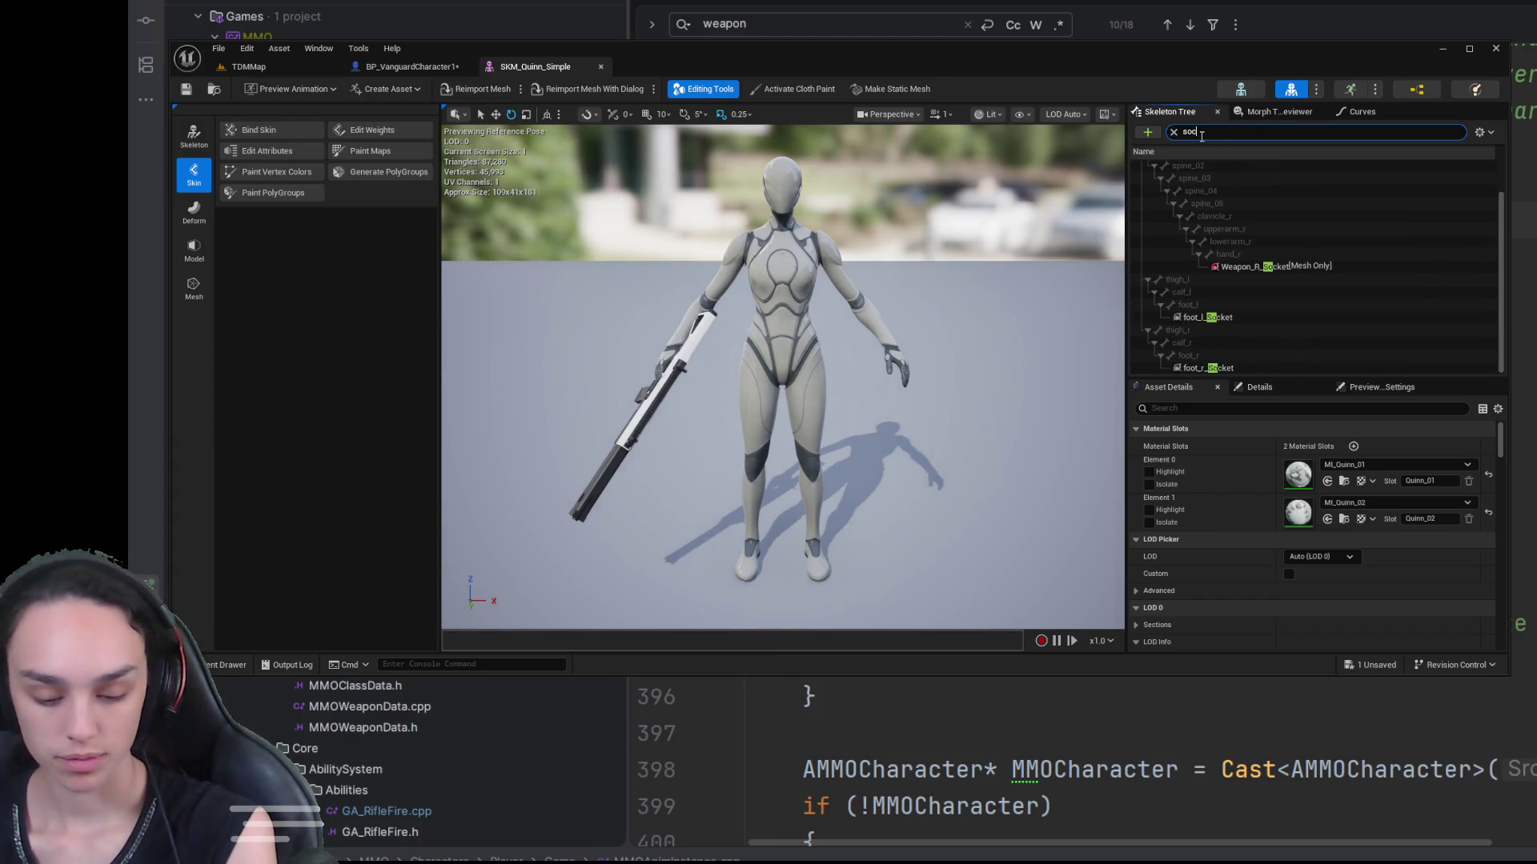
left_click(1297, 267)
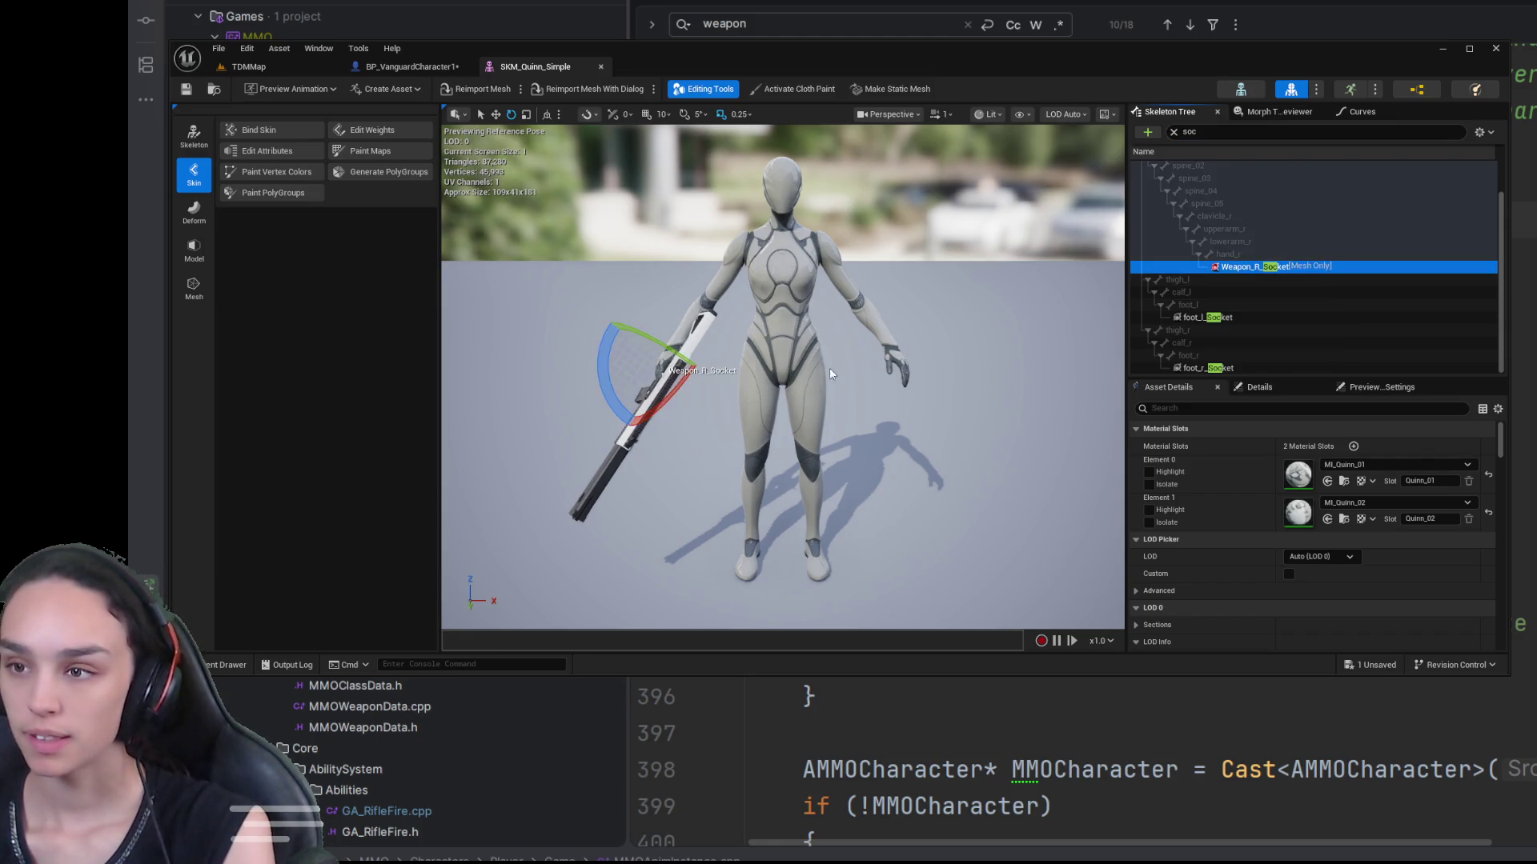
key("f")
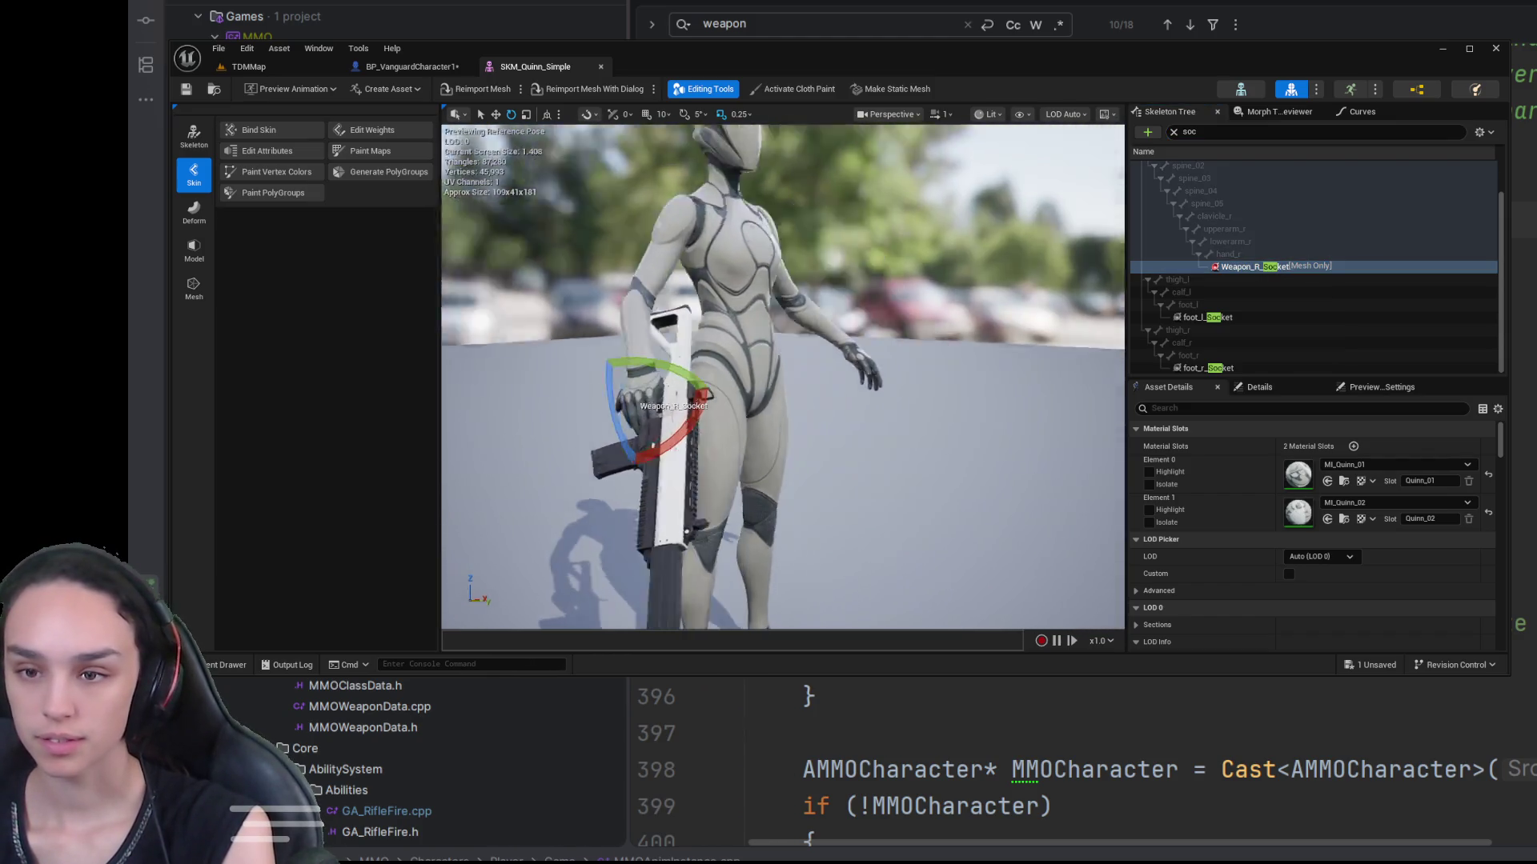
left_click_drag(784, 377, 849, 368)
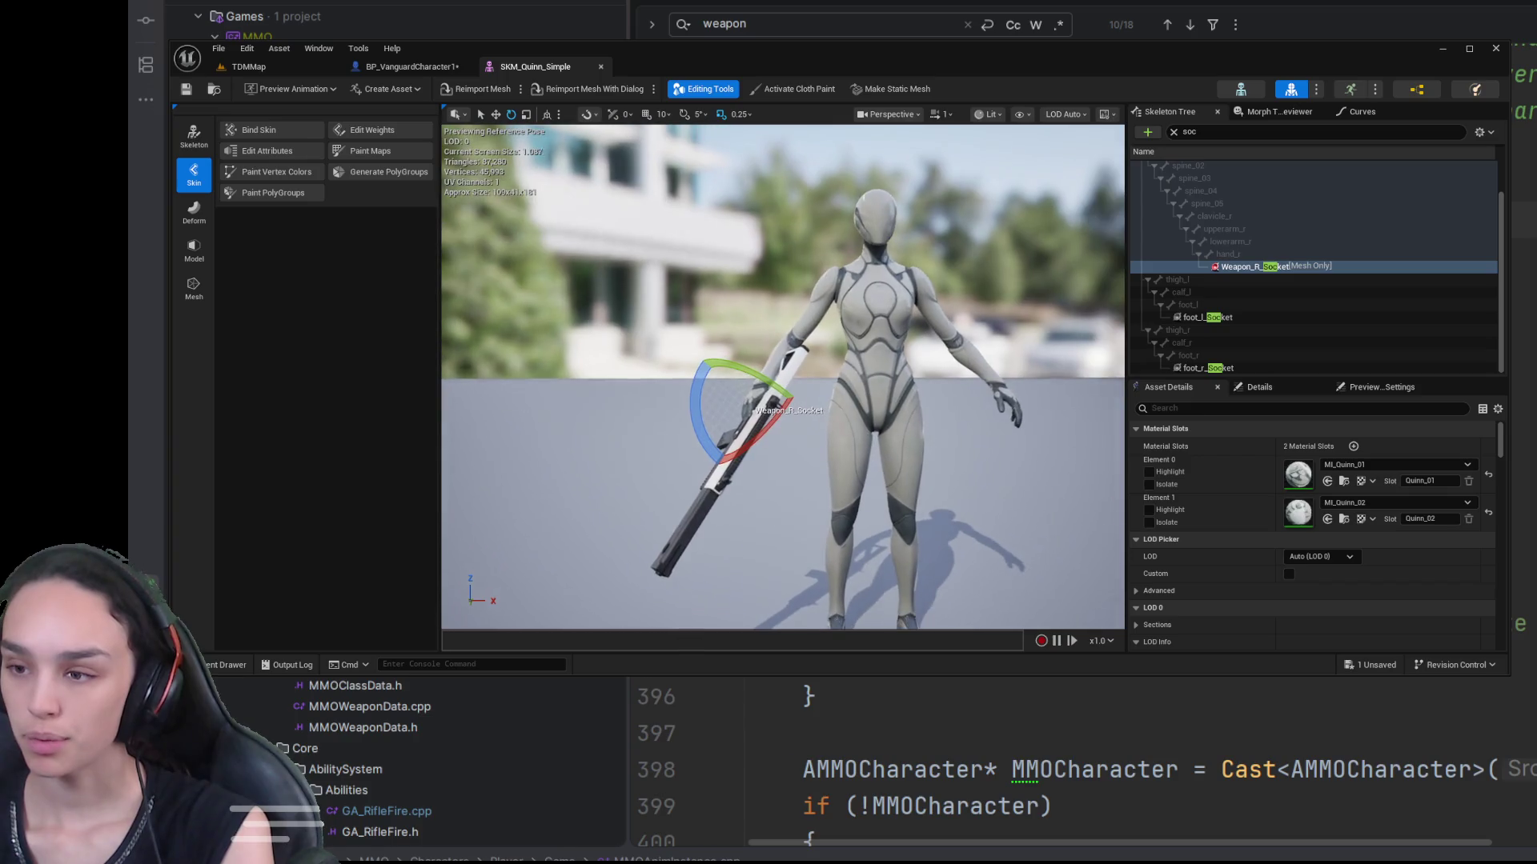
Step: Set the mesh's Preview Controller to Use Specific Animation
left_click(1173, 132)
scroll(1249, 211, "up", 2)
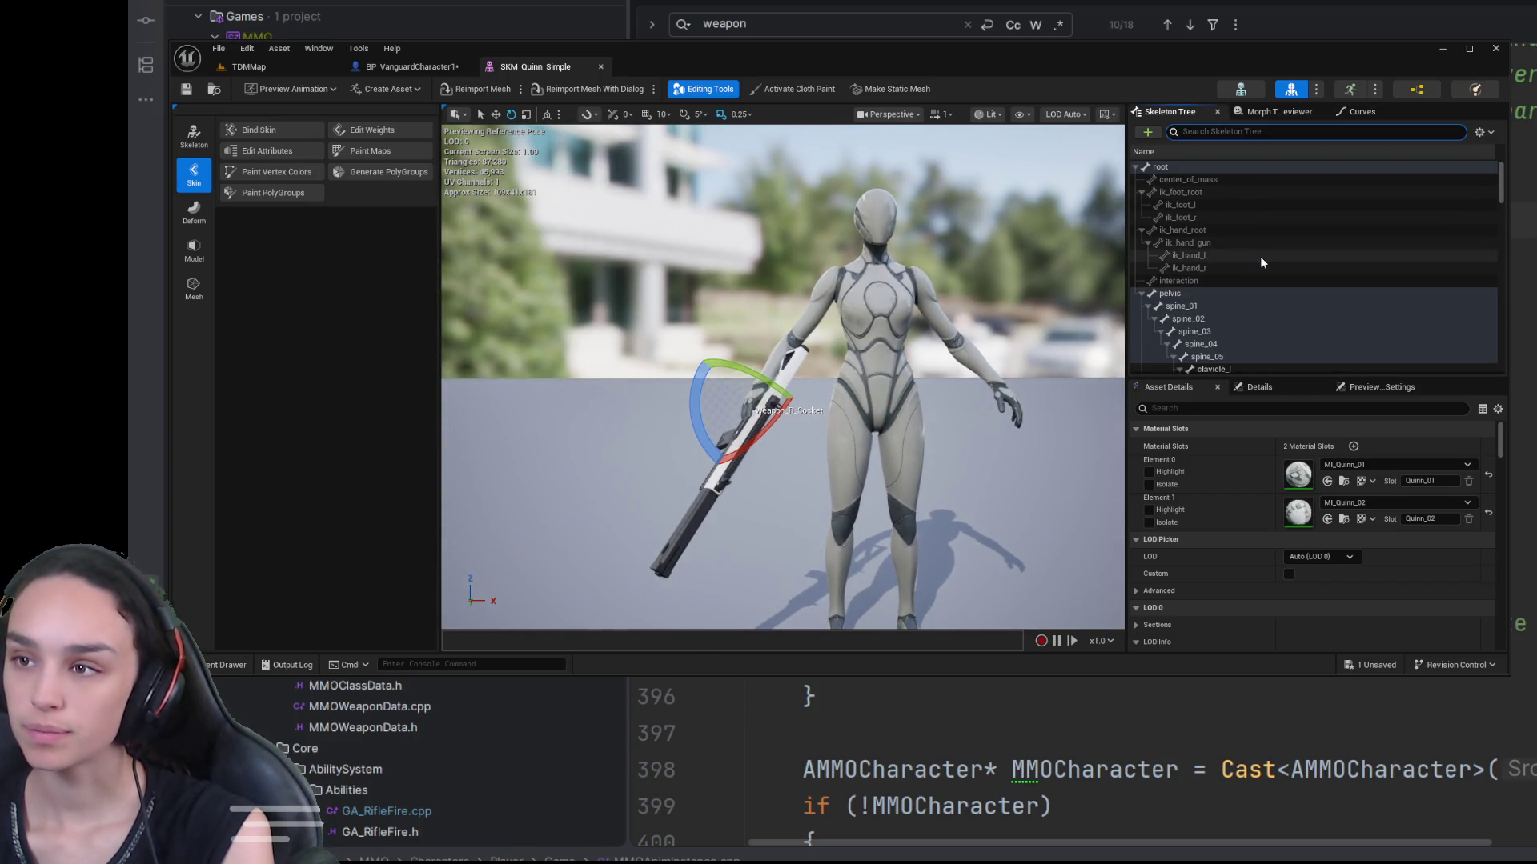
left_click(1373, 387)
left_click(1362, 444)
left_click(1355, 487)
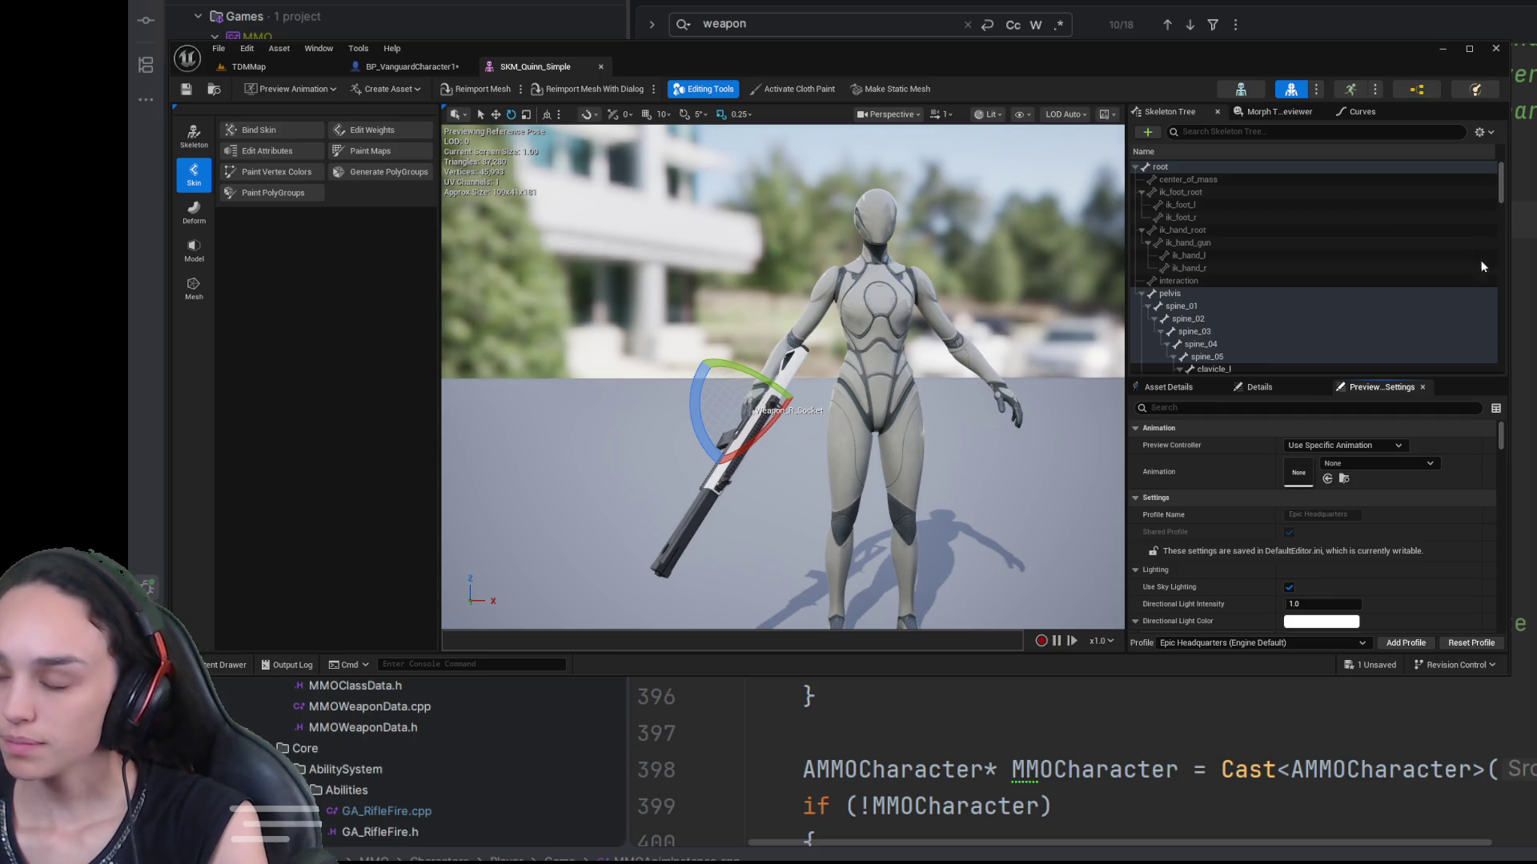
Step: Orbit around Quinn playing Quinn_MM_Rifle_Idle_Hipfire, then return to BP_VanguardCharacter1
mouse_move(1089, 359)
left_mouse_down()
mouse_move(996, 376)
mouse_move(996, 417)
mouse_move(997, 348)
mouse_move(1001, 386)
left_mouse_up()
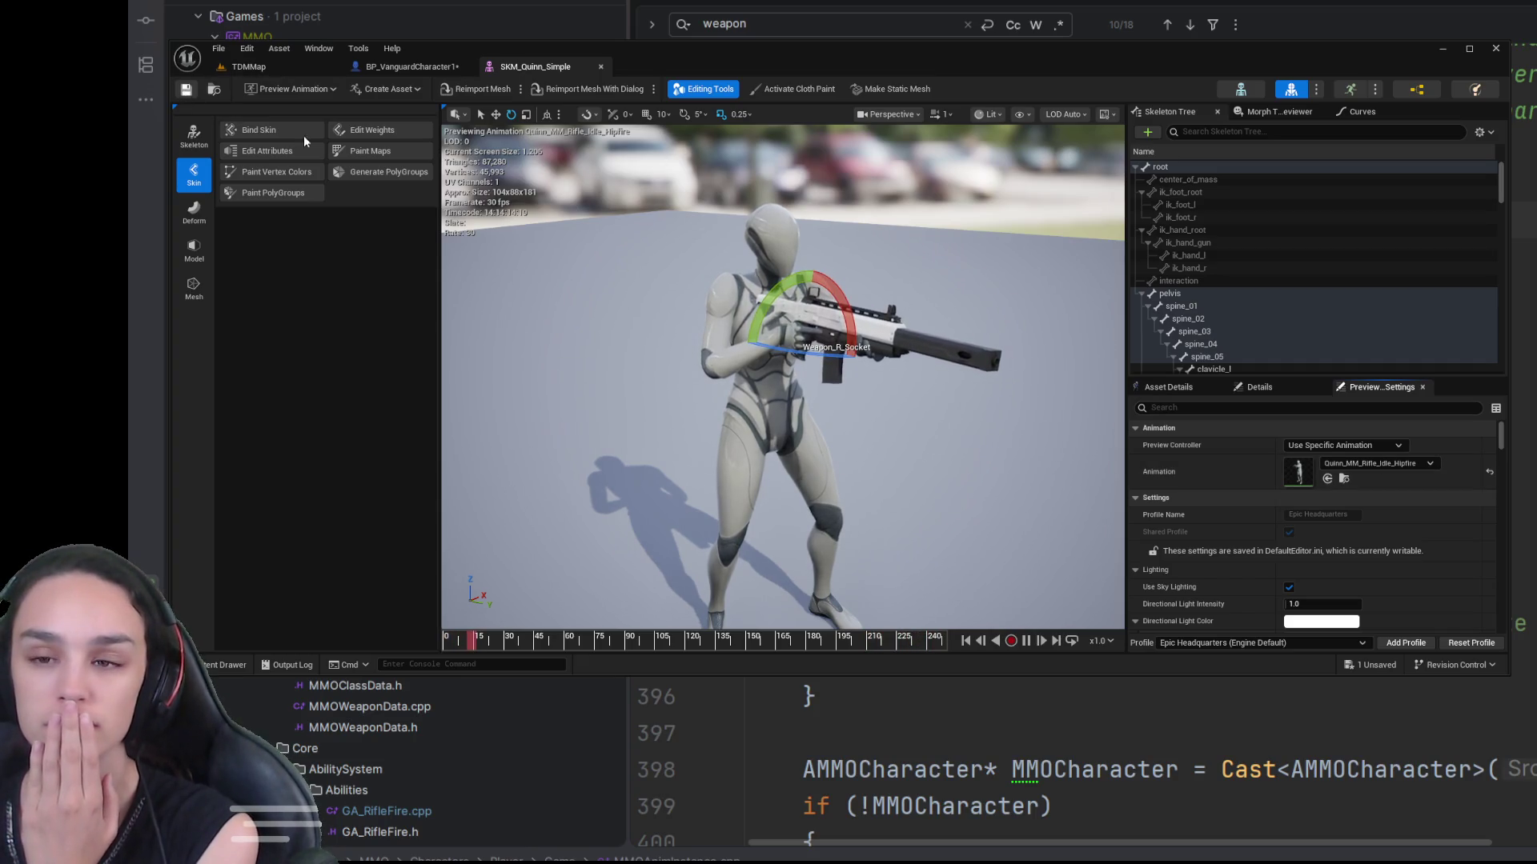
left_click_drag(786, 238, 897, 240)
scroll(896, 240, "up", 5)
mouse_move(767, 230)
left_mouse_down()
mouse_move(920, 256)
mouse_move(767, 230)
left_mouse_up()
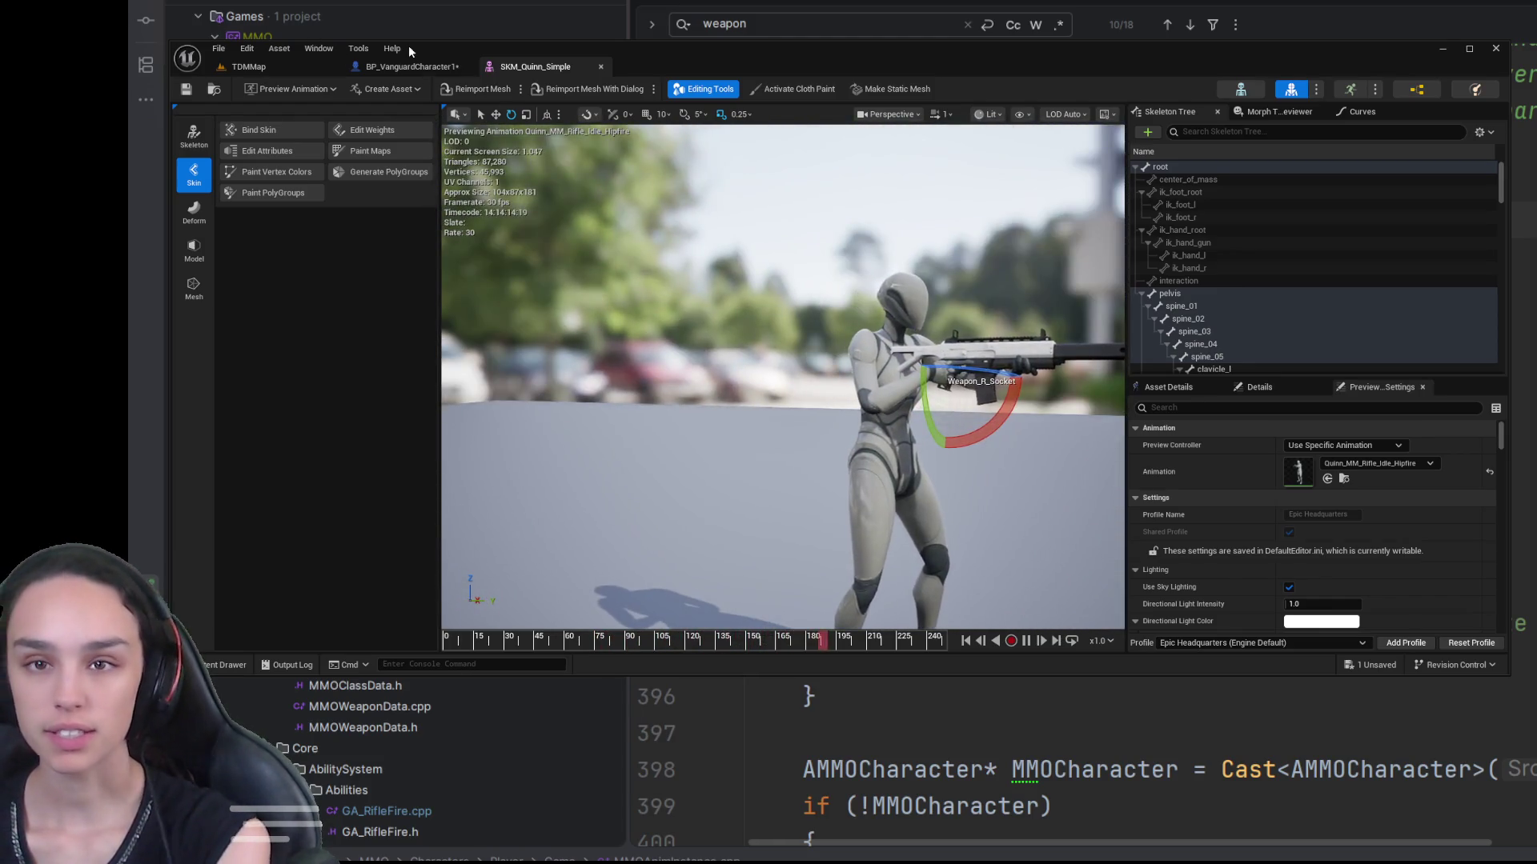
left_click(409, 66)
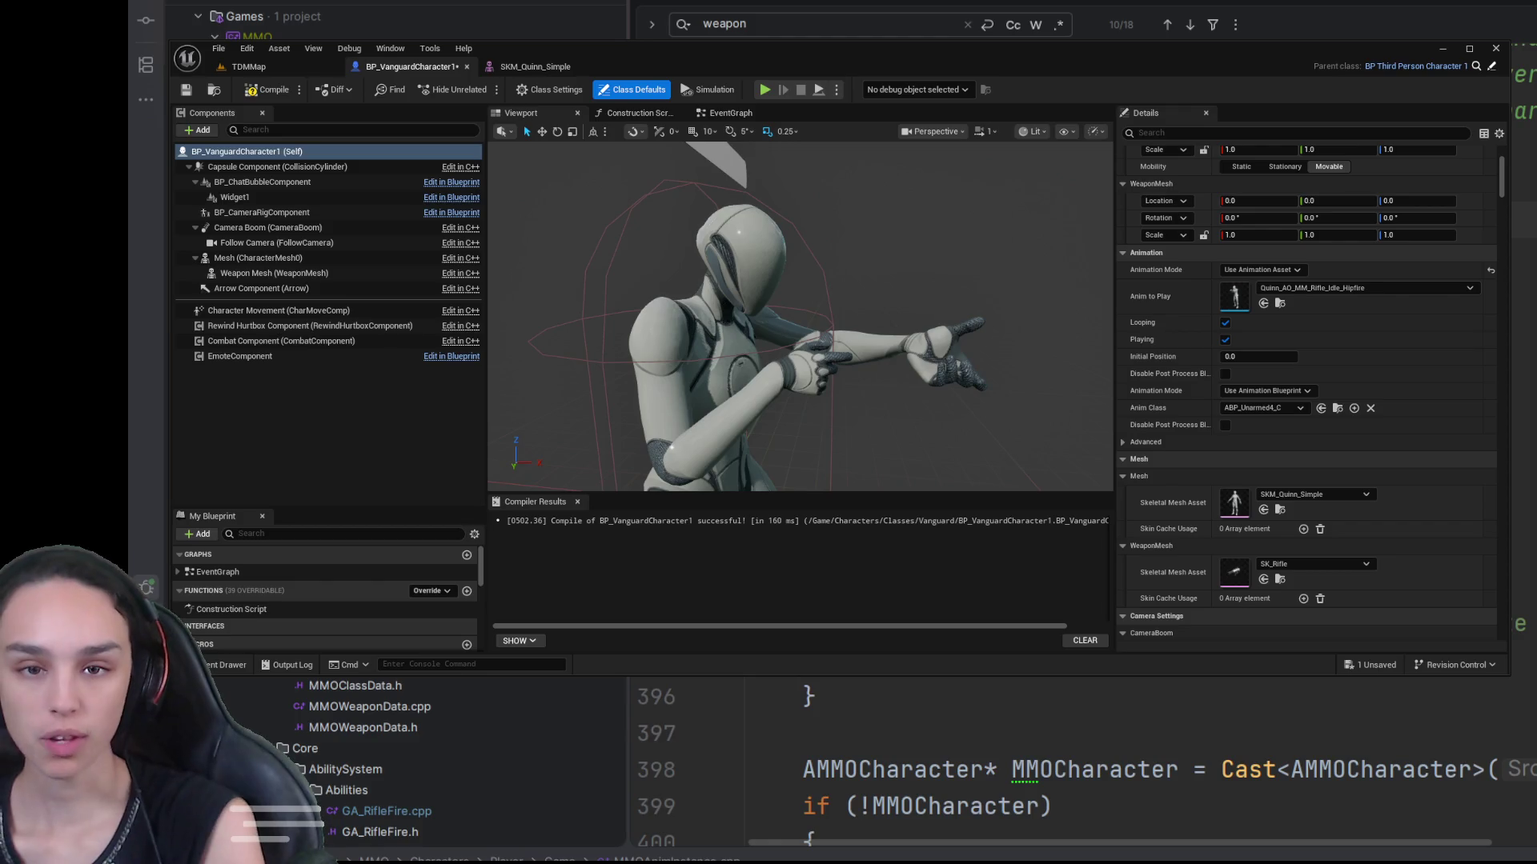
Step: Toggle the Weapon Mesh's Hidden in Game off and back on, compiling and saving each time
left_click(272, 273)
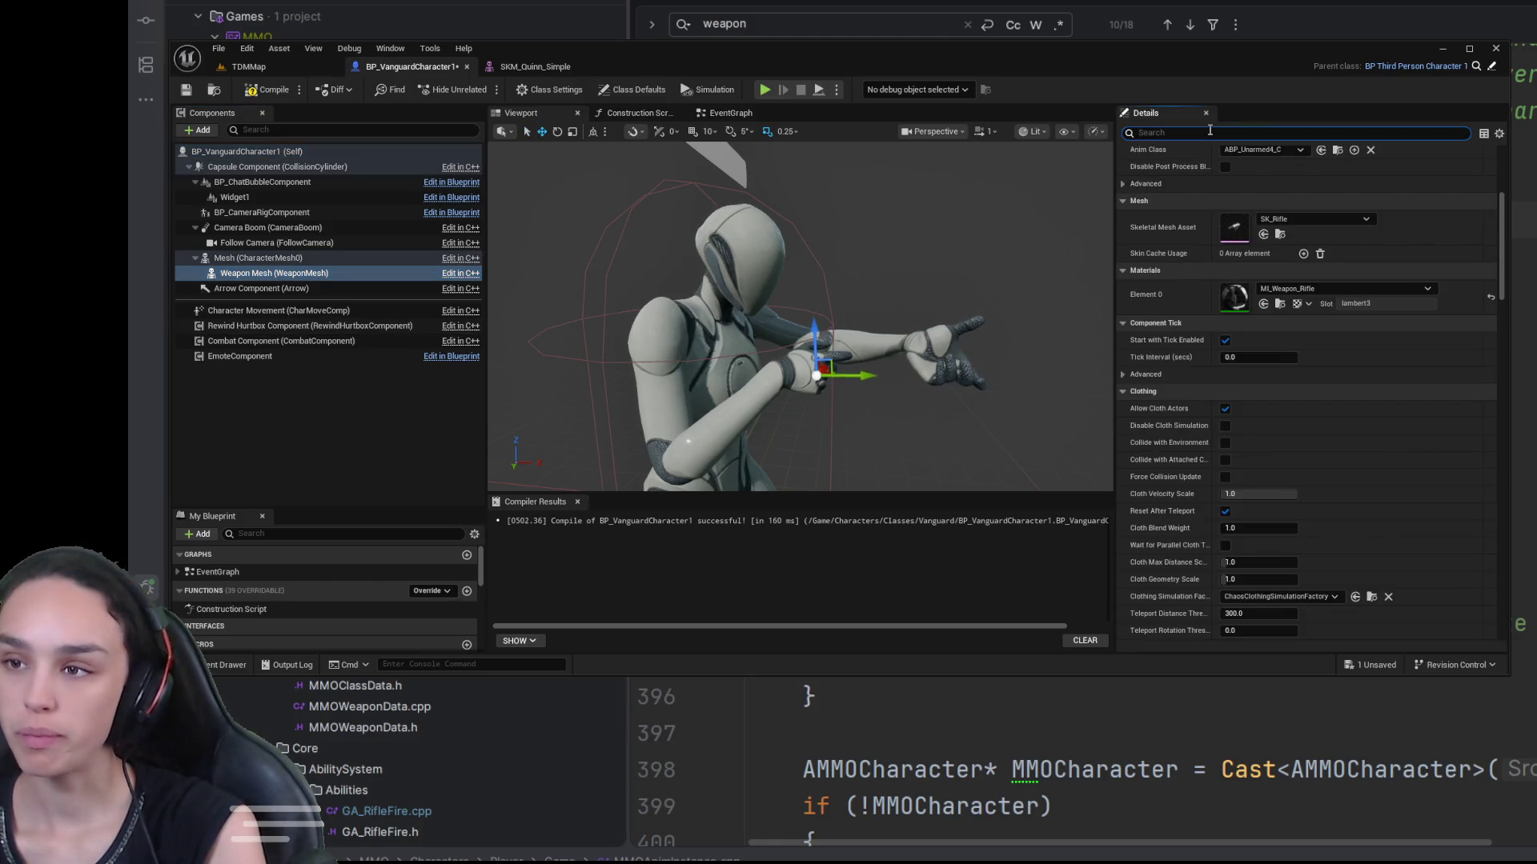
left_click(1210, 132)
type("hid")
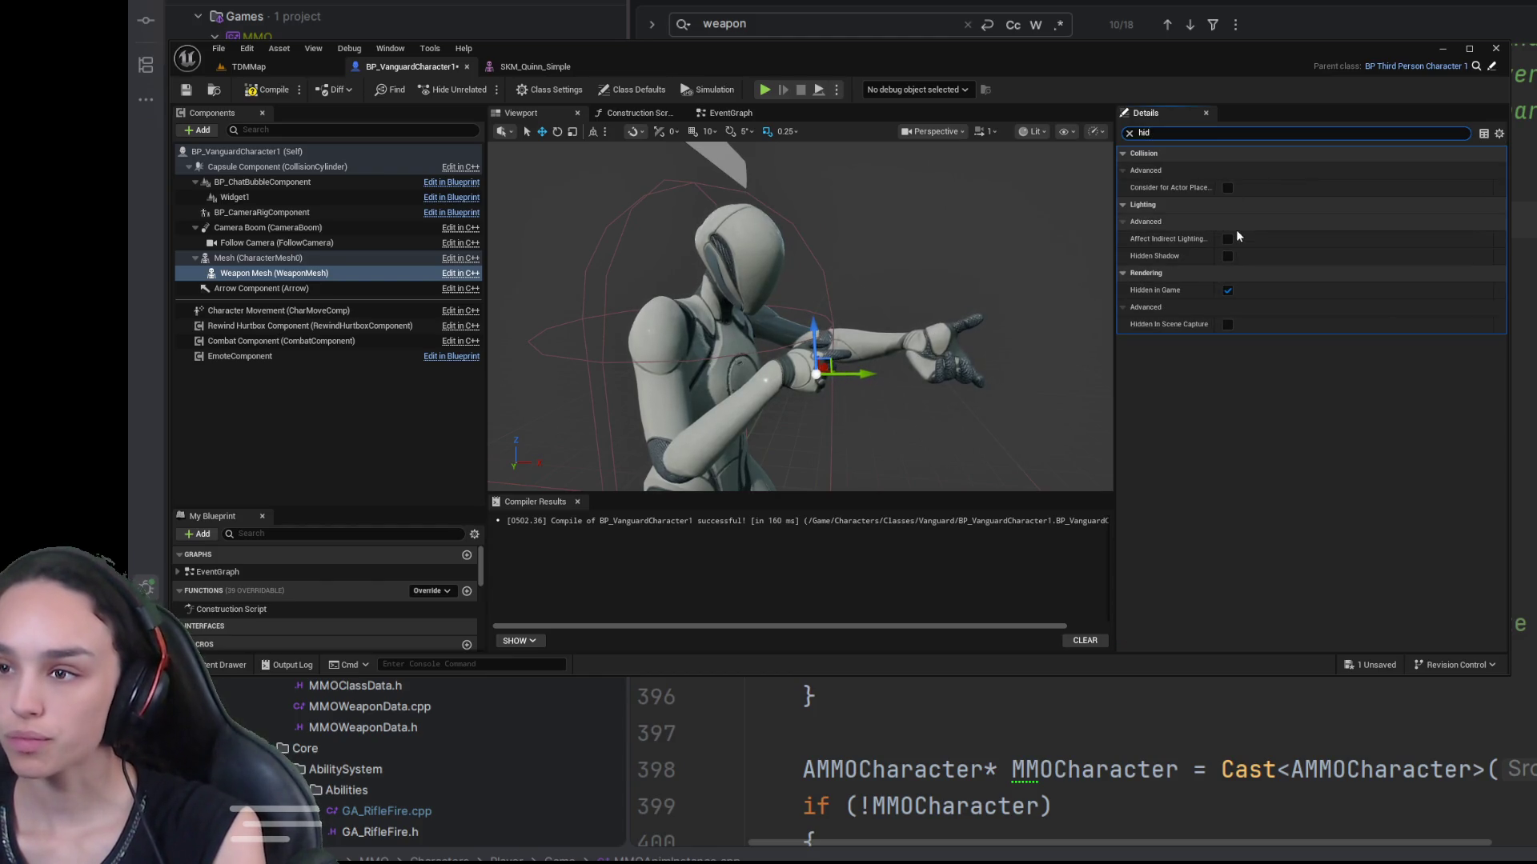
left_click(1228, 291)
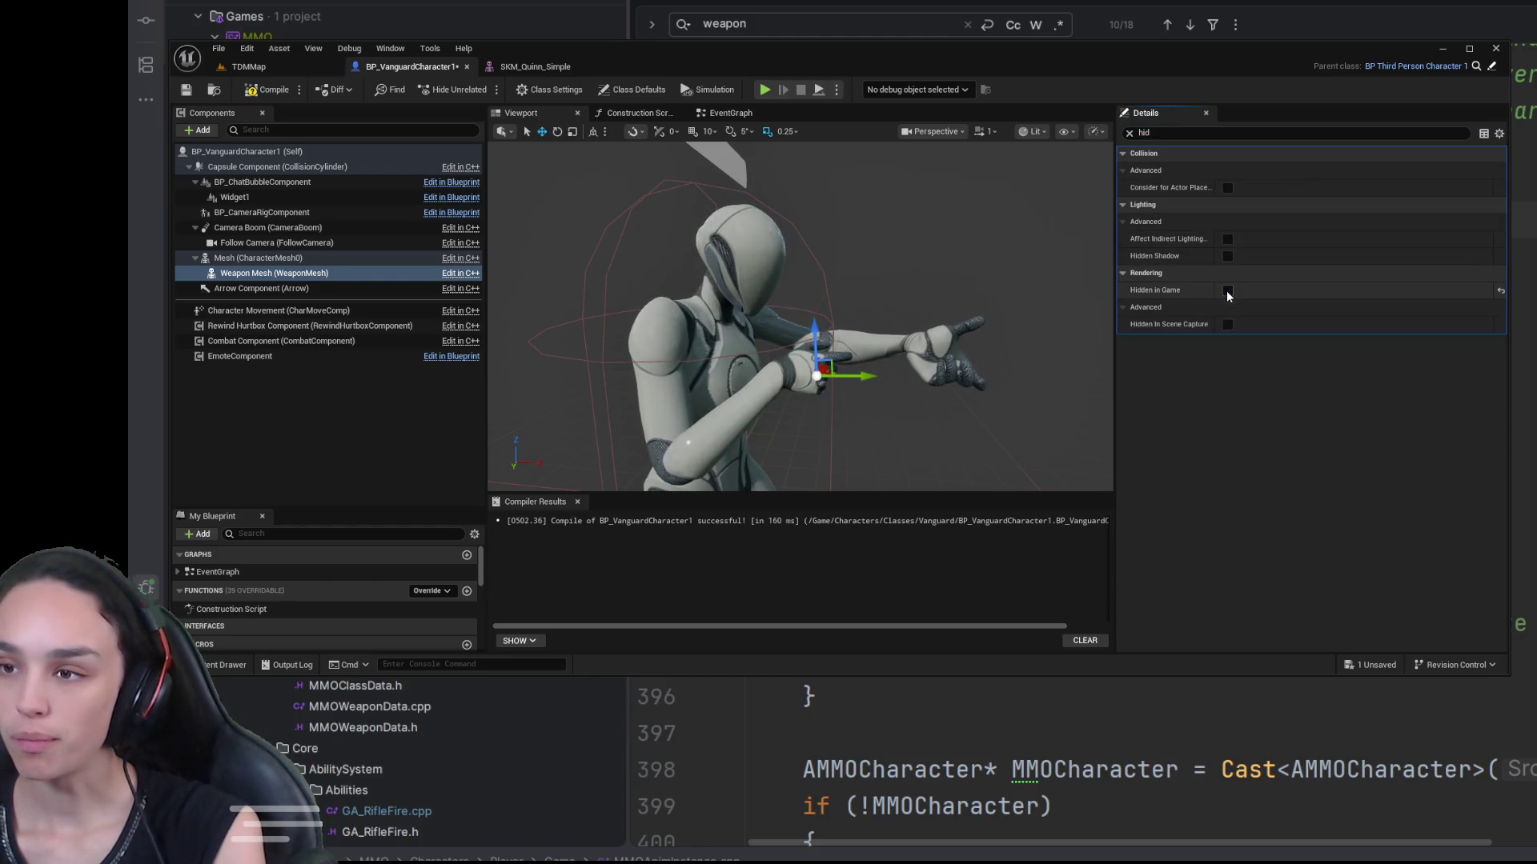
left_click(268, 89)
left_click(186, 90)
left_click(1228, 291)
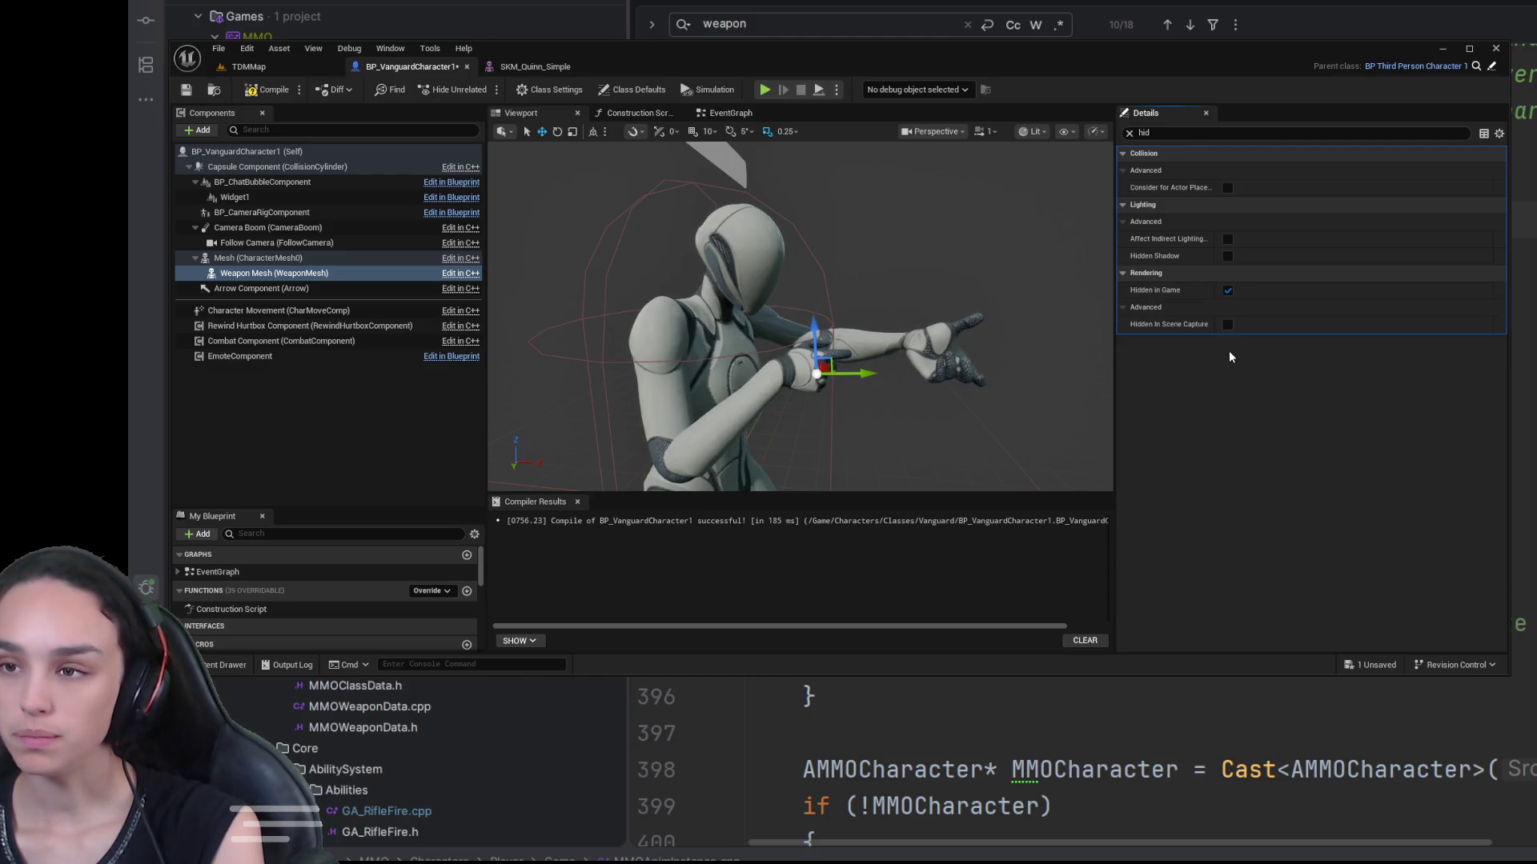
left_click(268, 90)
left_click(189, 91)
Step: Clear the Weapon Mesh's skeletal mesh to None, compile, and play the map
left_click(1130, 133)
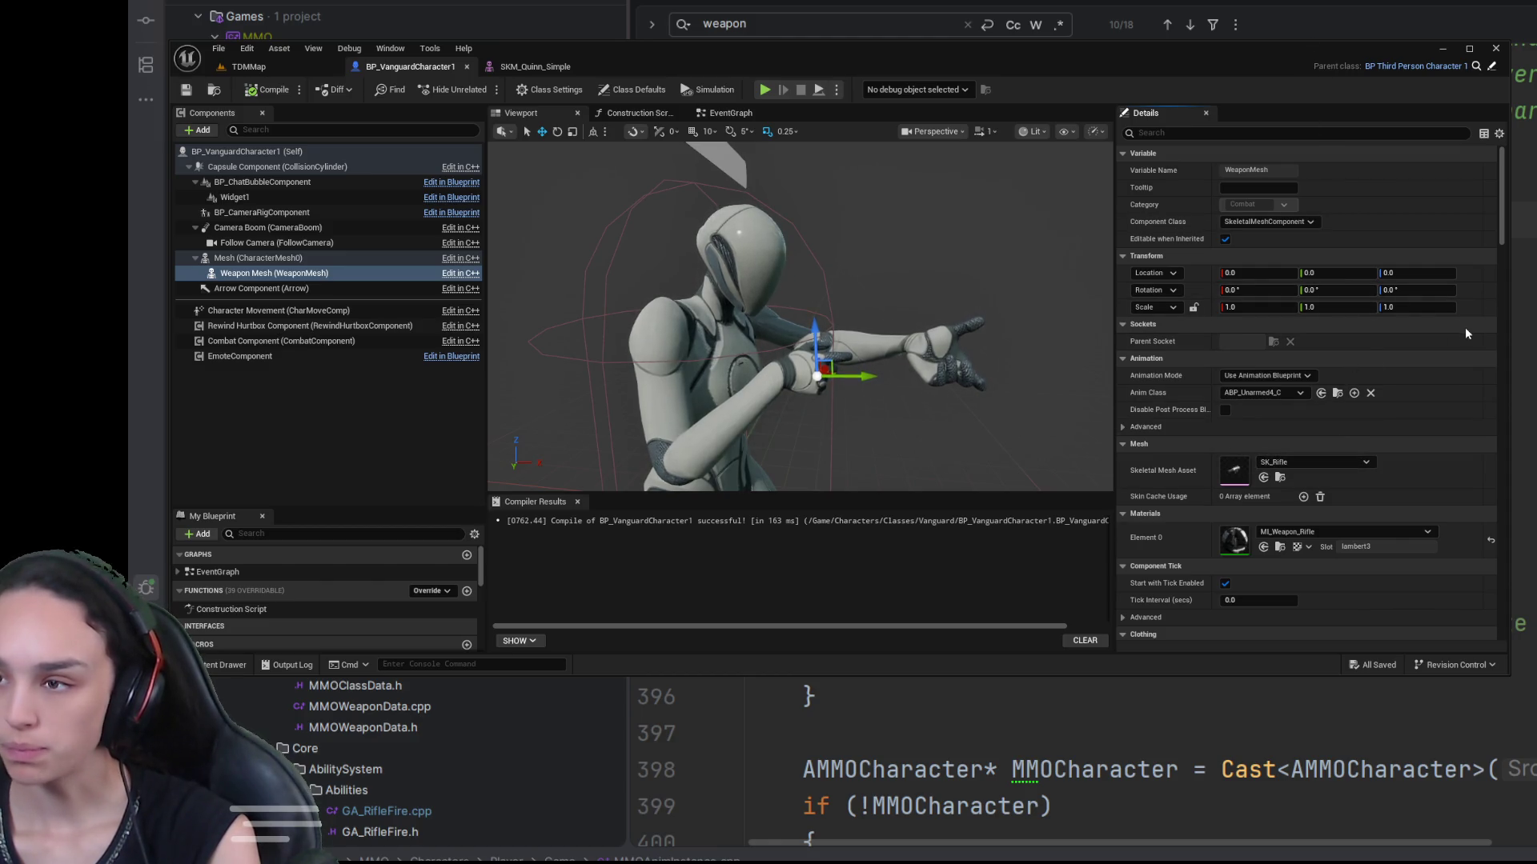
key("ctrl+z")
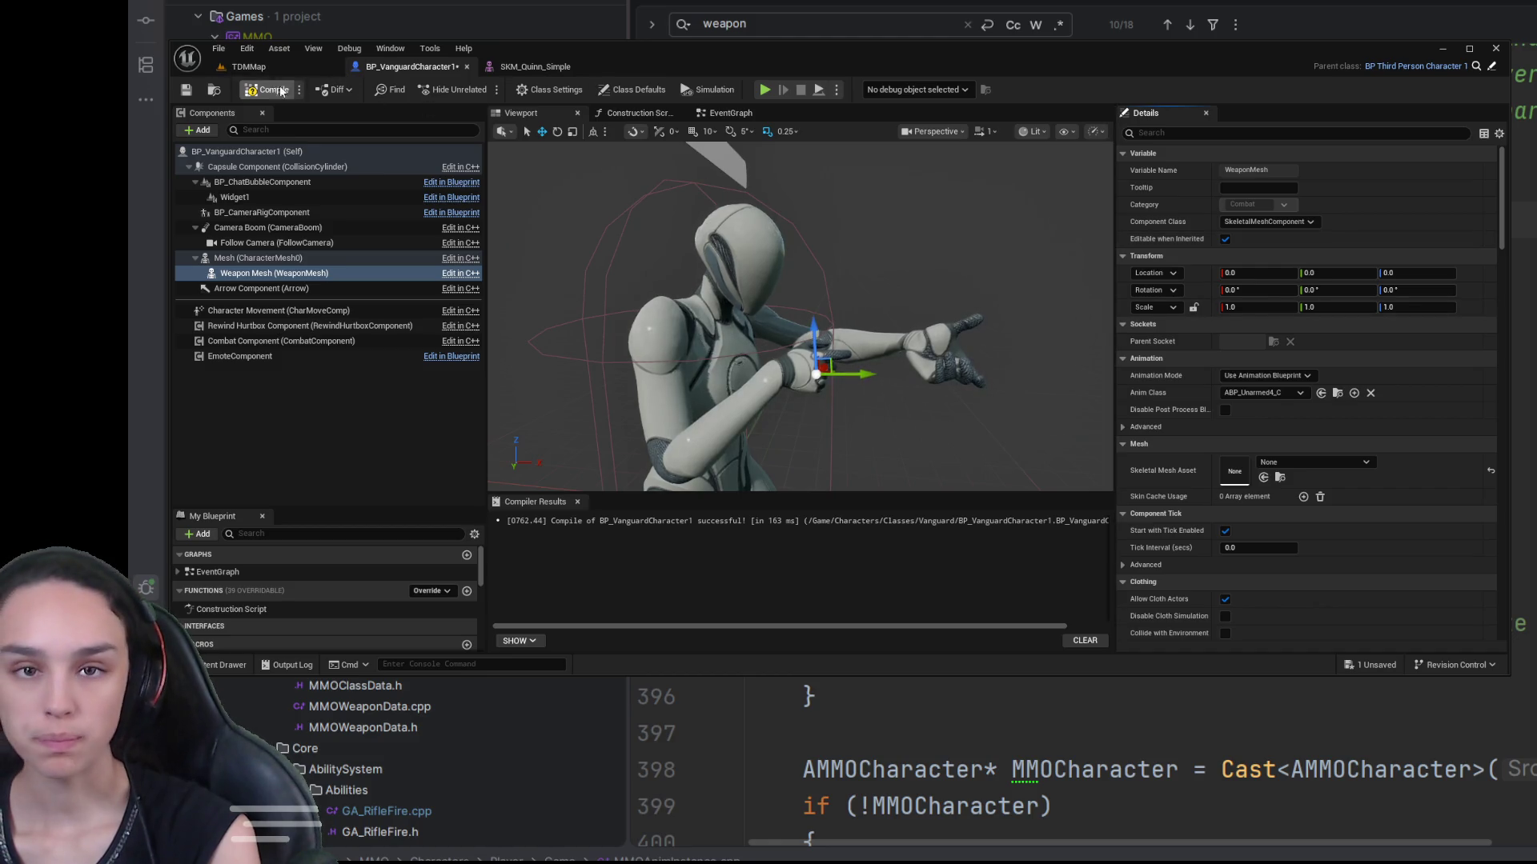
left_click(266, 90)
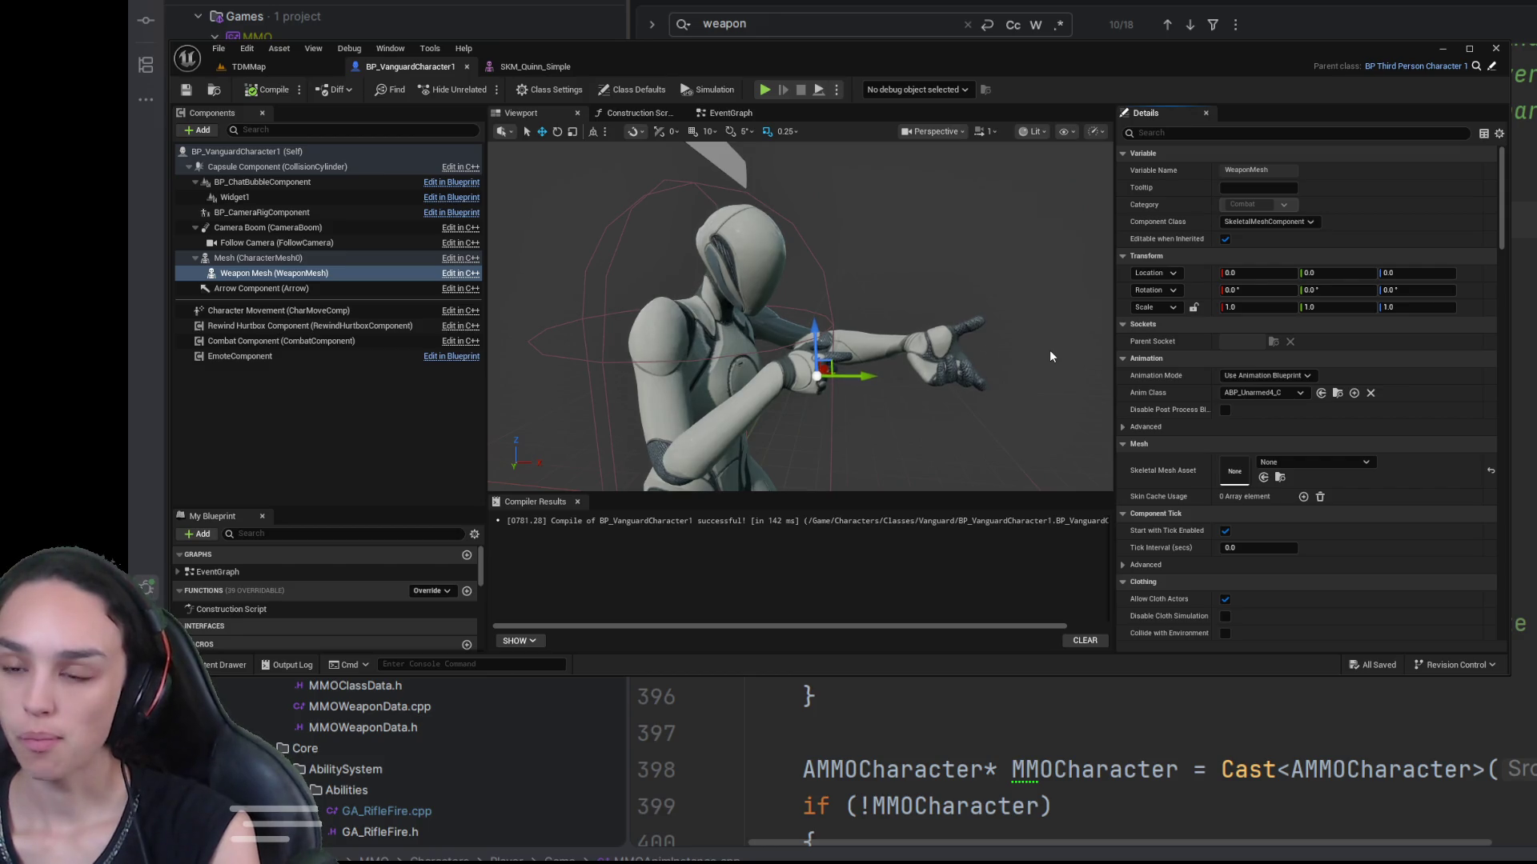
left_click(248, 66)
left_click(519, 89)
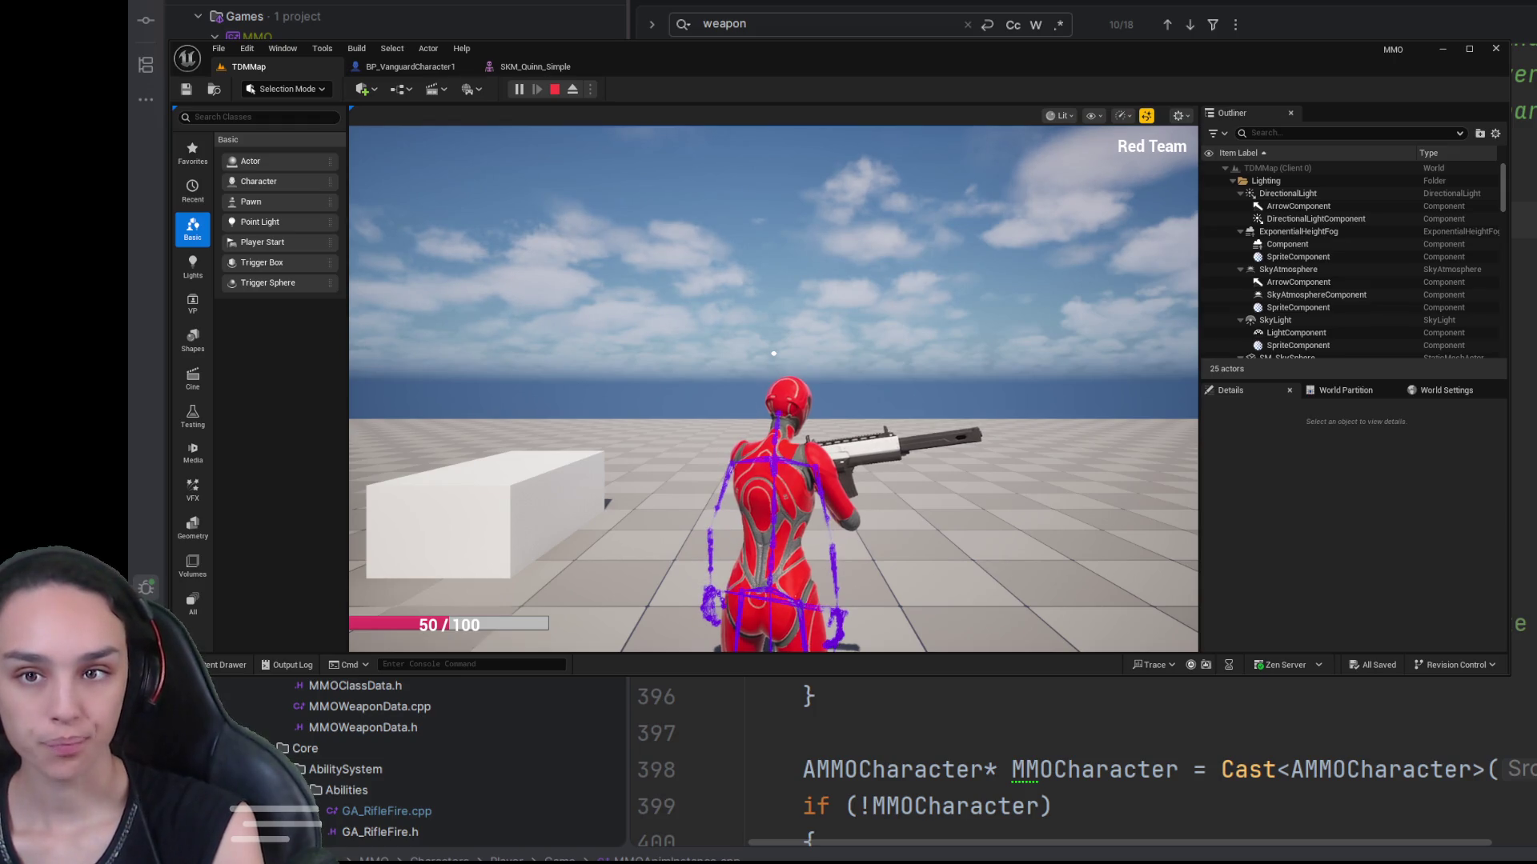
Step: Stop the play session and save all changes
left_click(554, 89)
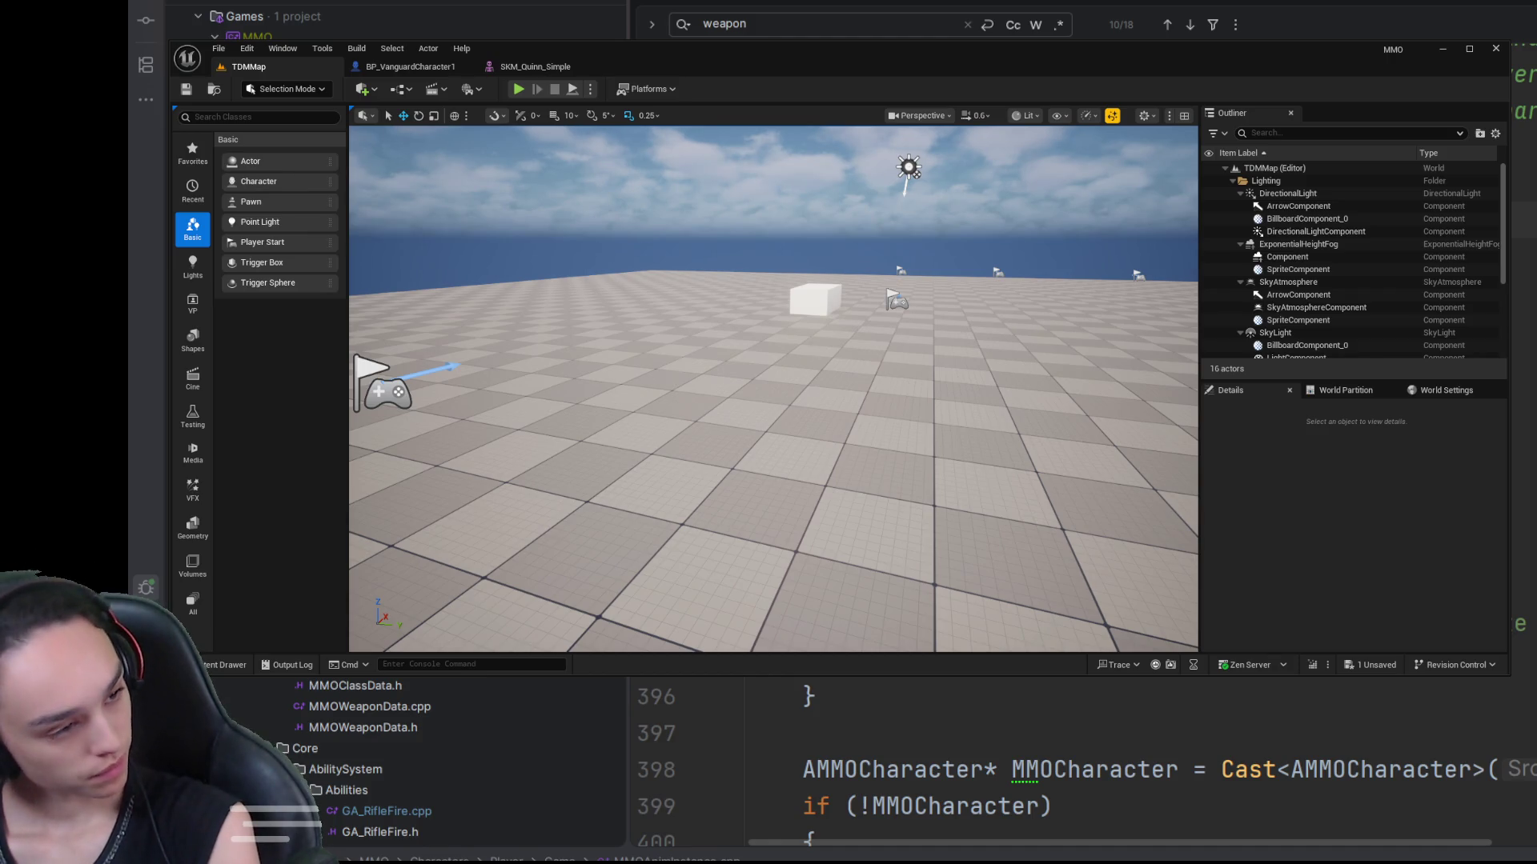
key("ctrl+s")
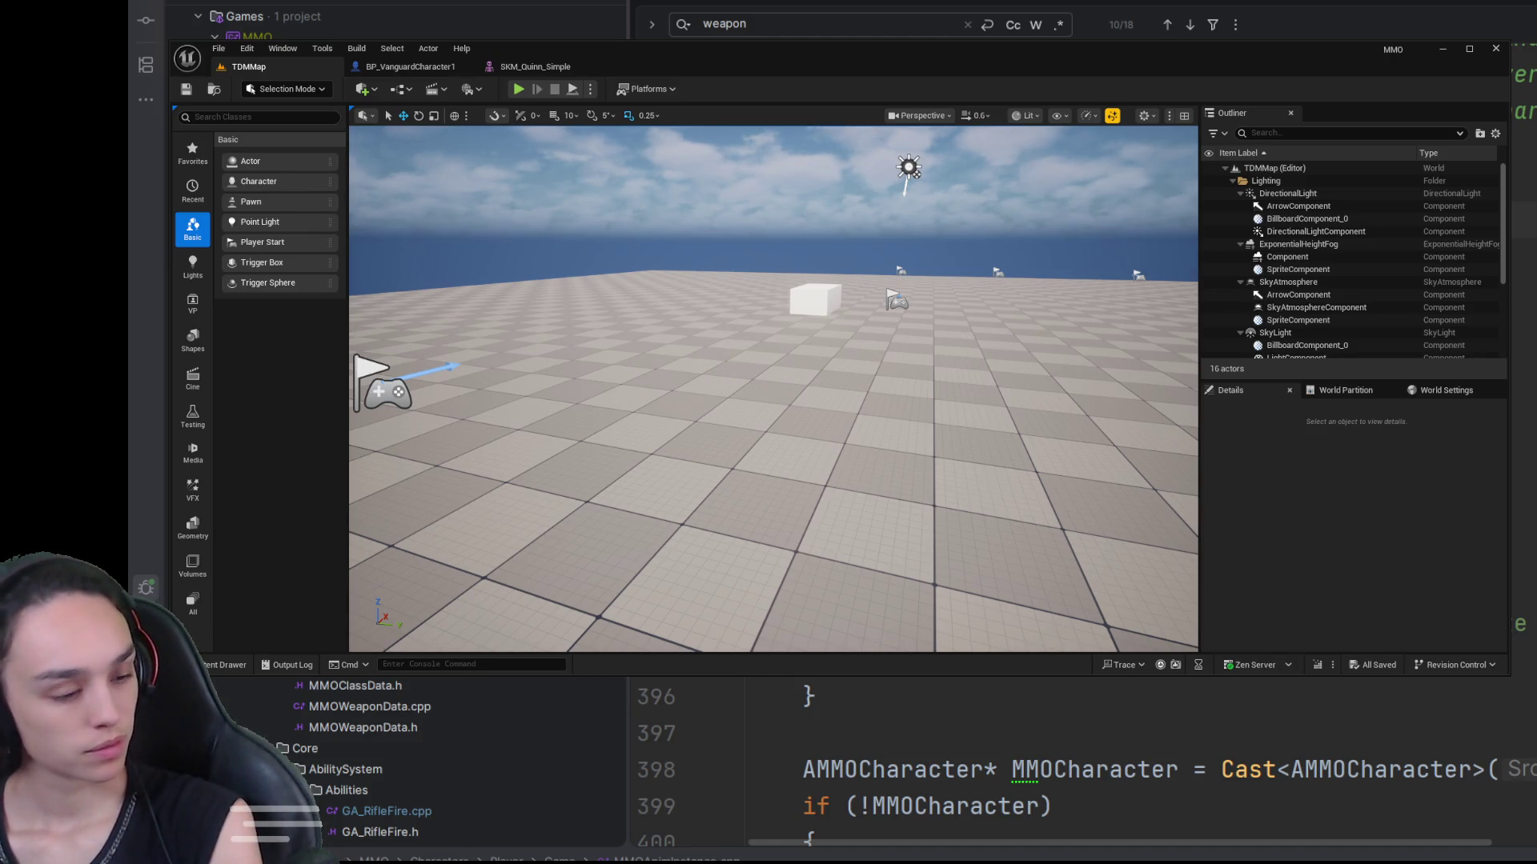
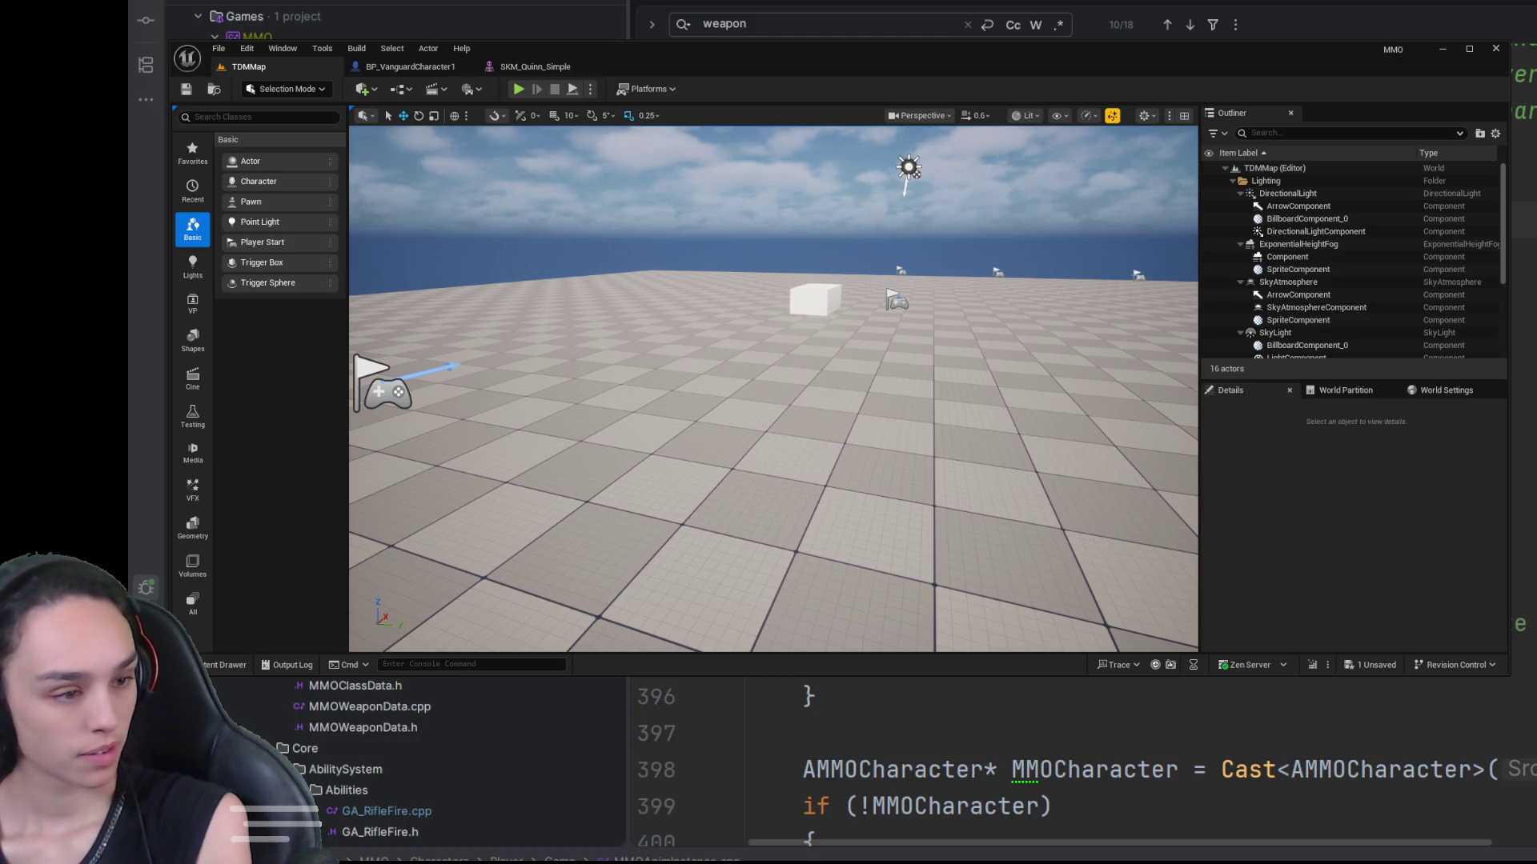
Step: Save the TDMMap level, then run a brief play test and stop it
key("ctrl+s")
left_click(522, 92)
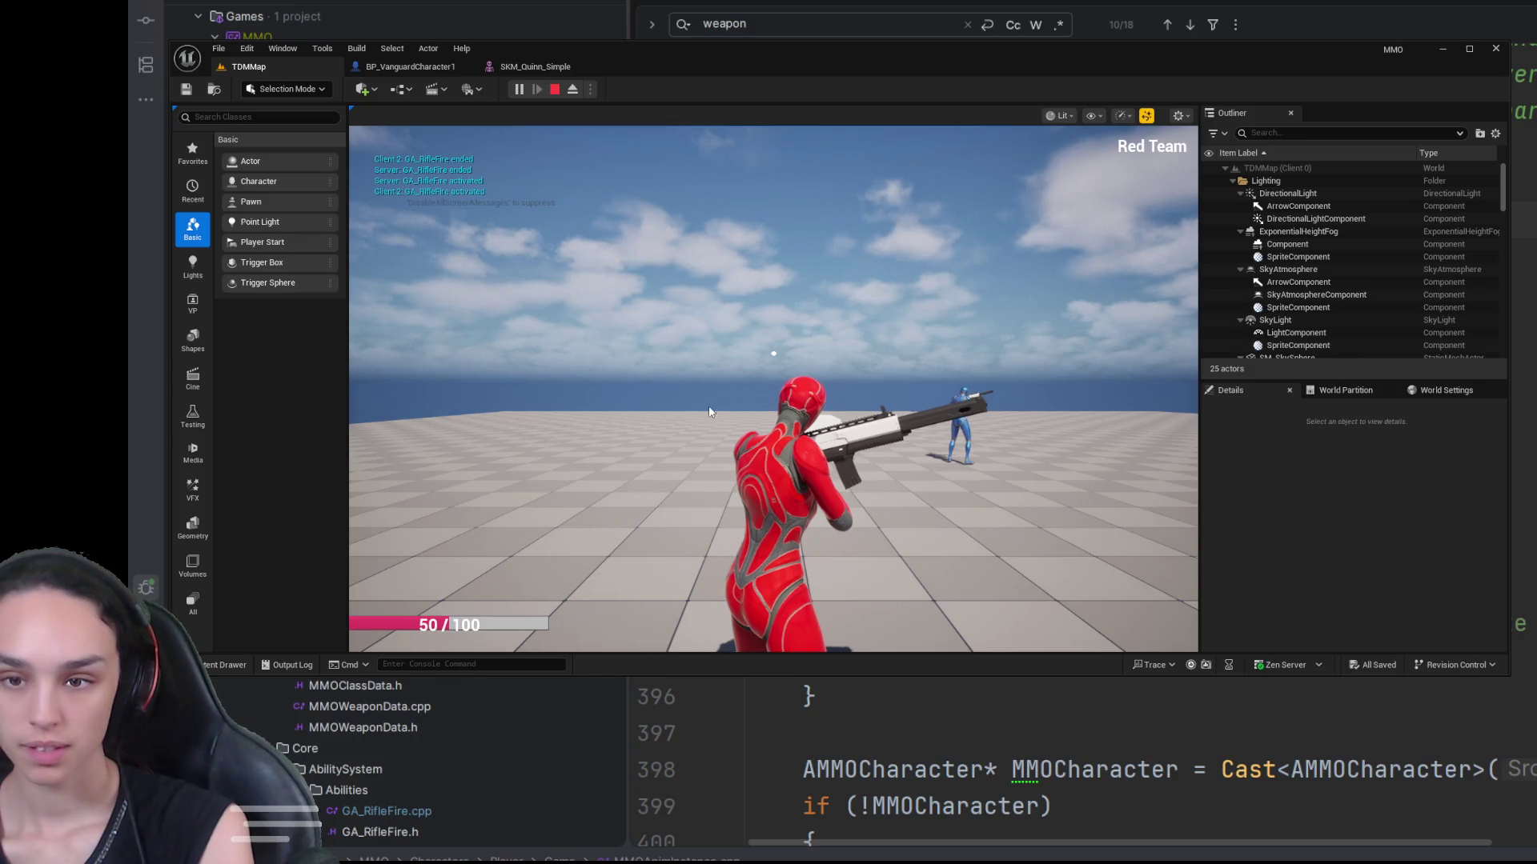
left_click(773, 384)
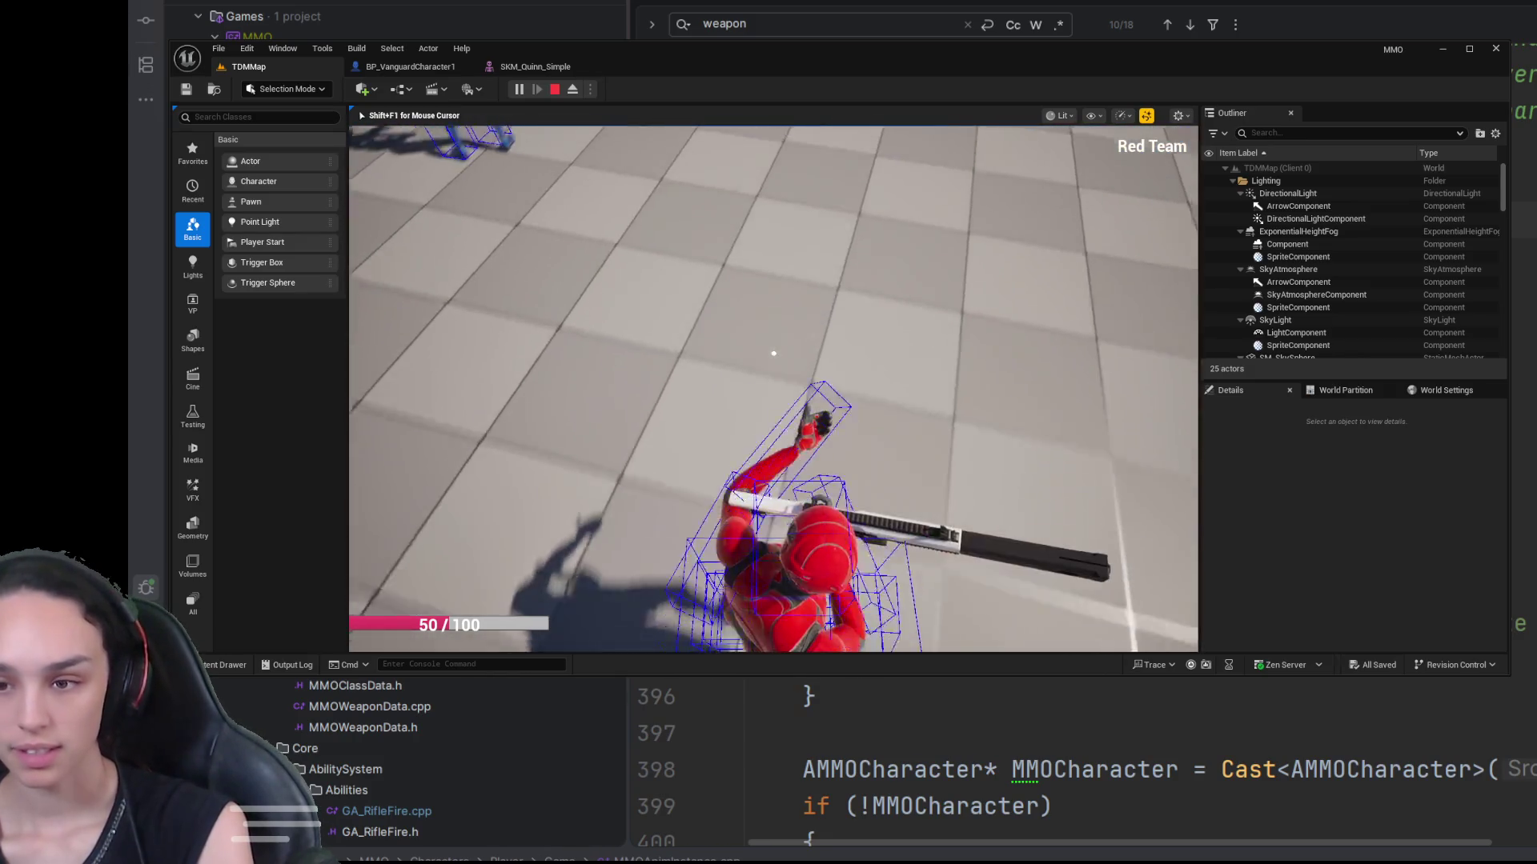
key("shift+F1")
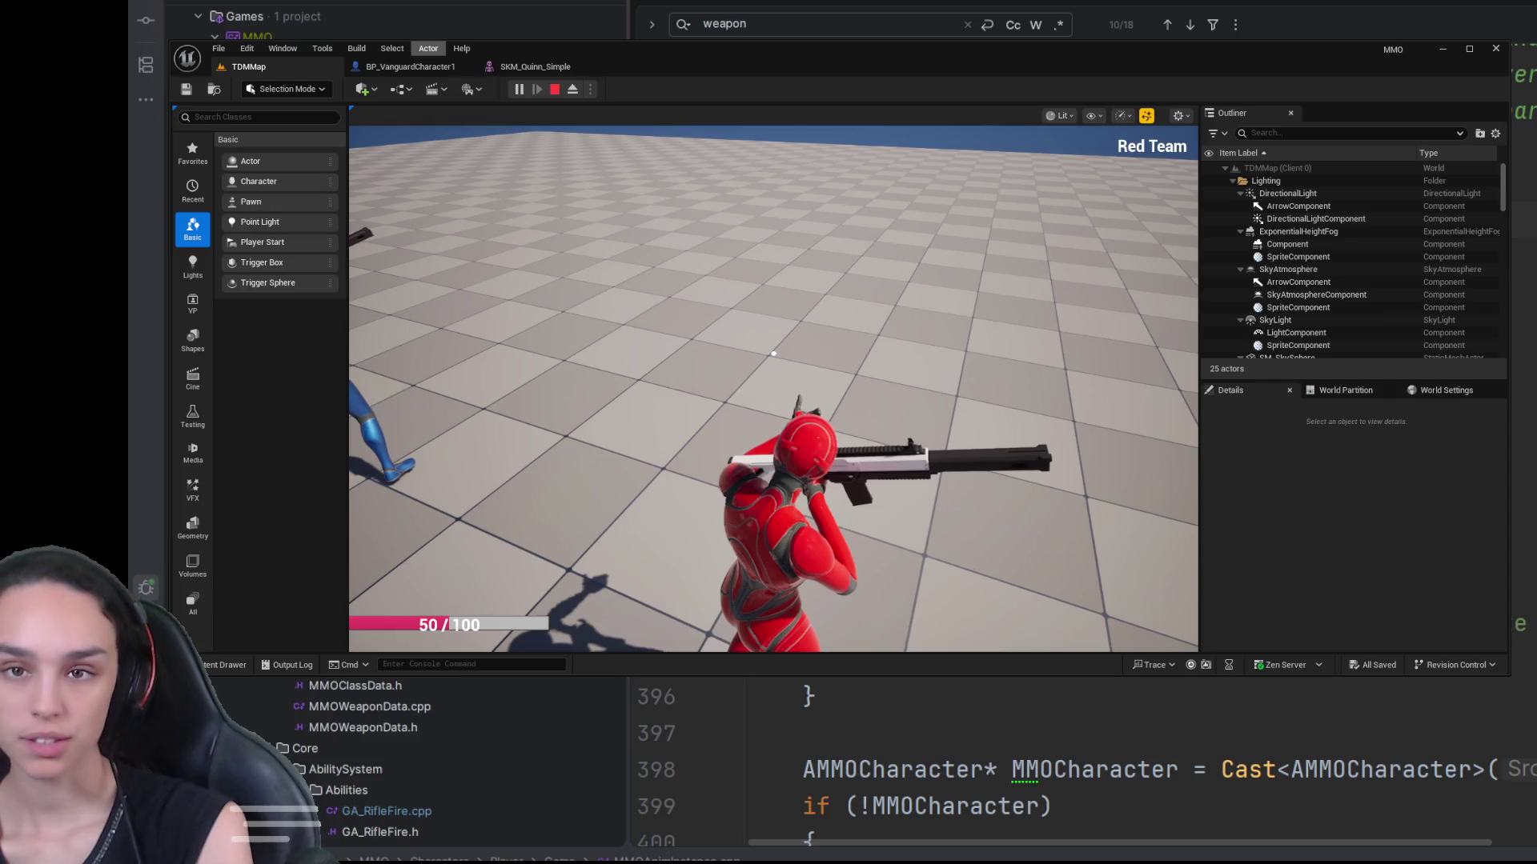
key("Escape")
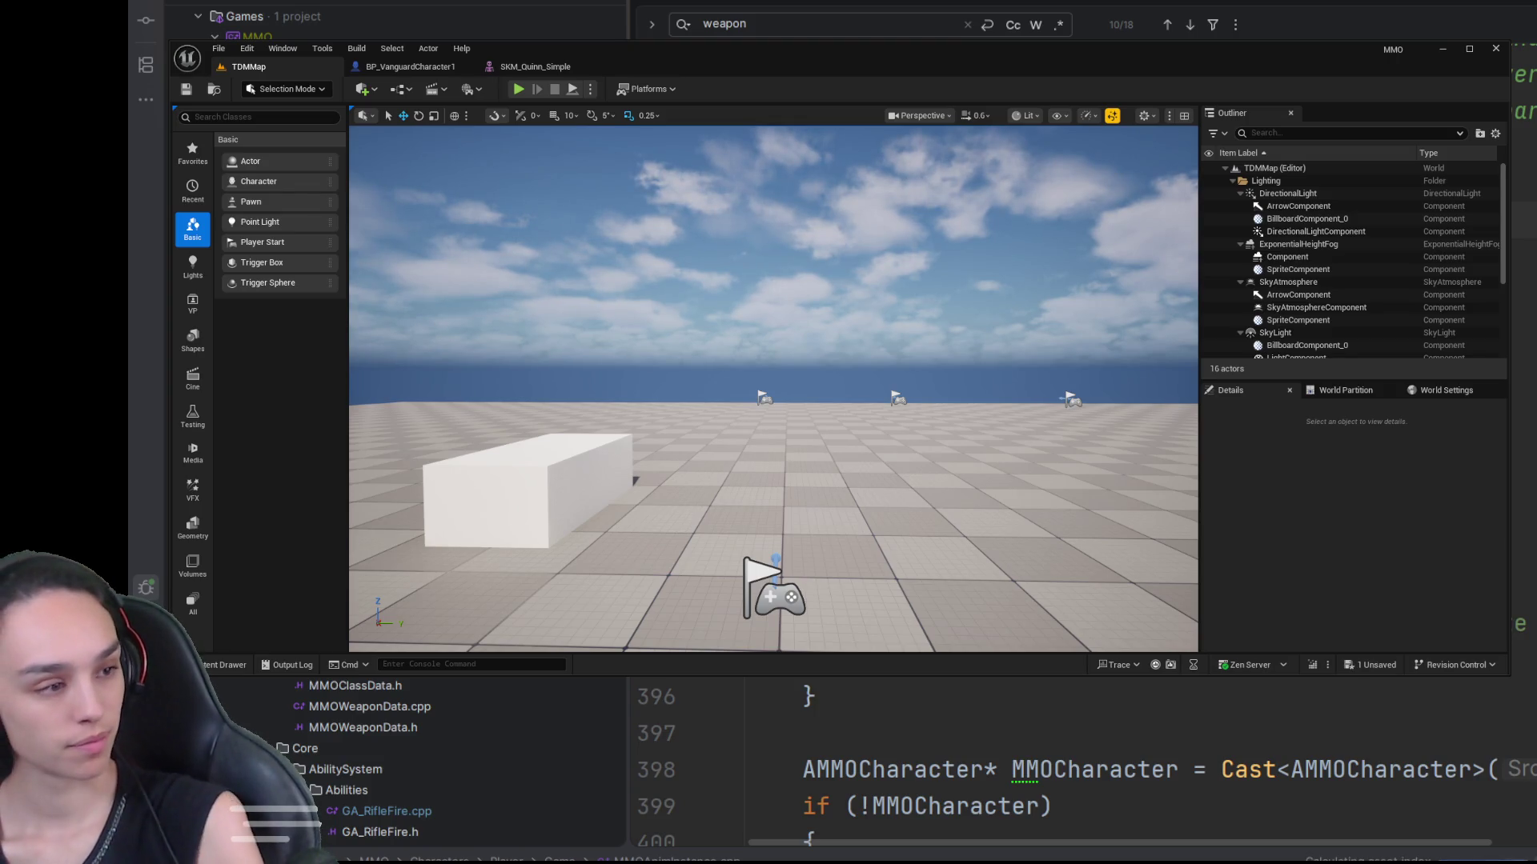
key("ctrl+s")
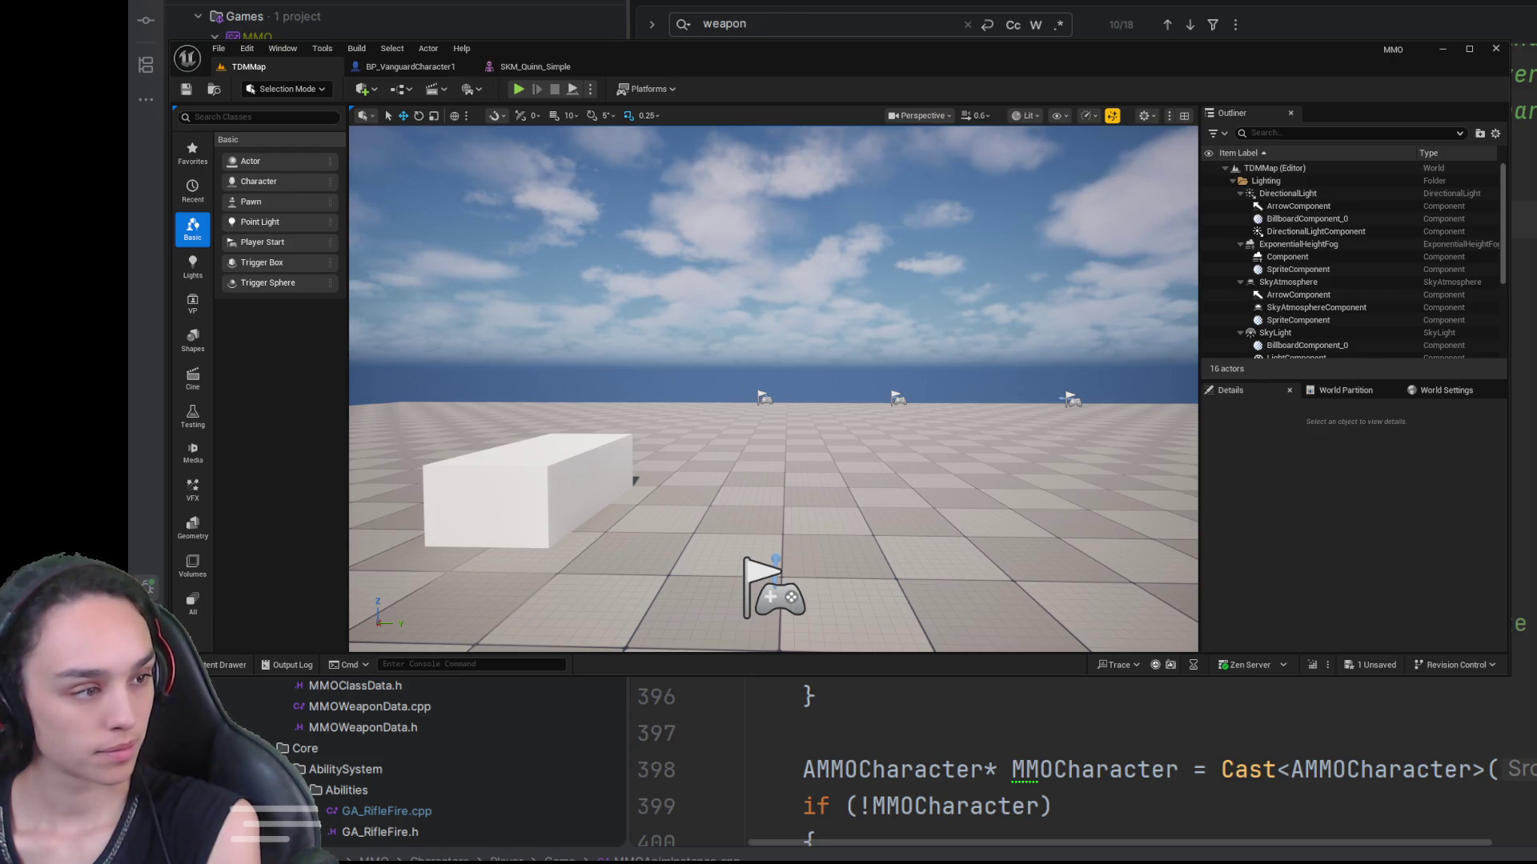
Step: Play TDMMap, eject with F8 to orbit the red character's hurtbox wireframes, then stop
left_click(519, 89)
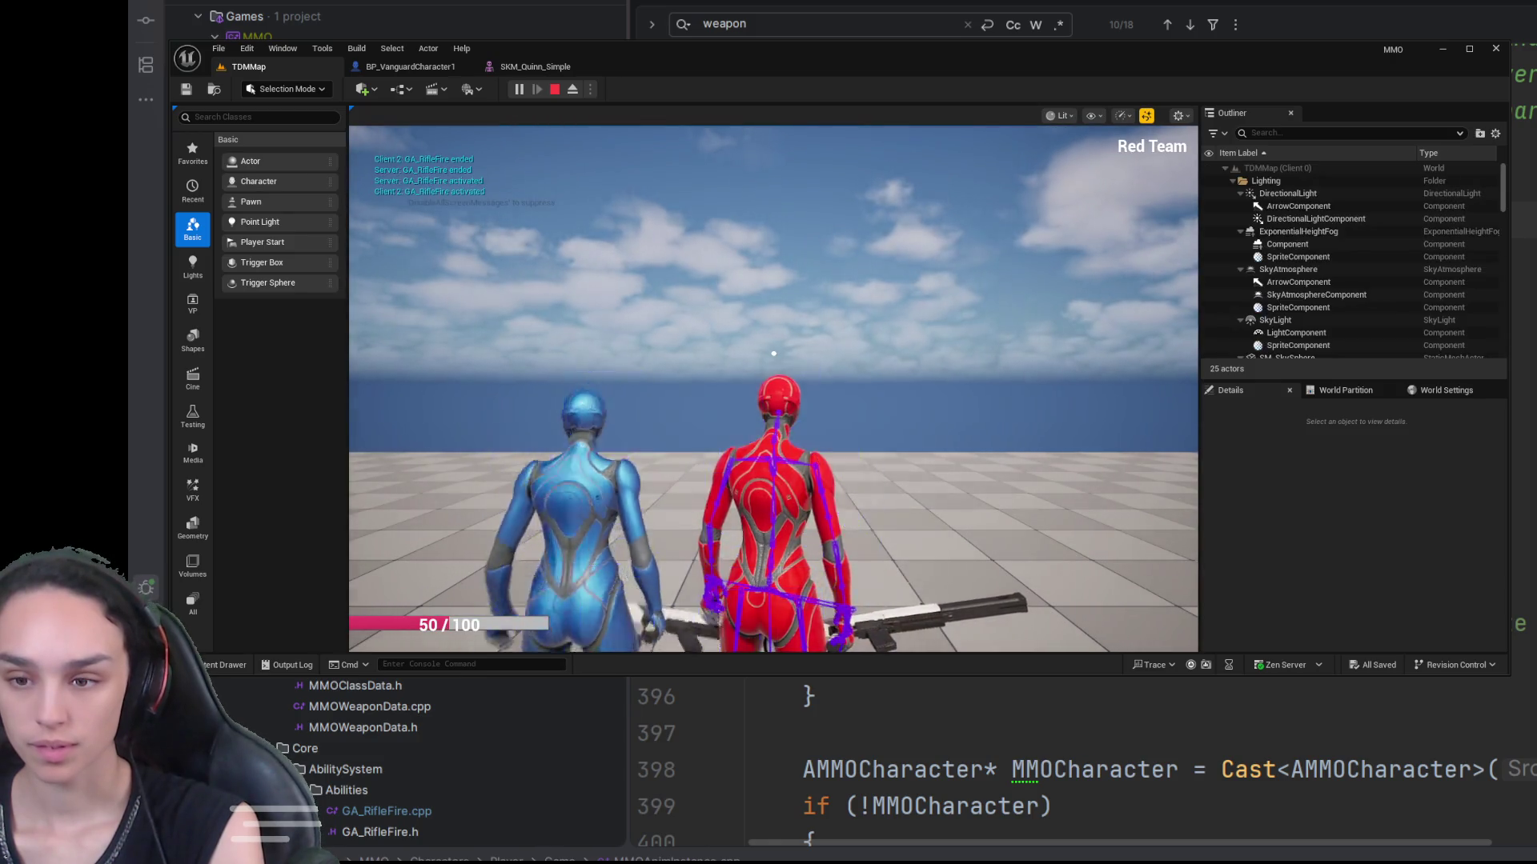
left_click(773, 353)
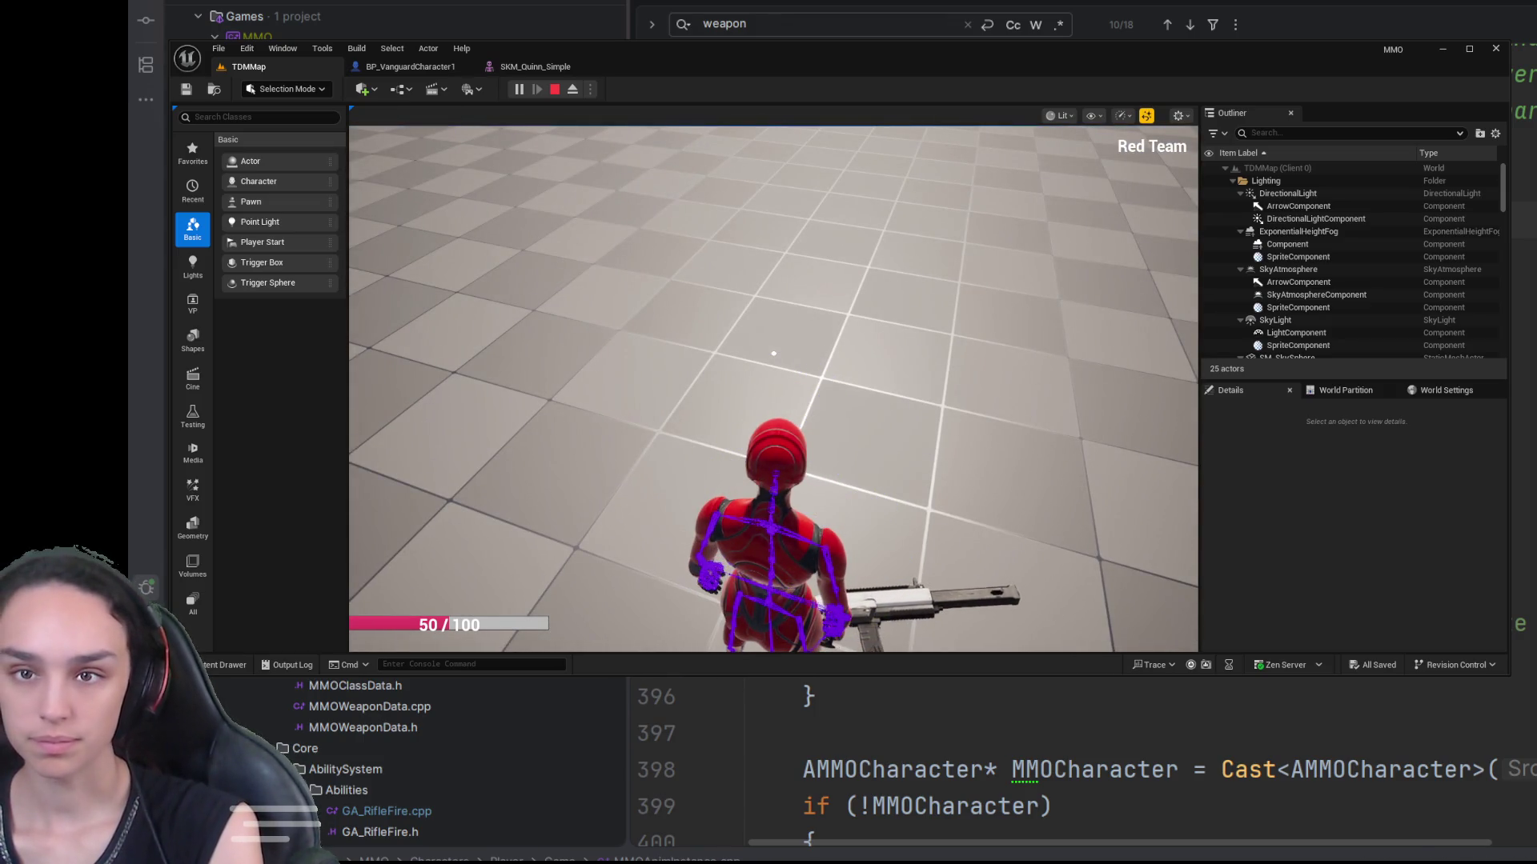
key("F8")
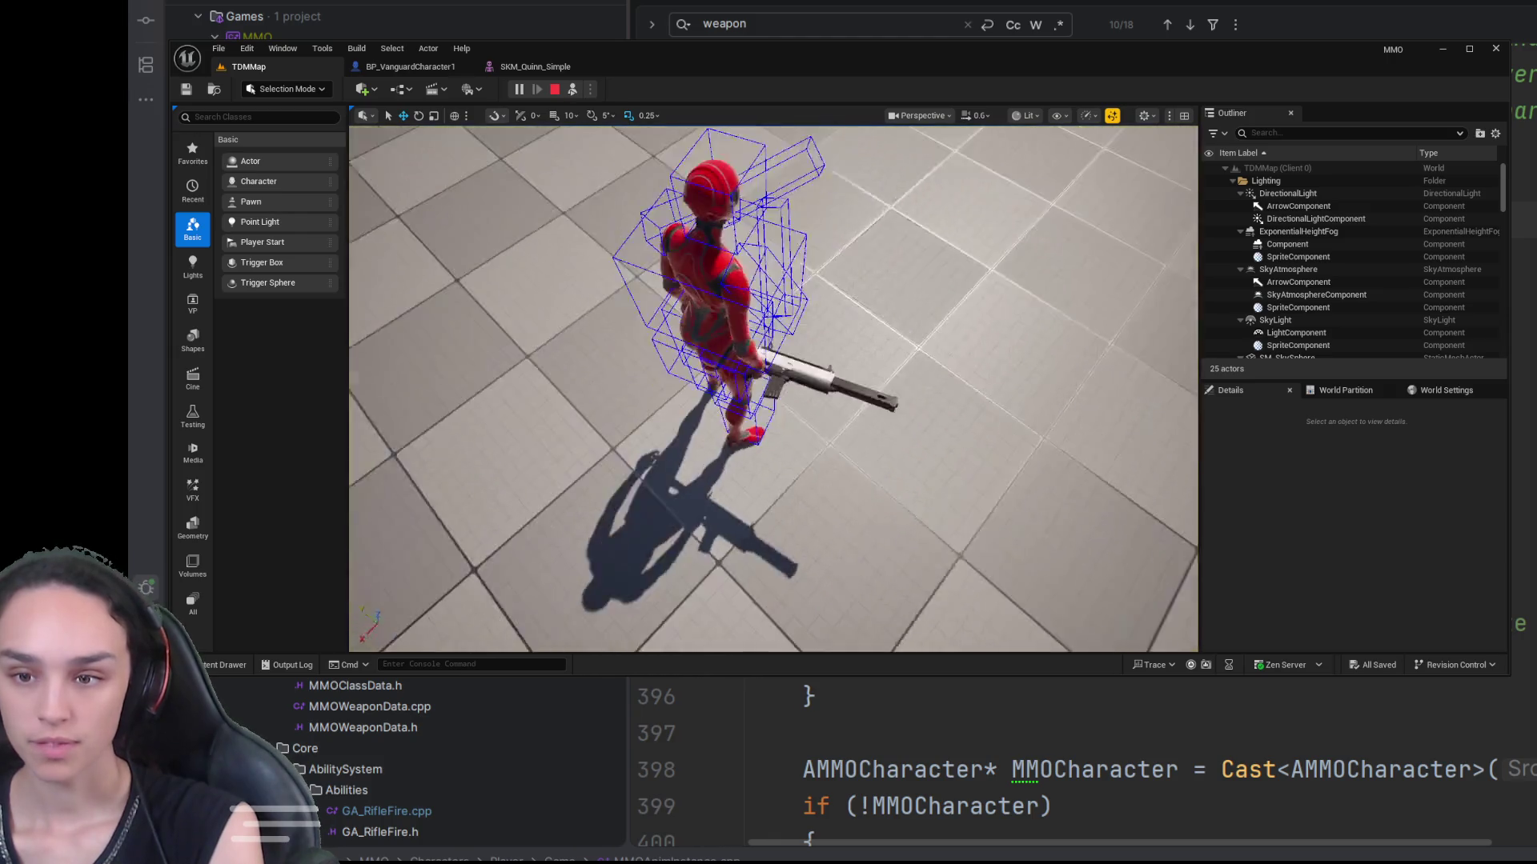
scroll(774, 388, "up", 6)
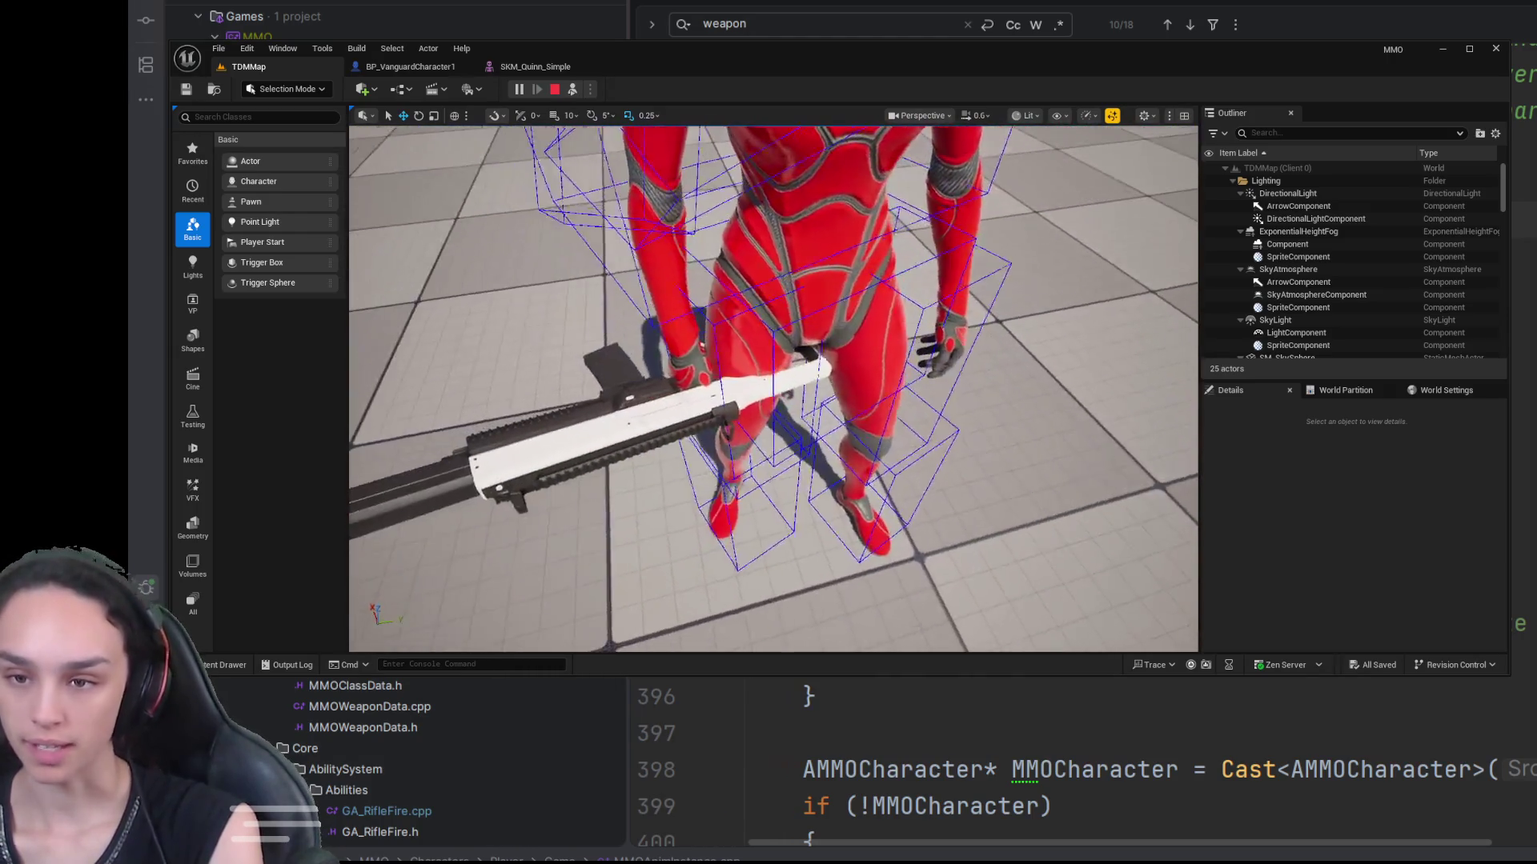
scroll(773, 388, "down", 3)
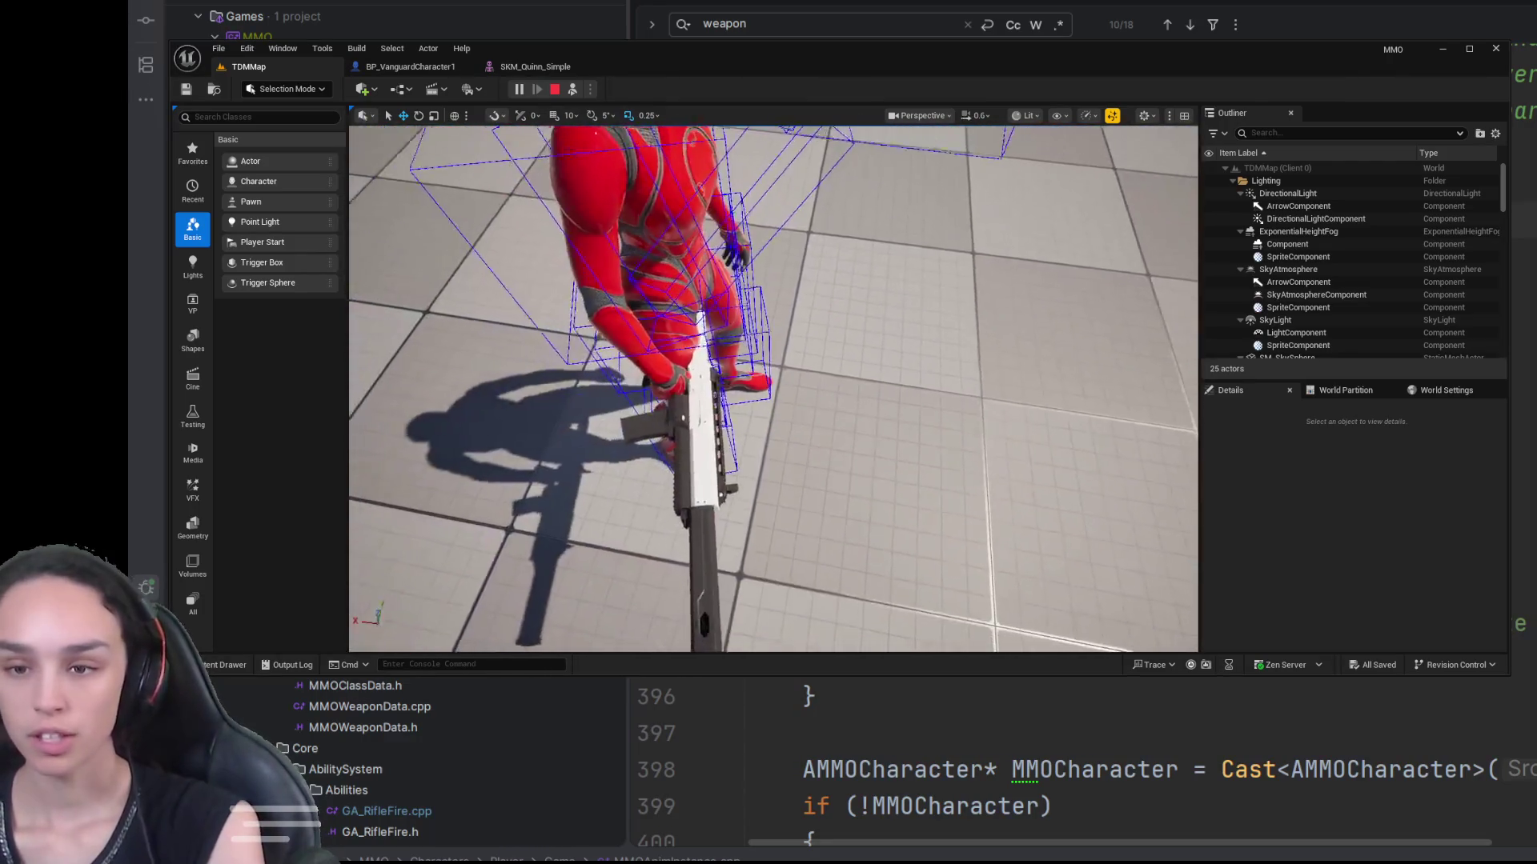
mouse_move(774, 388)
left_mouse_down()
mouse_move(544, 339)
mouse_move(522, 364)
left_mouse_up()
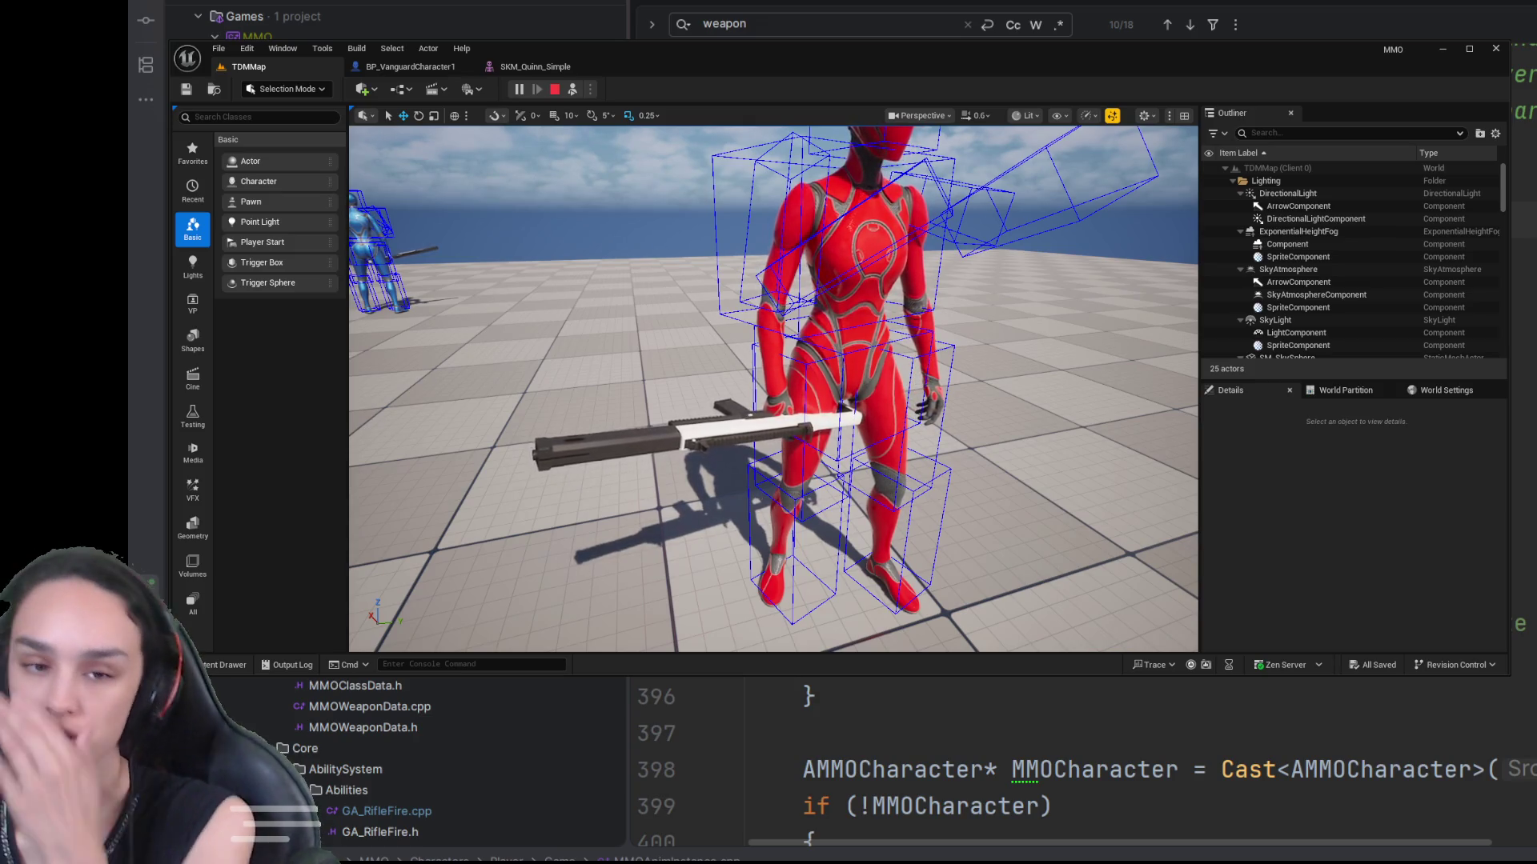
left_click_drag(872, 313, 889, 302)
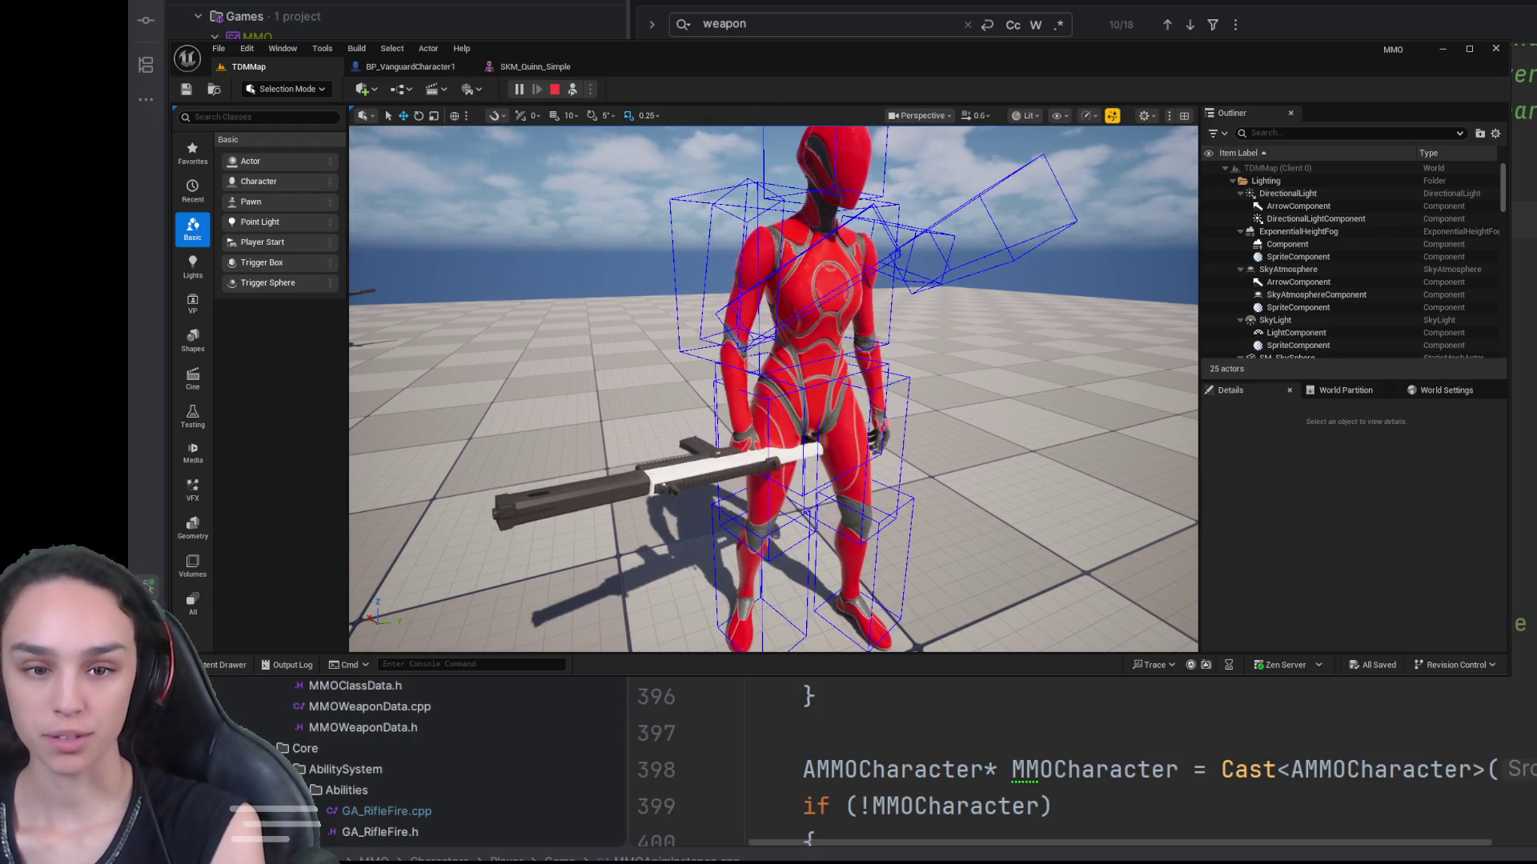
left_click(555, 89)
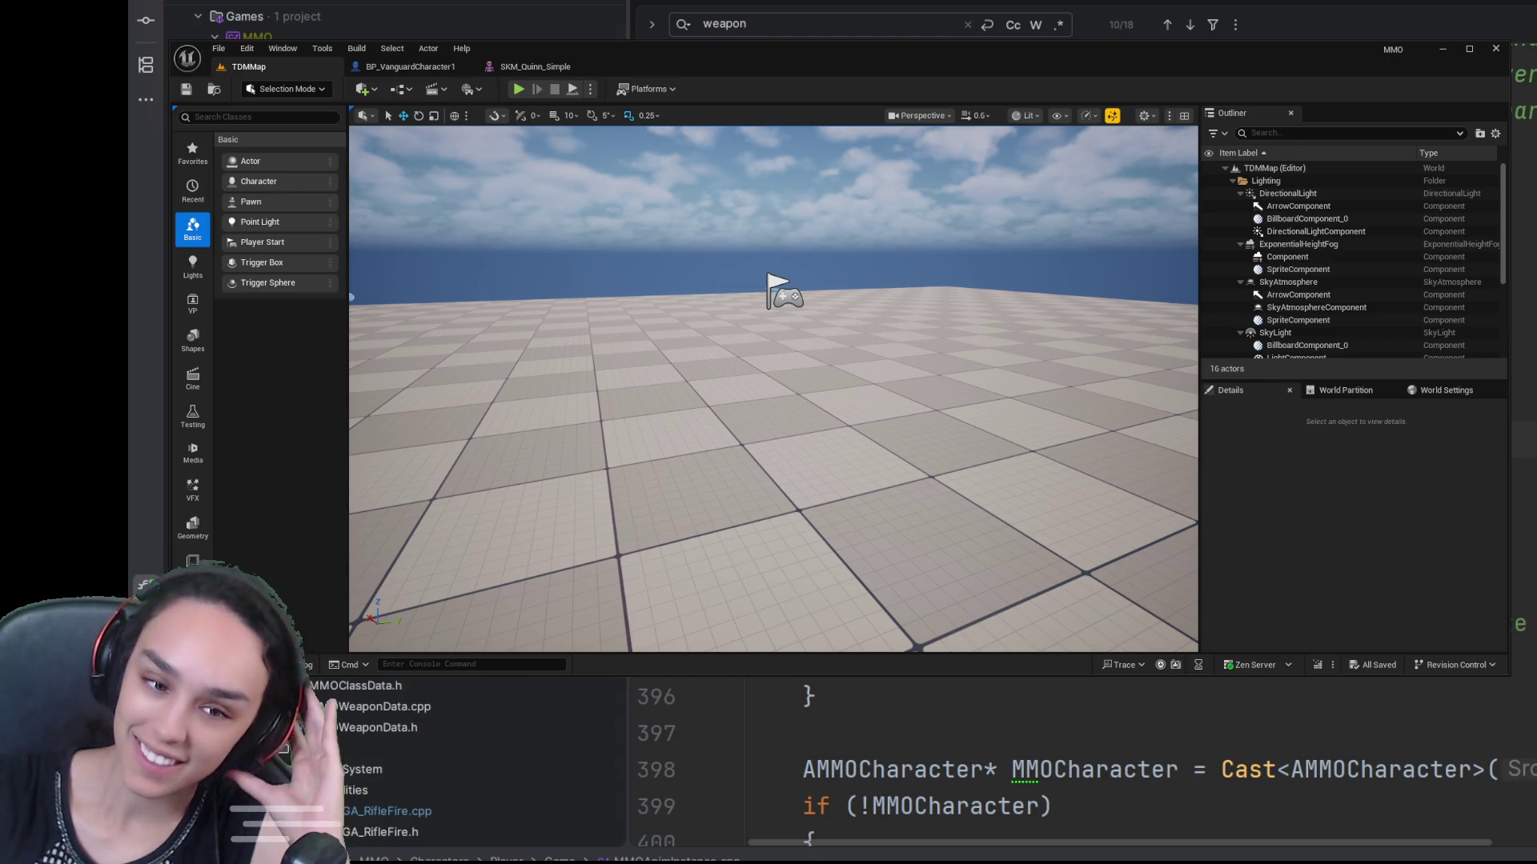
key("ctrl+Tab")
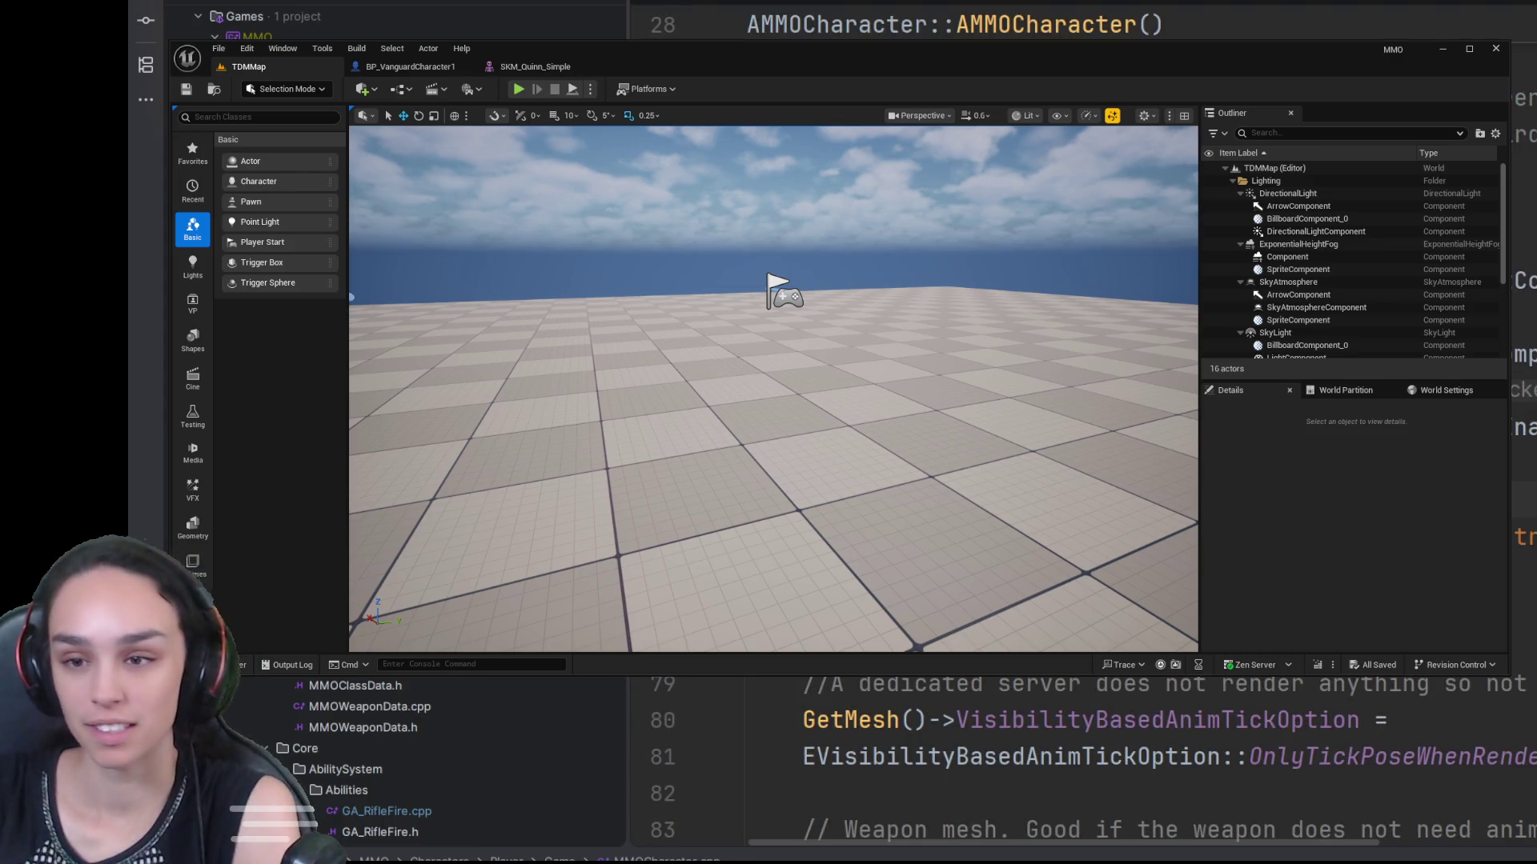
key("ctrl+a")
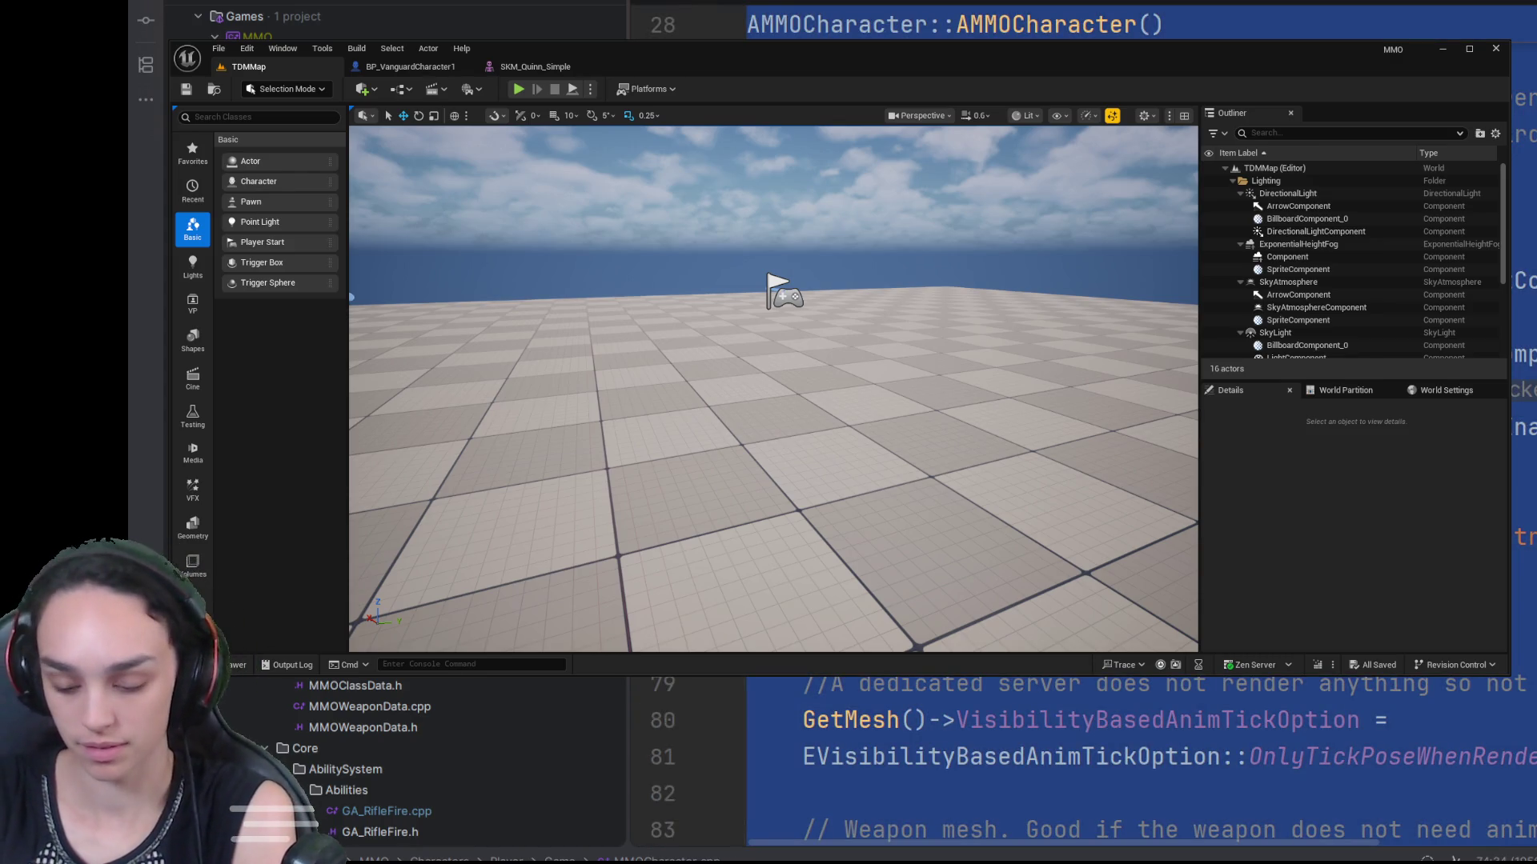
key("Escape")
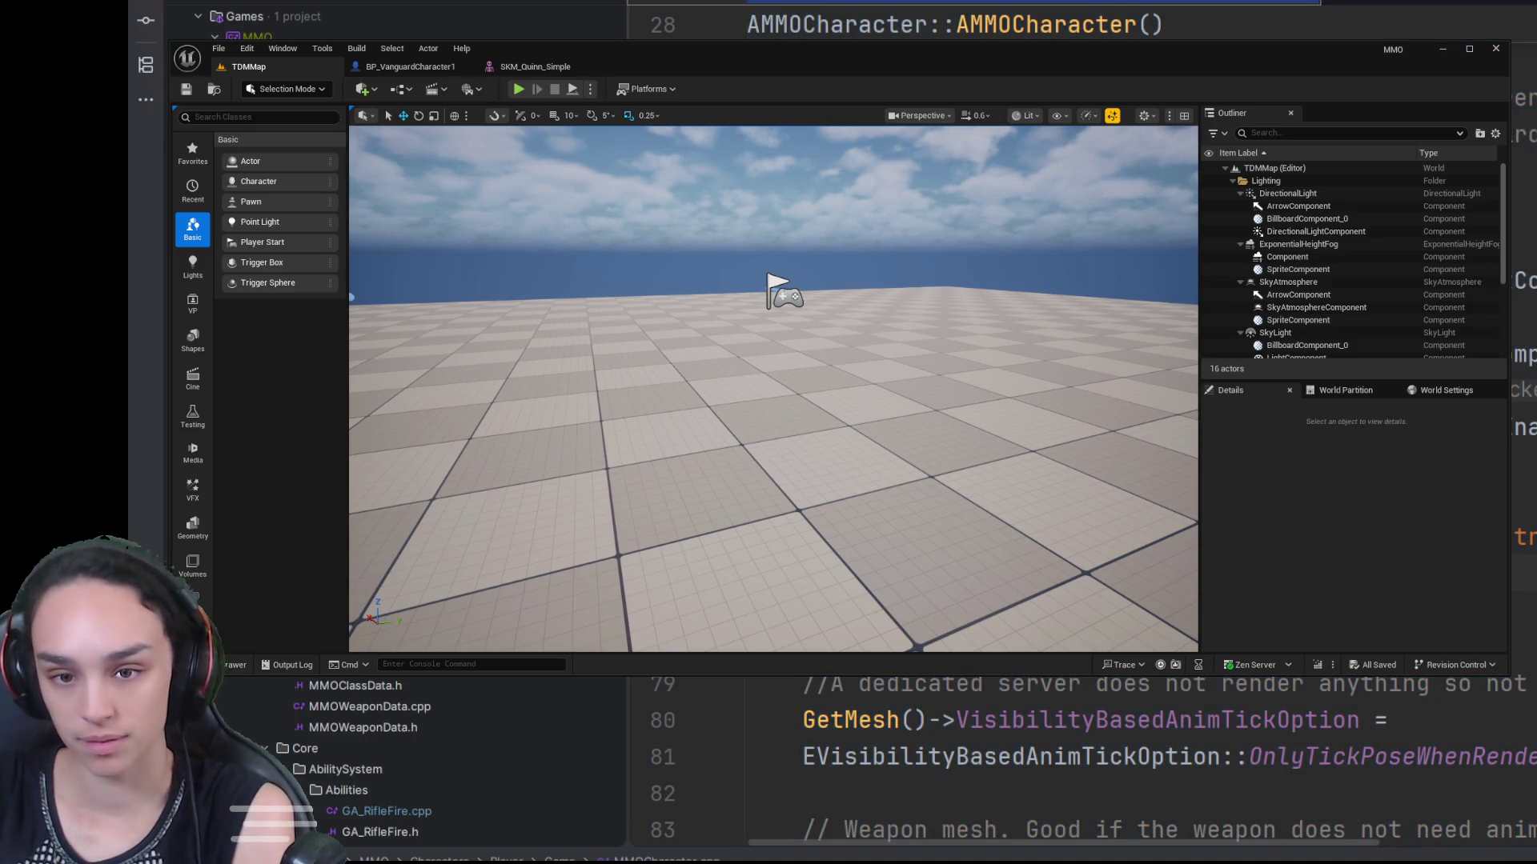
key("ctrl+Tab")
key("ctrl+a")
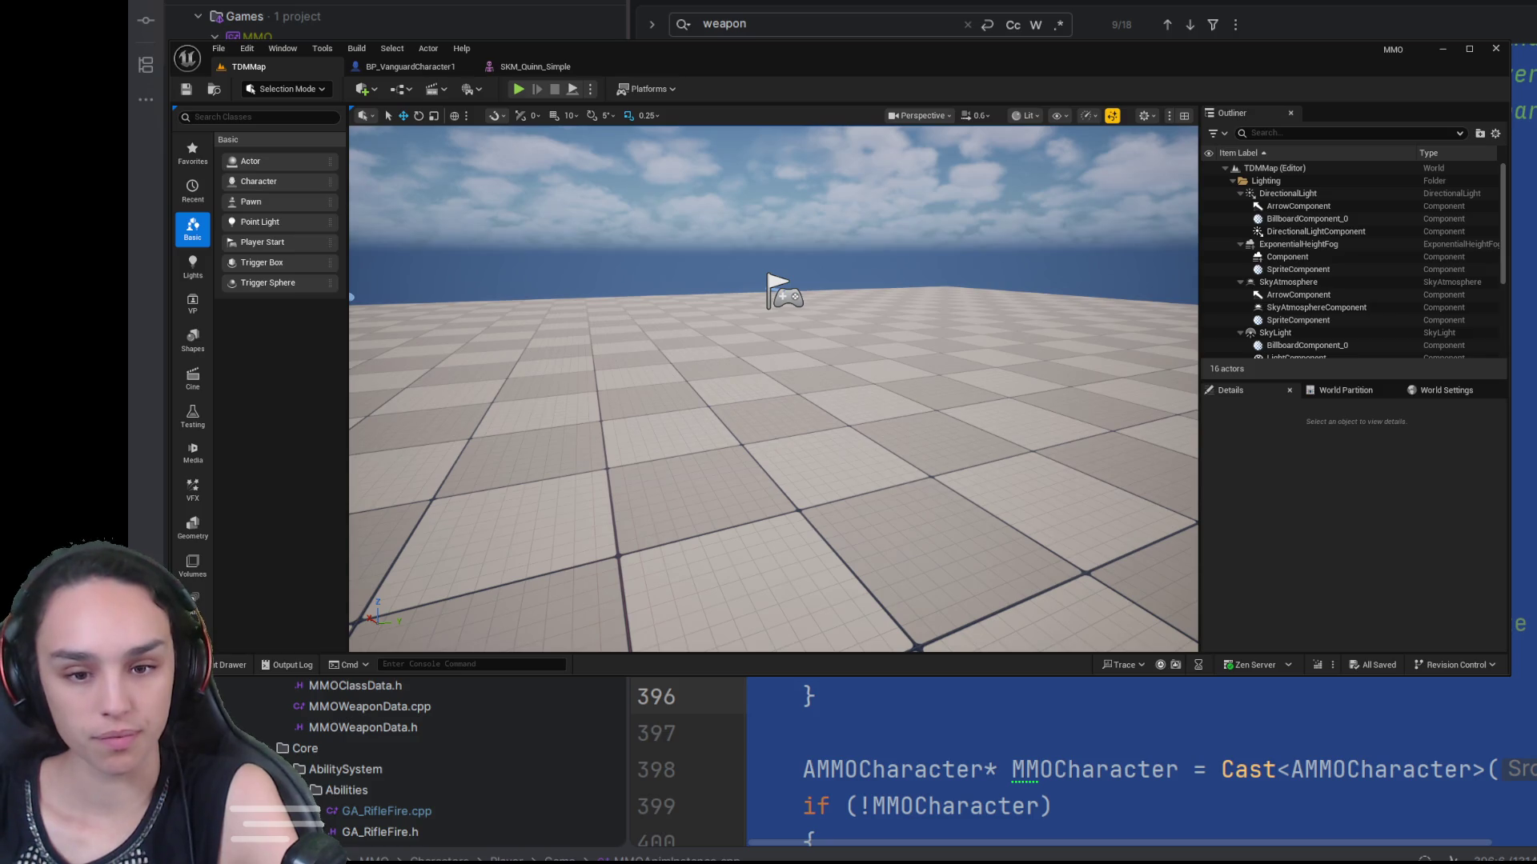
Step: Open SK_Mannequin and set its Preview Controller to Use Specific Animation with the rifle idle
key("ctrl+space")
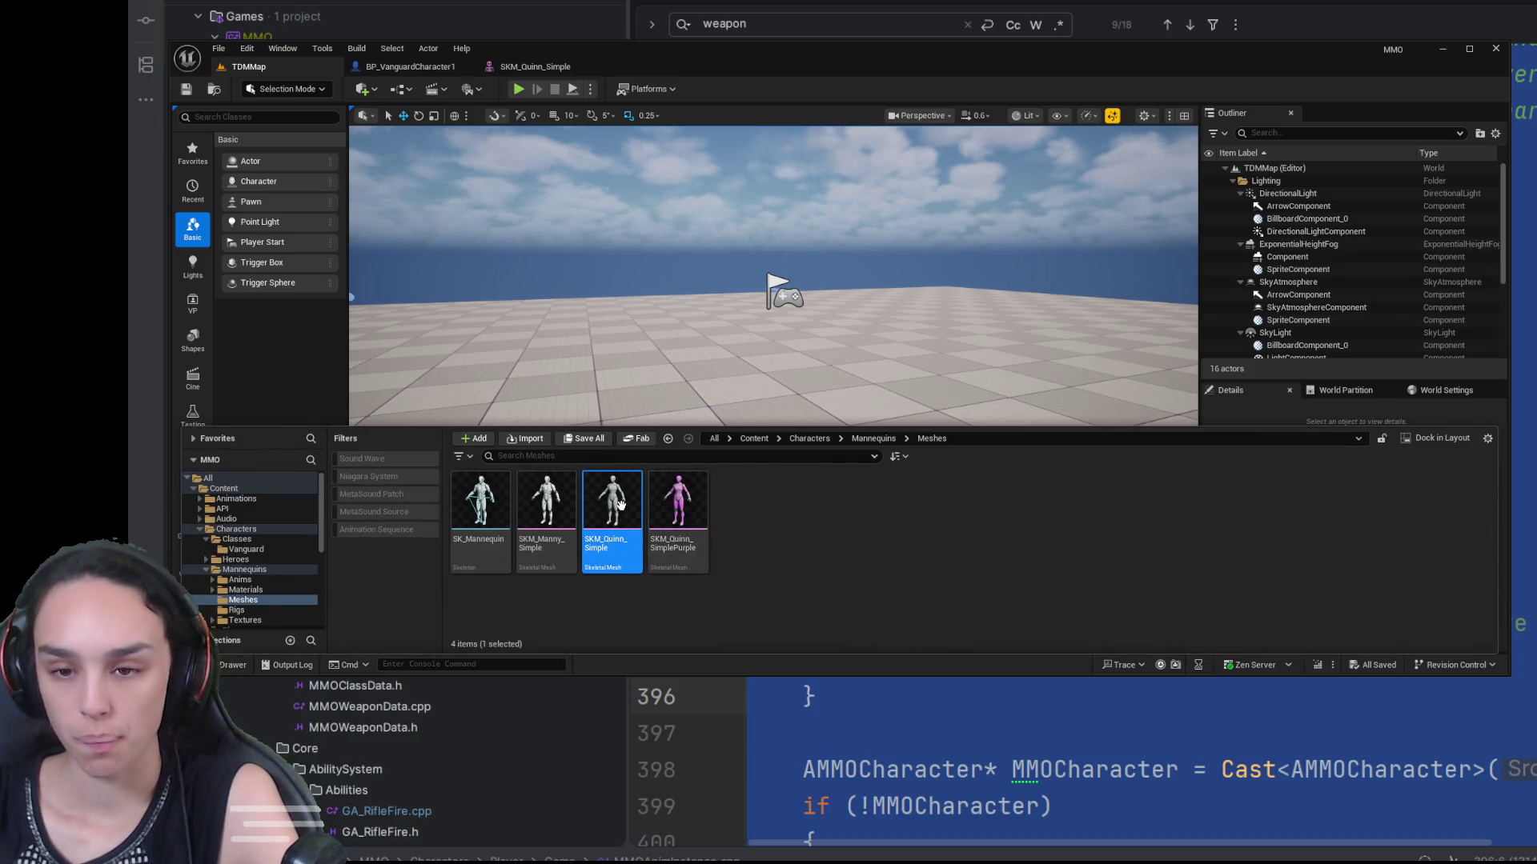
double_click(480, 501)
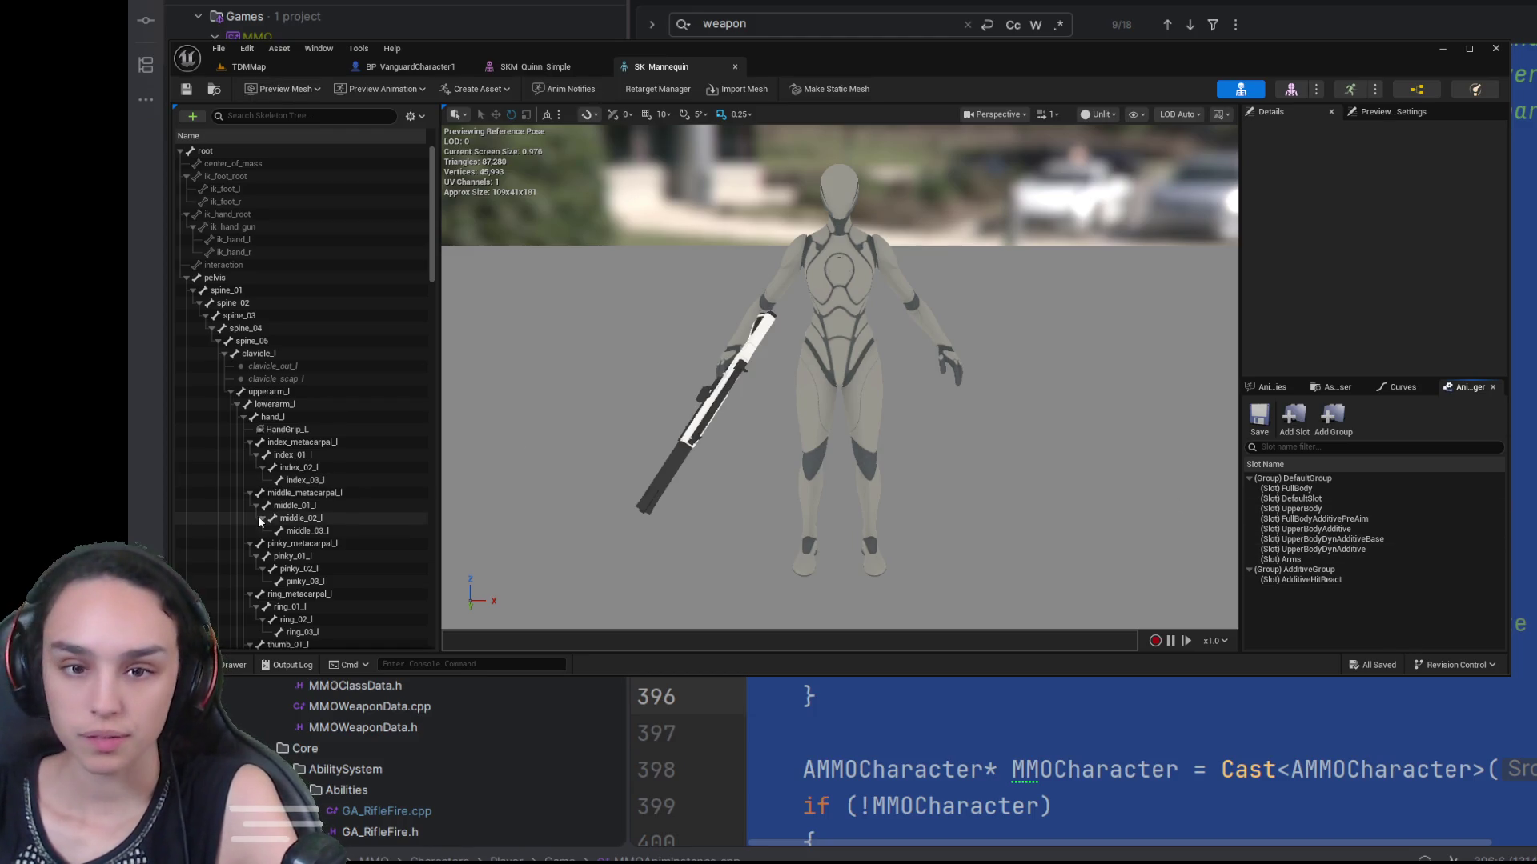
left_click(1405, 116)
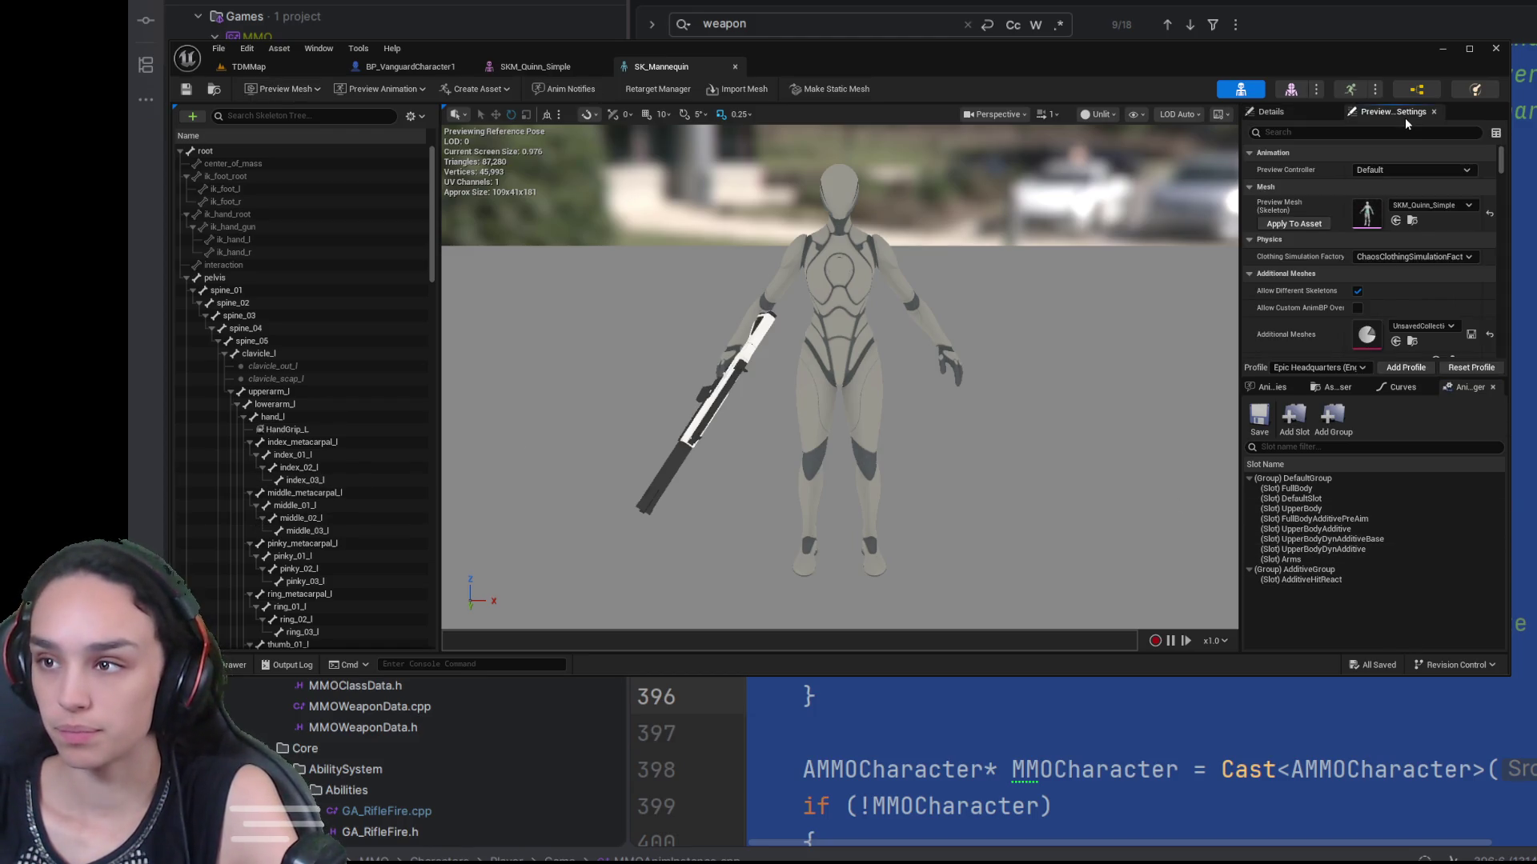
left_click(1425, 171)
left_click(1418, 208)
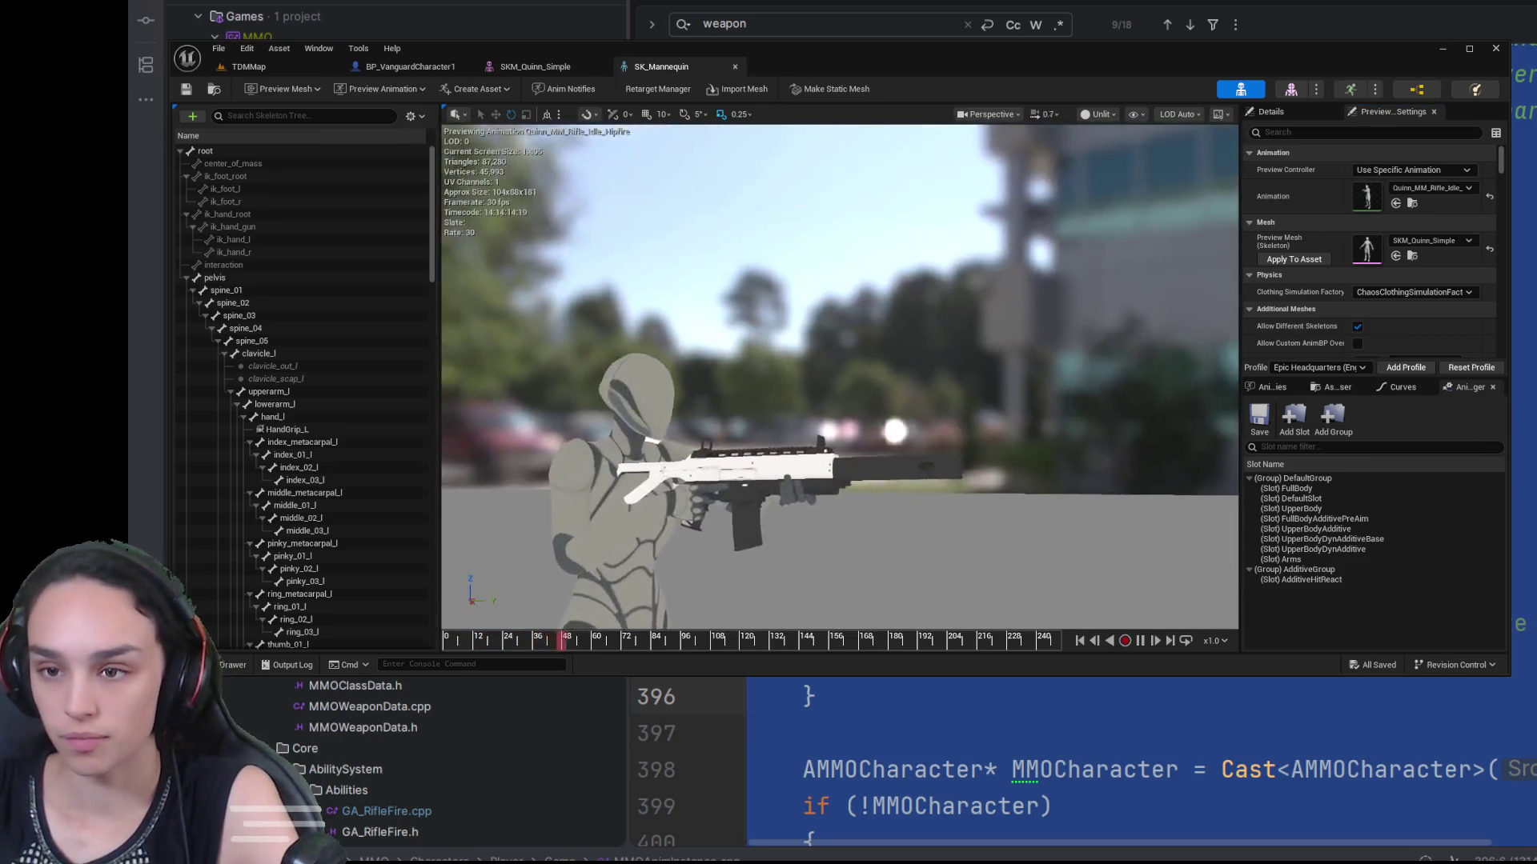
scroll(839, 376, "down", 2)
left_click_drag(839, 376, 568, 382)
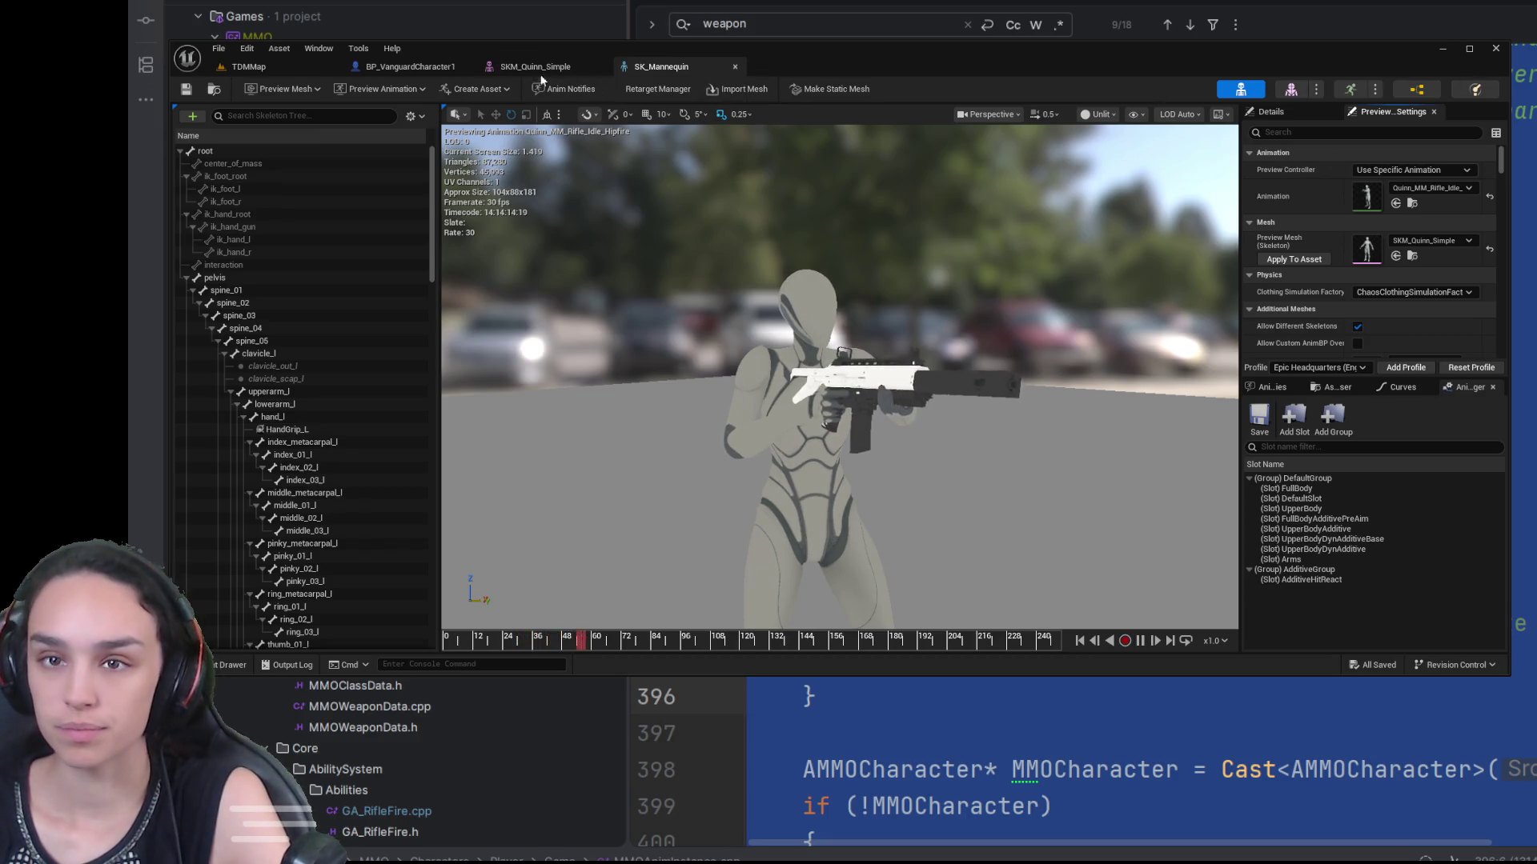
left_click(228, 665)
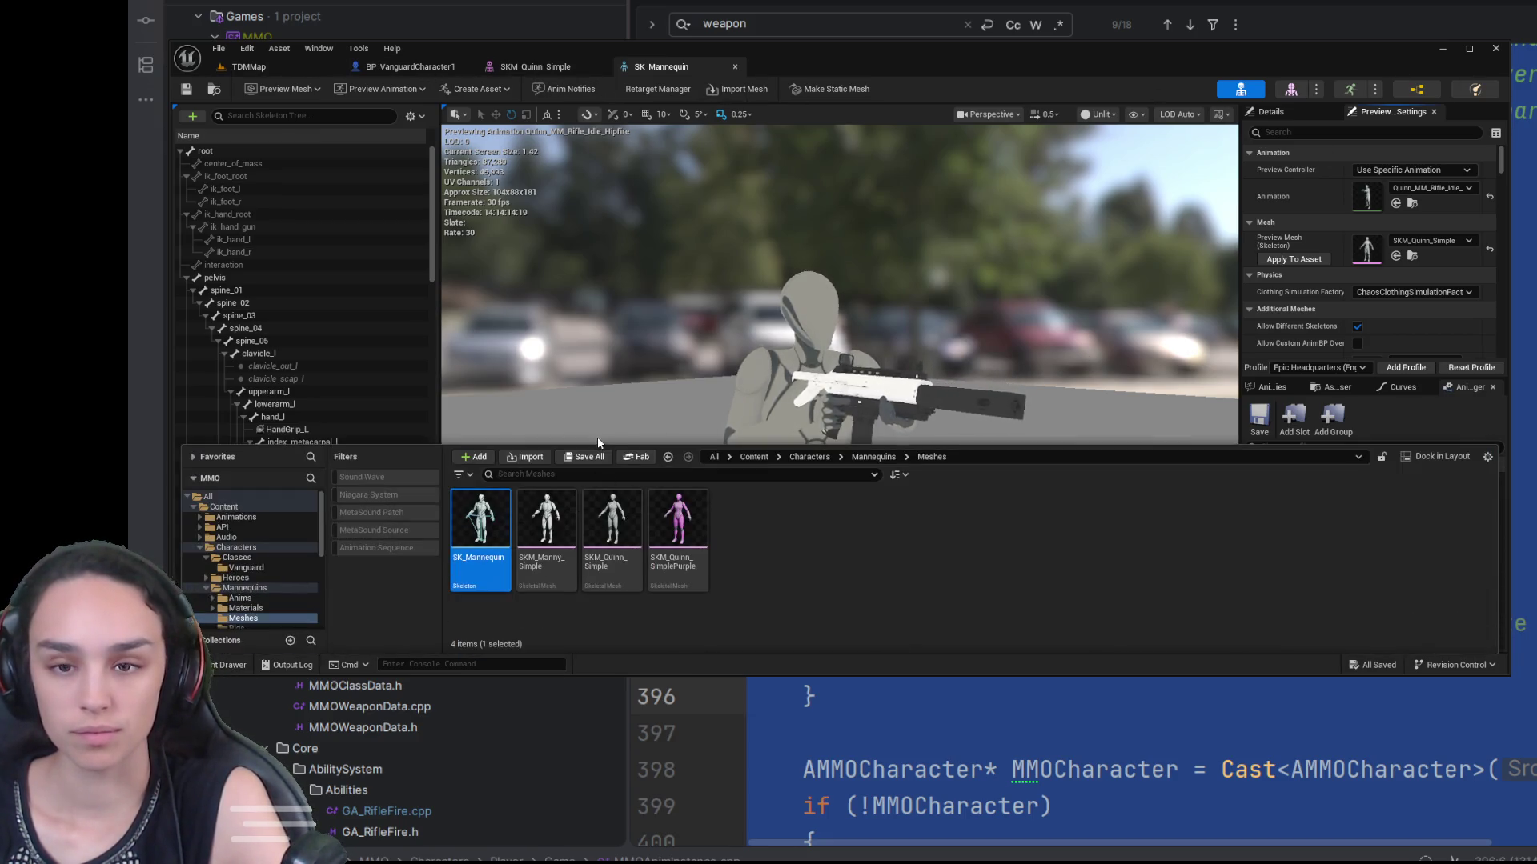
Step: Search Content for 'abp', select ABP_Unarmed4, then return to the TDMMap level tab
left_click(754, 456)
left_click(640, 474)
type("abp")
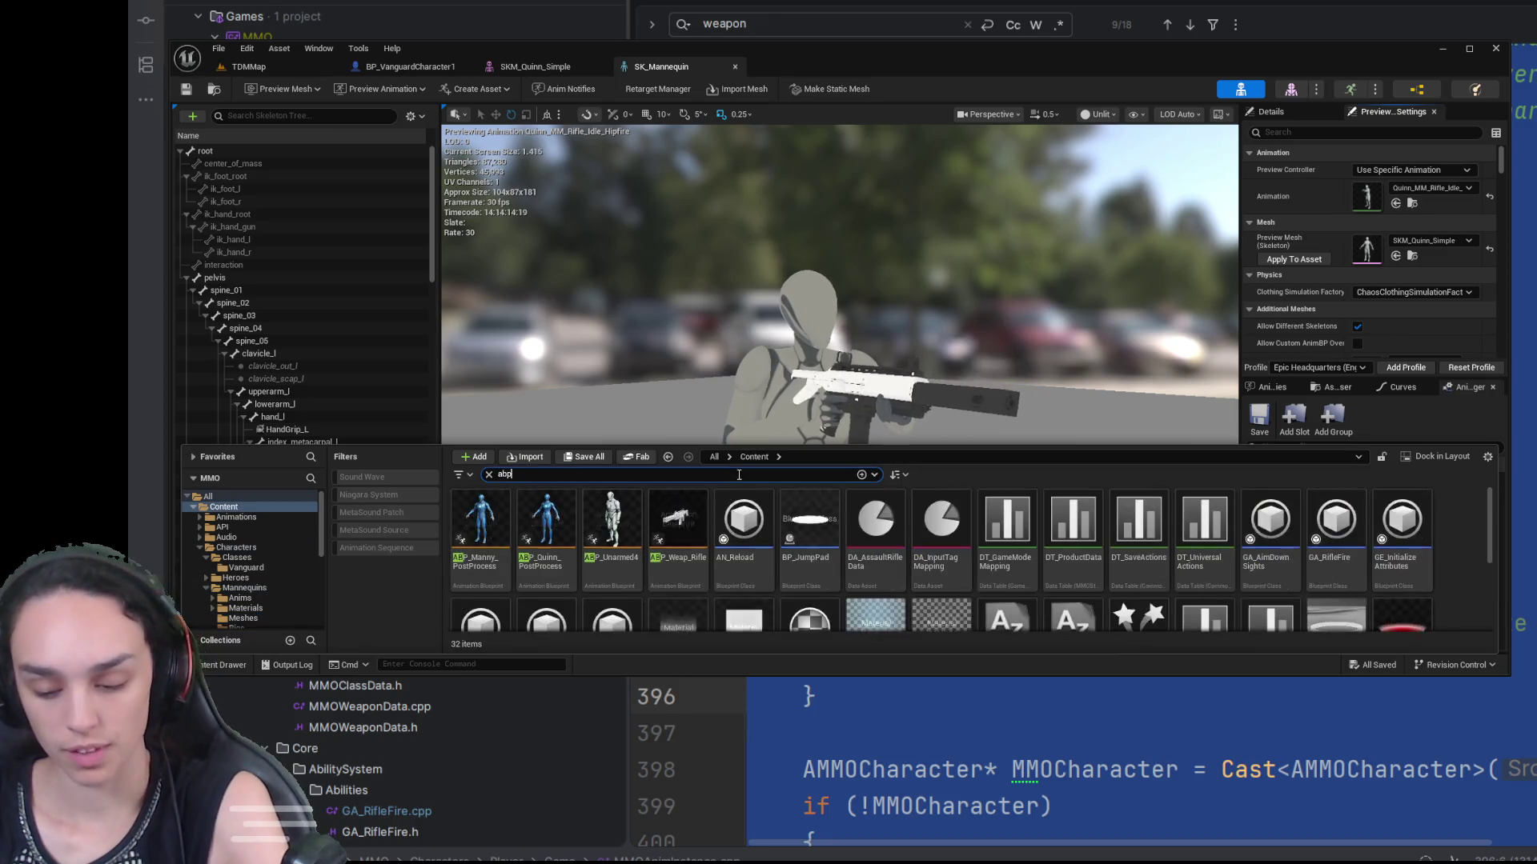
left_click(613, 524)
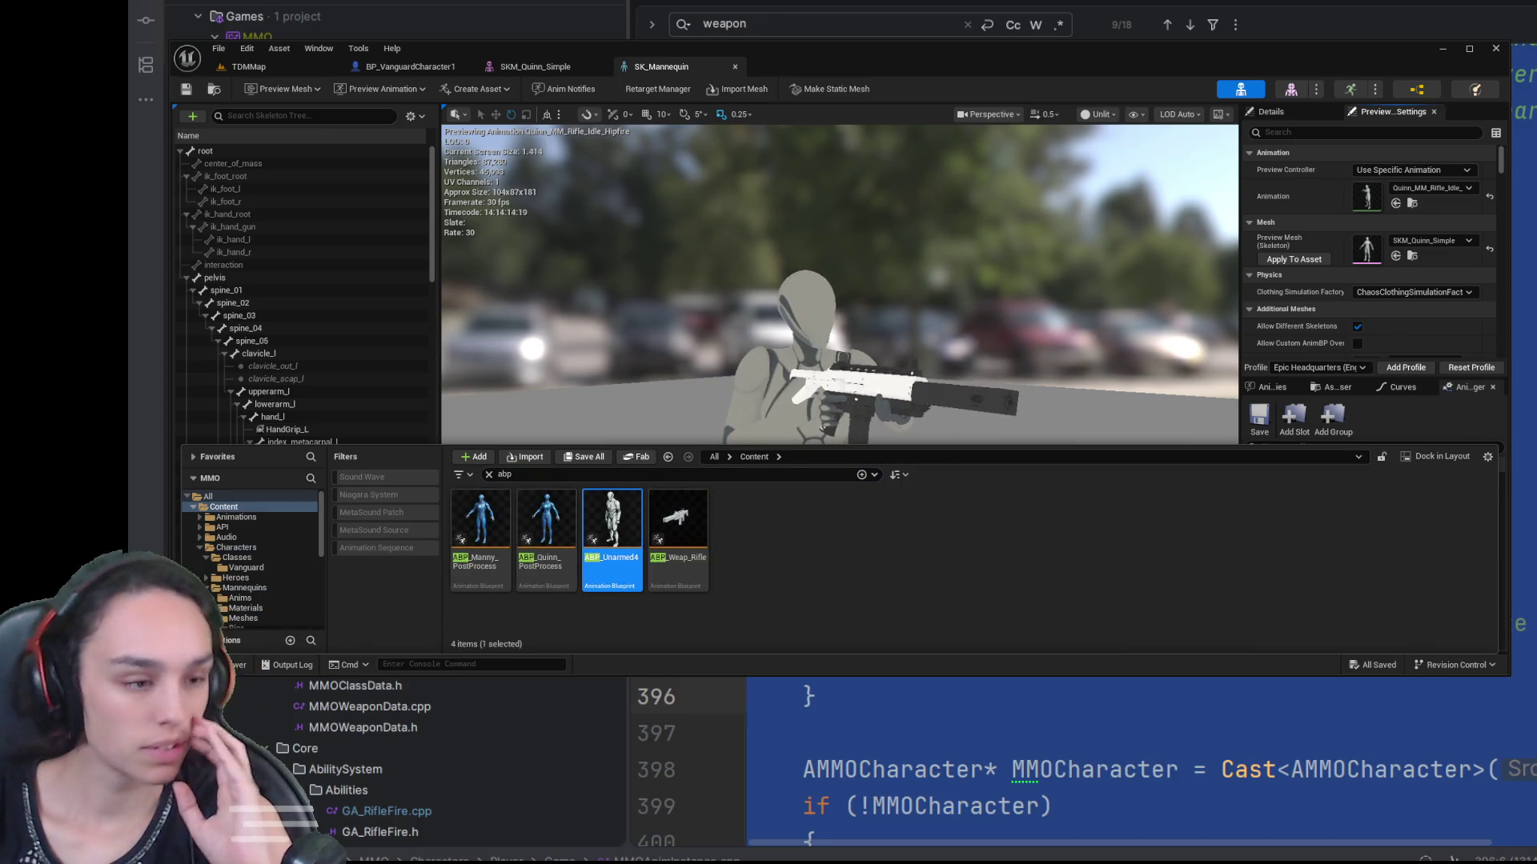
key("ctrl+space")
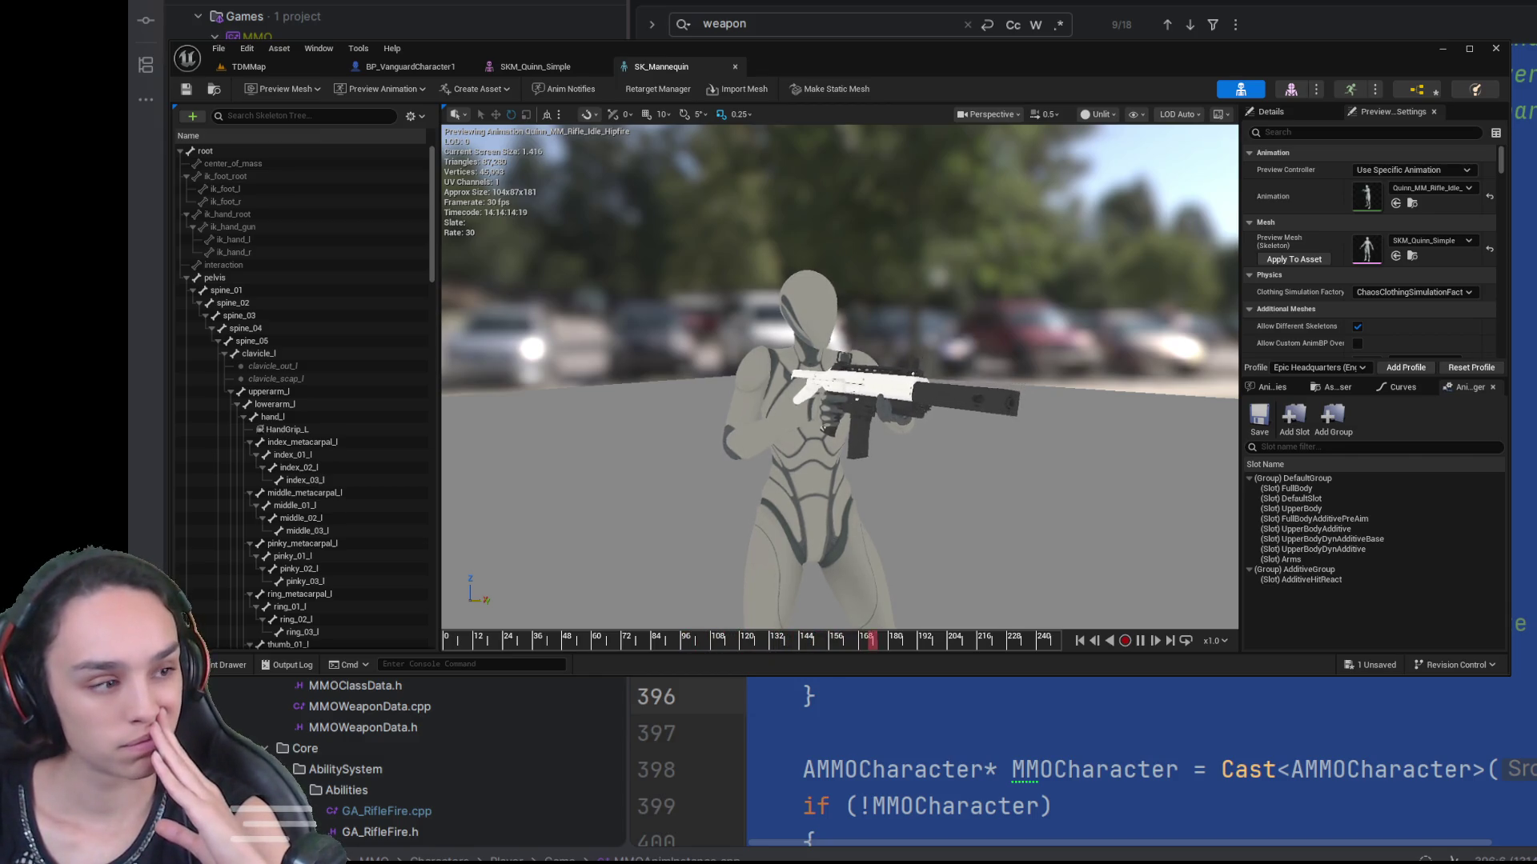
left_click(287, 61)
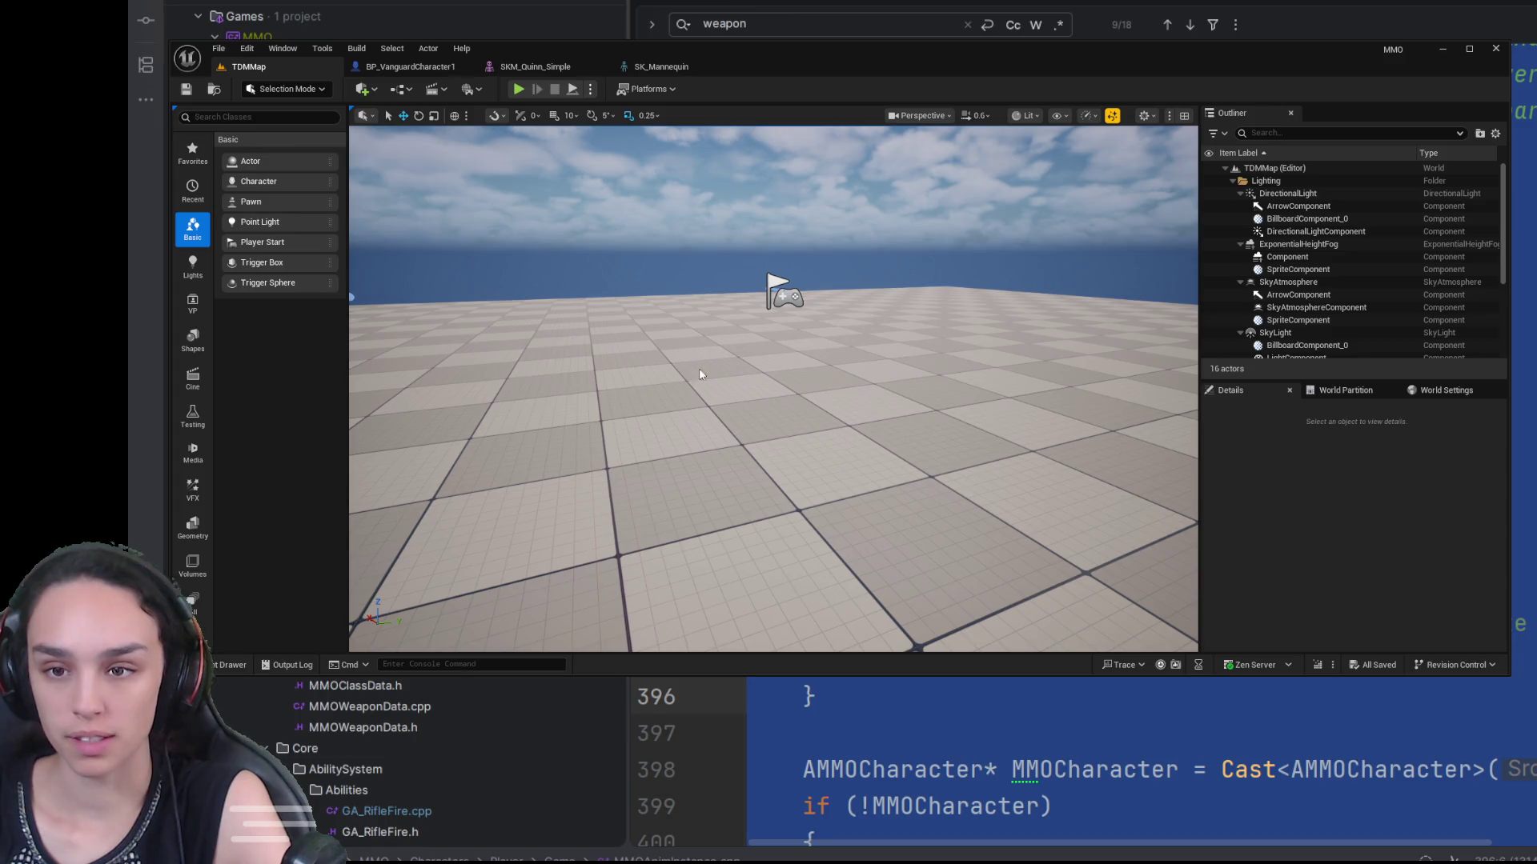
Step: Select the floor in the viewport and start a TDMMap play session
left_click(744, 362)
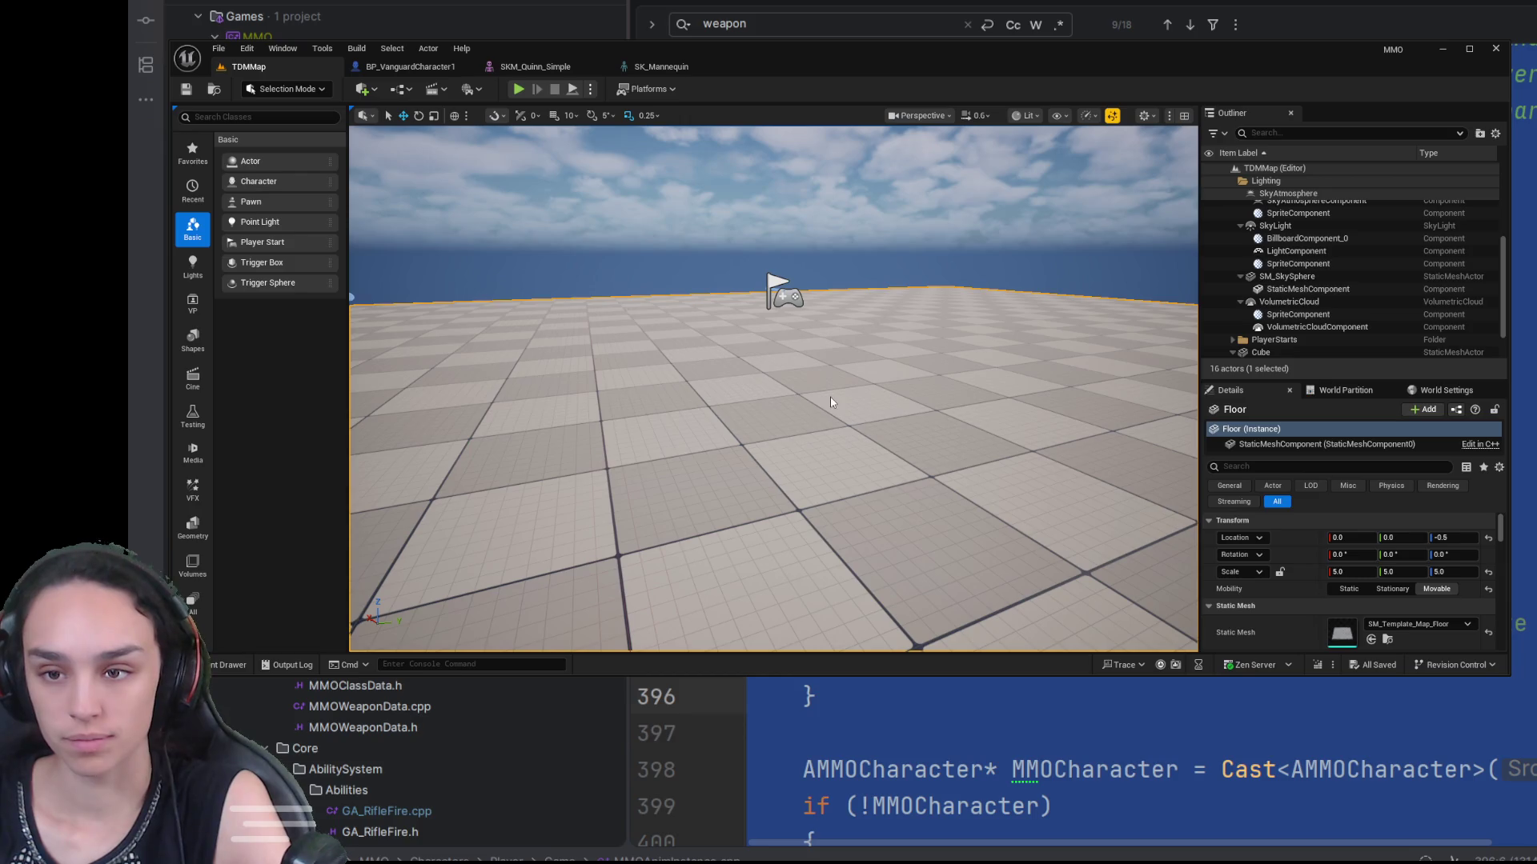
left_click(520, 90)
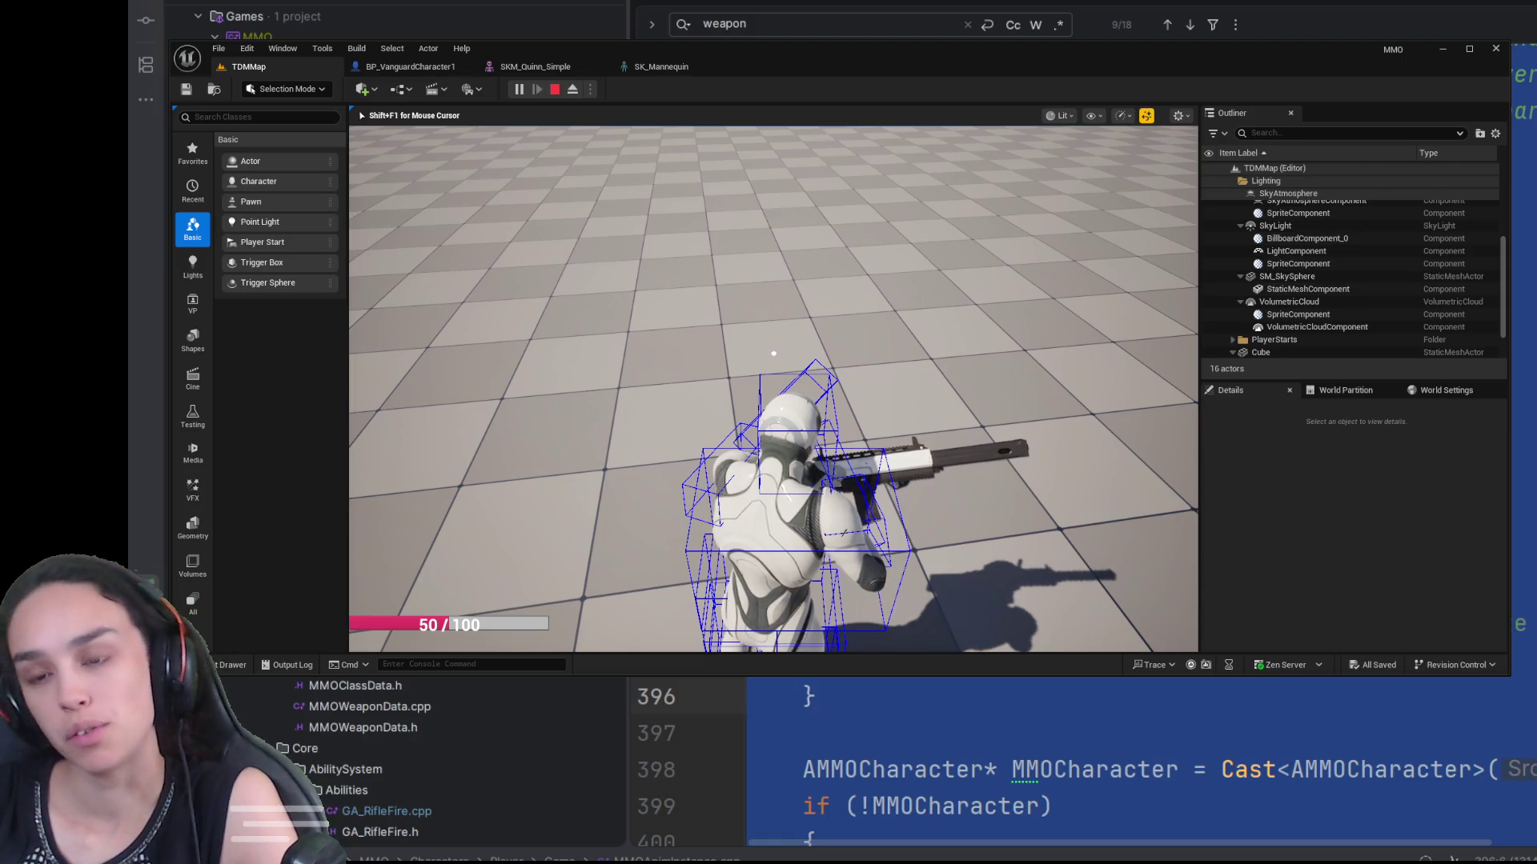
Step: Walk the rifle-holding character across the floor with W
key("w")
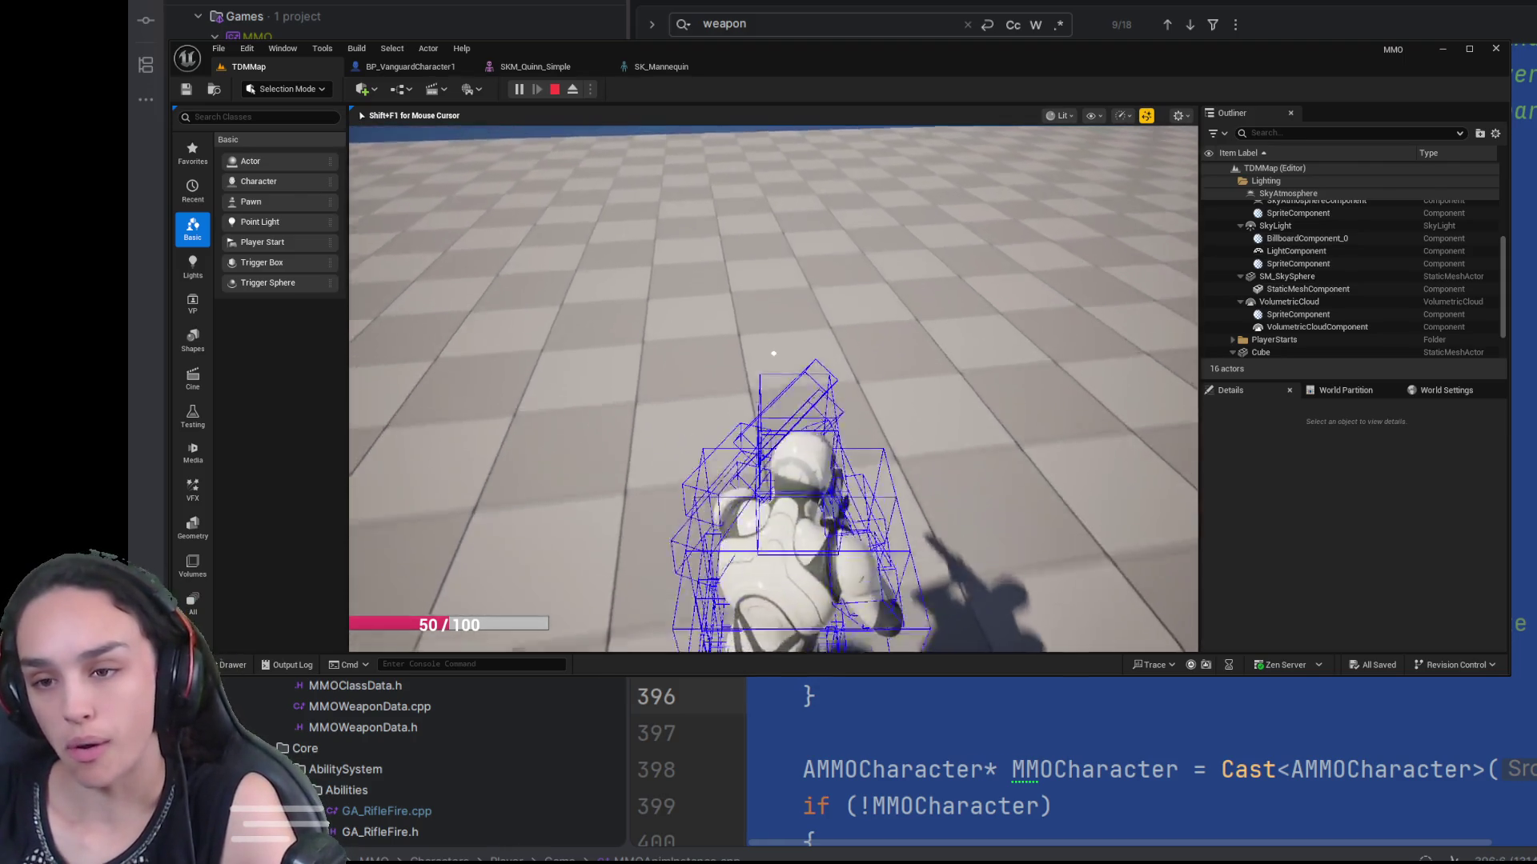
key("w")
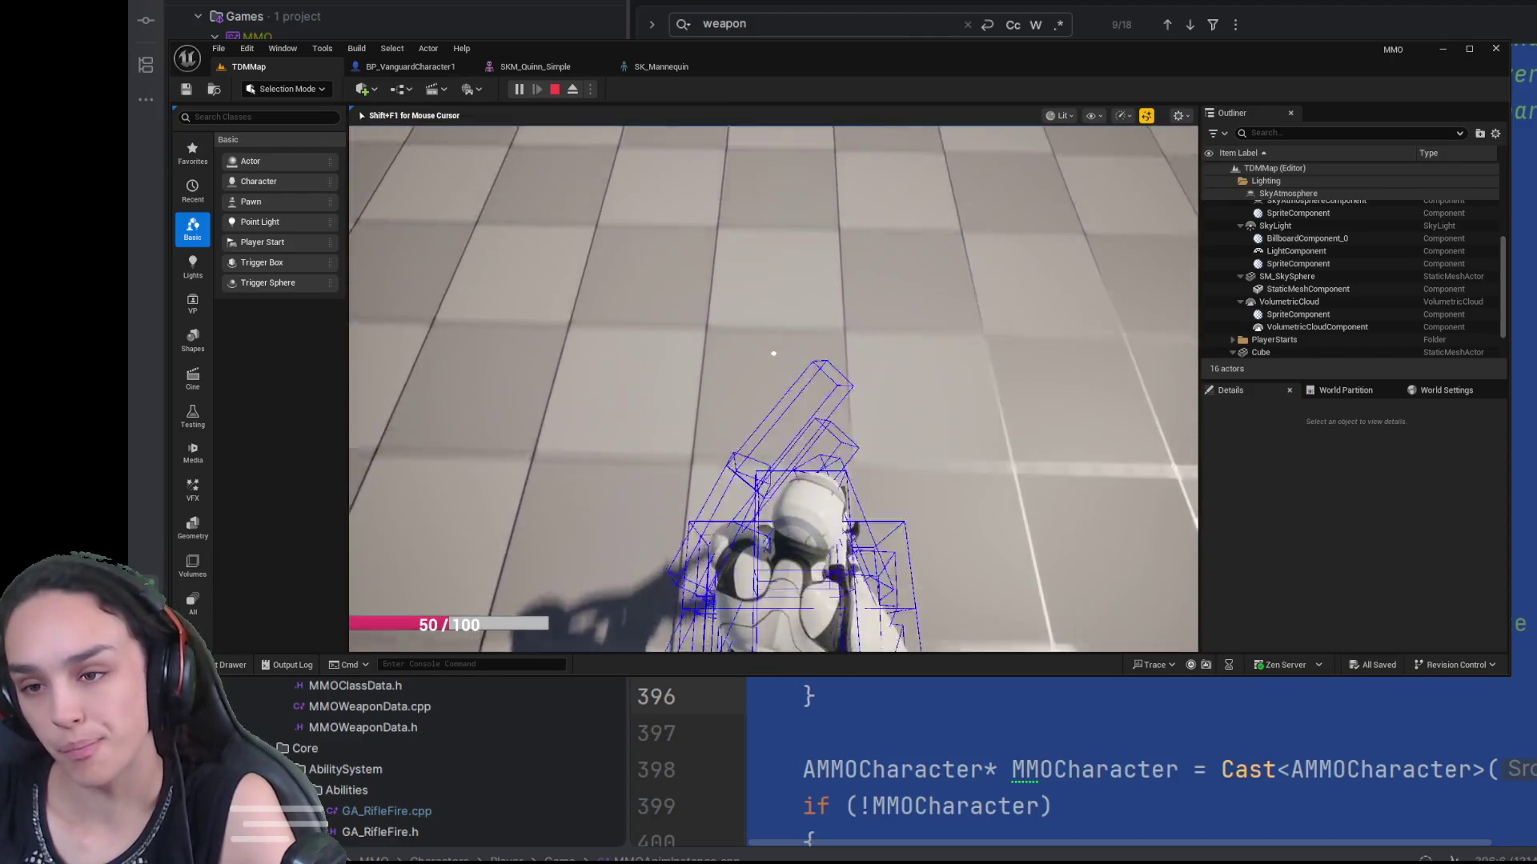
key("w")
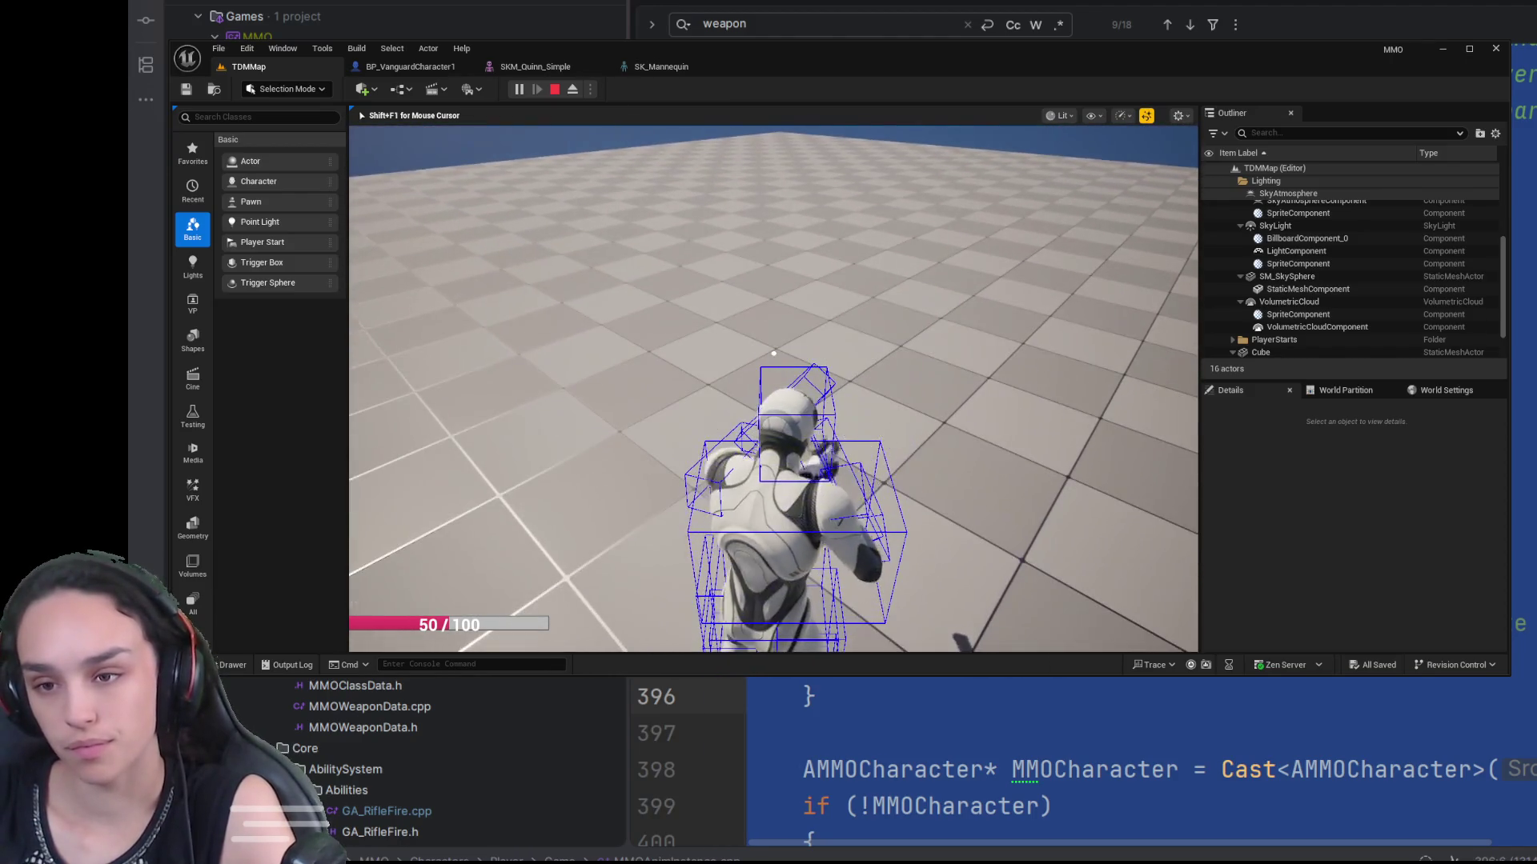
key("w")
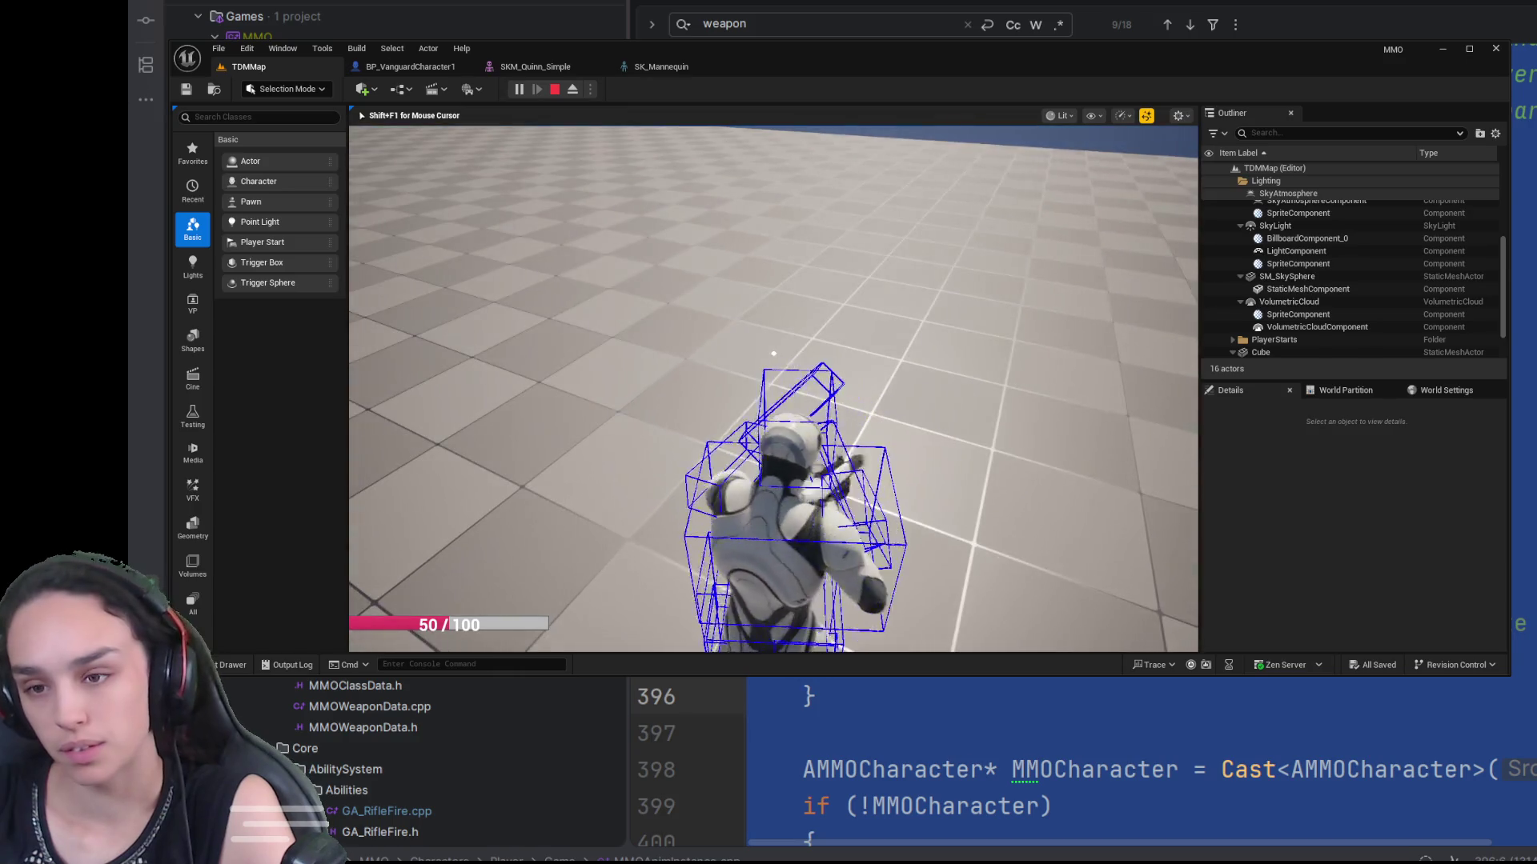
key("w")
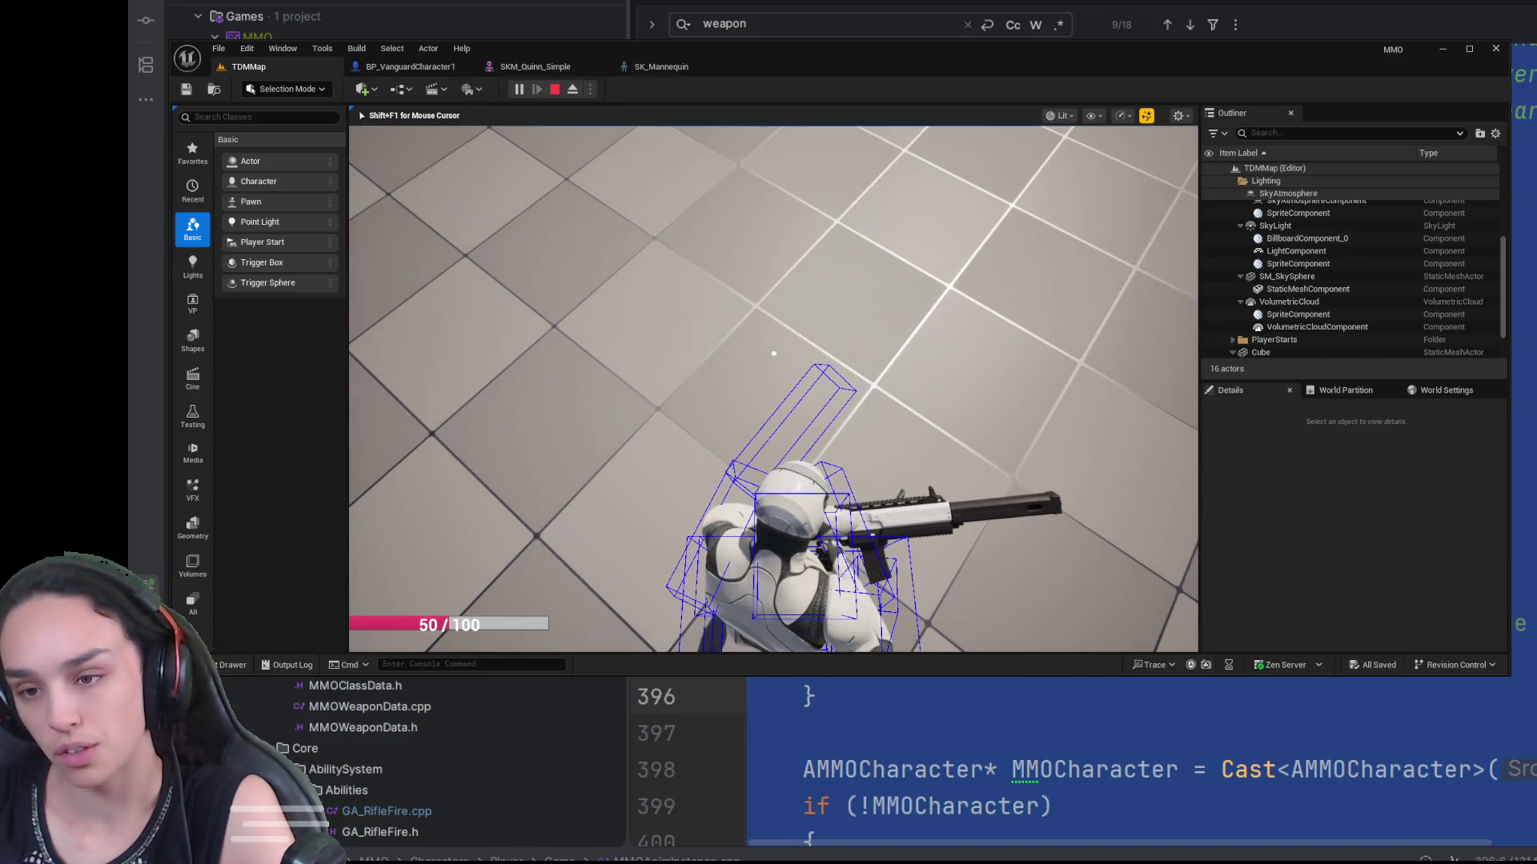
Step: Eject with F8, orbit to view the character's hurtbox boxes, then stop the session
key("shift+F1")
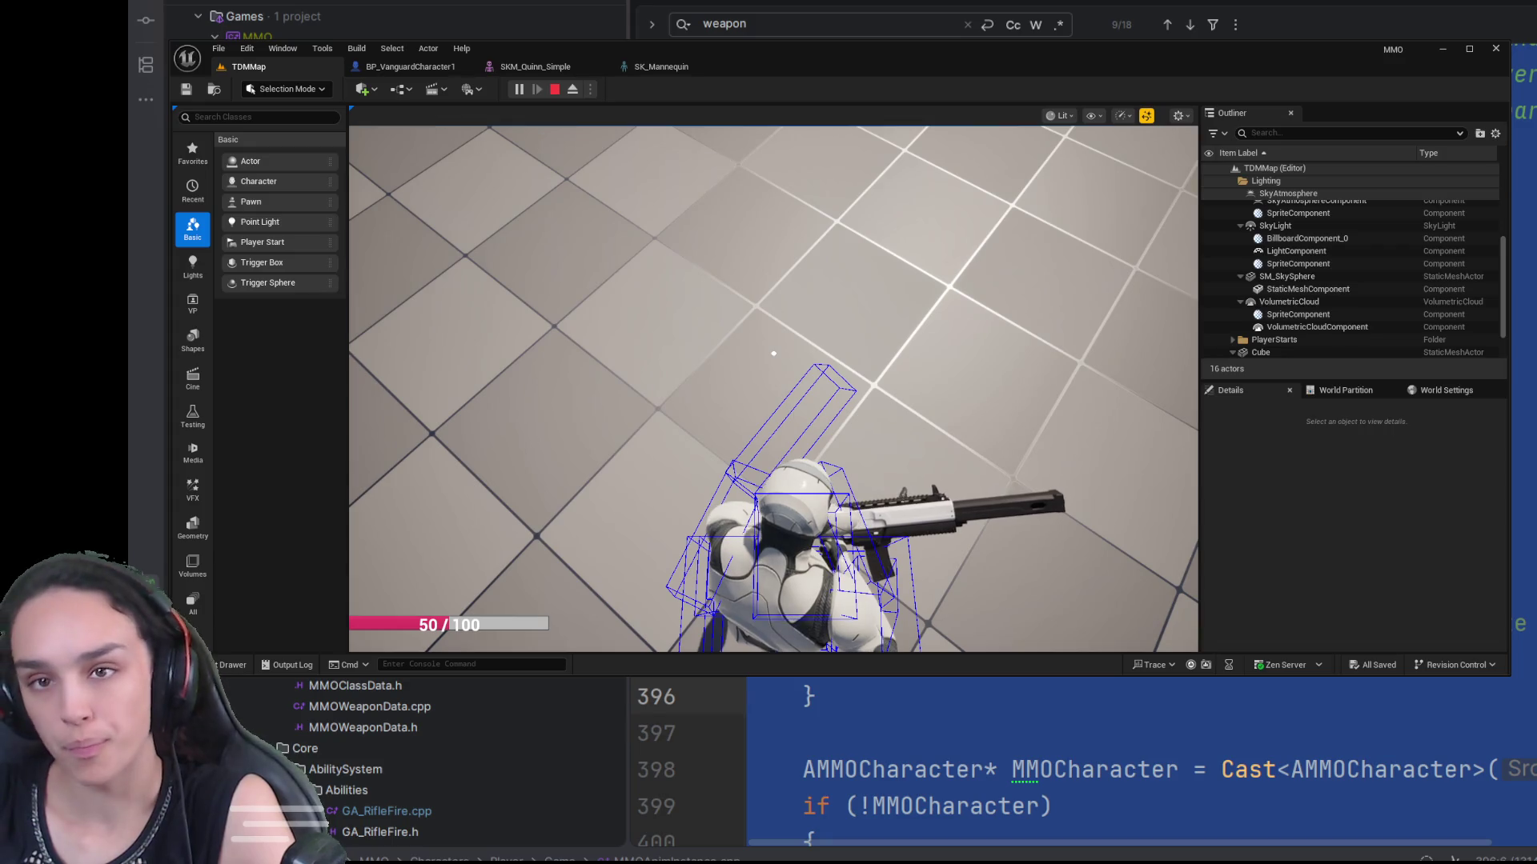
key("F8")
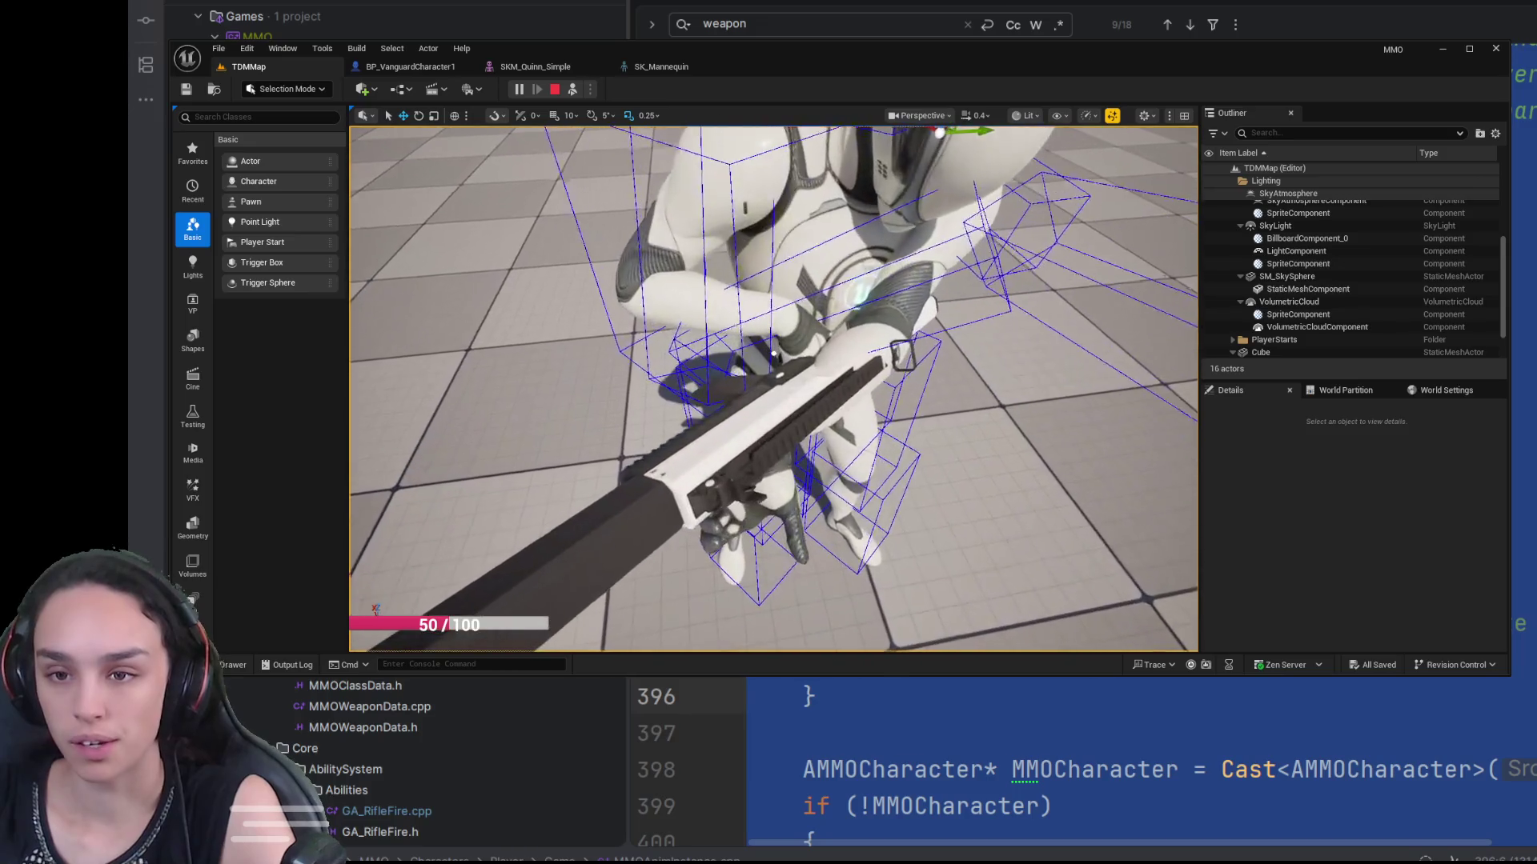
left_click_drag(774, 353, 774, 280)
mouse_move(774, 353)
left_mouse_down()
mouse_move(768, 340)
mouse_move(833, 336)
mouse_move(774, 353)
left_mouse_up()
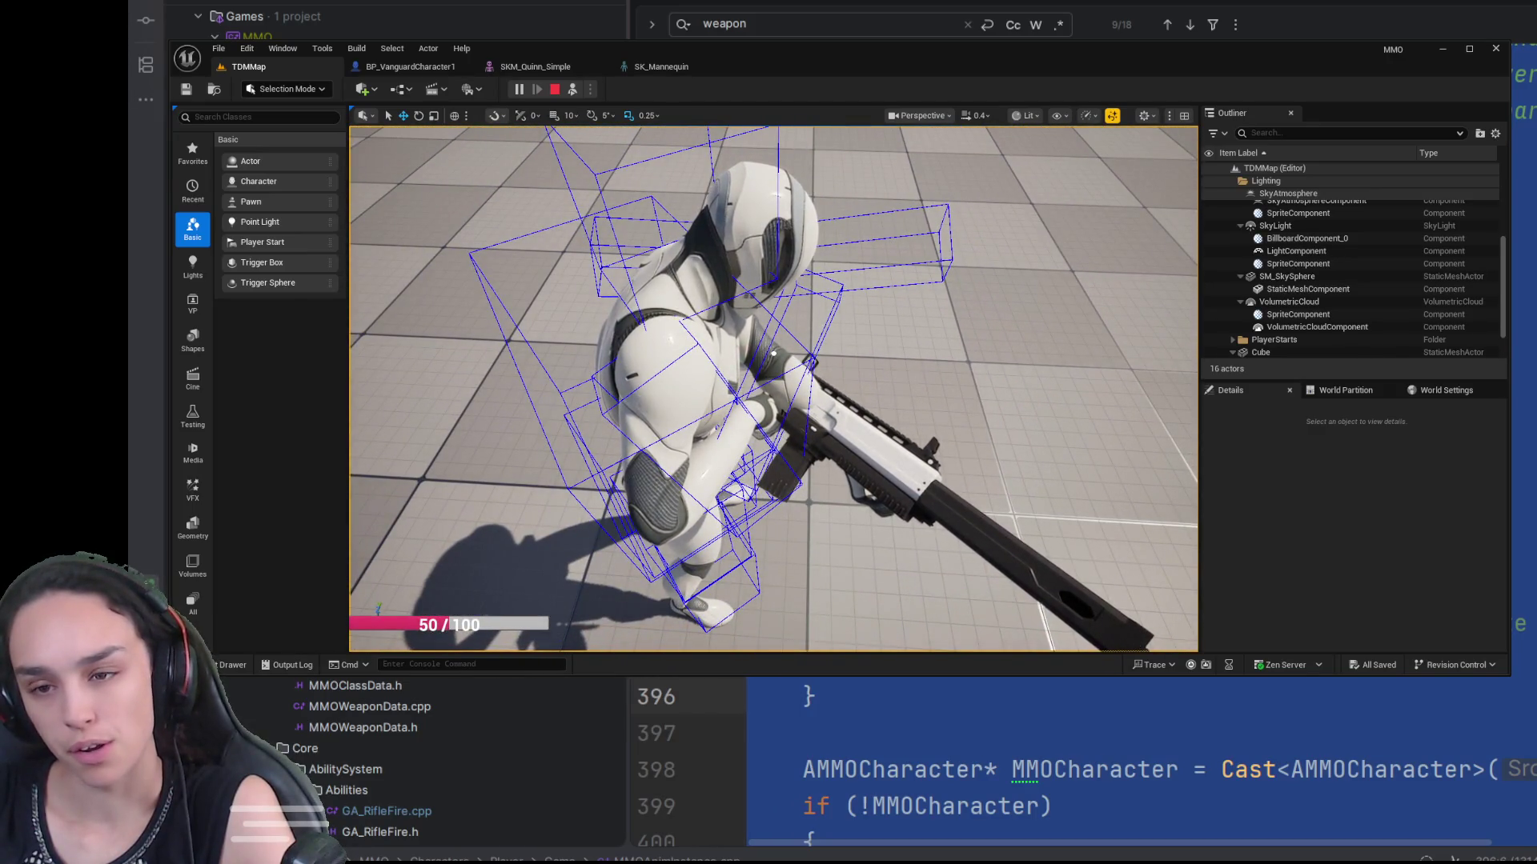
left_click(555, 89)
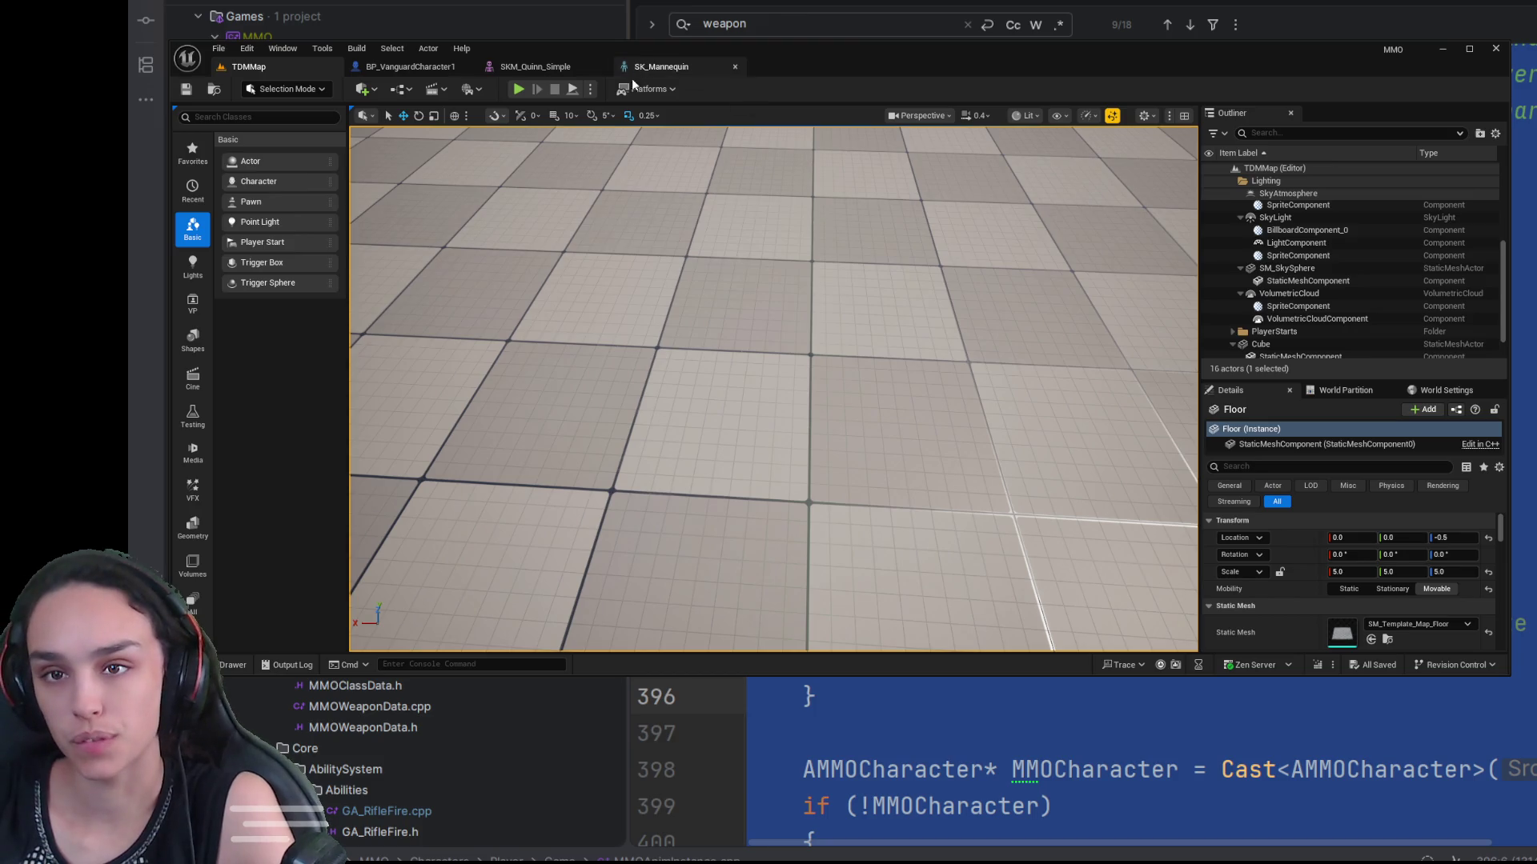
Step: In BP_VanguardCharacter1, select Weapon Mesh and show only its modified properties
left_click(442, 70)
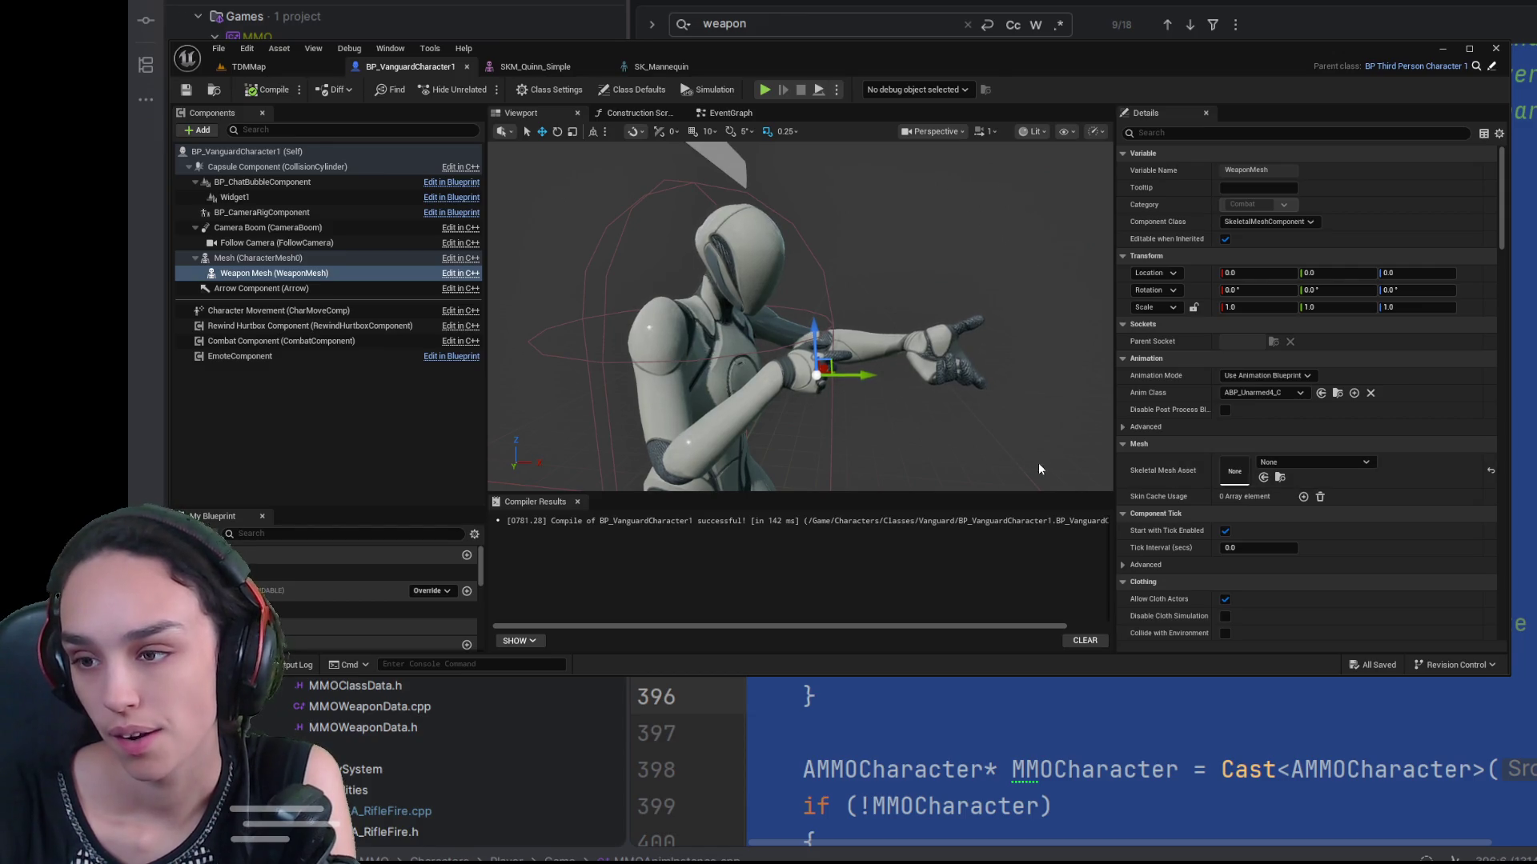
left_click(304, 273)
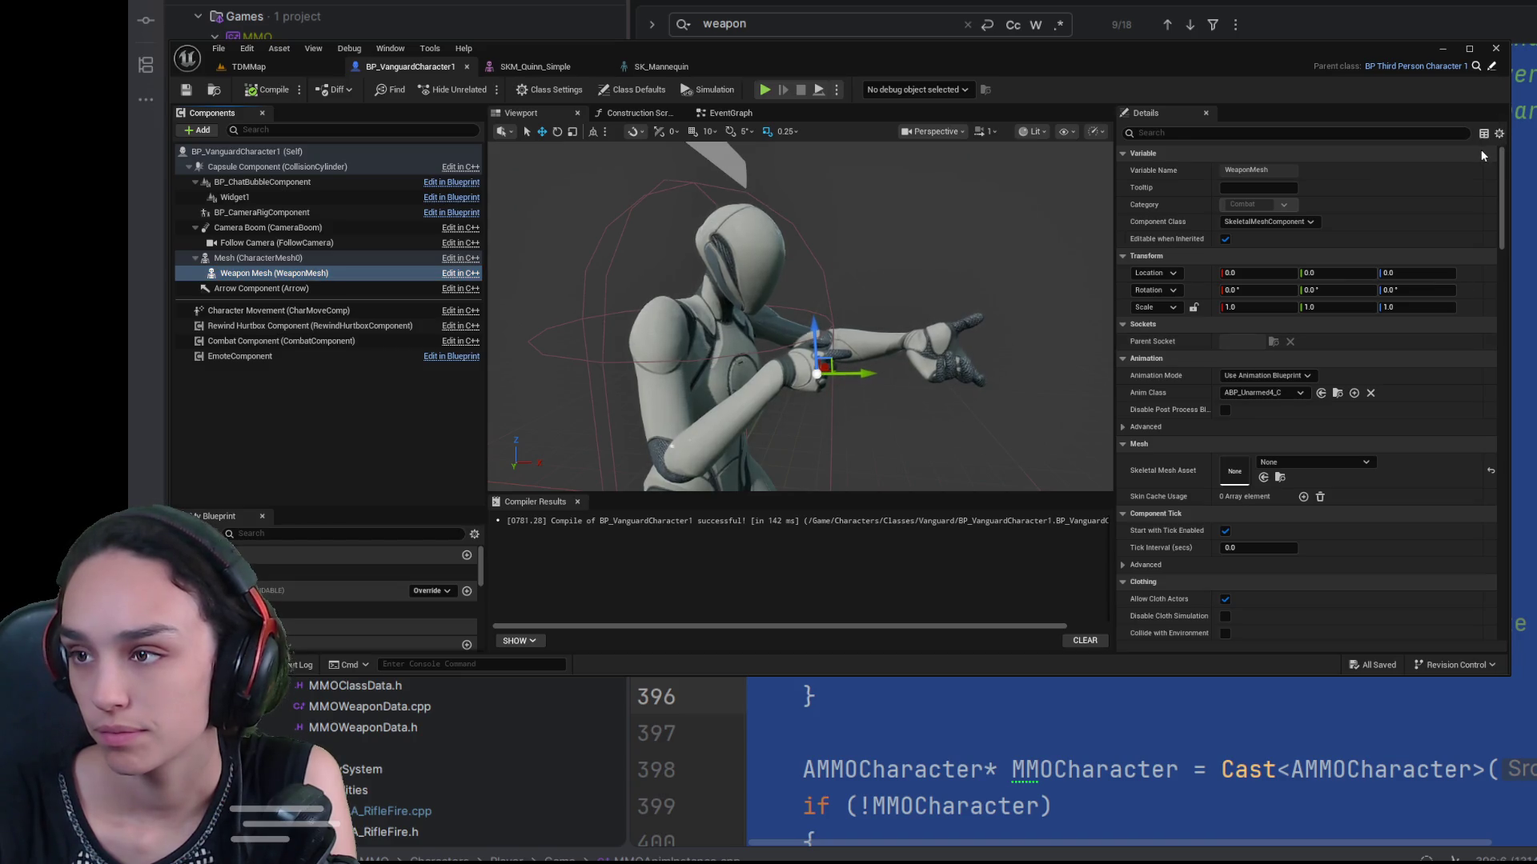
left_click(1499, 133)
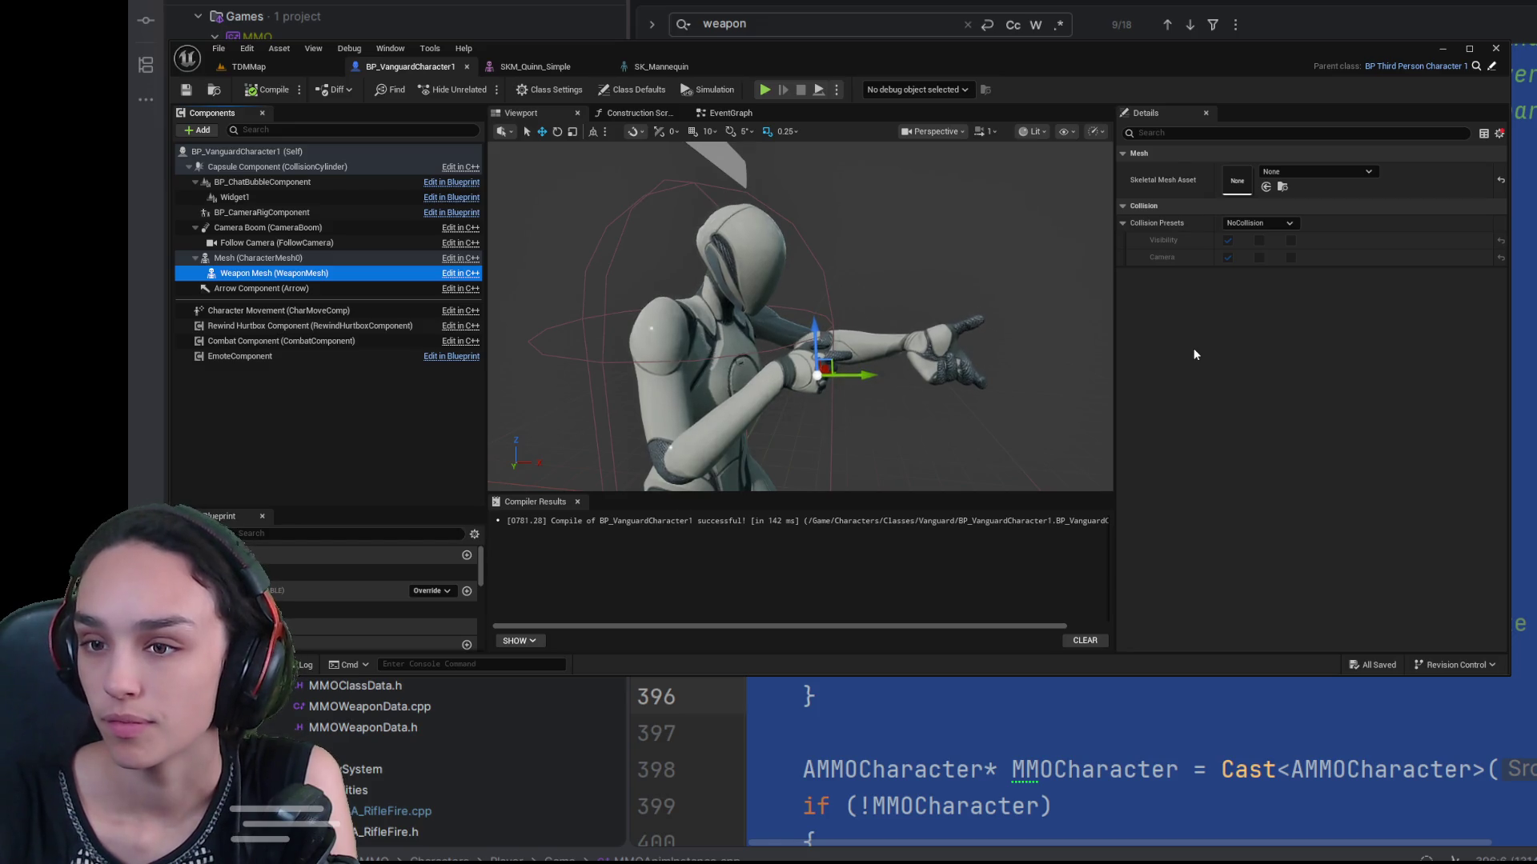
scroll(983, 344, "down", 5)
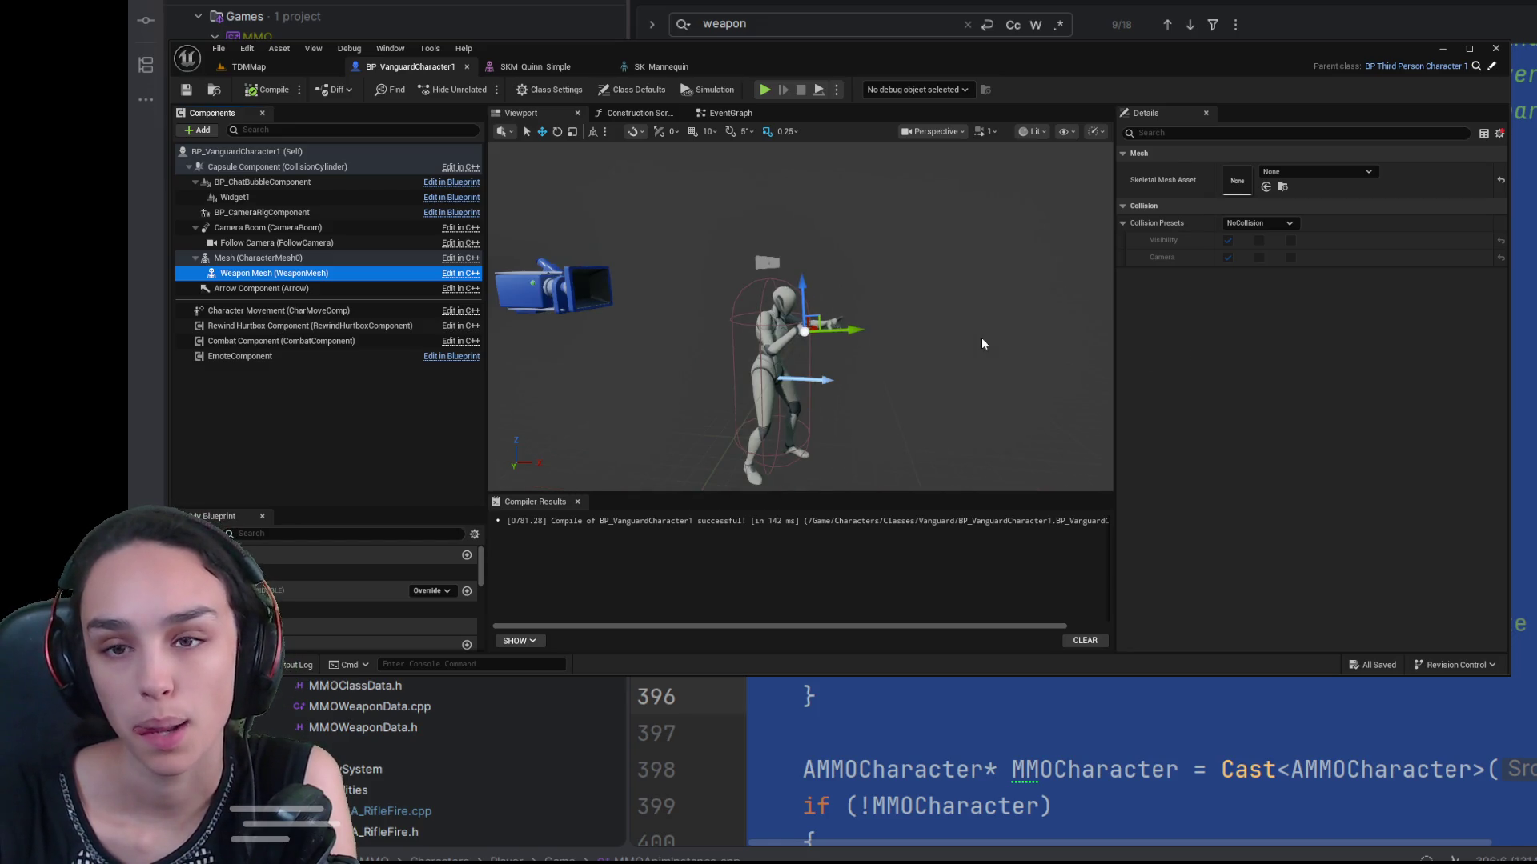
scroll(983, 344, "up", 5)
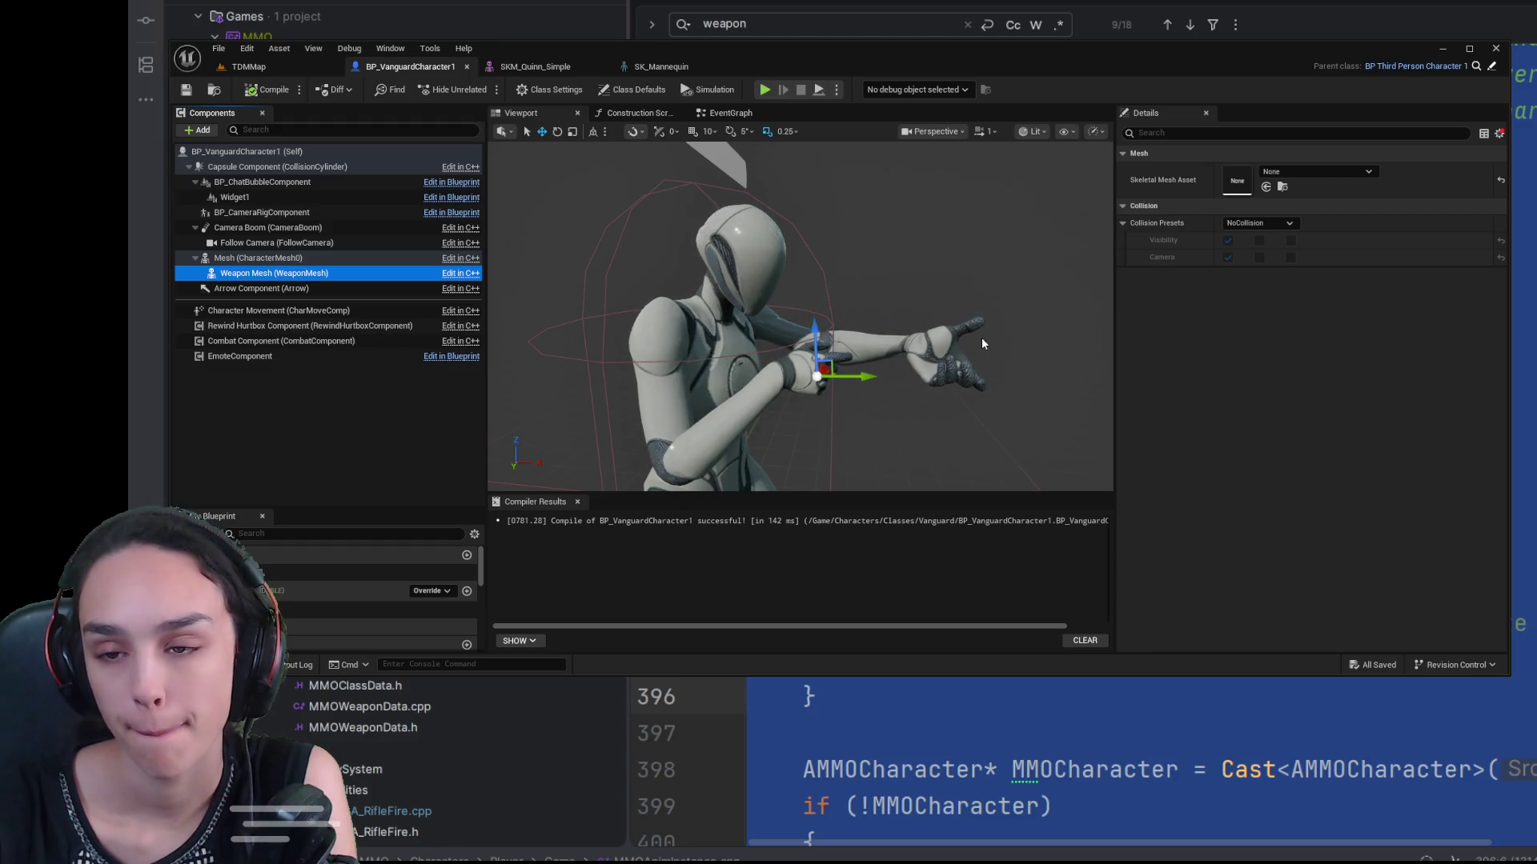
scroll(982, 344, "down", 3)
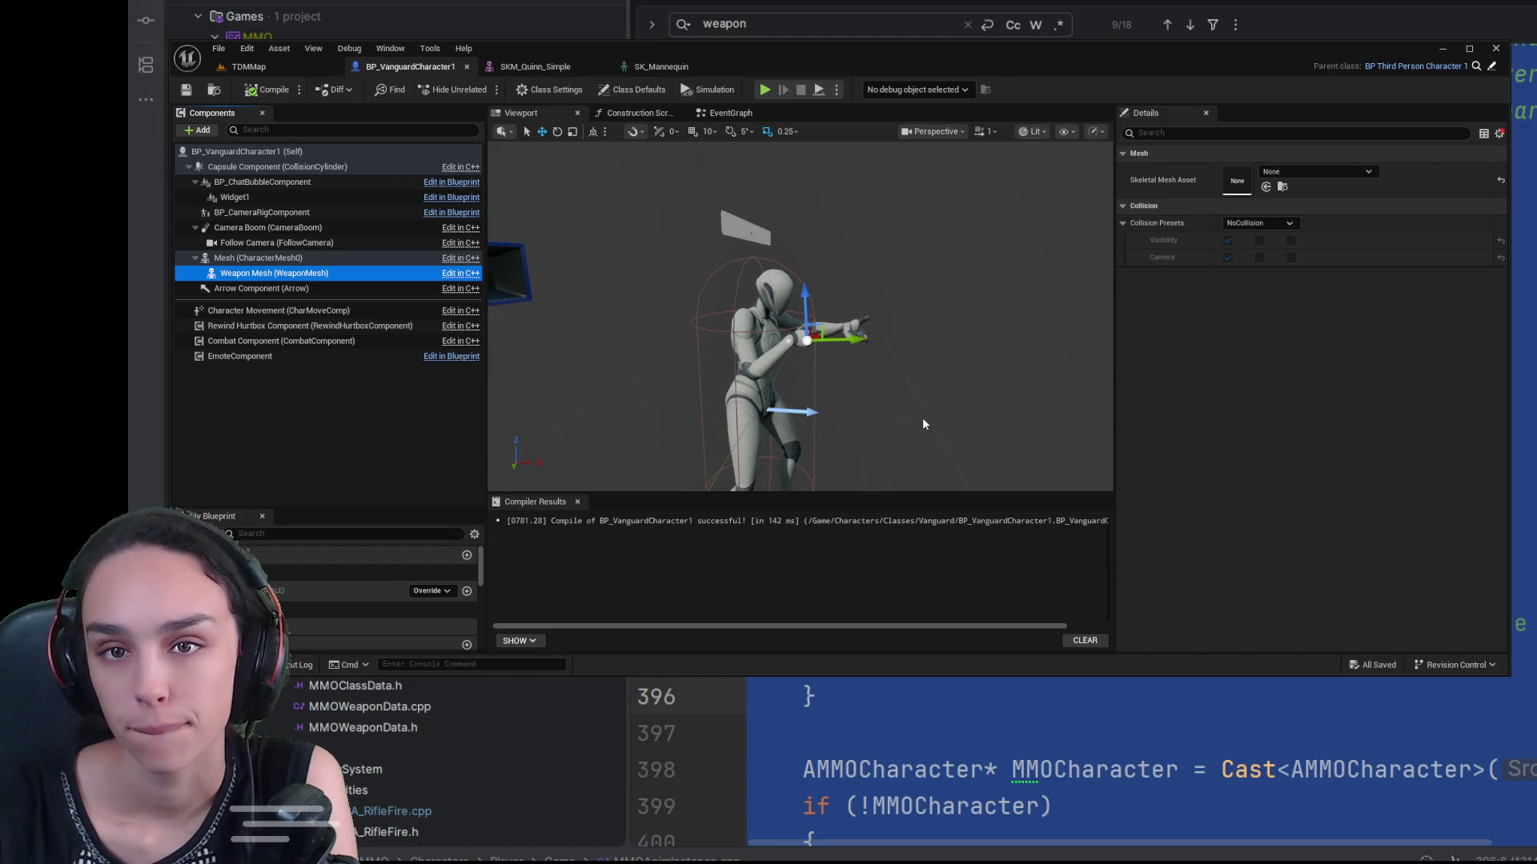
Step: Deselect Weapon Mesh and select the Rewind Hurtbox Component to review its details
left_click(340, 444)
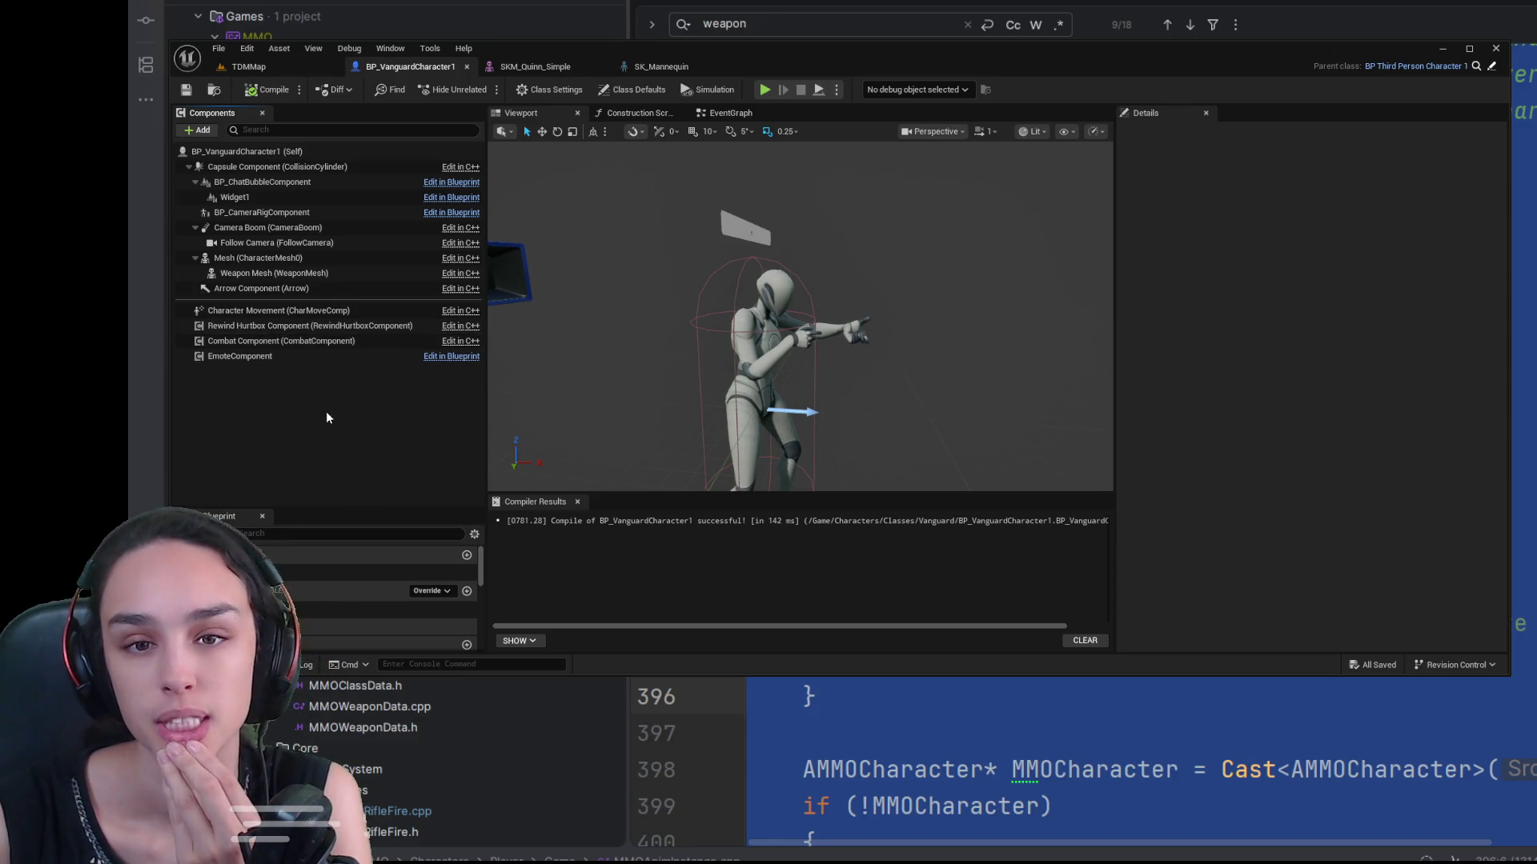
left_click(340, 327)
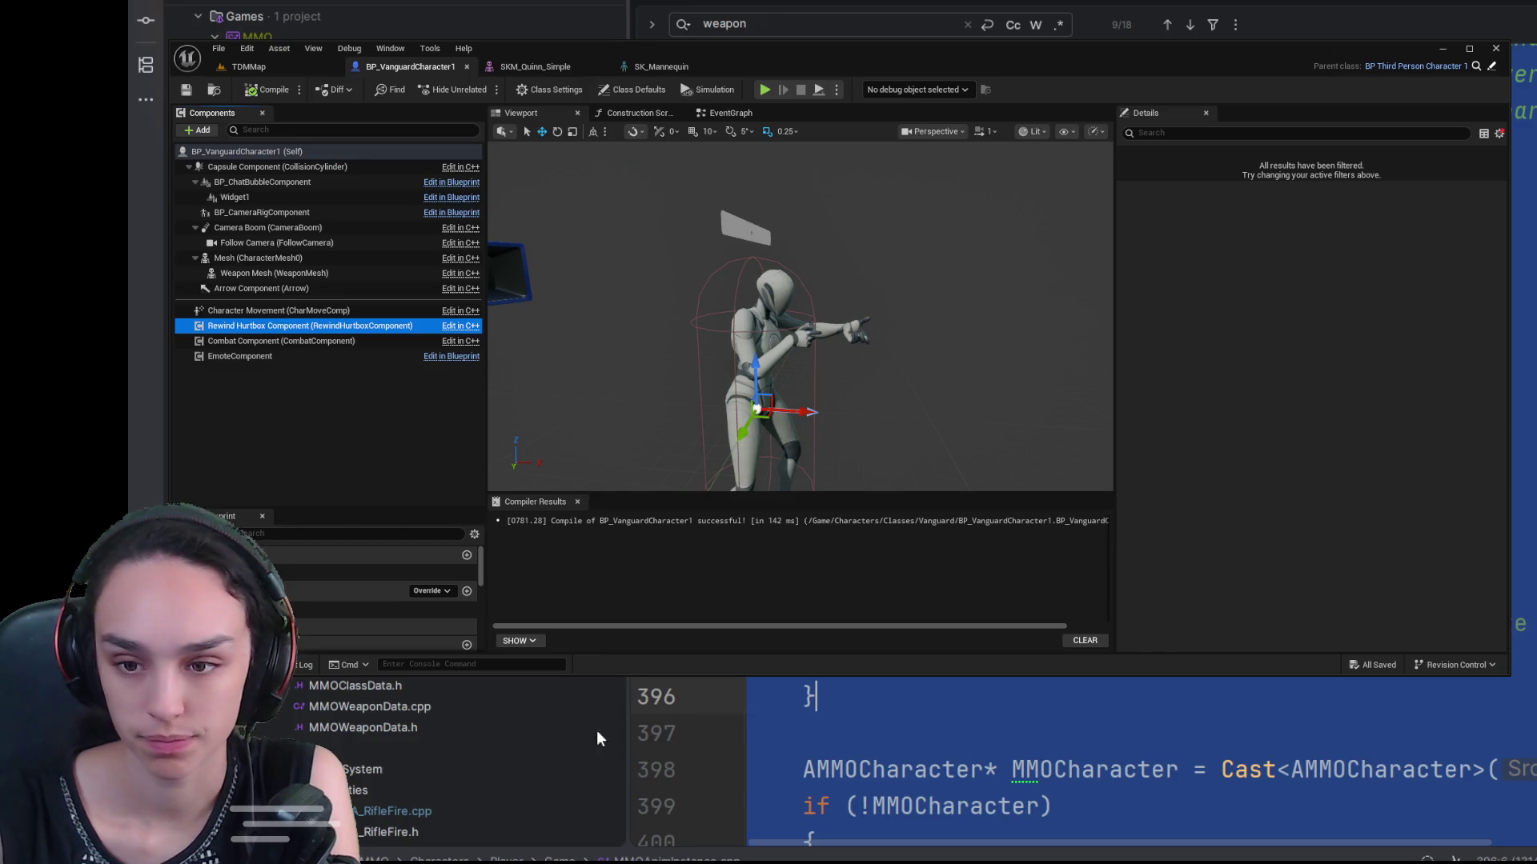
scroll(1041, 761, "up", 20)
scroll(1040, 761, "up", 20)
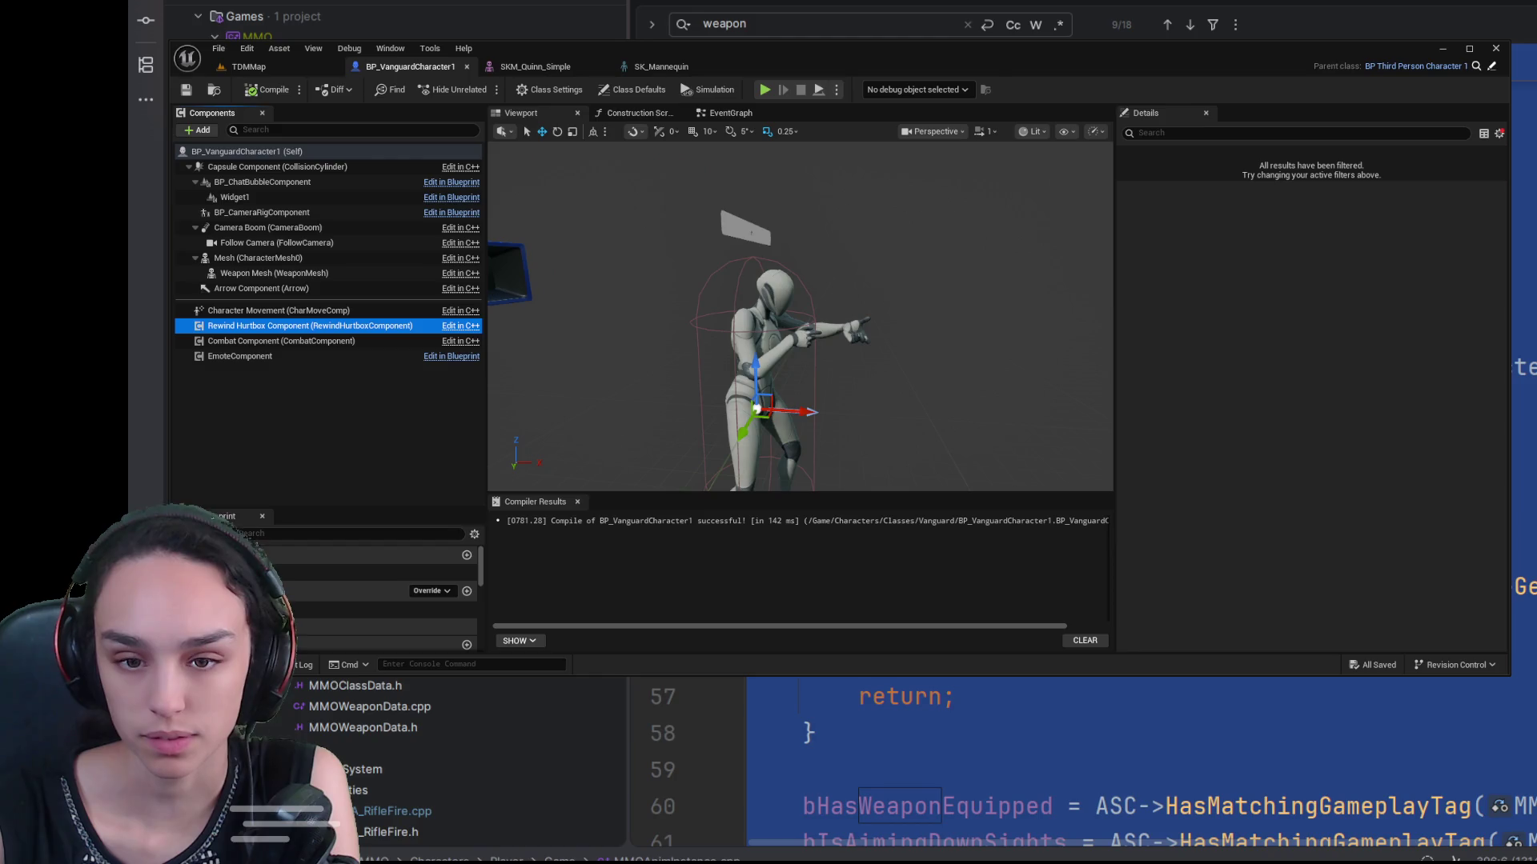
Step: In MMOCharacter.cpp, wrap the RewindHurtboxComponent CreateDefaultSubobject statement in /* */ comments
key("ctrl+Tab")
scroll(1081, 761, "down", 10)
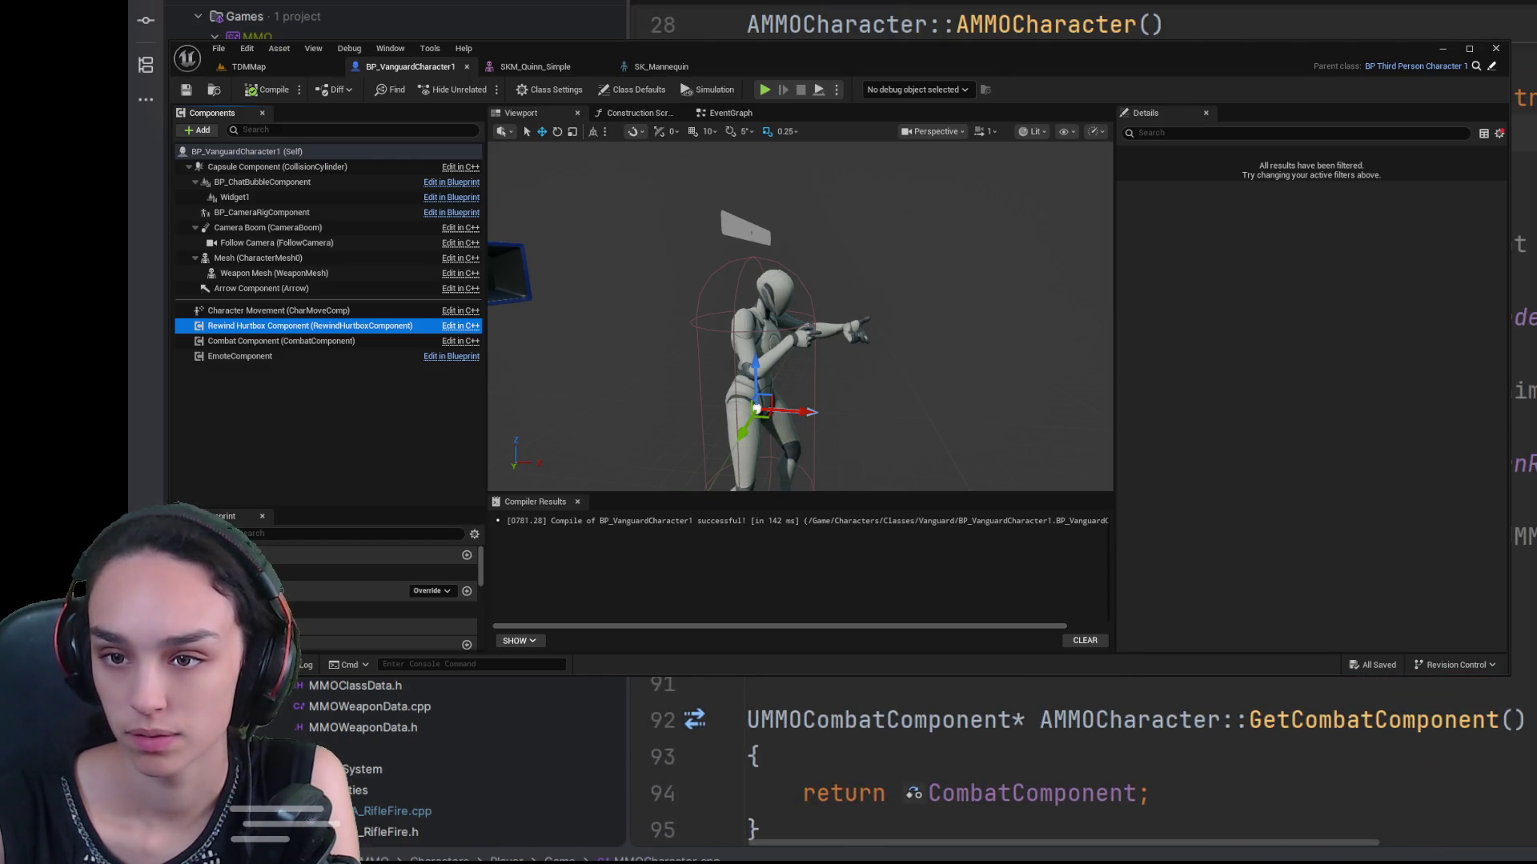
key("alt+Tab")
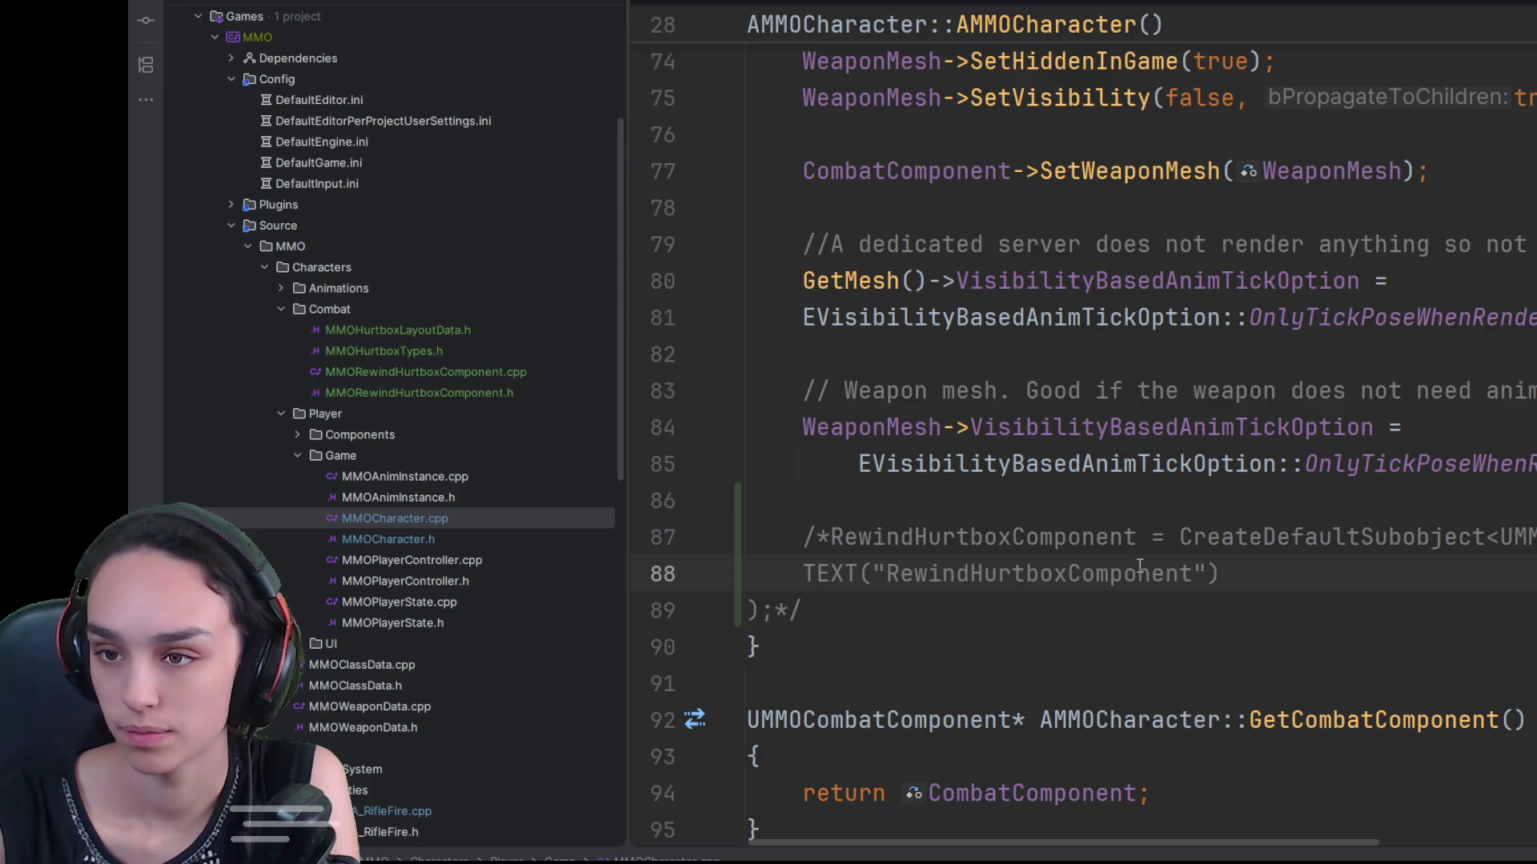
scroll(1140, 565, "up", 3)
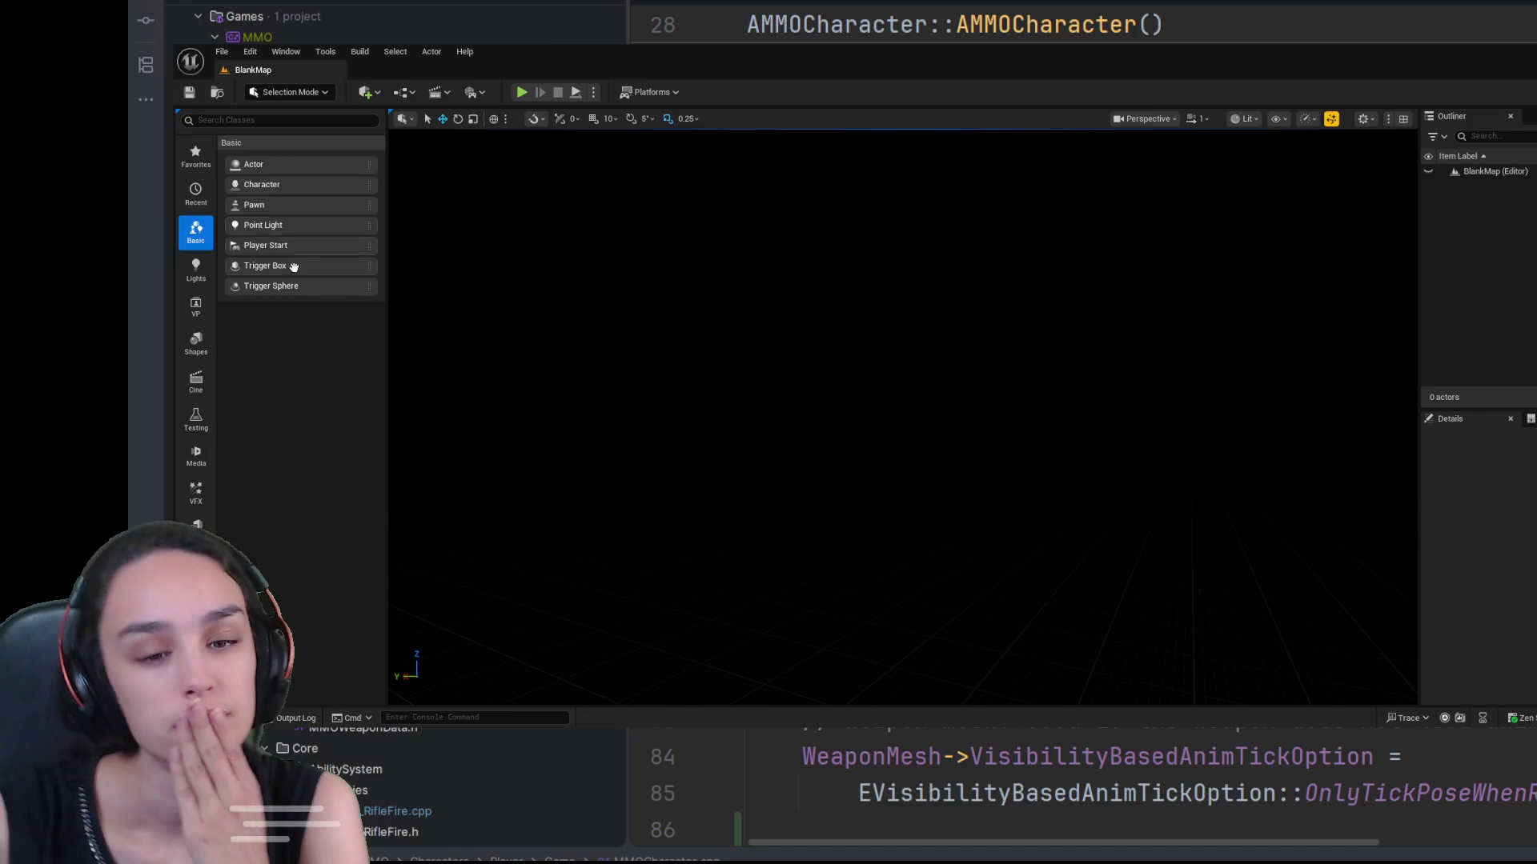
Step: Open BP_VanguardCharacter1 from Characters > Classes > Vanguard in the full Blueprint Editor
key("ctrl+space")
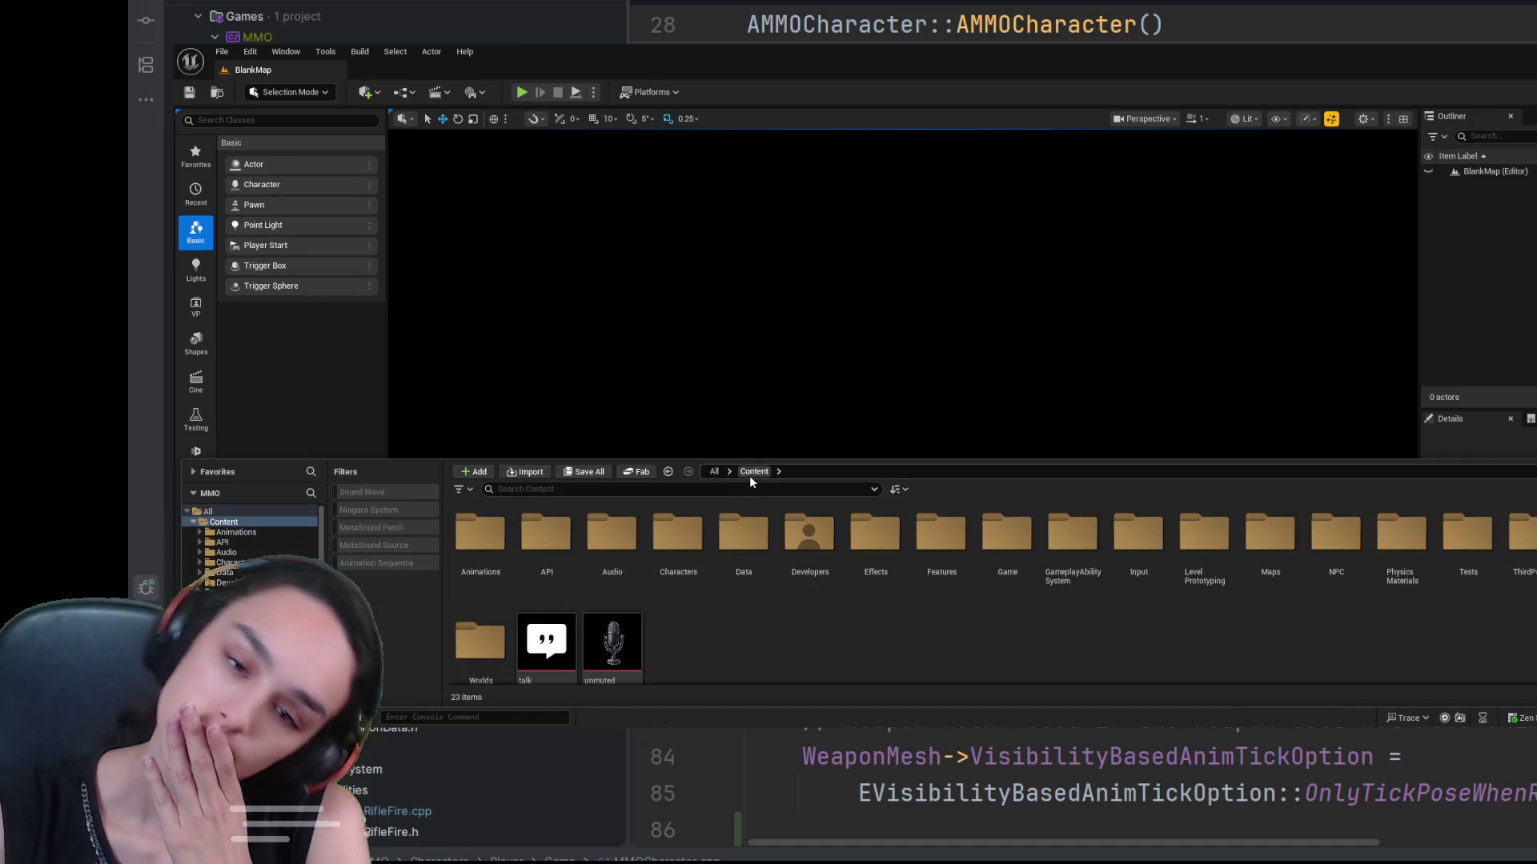
double_click(1519, 535)
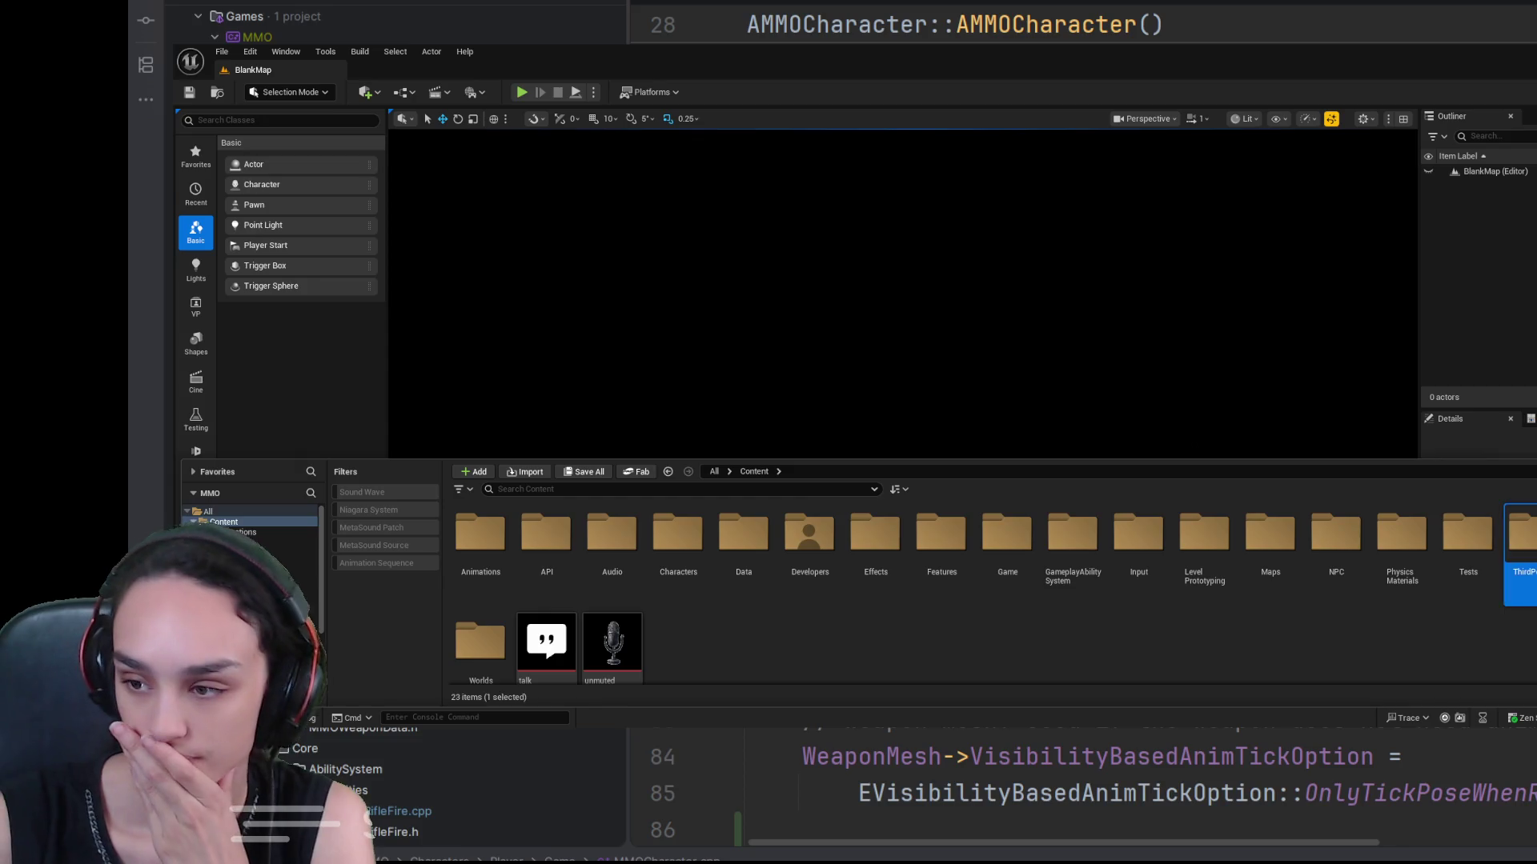
left_click(754, 472)
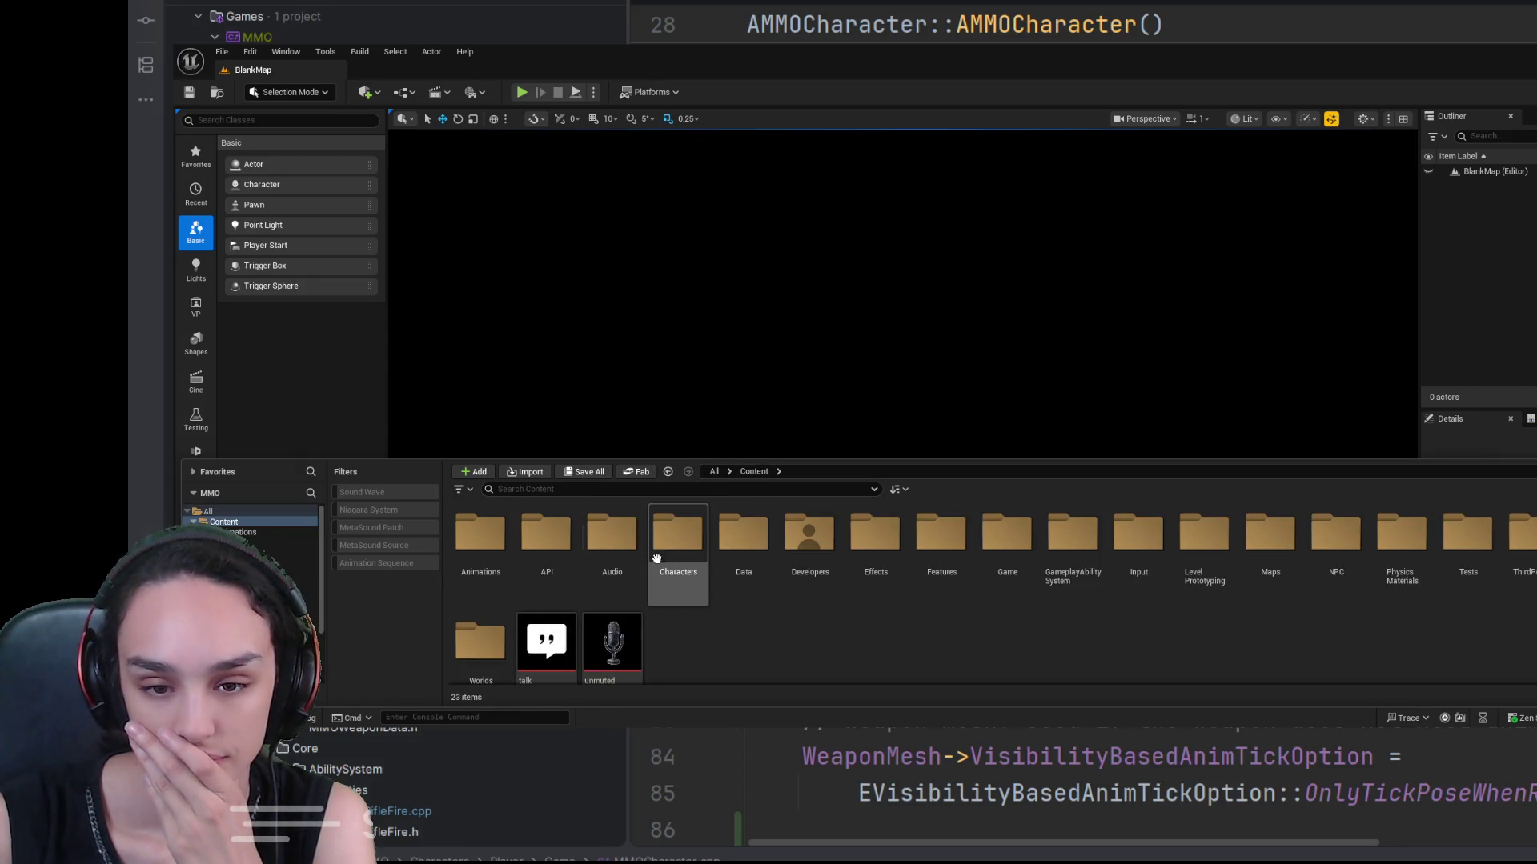
double_click(677, 538)
double_click(507, 553)
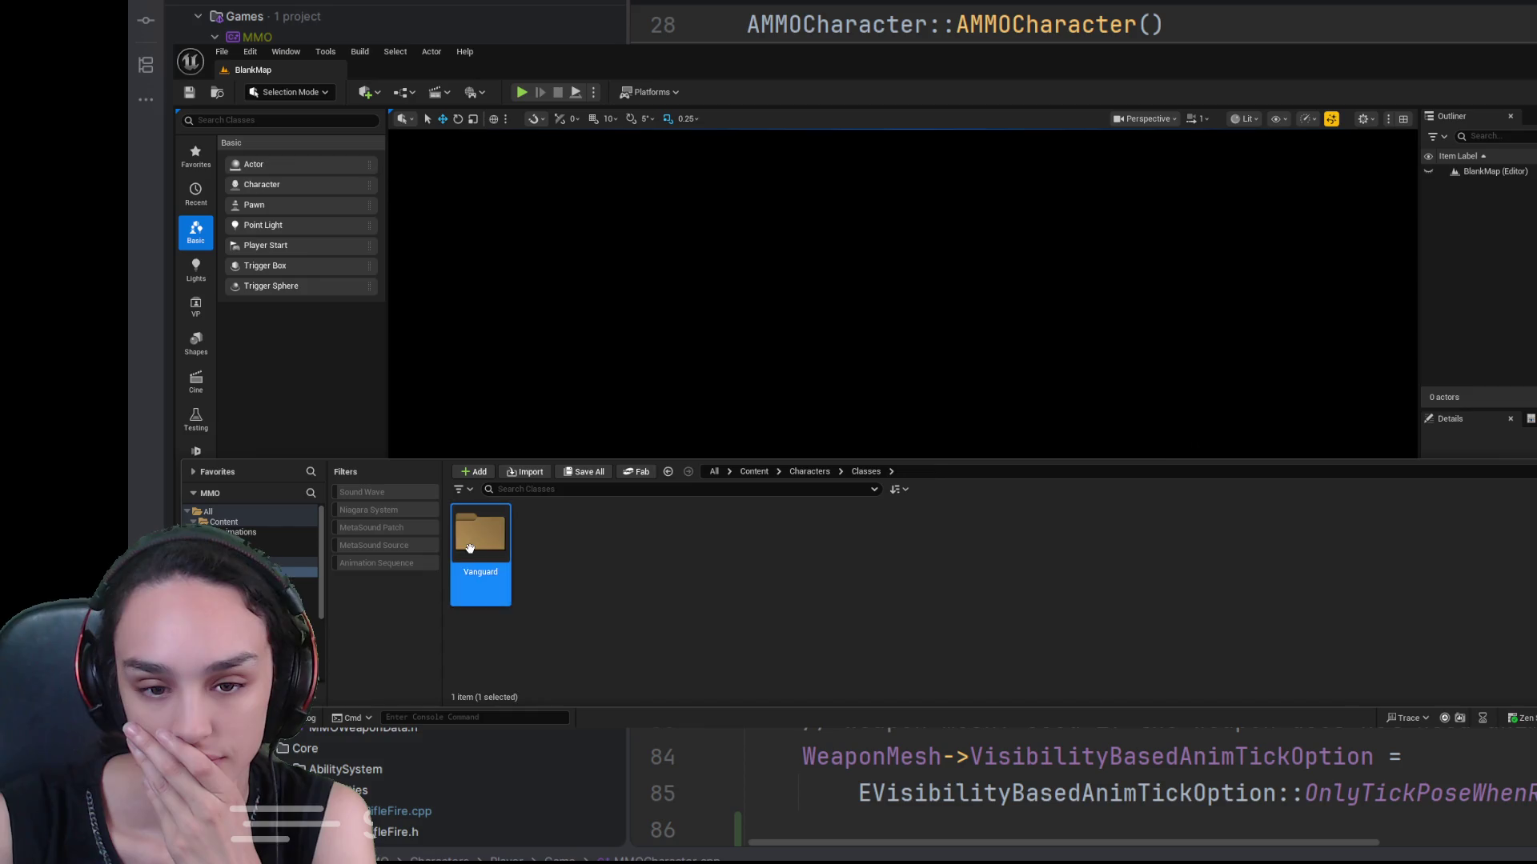
double_click(506, 553)
left_click(550, 544)
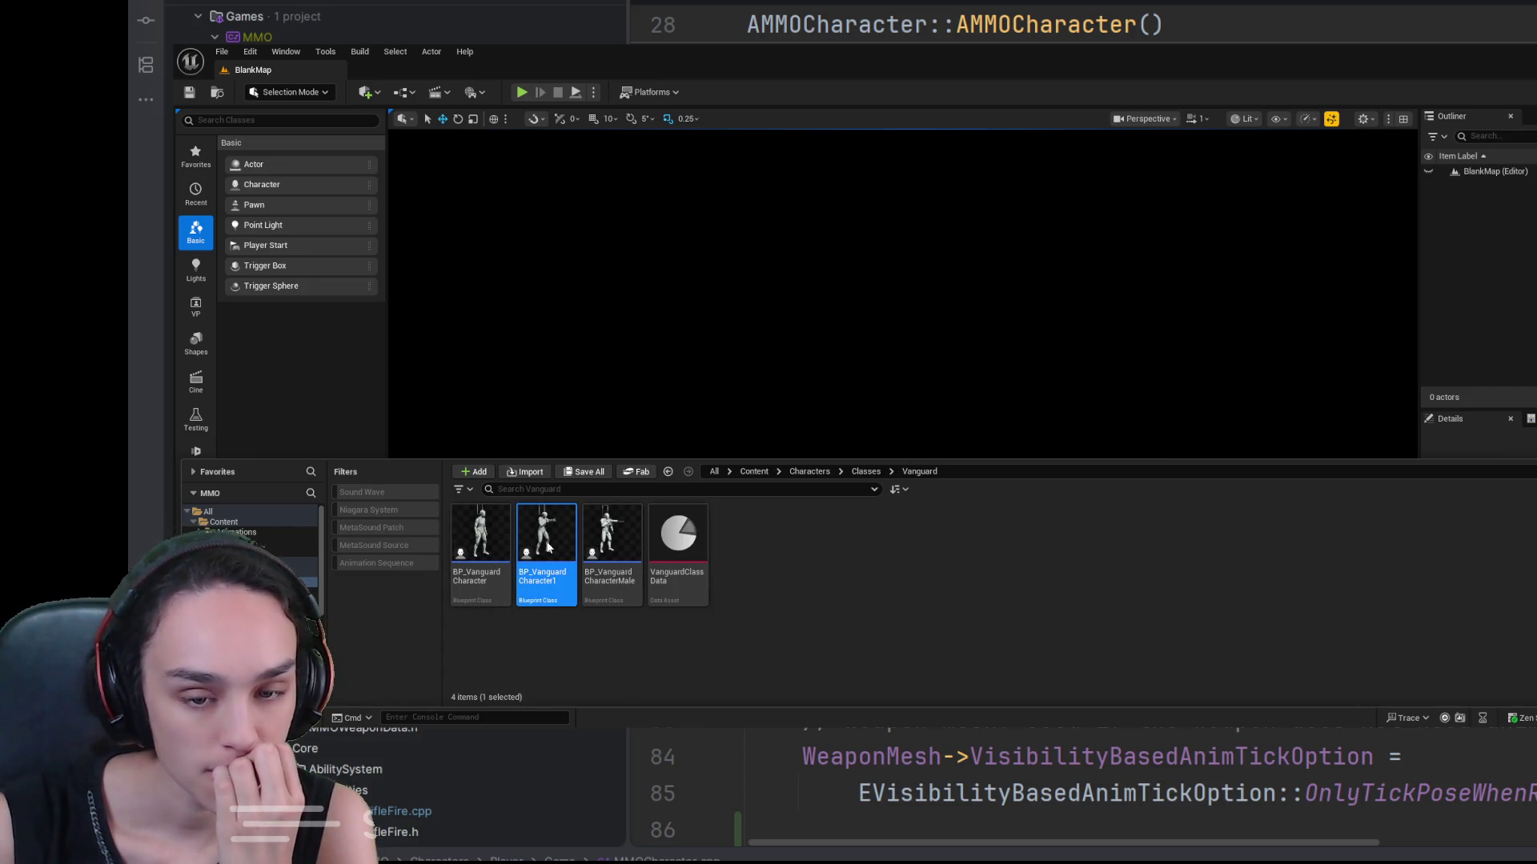
double_click(548, 547)
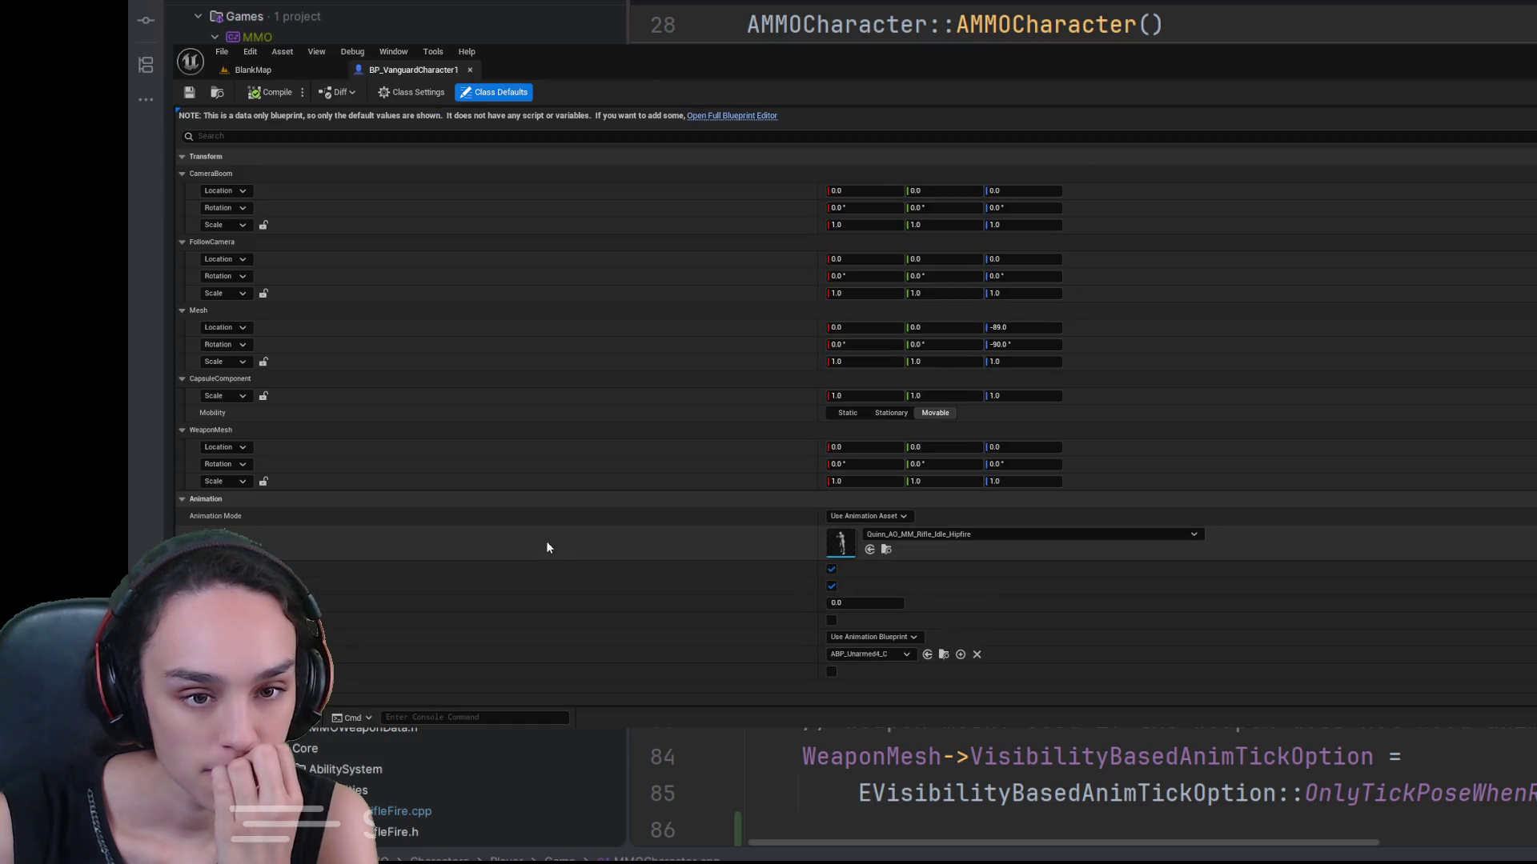
left_click(744, 117)
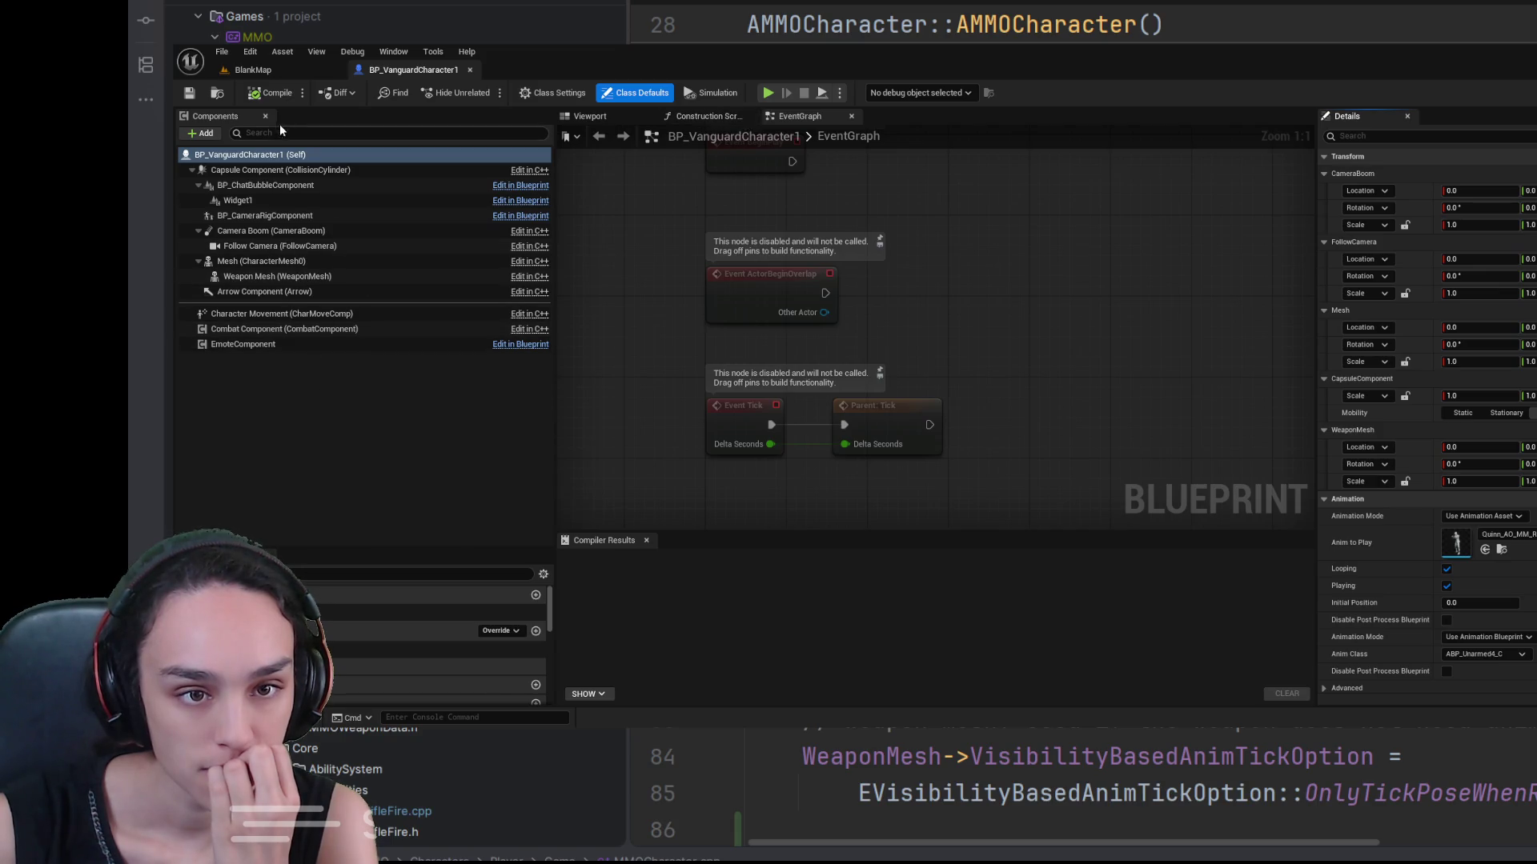
Step: Load the TDMMap level from the Maps folder and switch to its view
key("ctrl+space")
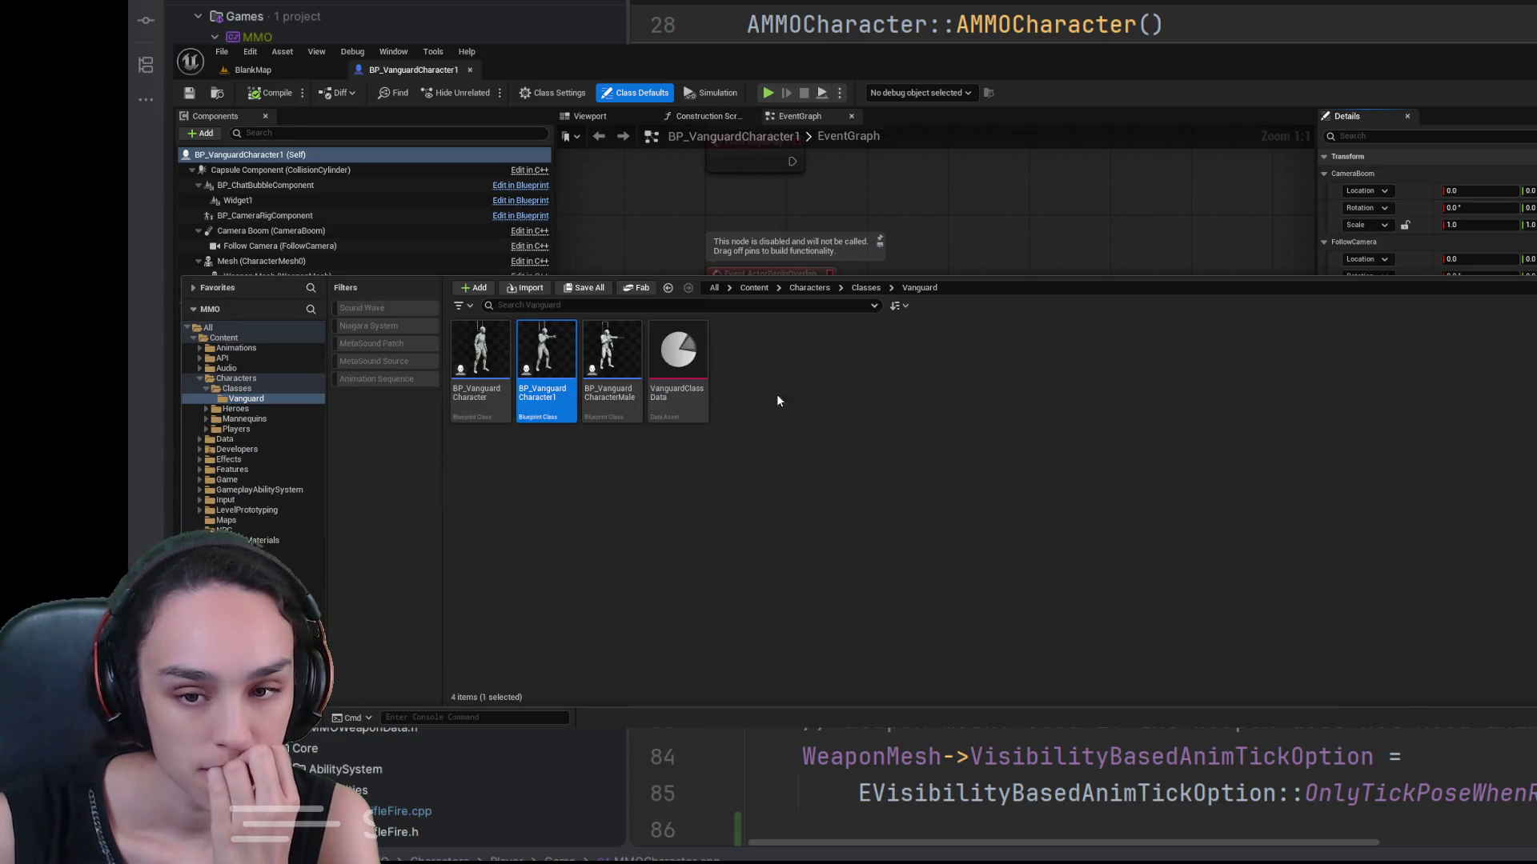
left_click(754, 287)
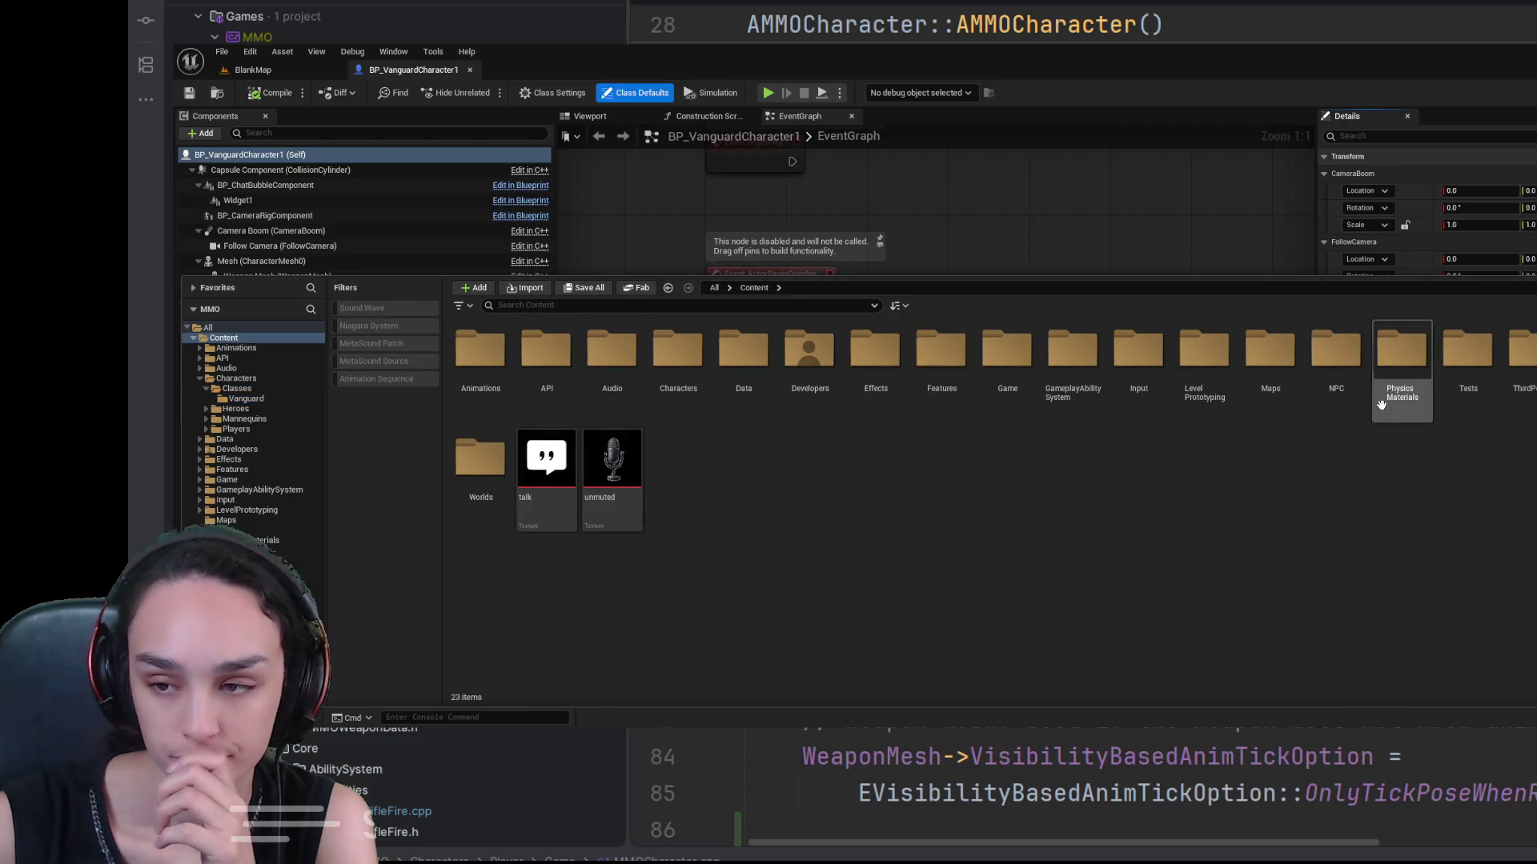
double_click(1271, 352)
double_click(697, 376)
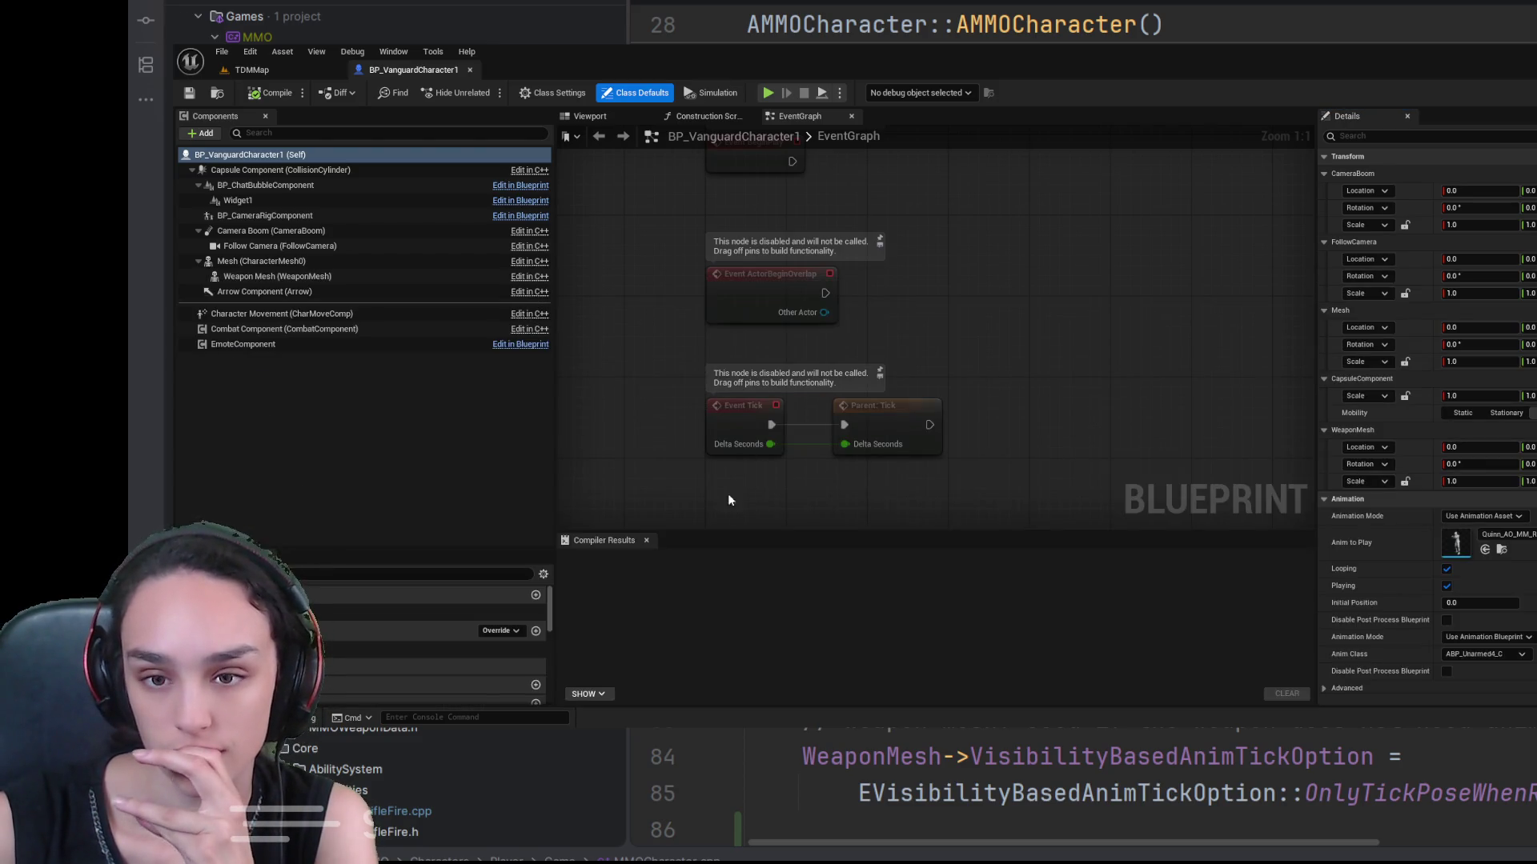
left_click(305, 72)
left_click(521, 92)
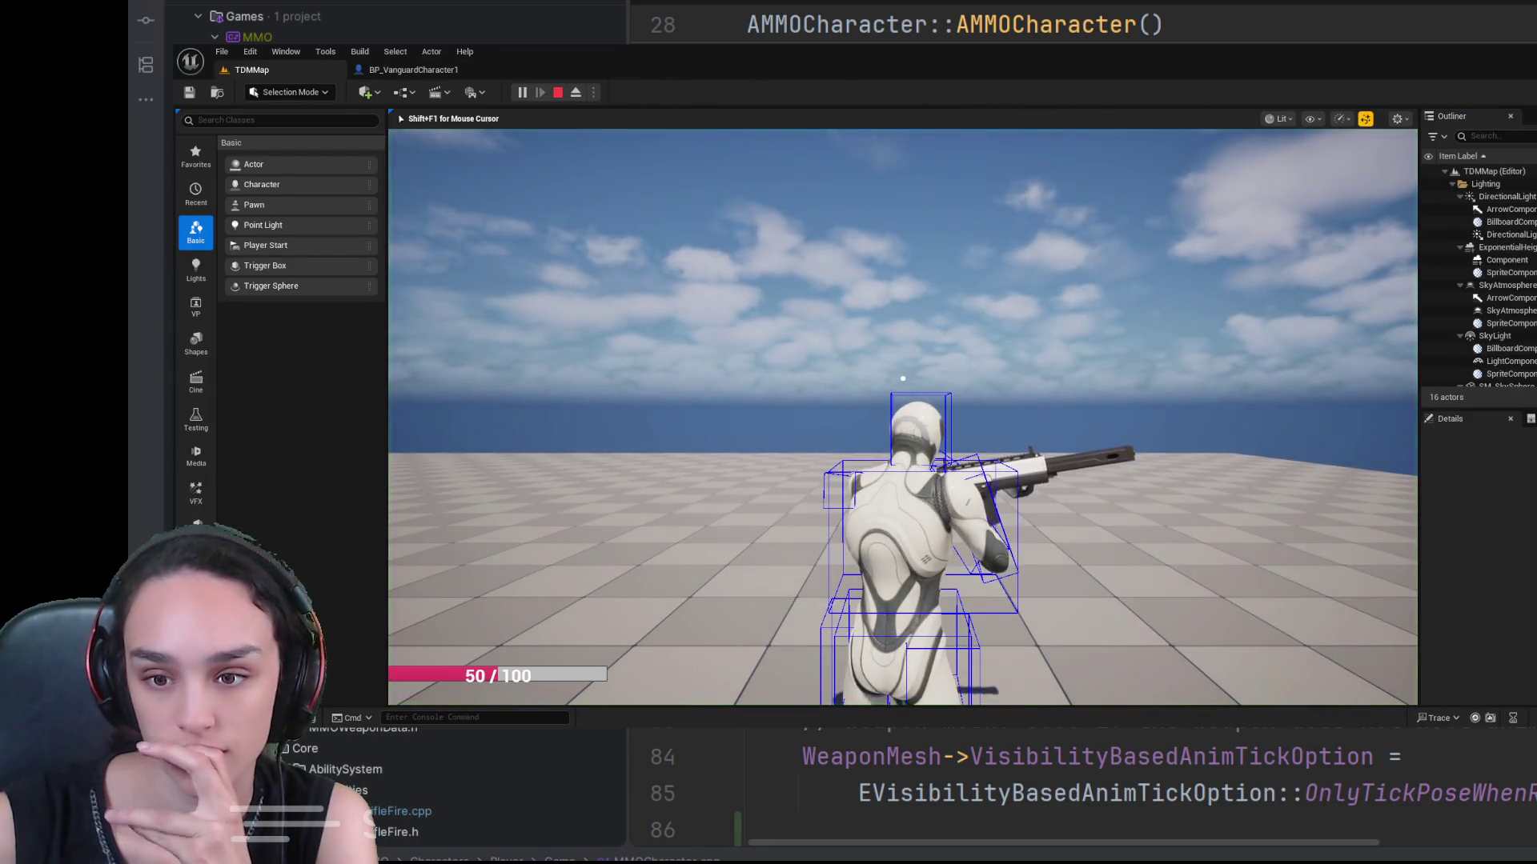
key("Escape")
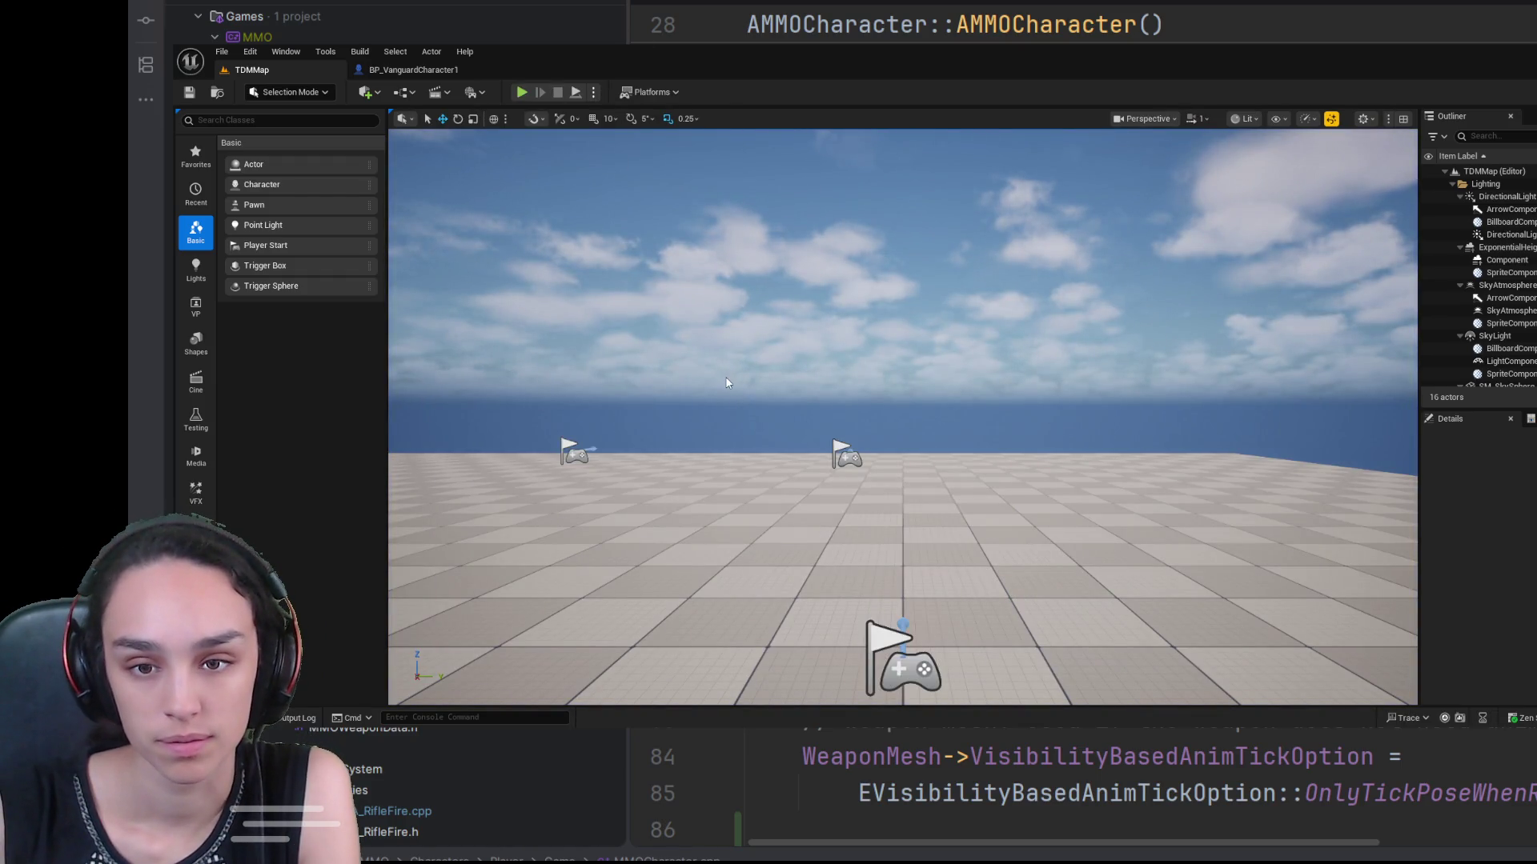
left_click(521, 92)
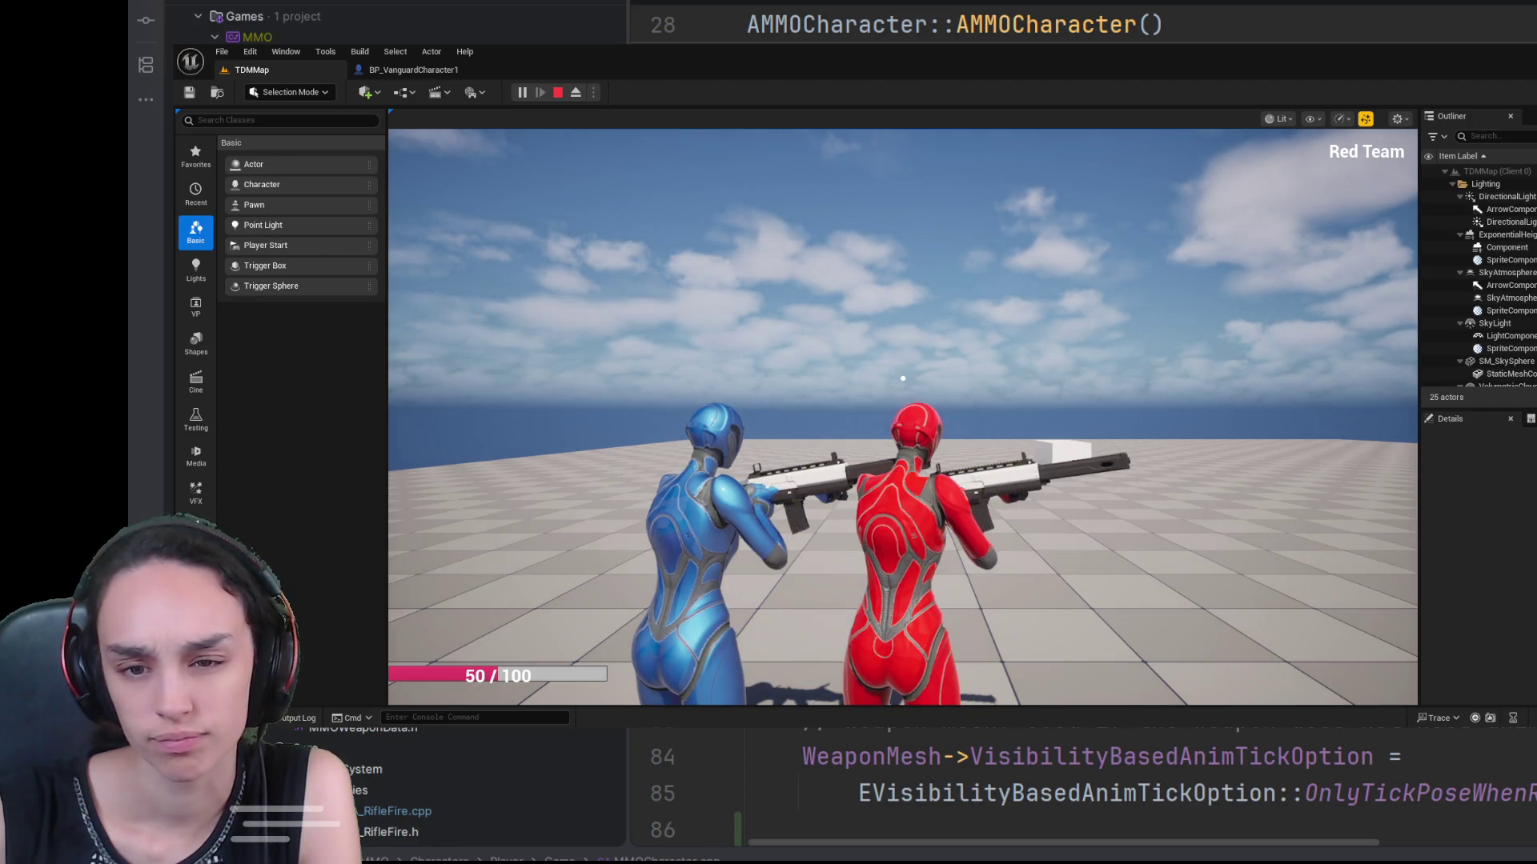
left_click(903, 400)
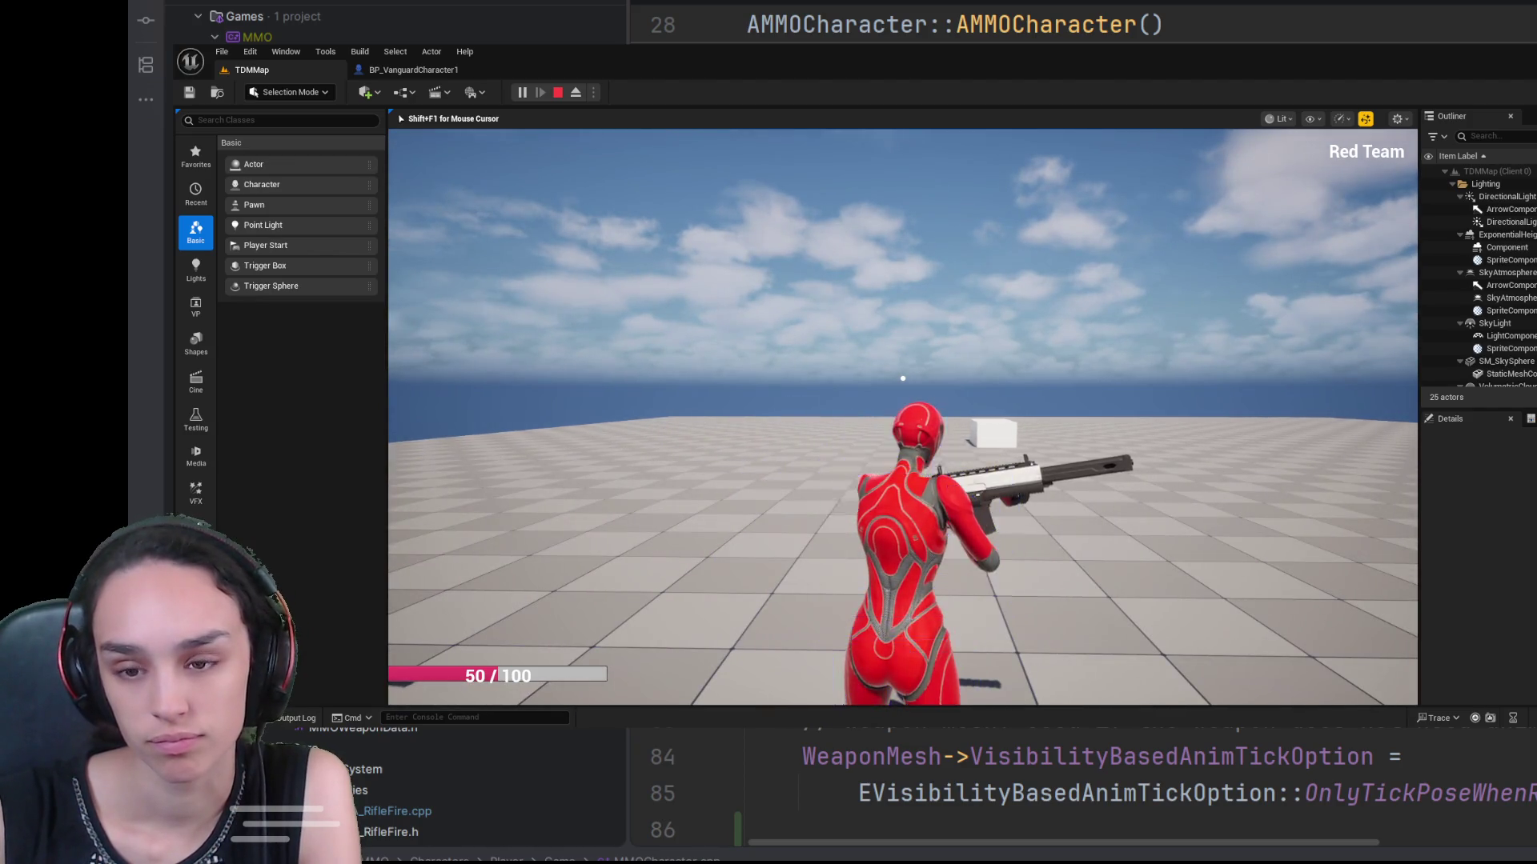
key("shift+F1")
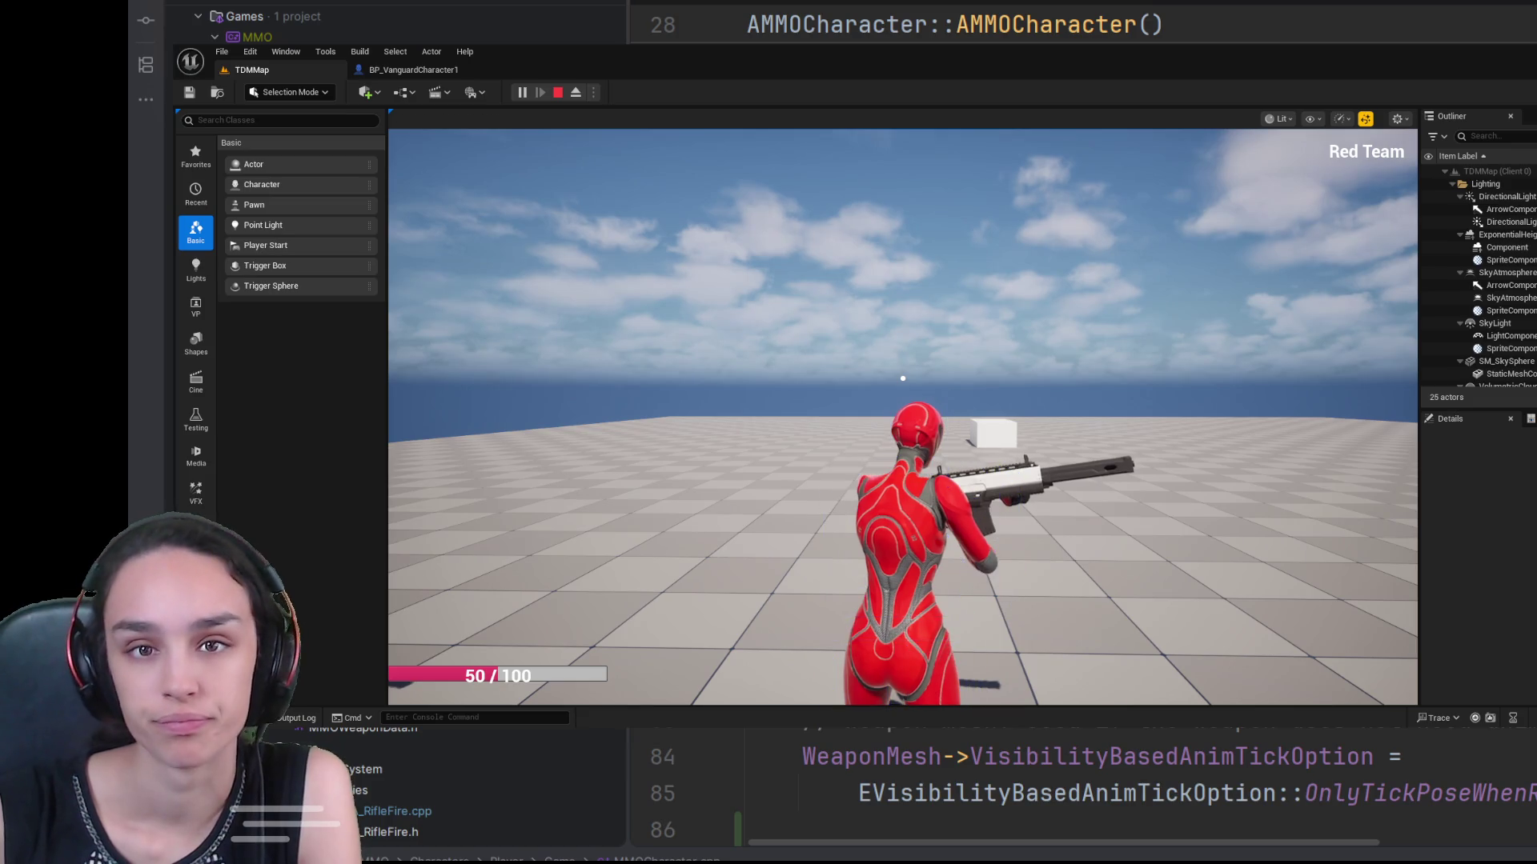
left_click(558, 93)
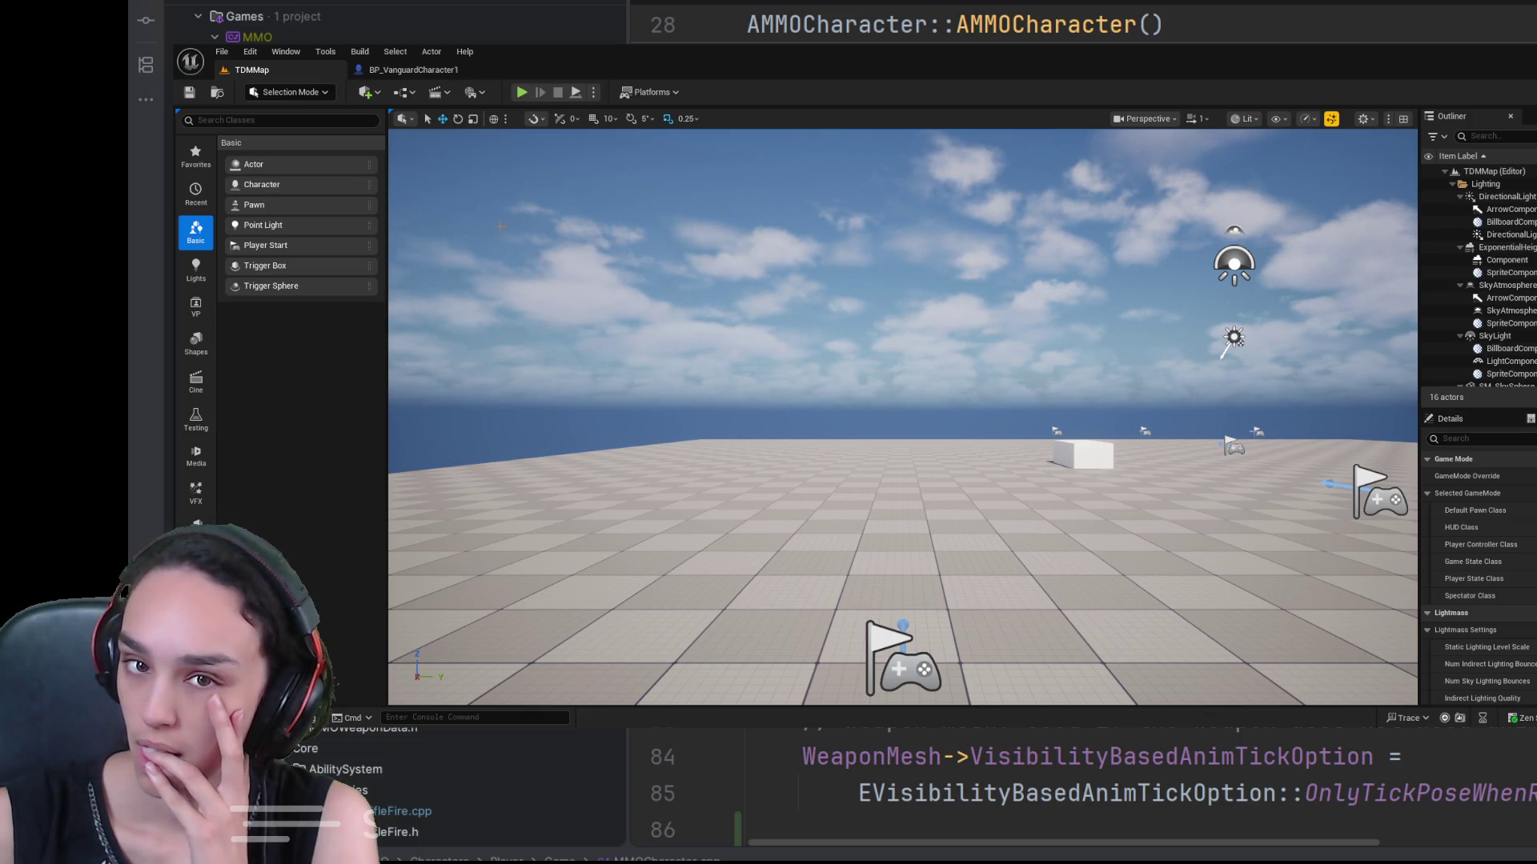
key("ctrl+space")
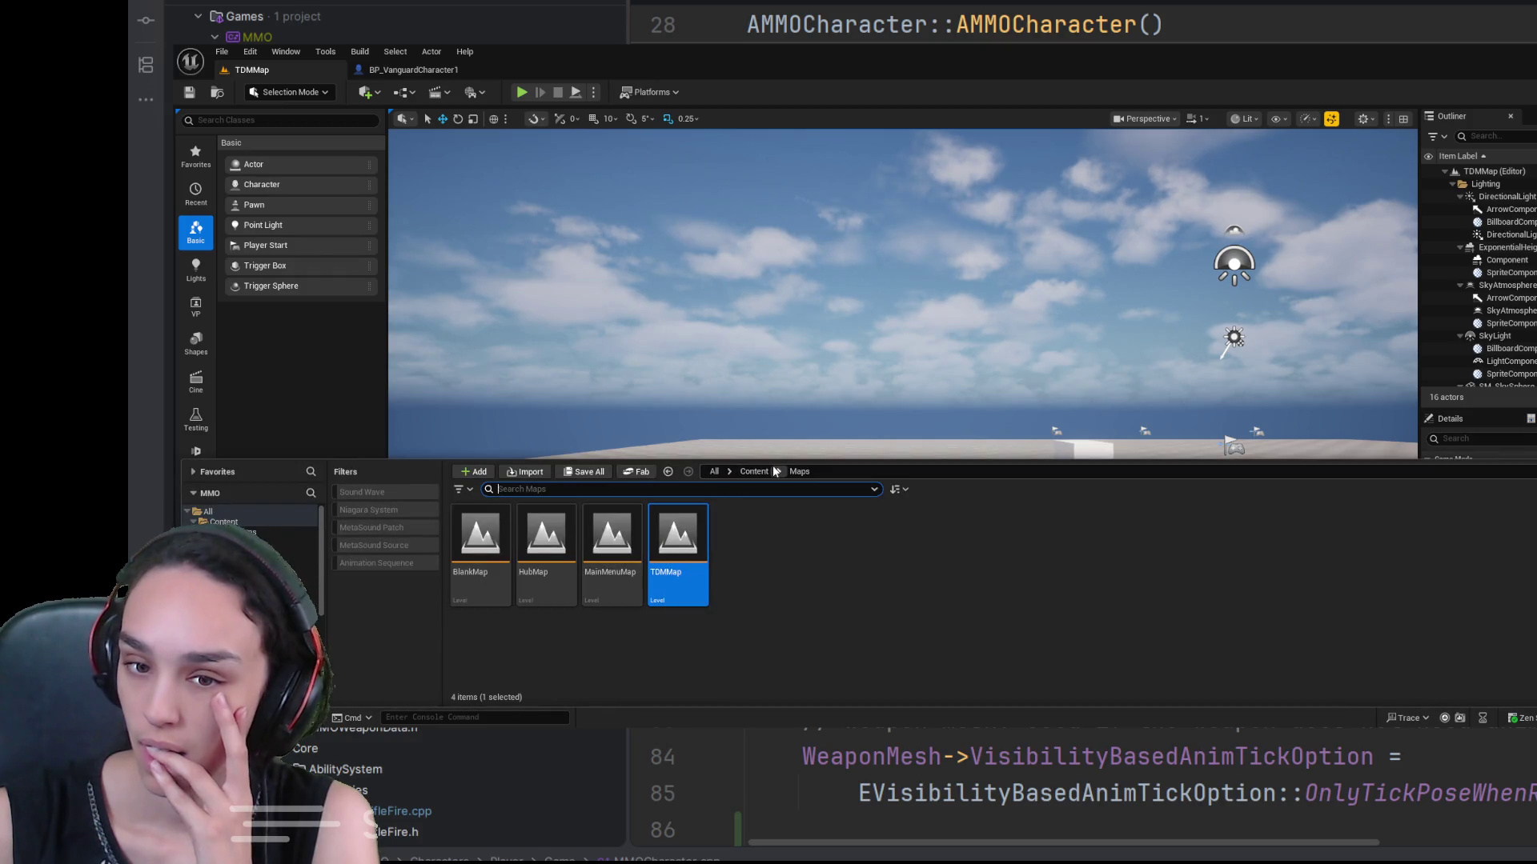
left_click(761, 471)
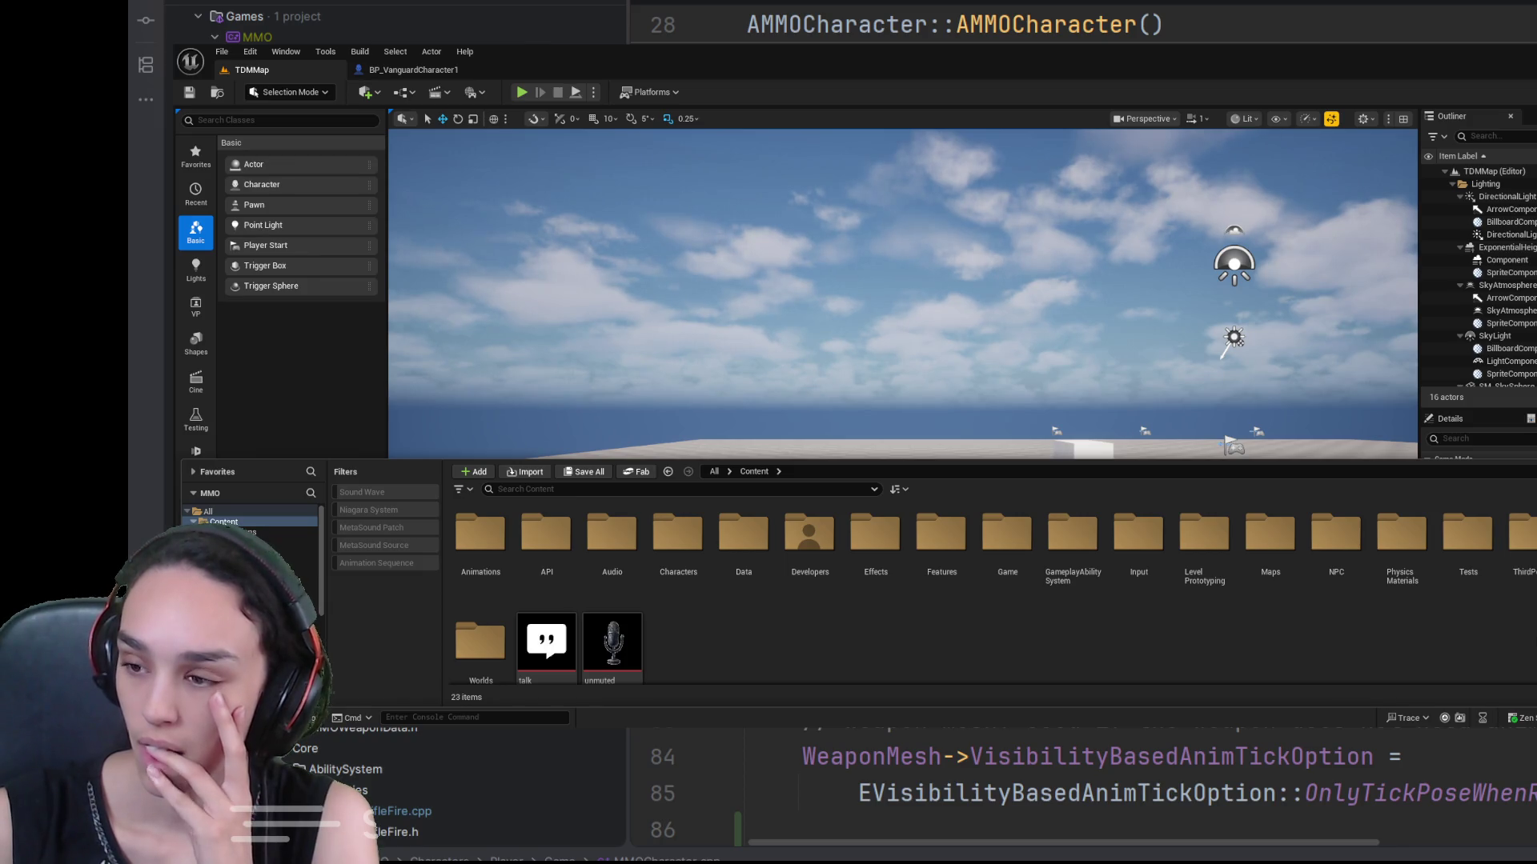
double_click(1525, 560)
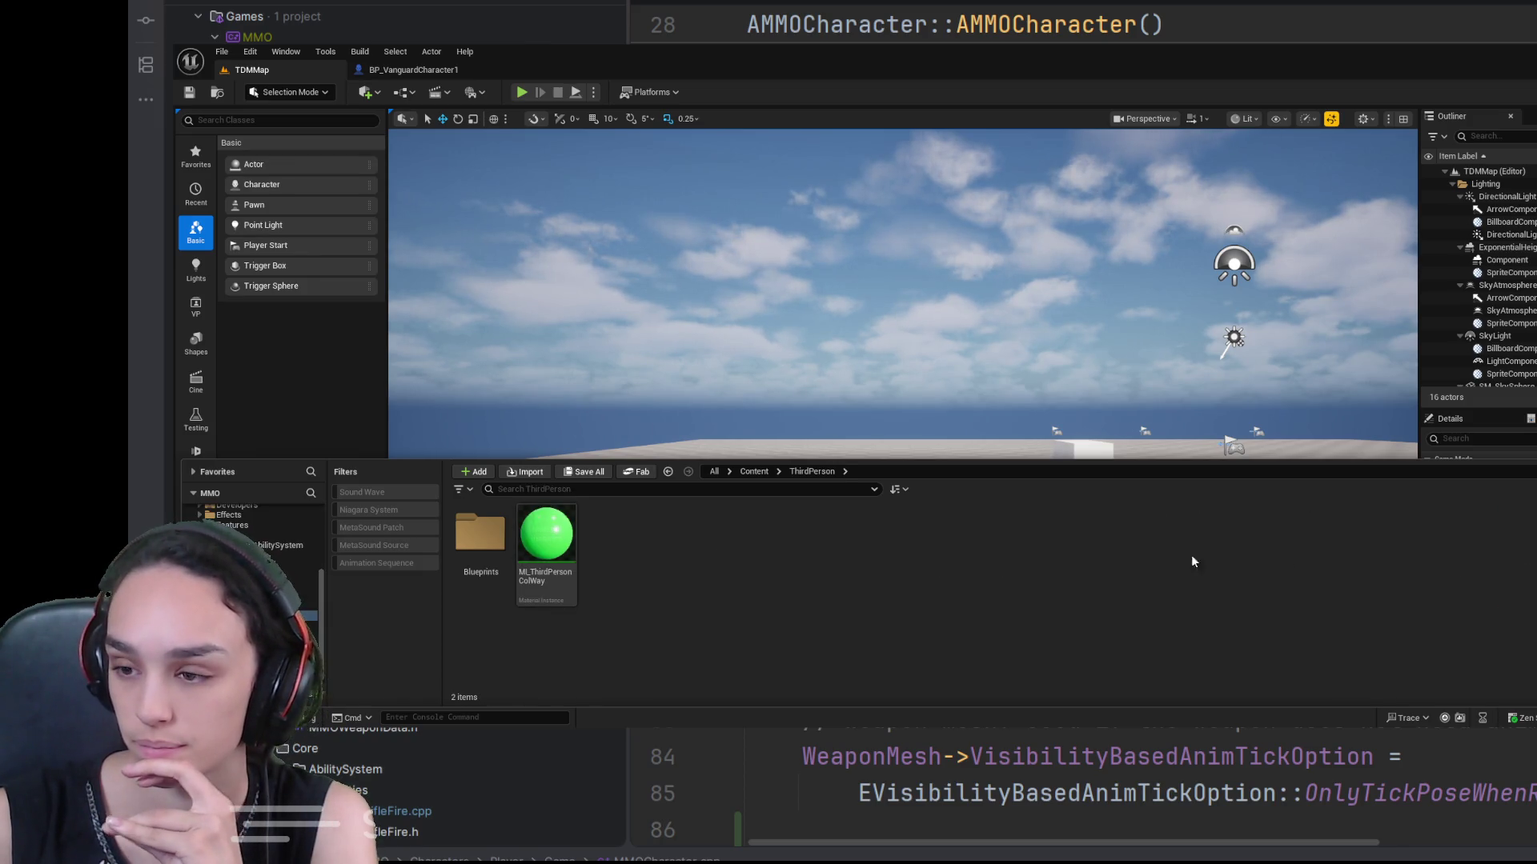
double_click(480, 535)
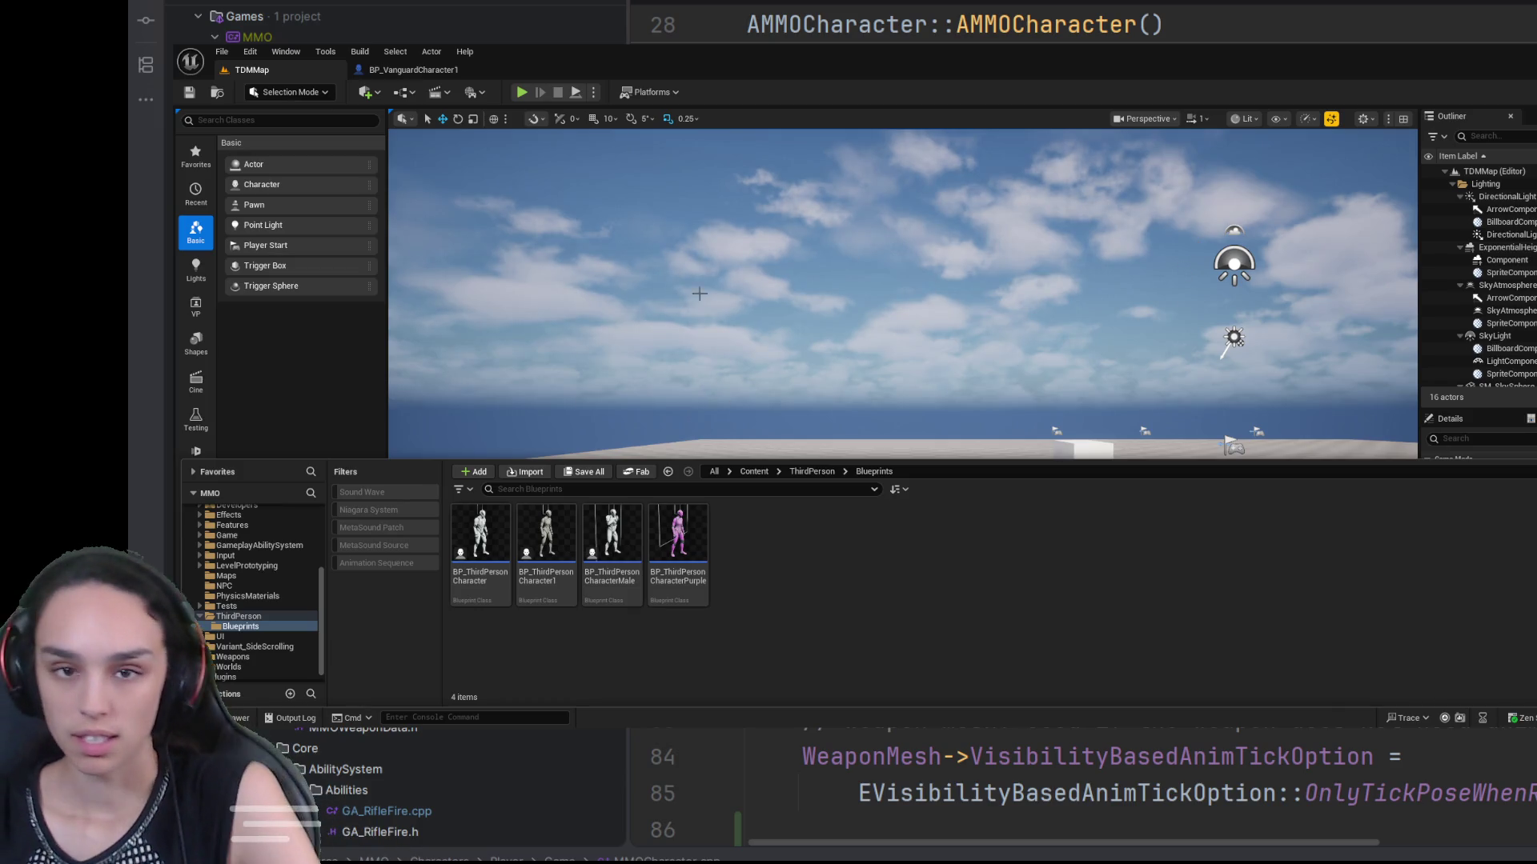
left_click(754, 472)
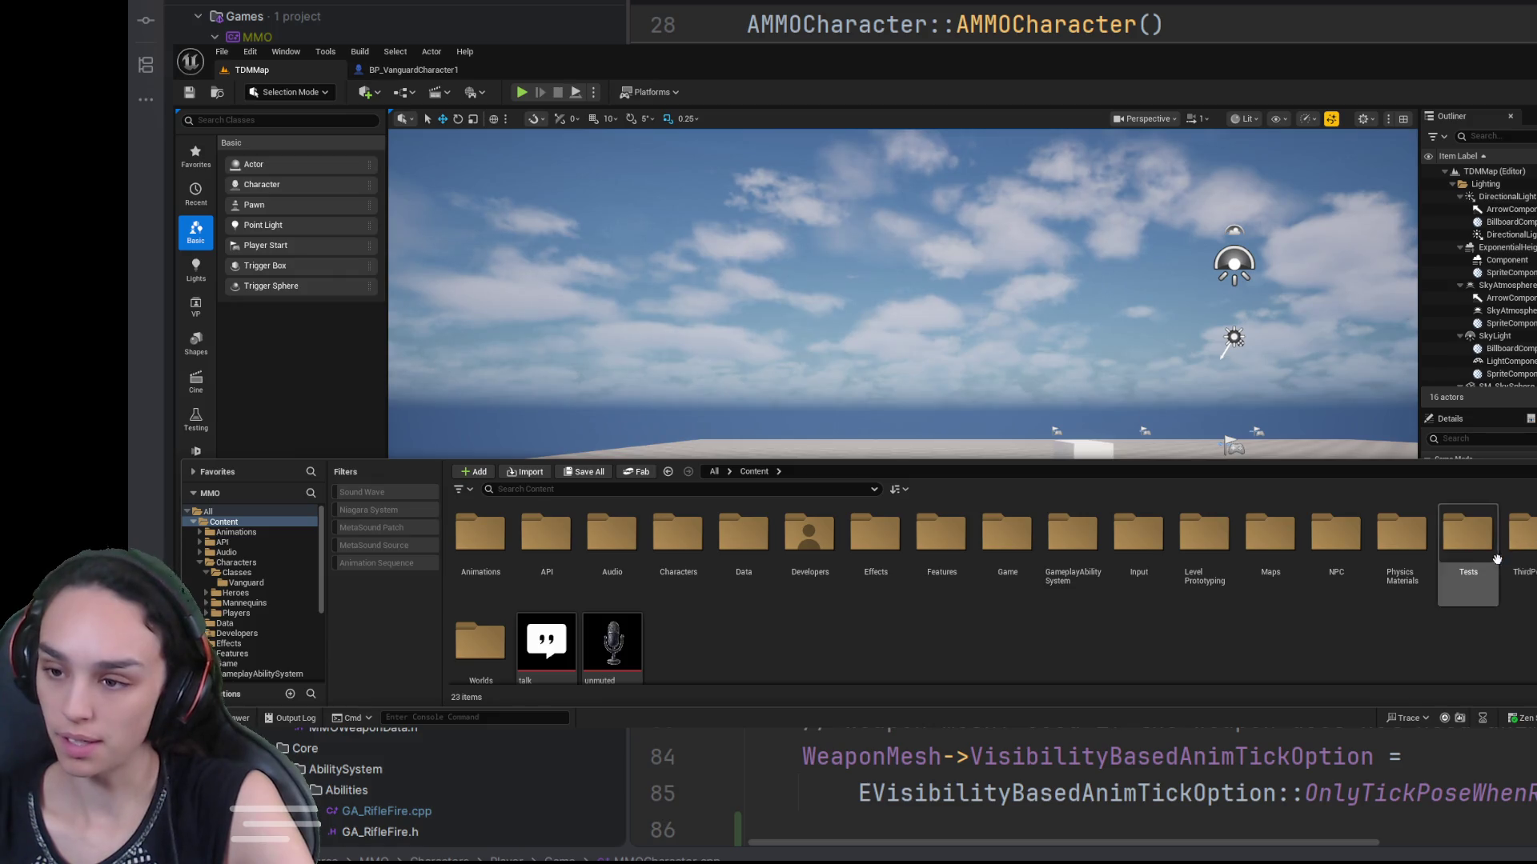
left_click(1337, 549)
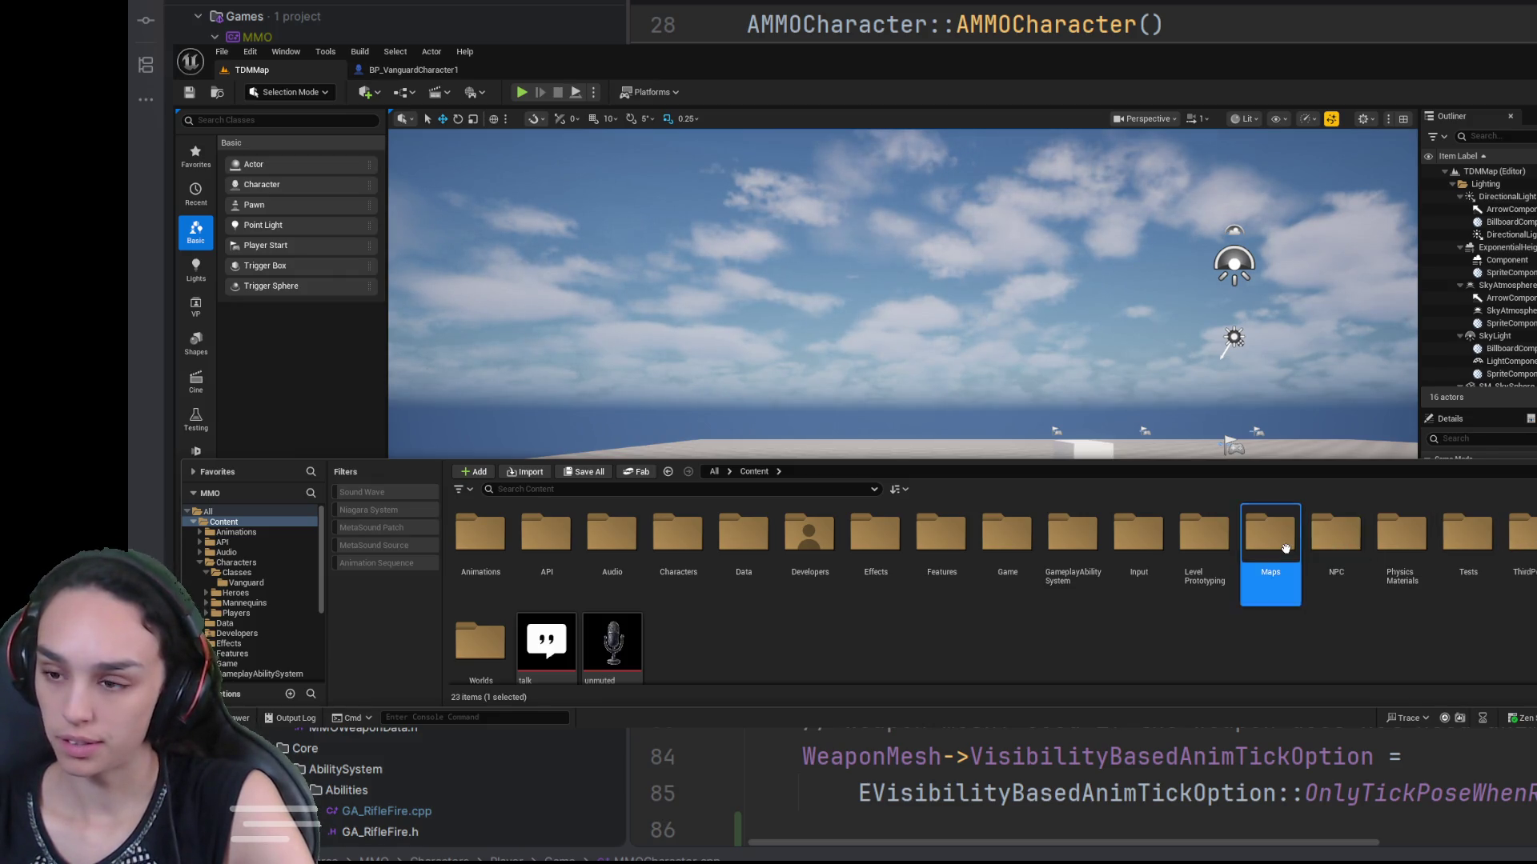
double_click(1285, 549)
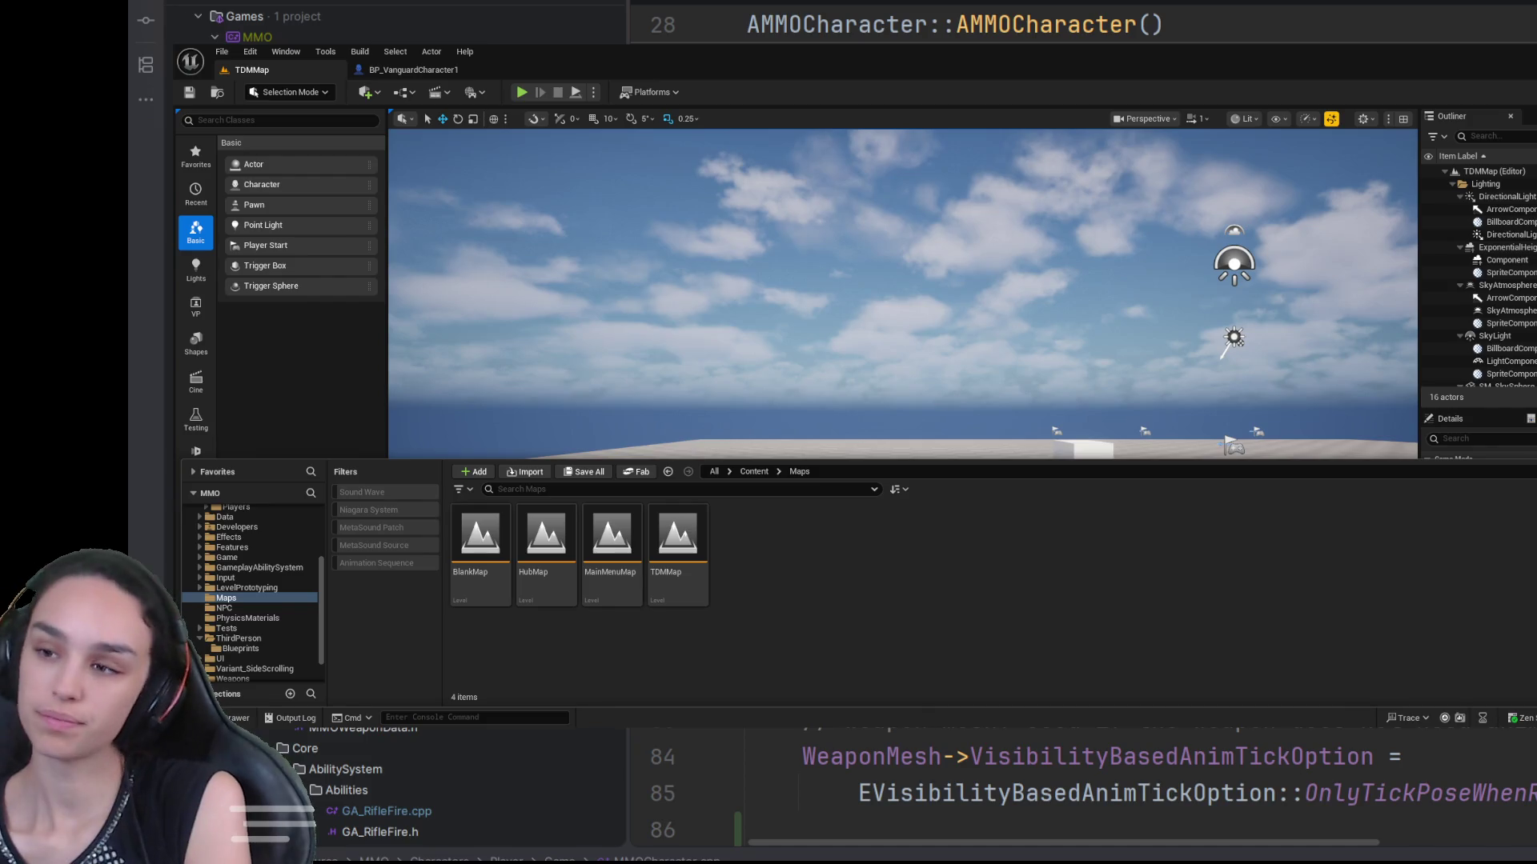
key("ctrl+space")
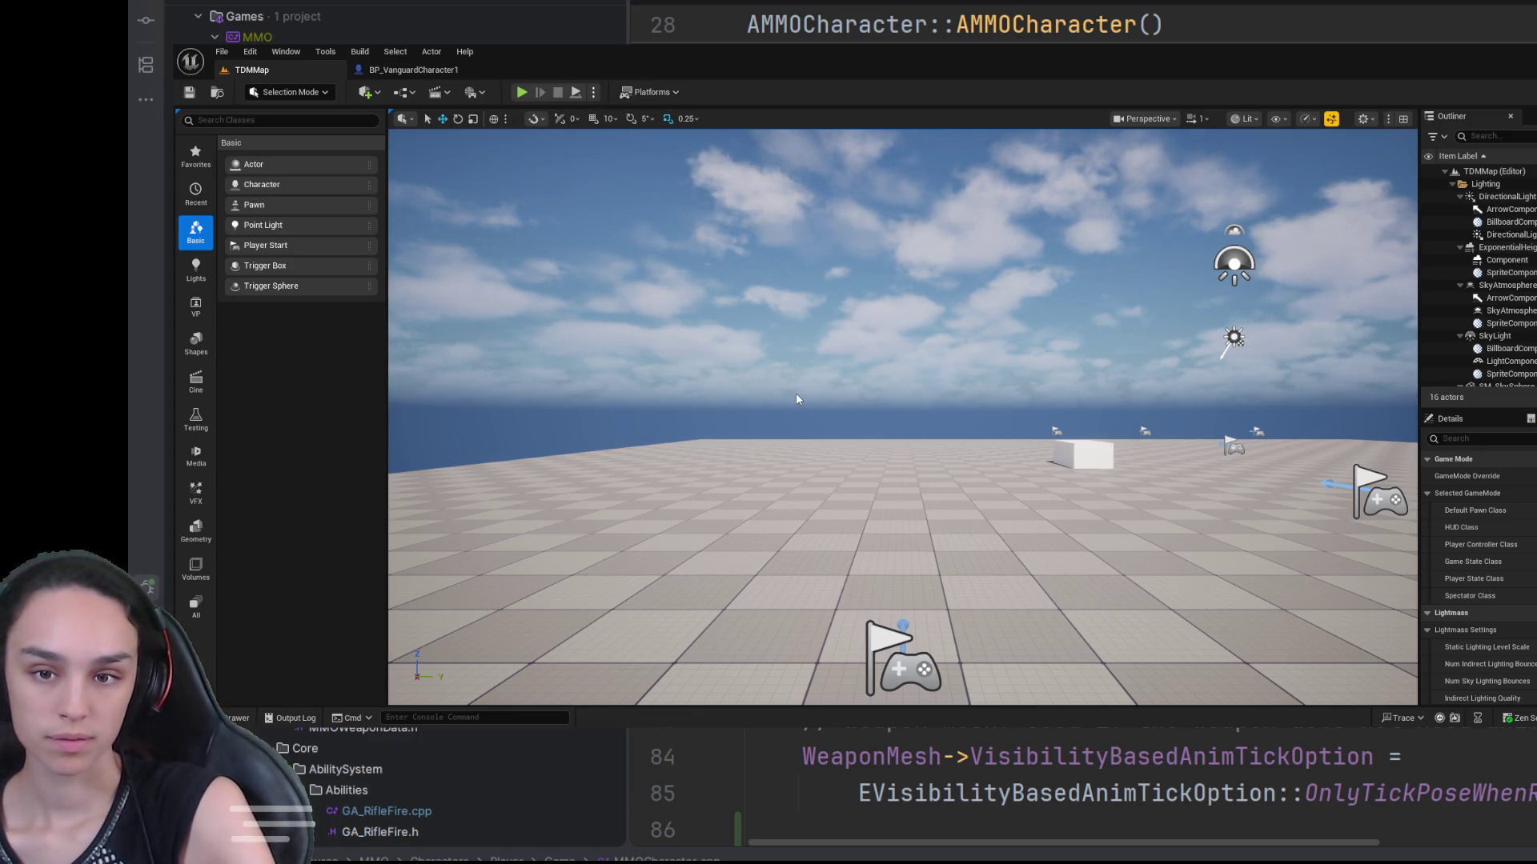
Step: Play TDMMap to check the character's blue hurtbox debug boxes, then release input
left_click(521, 92)
left_click(903, 379)
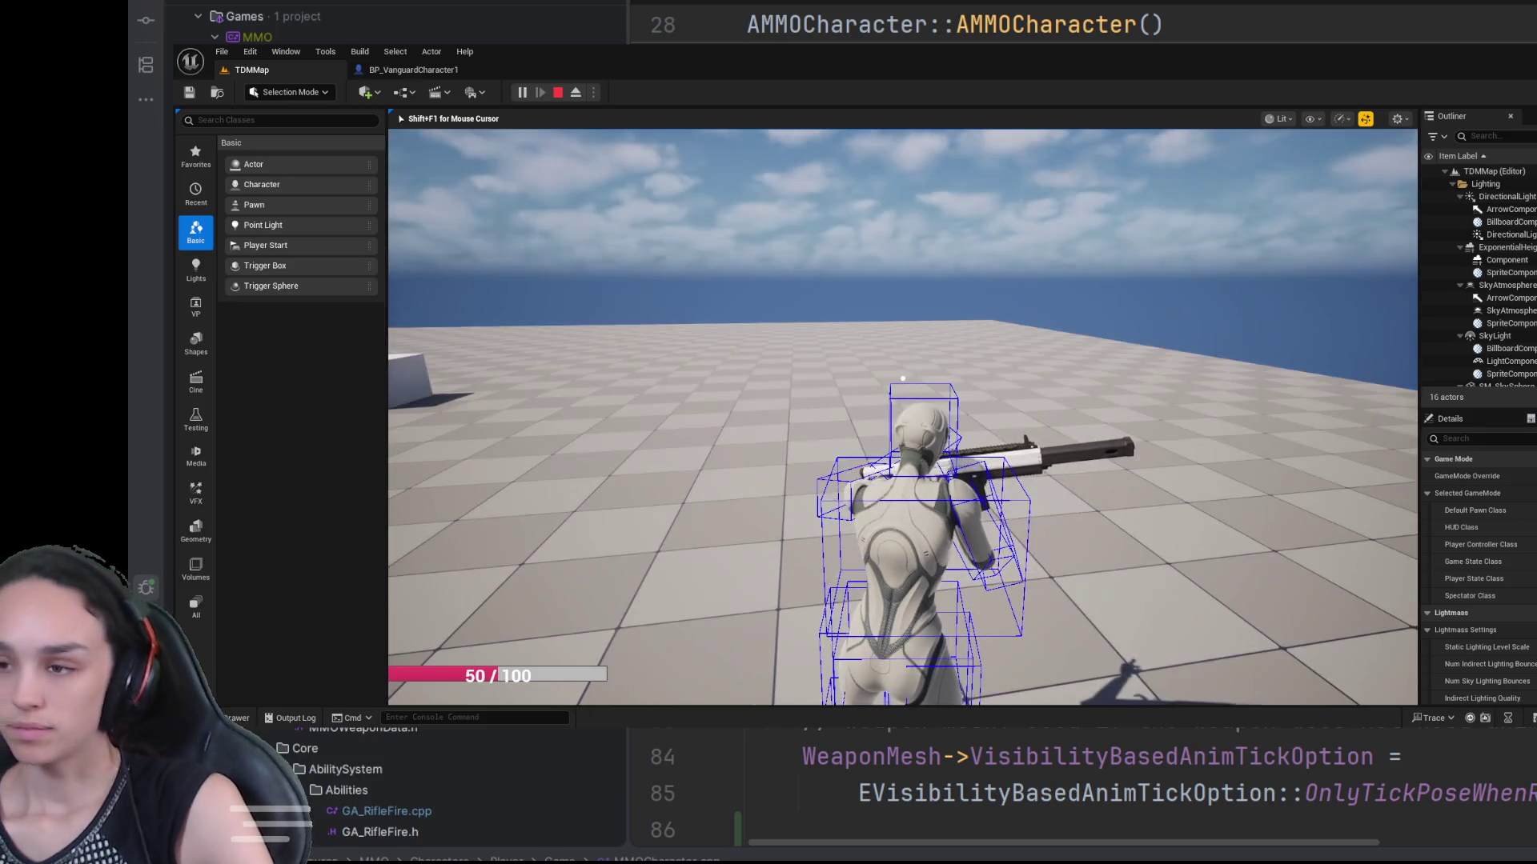
key("shift+F1")
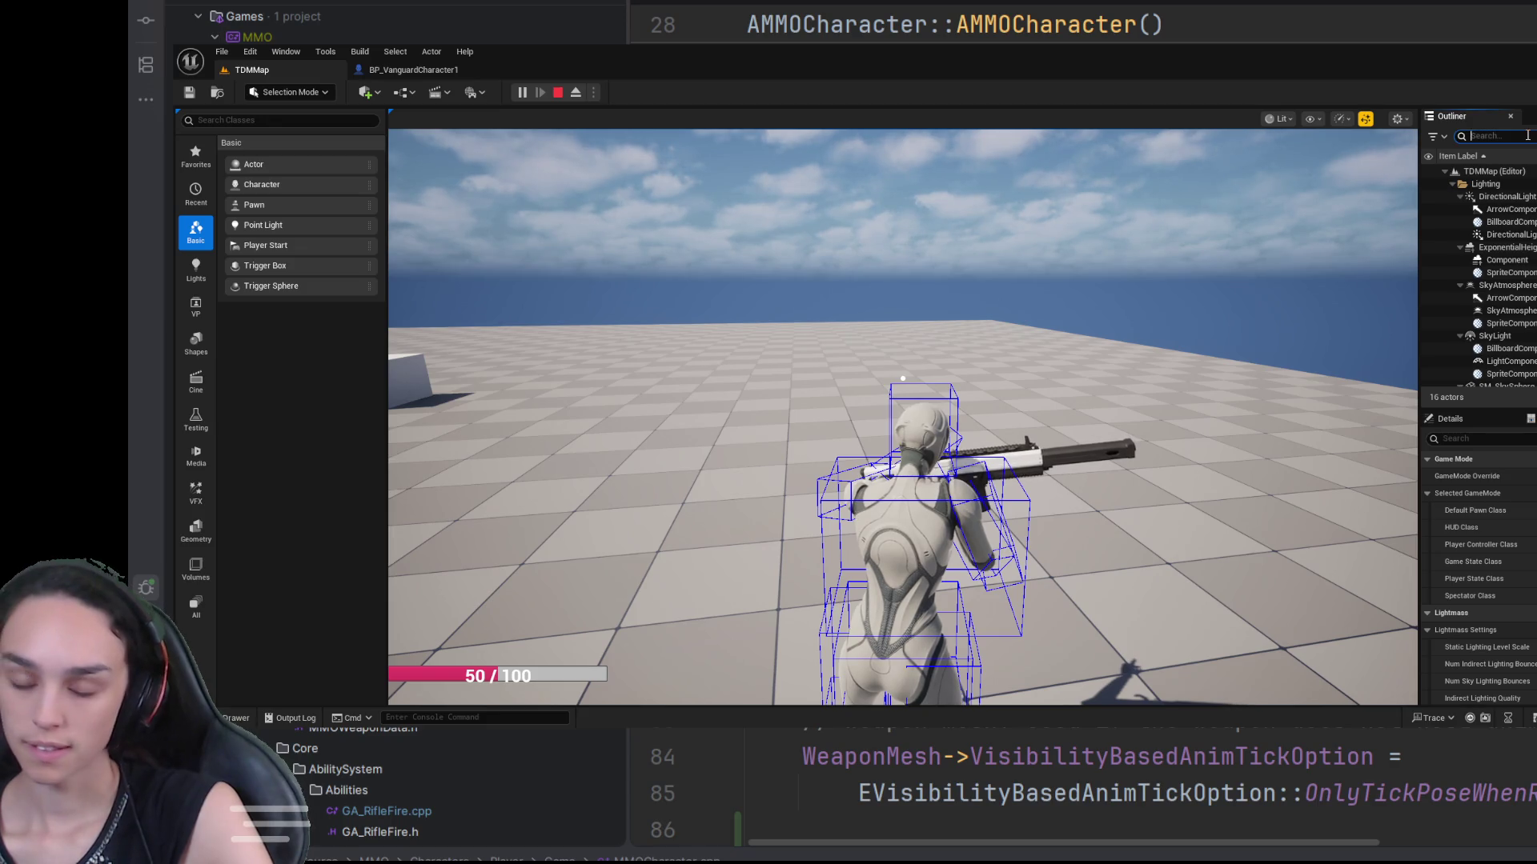
Step: Search 'van' in the Outliner, clear it, and bring up the Vanguard folder assets
type("van")
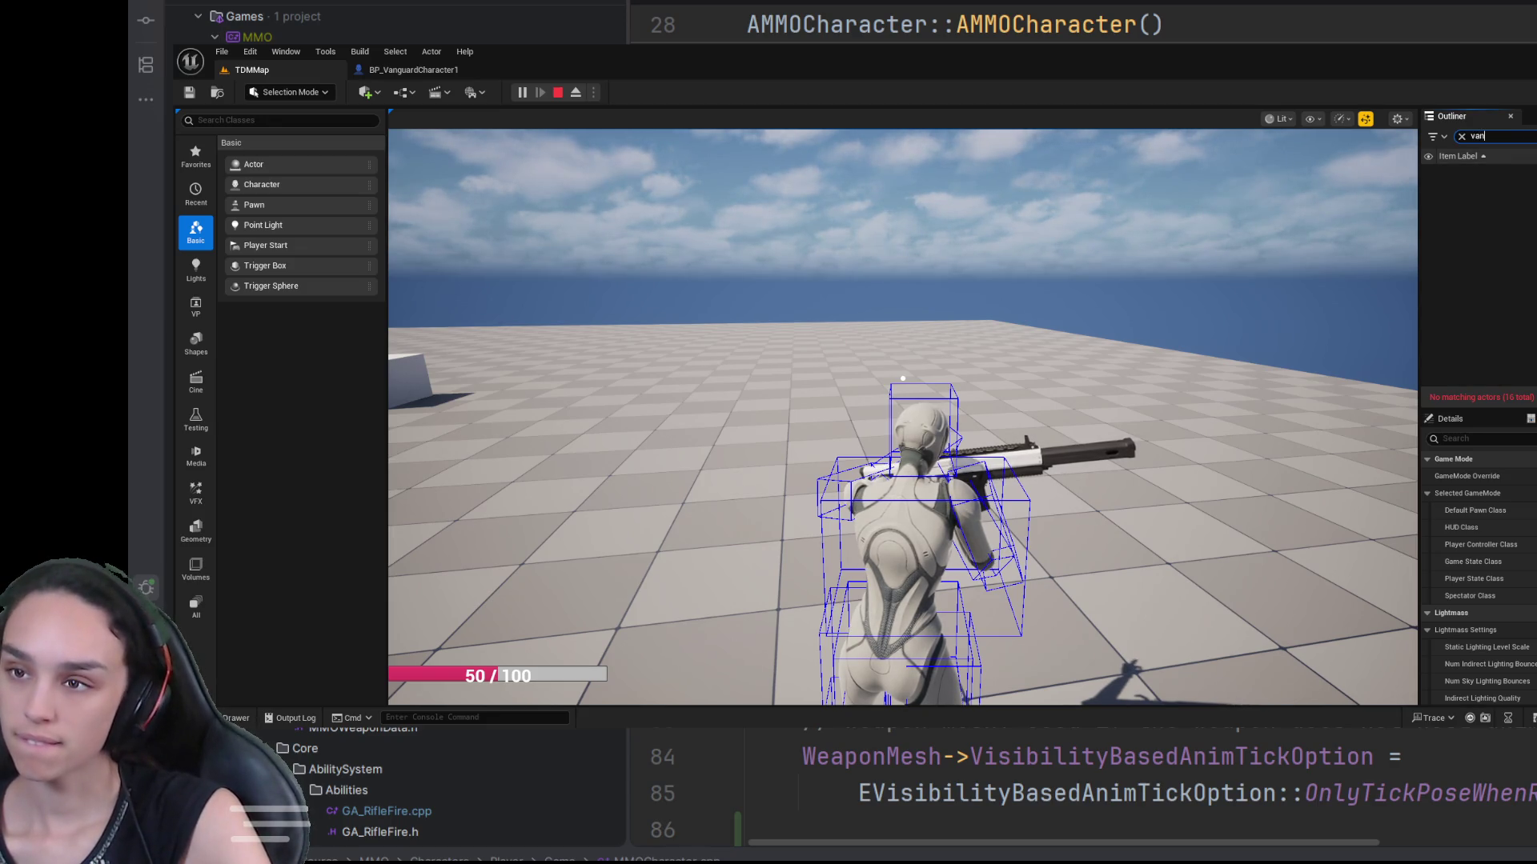
key("BackSpace")
key("BackSpace")
key("BackSpace")
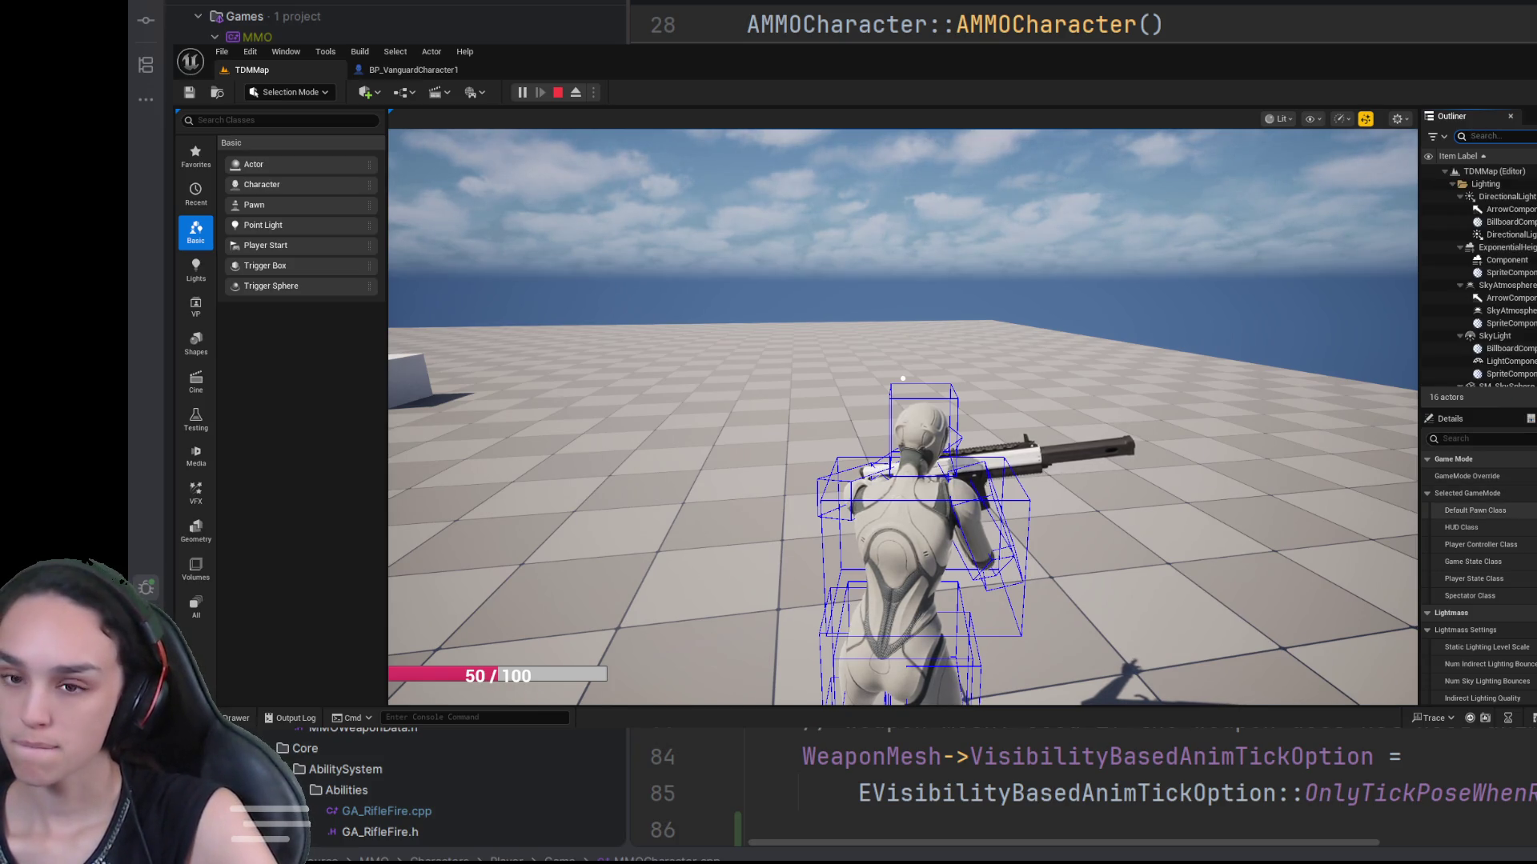
key("ctrl+space")
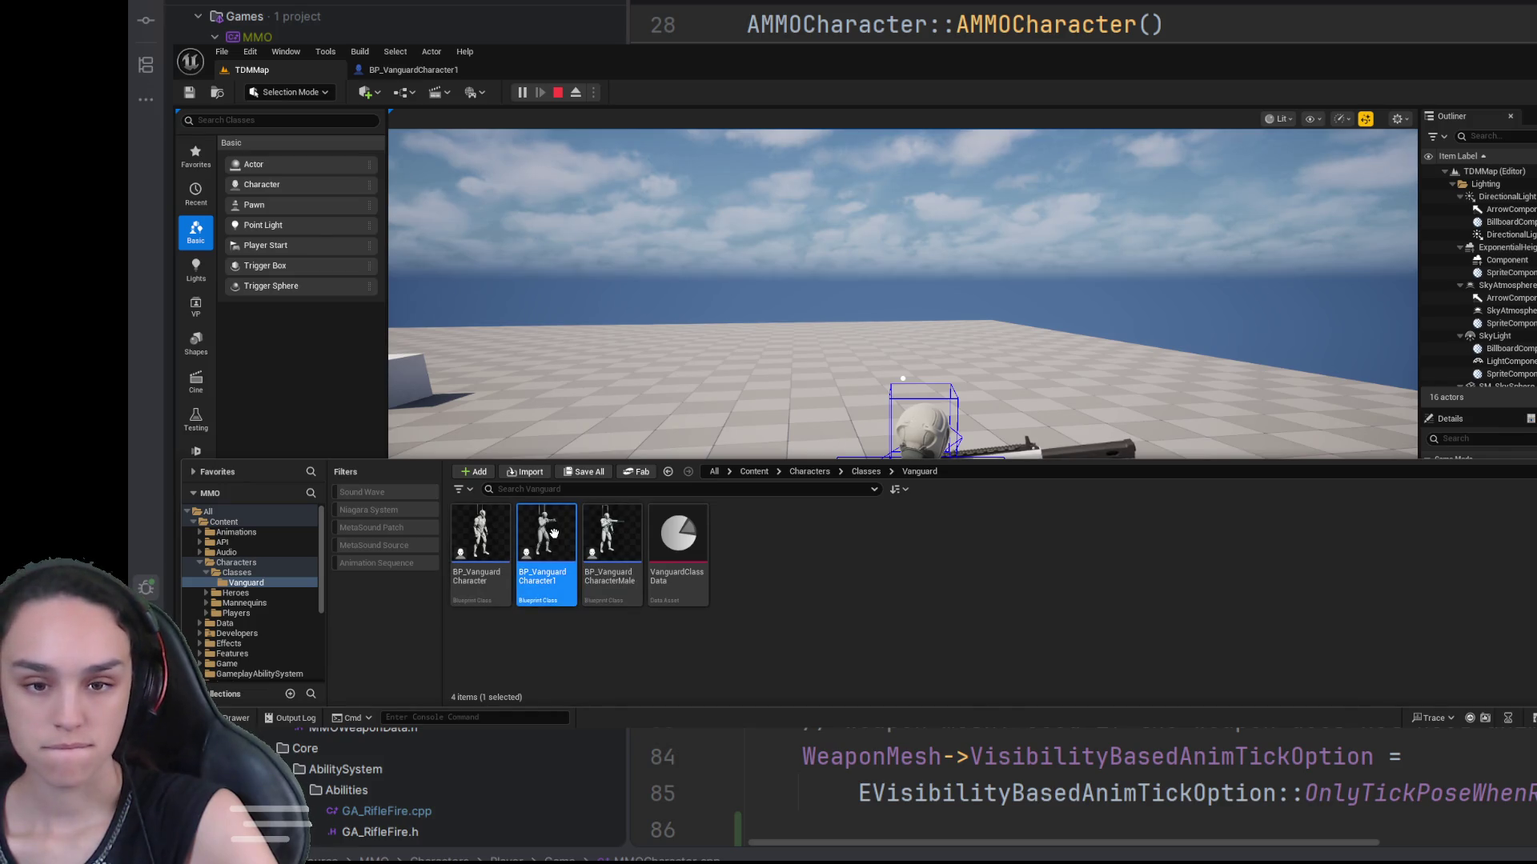
Step: Open BP_VanguardCharacter1, stop the running play session, and go back to the TDMMap level
double_click(547, 534)
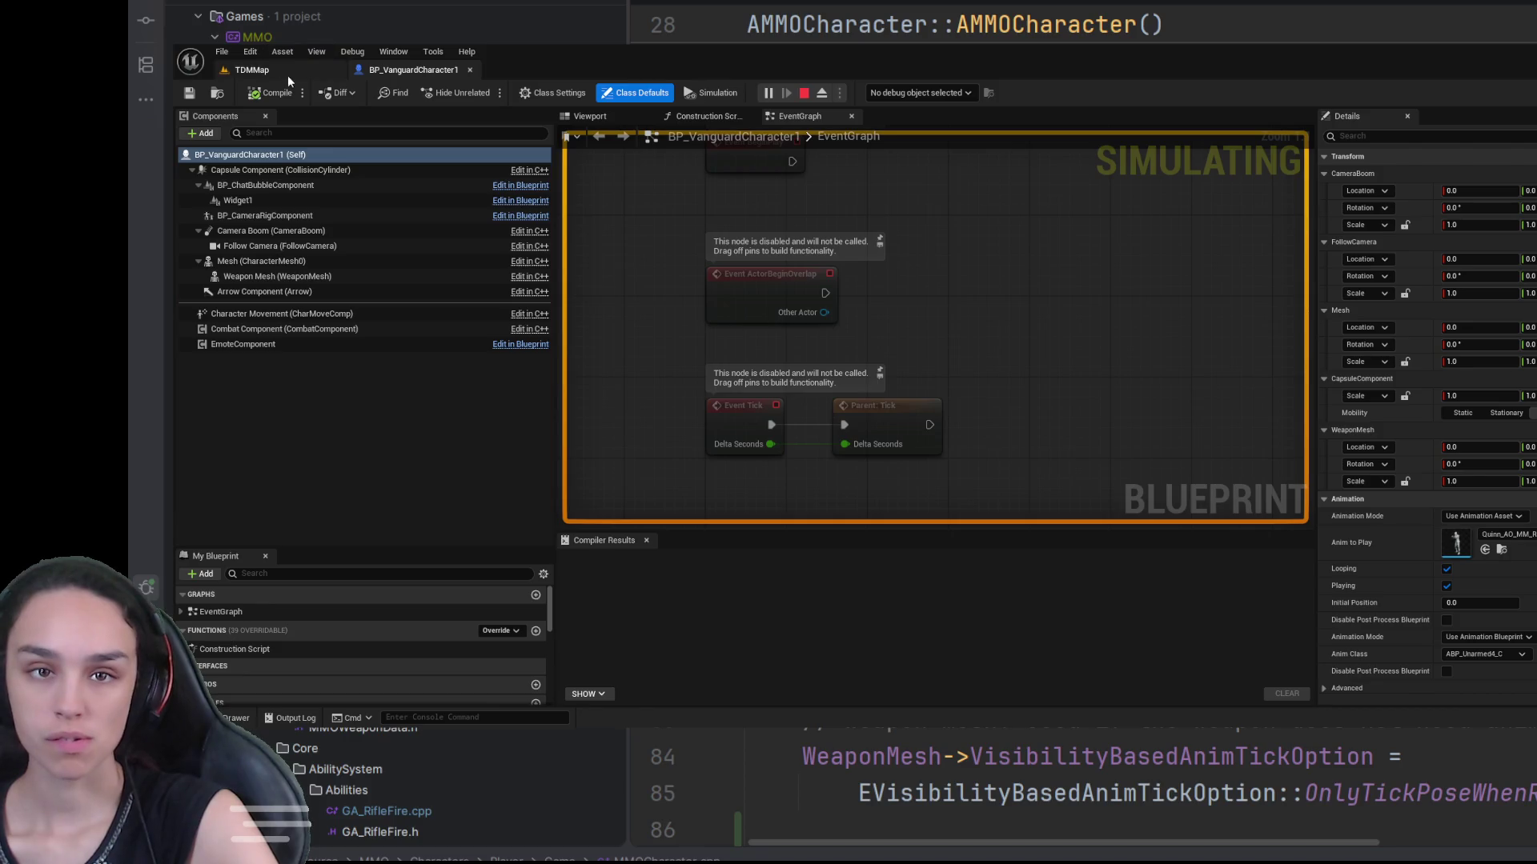
left_click(806, 96)
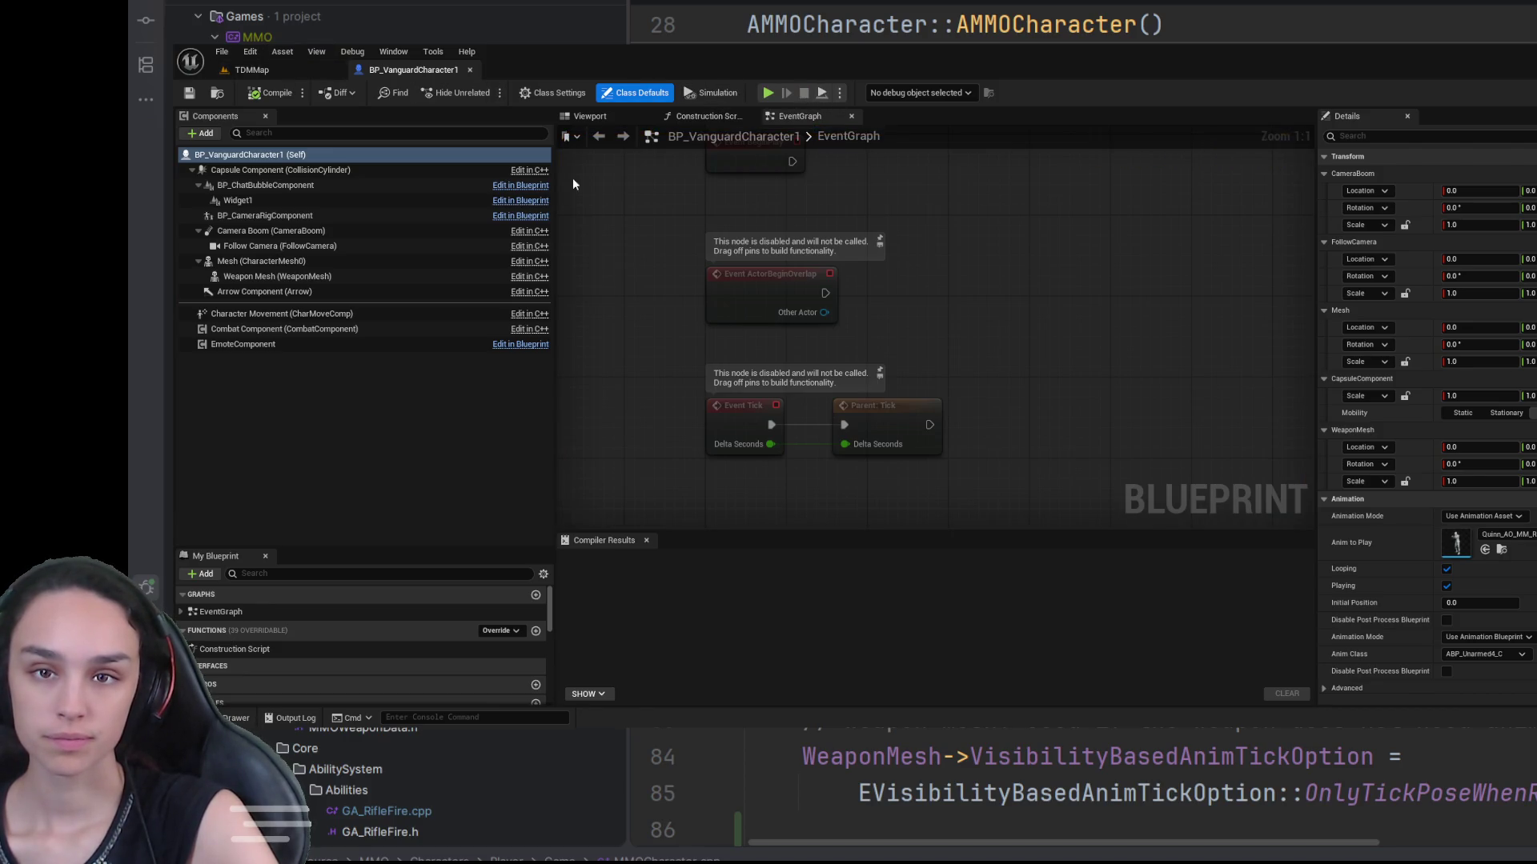
left_click(304, 72)
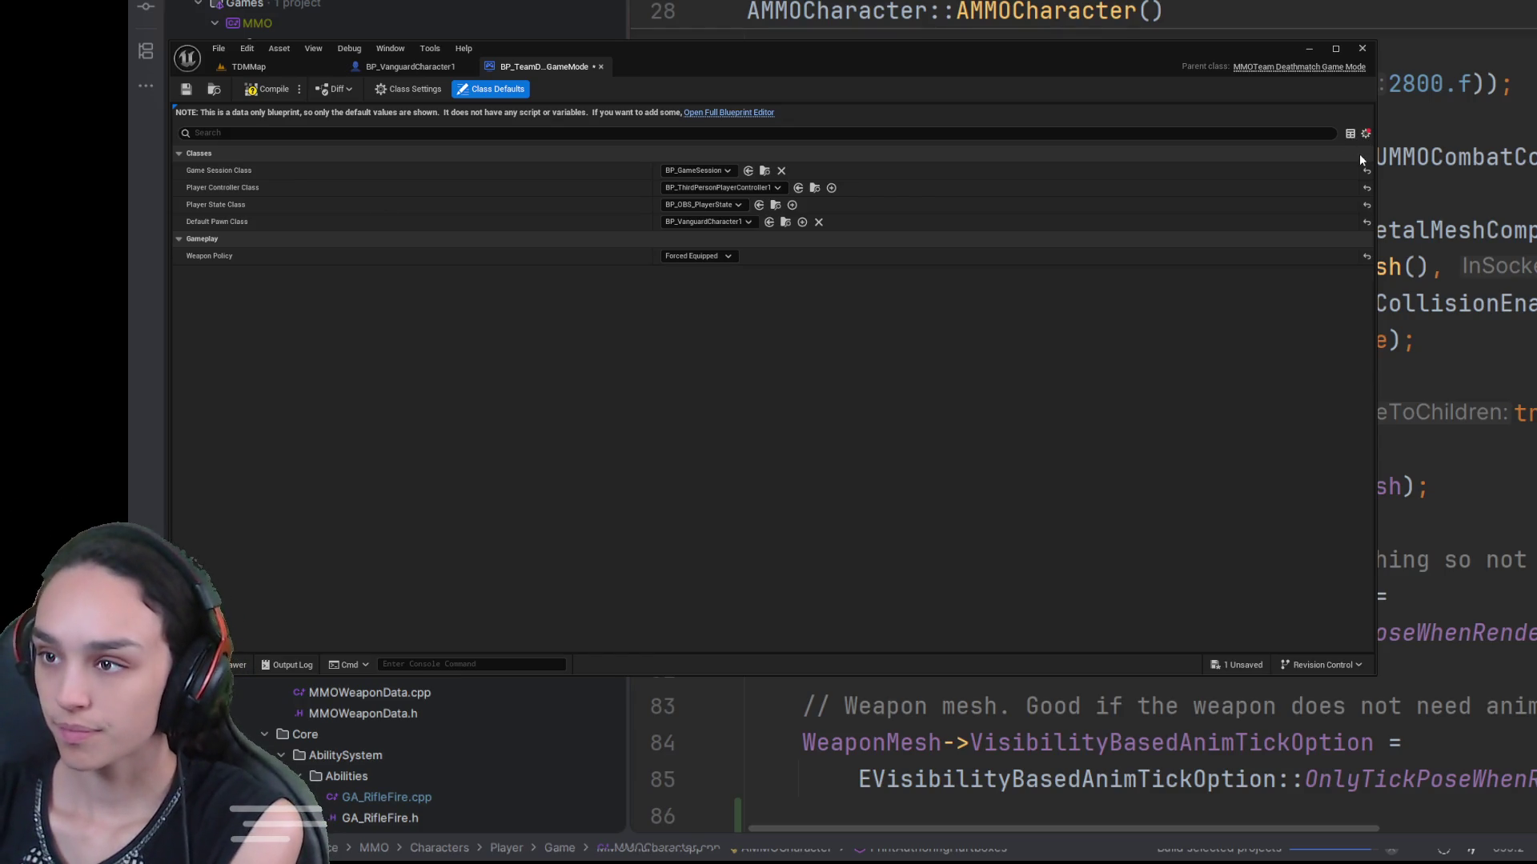
left_click(1366, 134)
left_click(1359, 154)
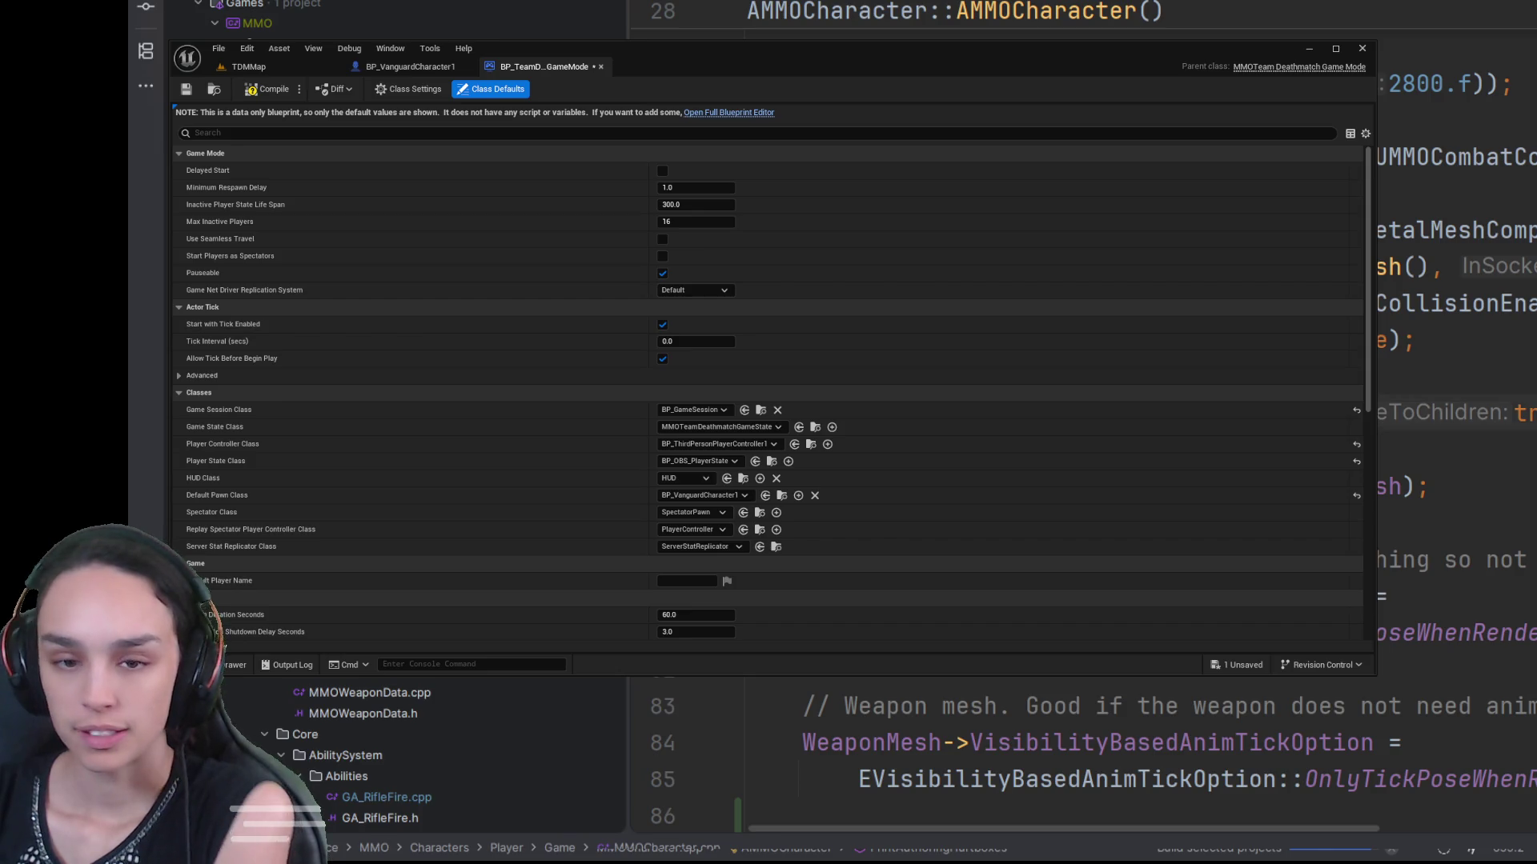
scroll(361, 752, "down", 10)
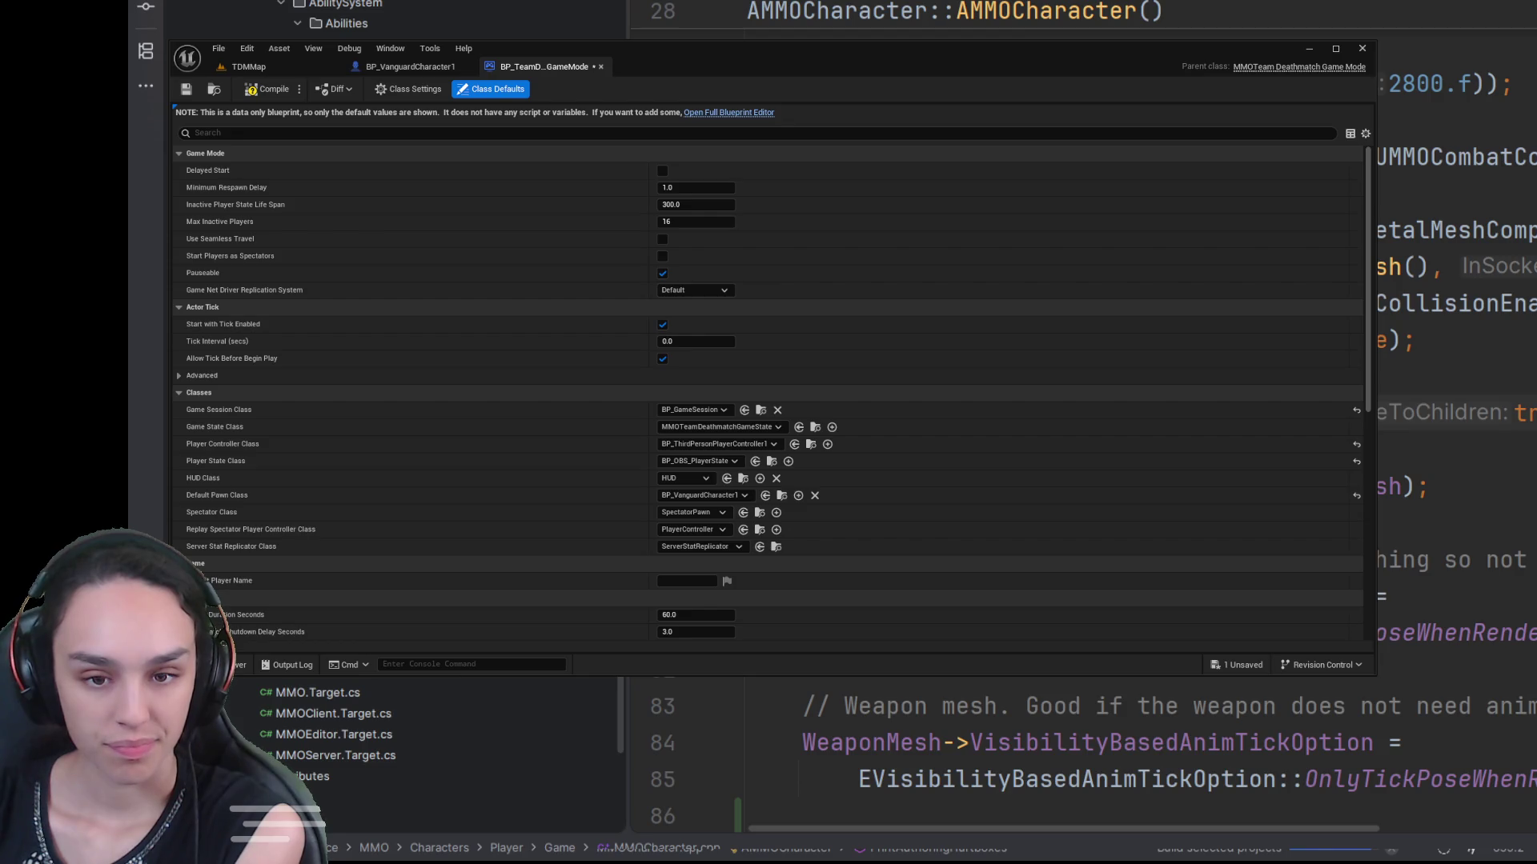
scroll(360, 752, "up", 1)
scroll(315, 693, "down", 3)
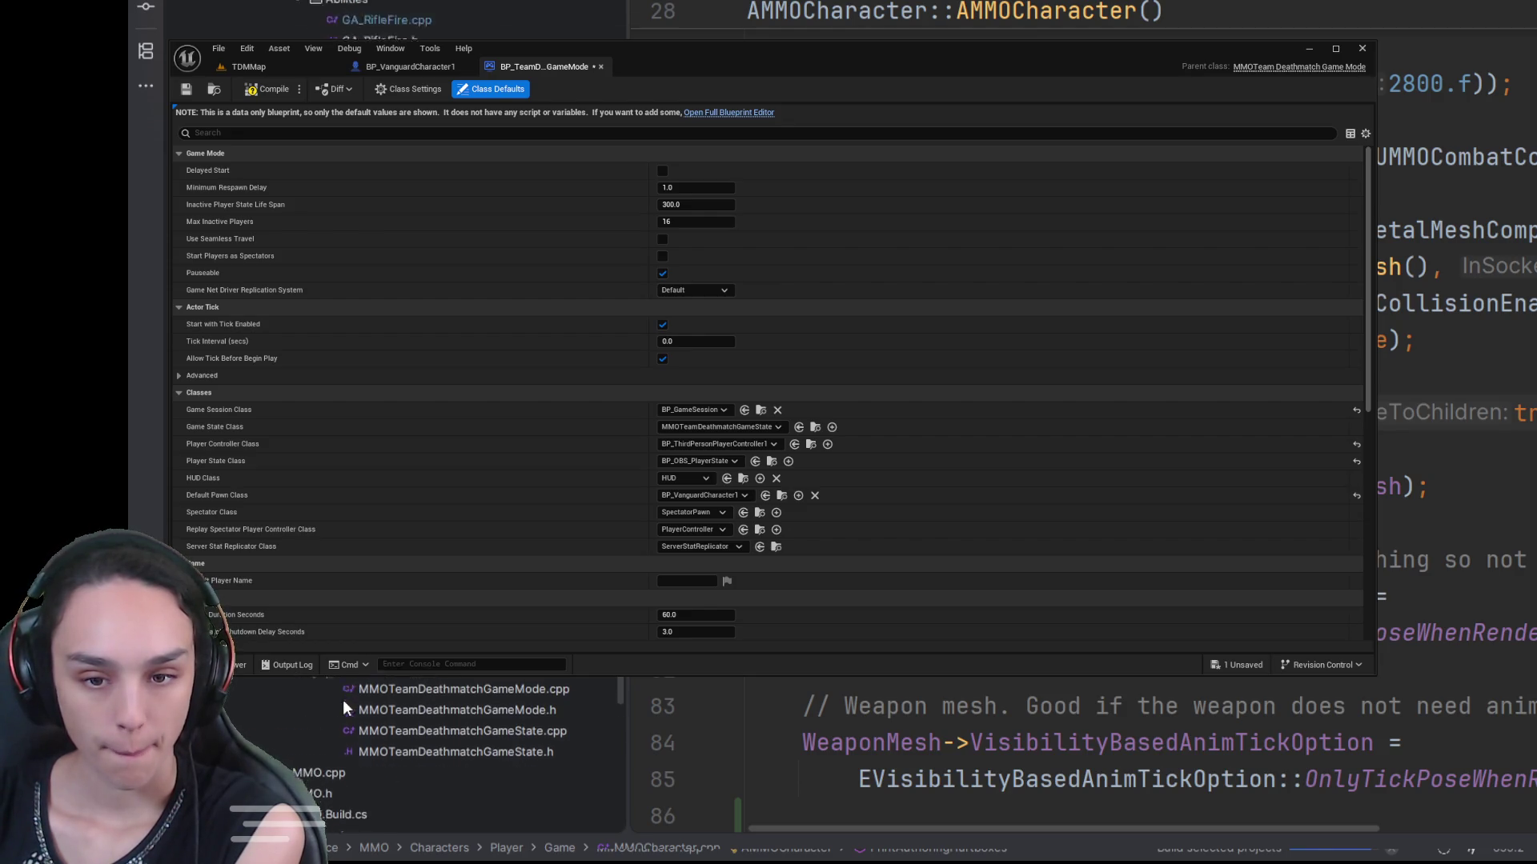
key("ctrl+Tab")
scroll(1080, 752, "down", 5)
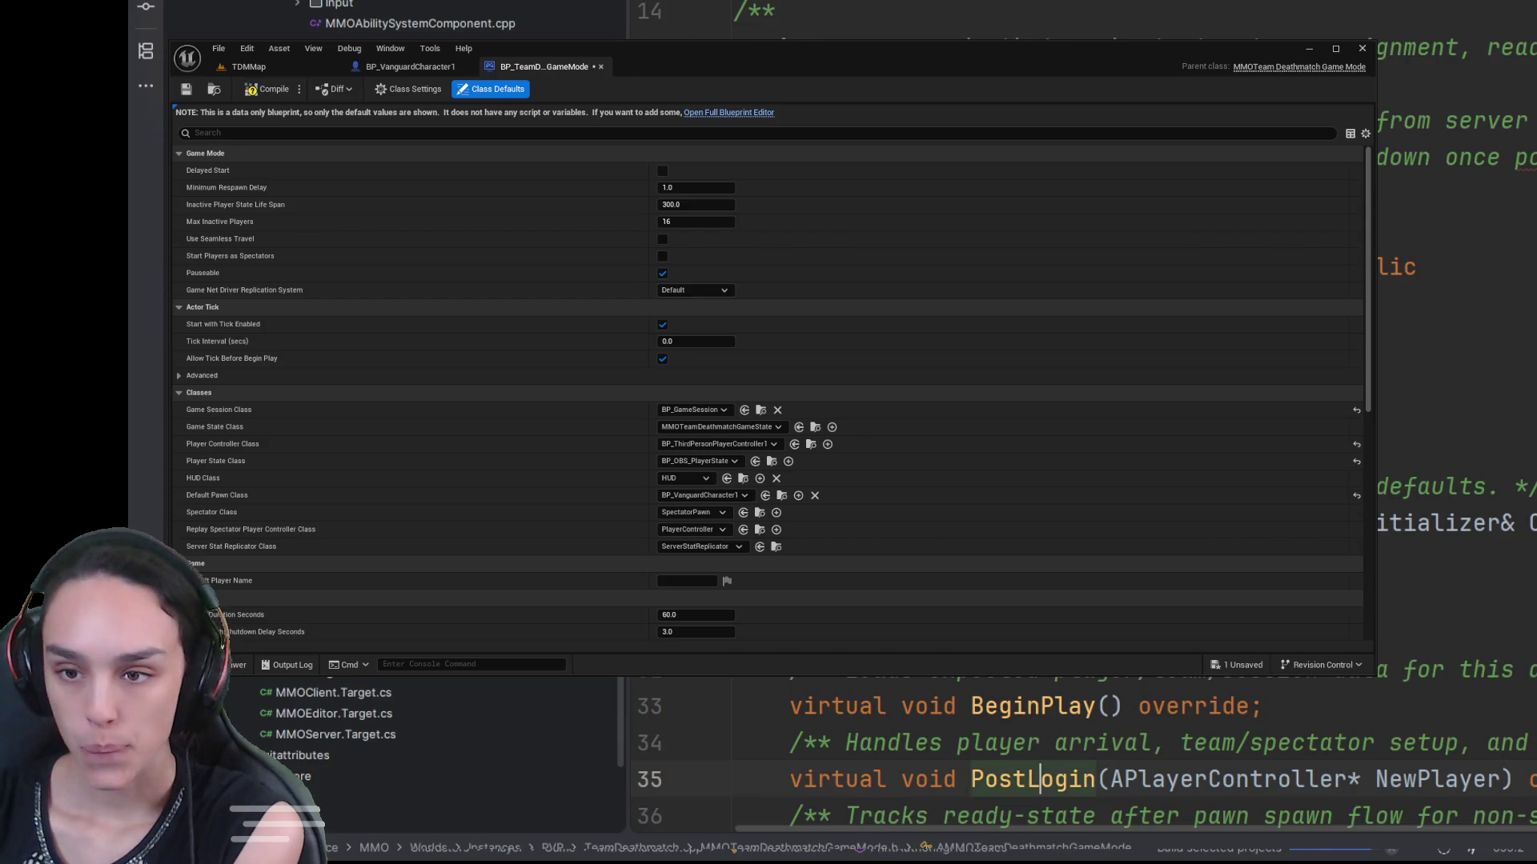
scroll(972, 688, "down", 6)
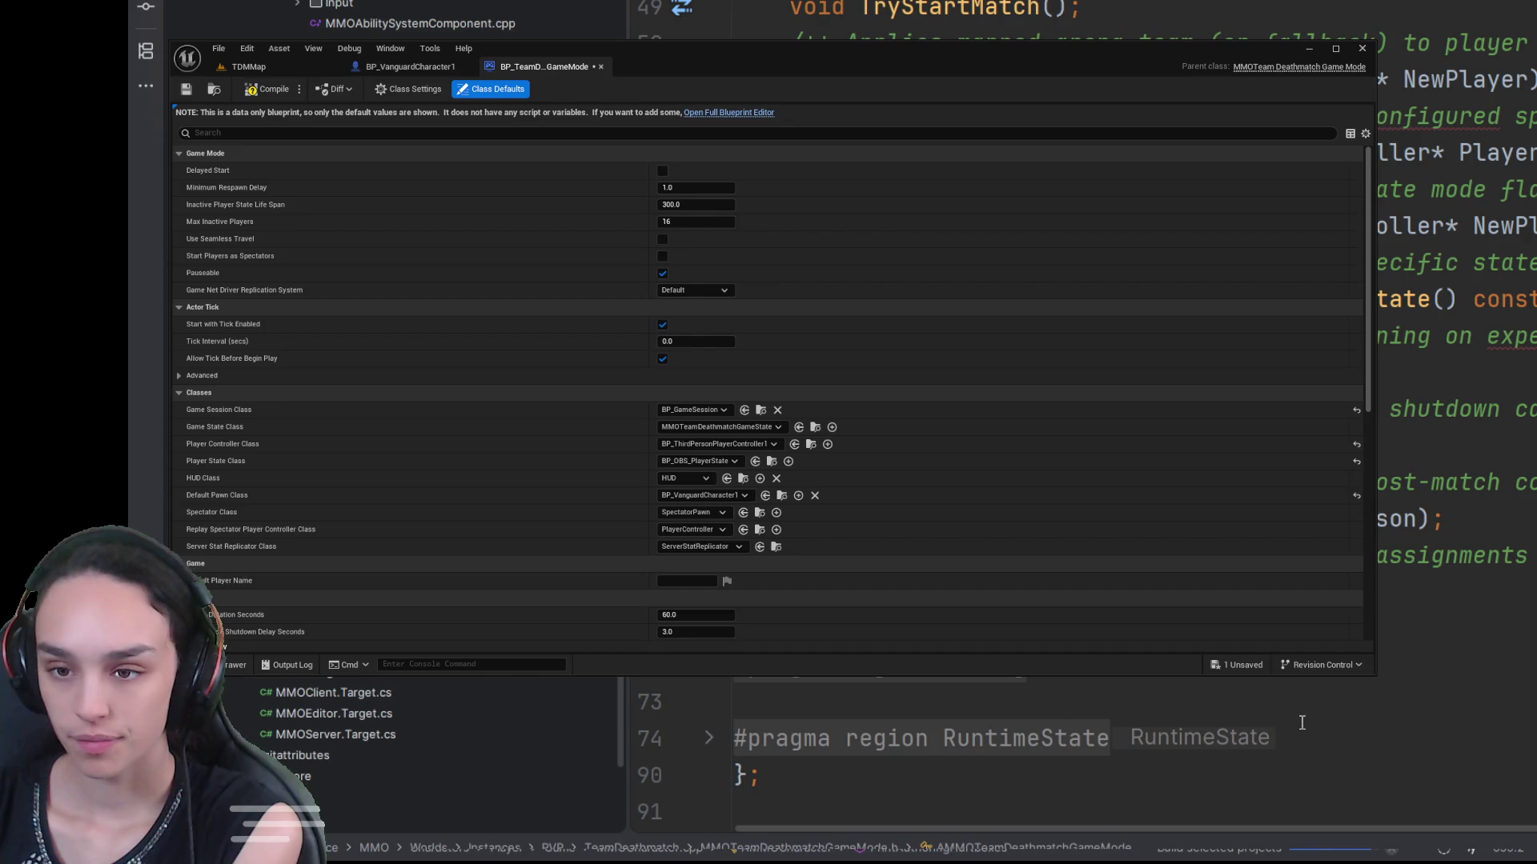
key("ctrl+shift+KP_Add")
scroll(956, 720, "down", 3)
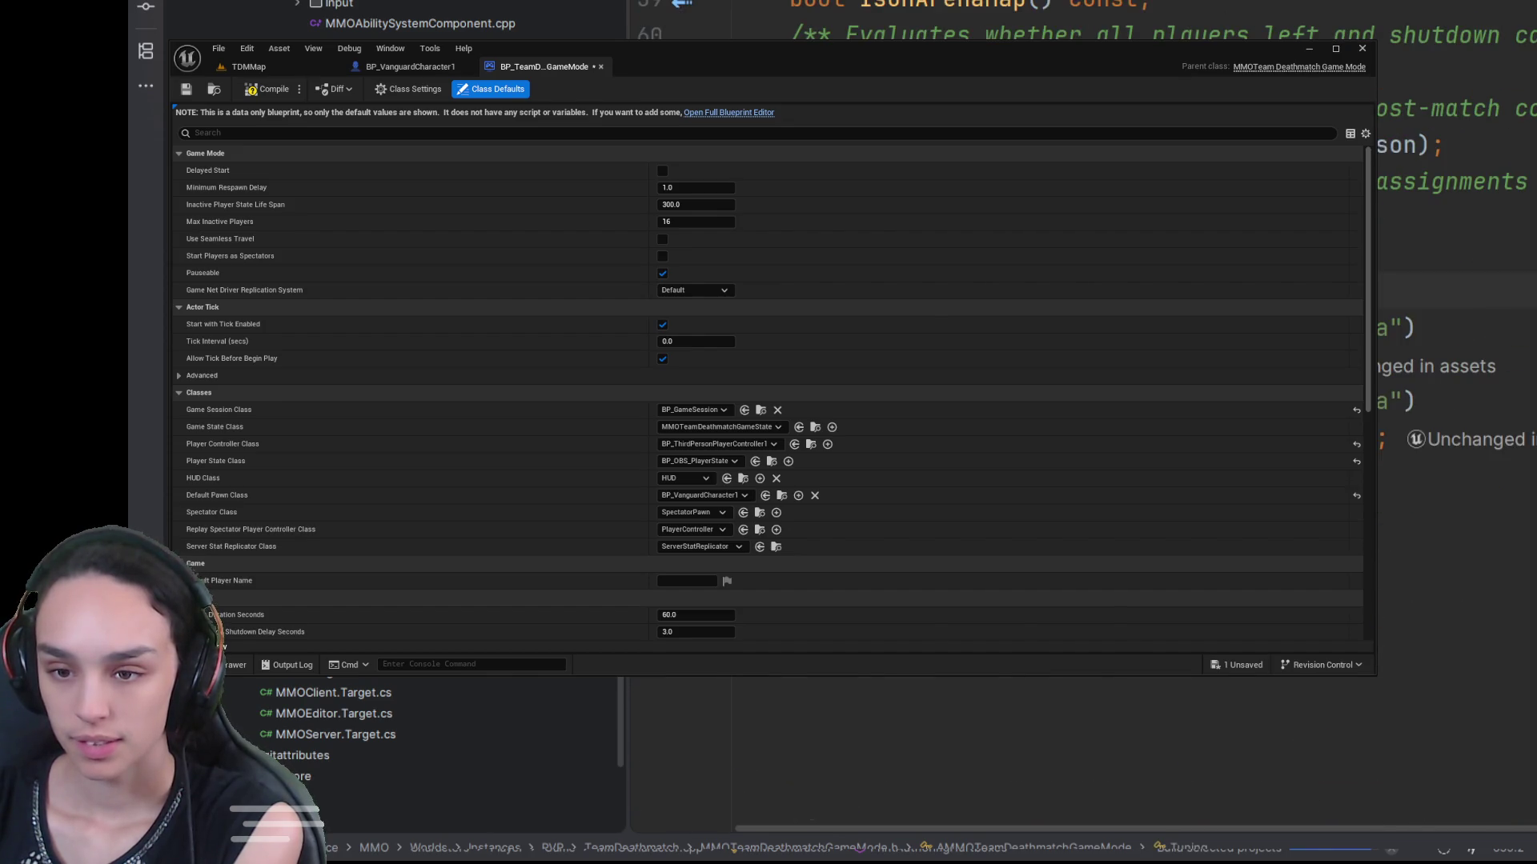
scroll(955, 721, "down", 5)
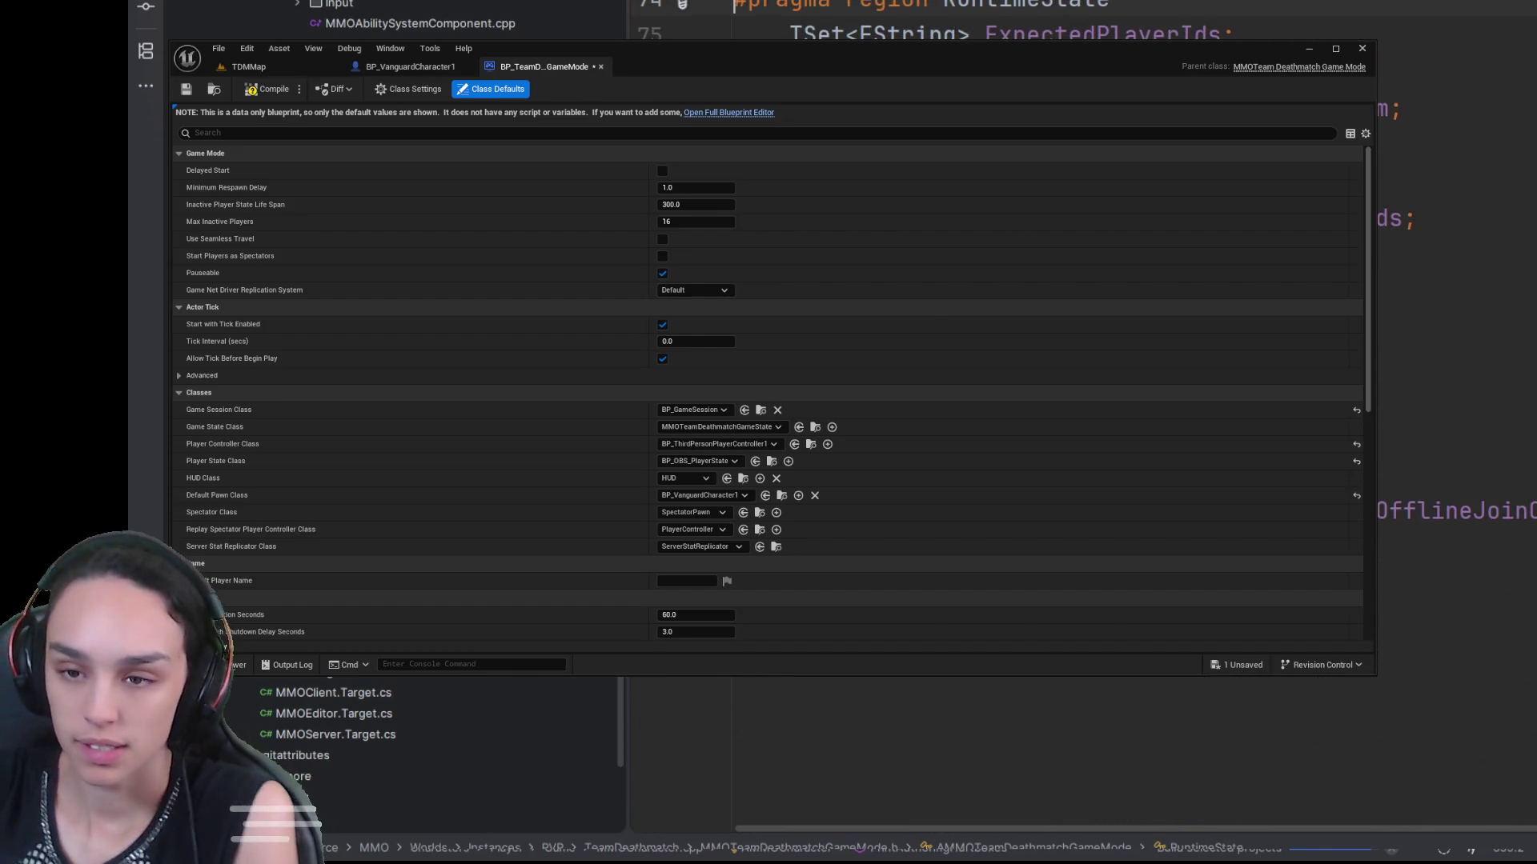
scroll(955, 720, "up", 8)
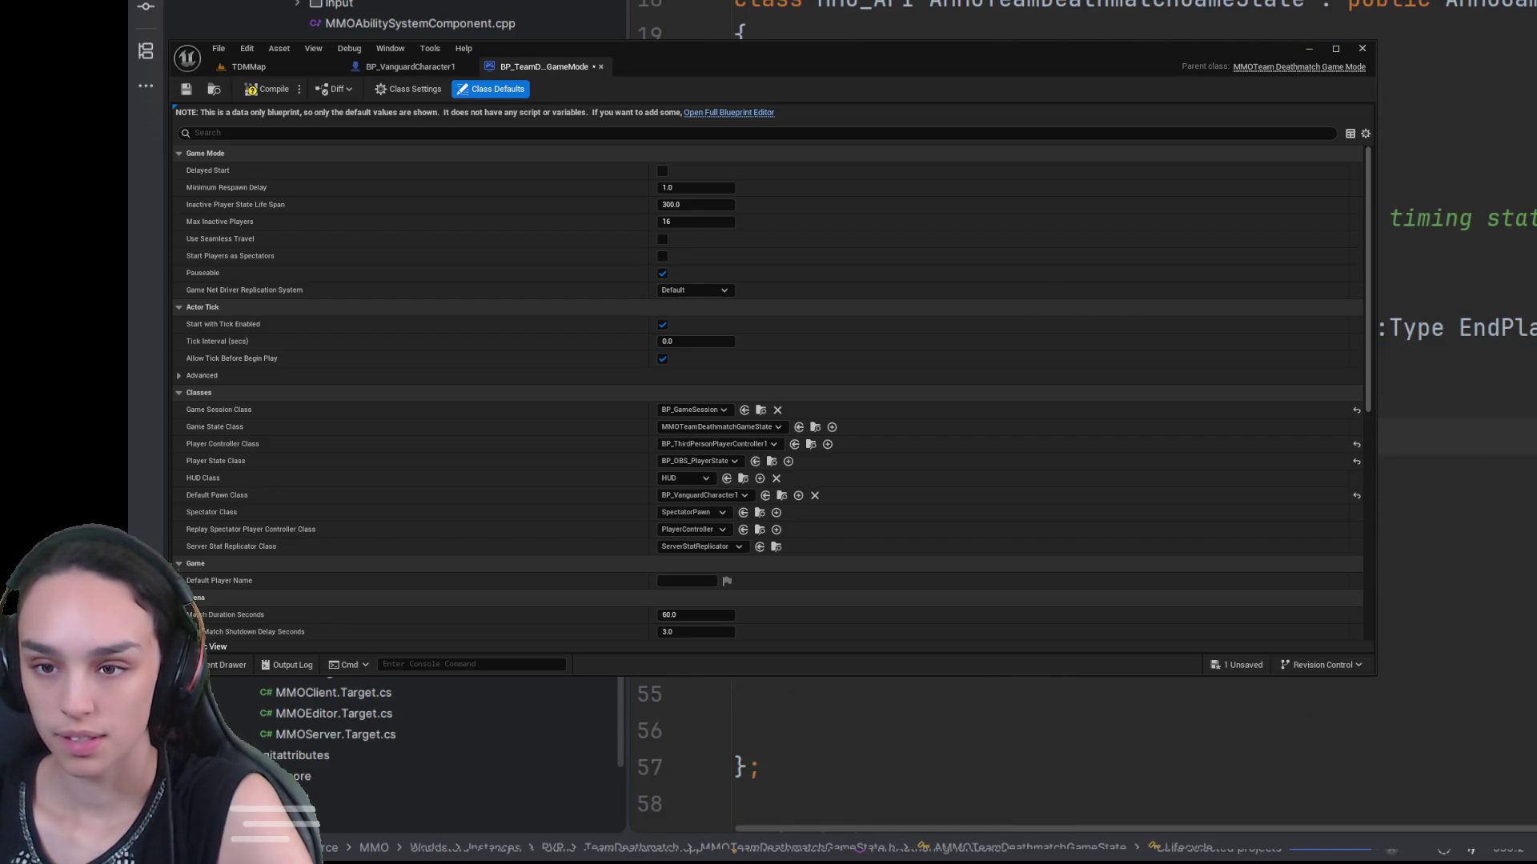
left_click(920, 712)
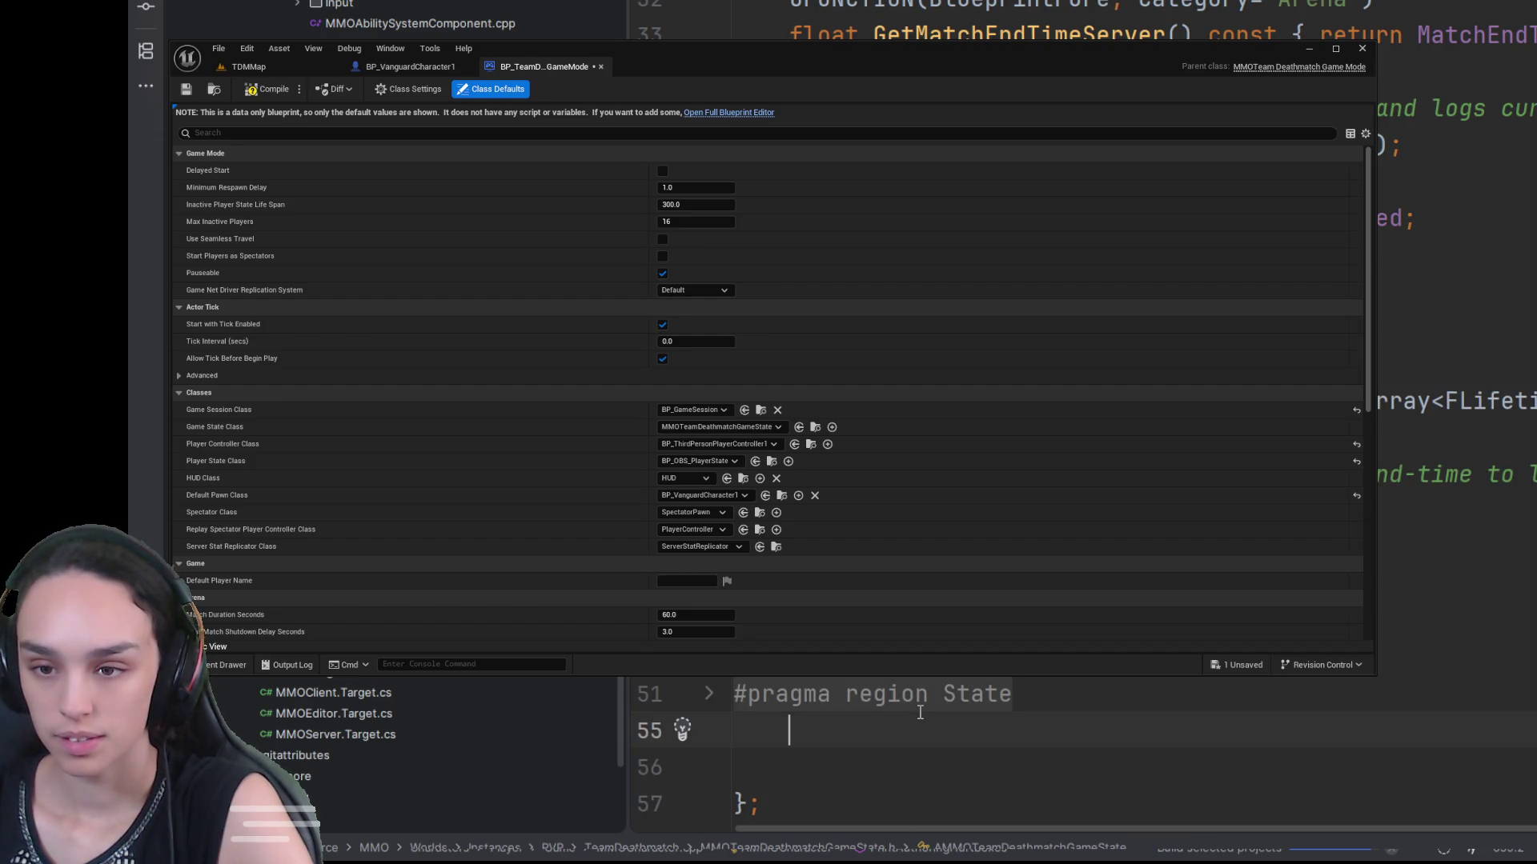
left_click(921, 709)
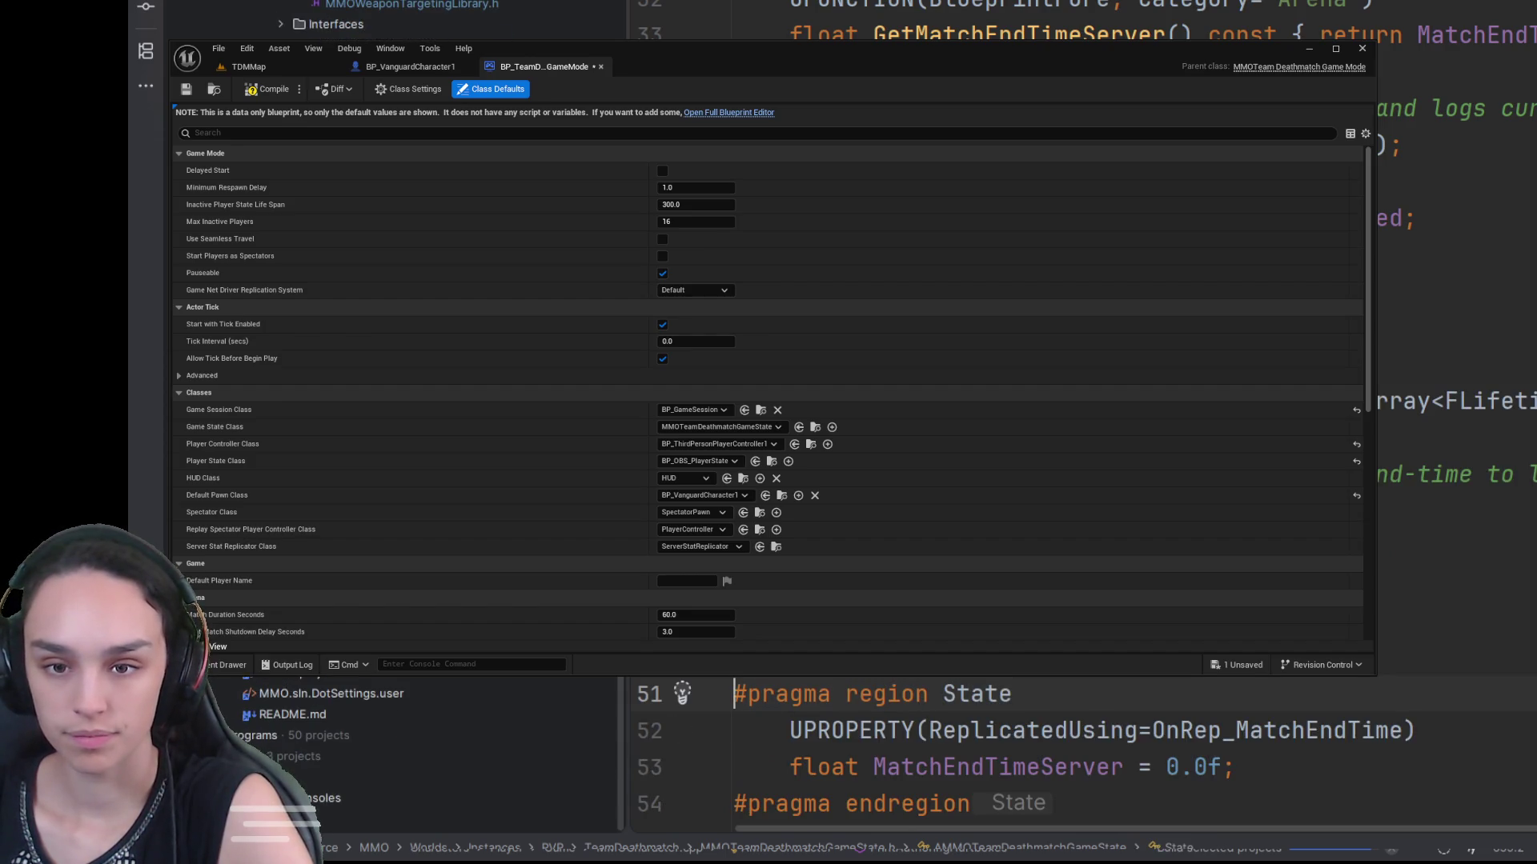
key("ctrl+alt+Left")
key("ctrl+alt+Left")
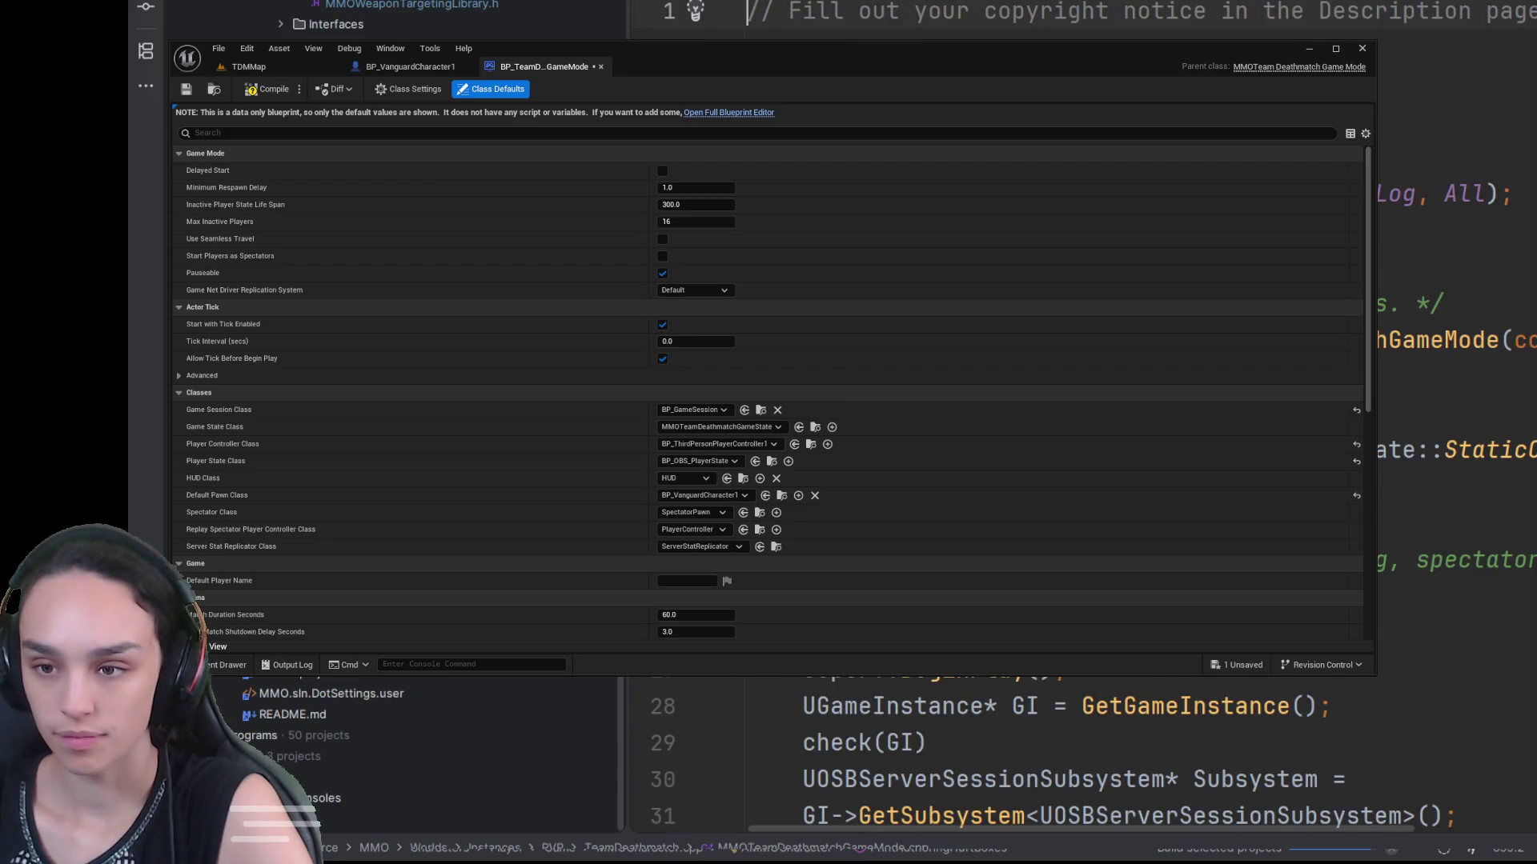
key("ctrl+alt+Left")
scroll(1081, 760, "down", 20)
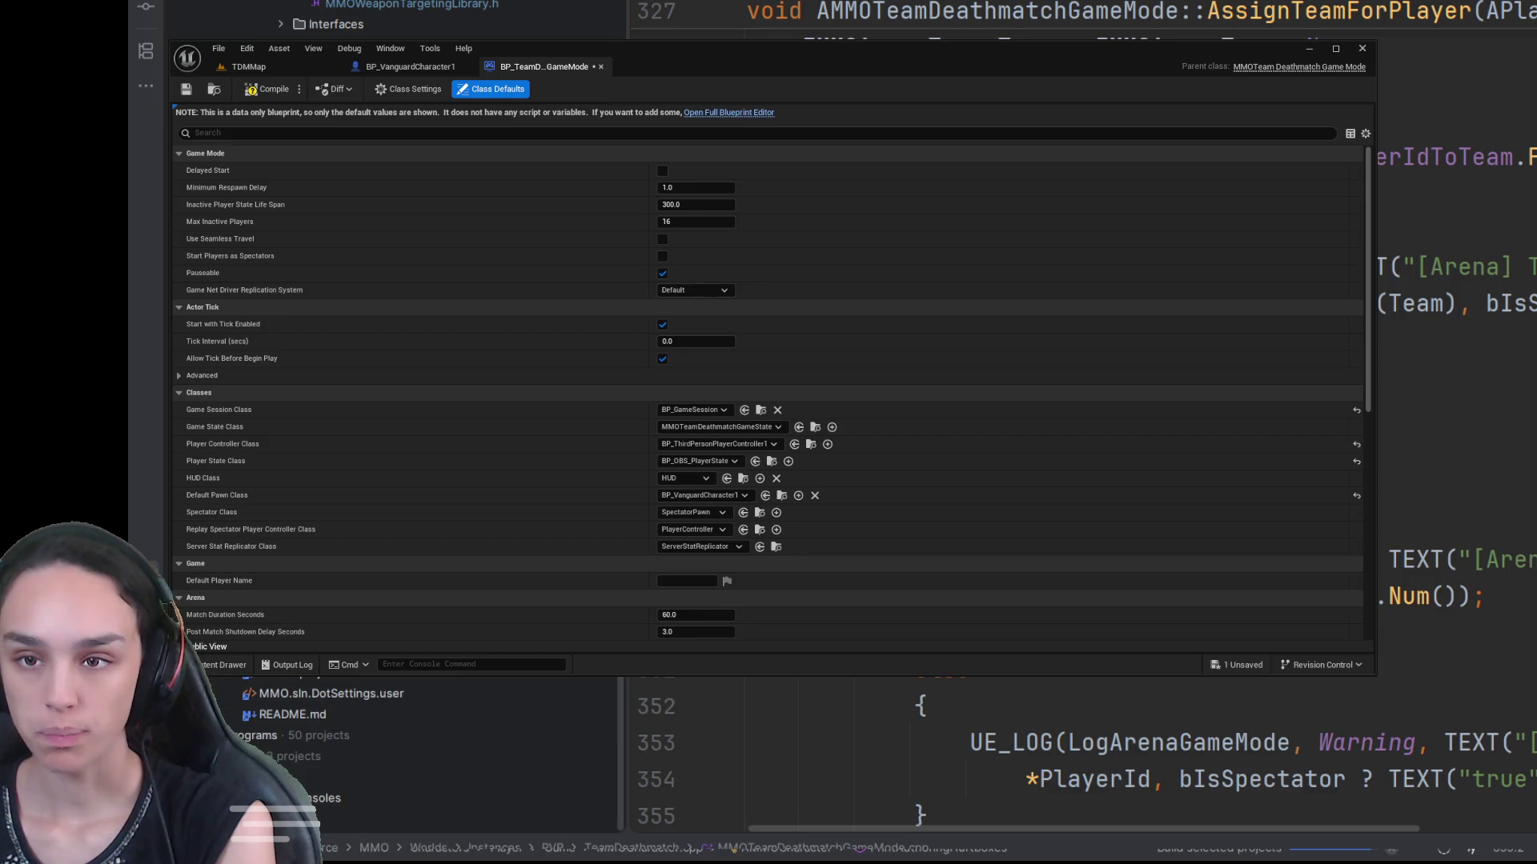
left_click(248, 67)
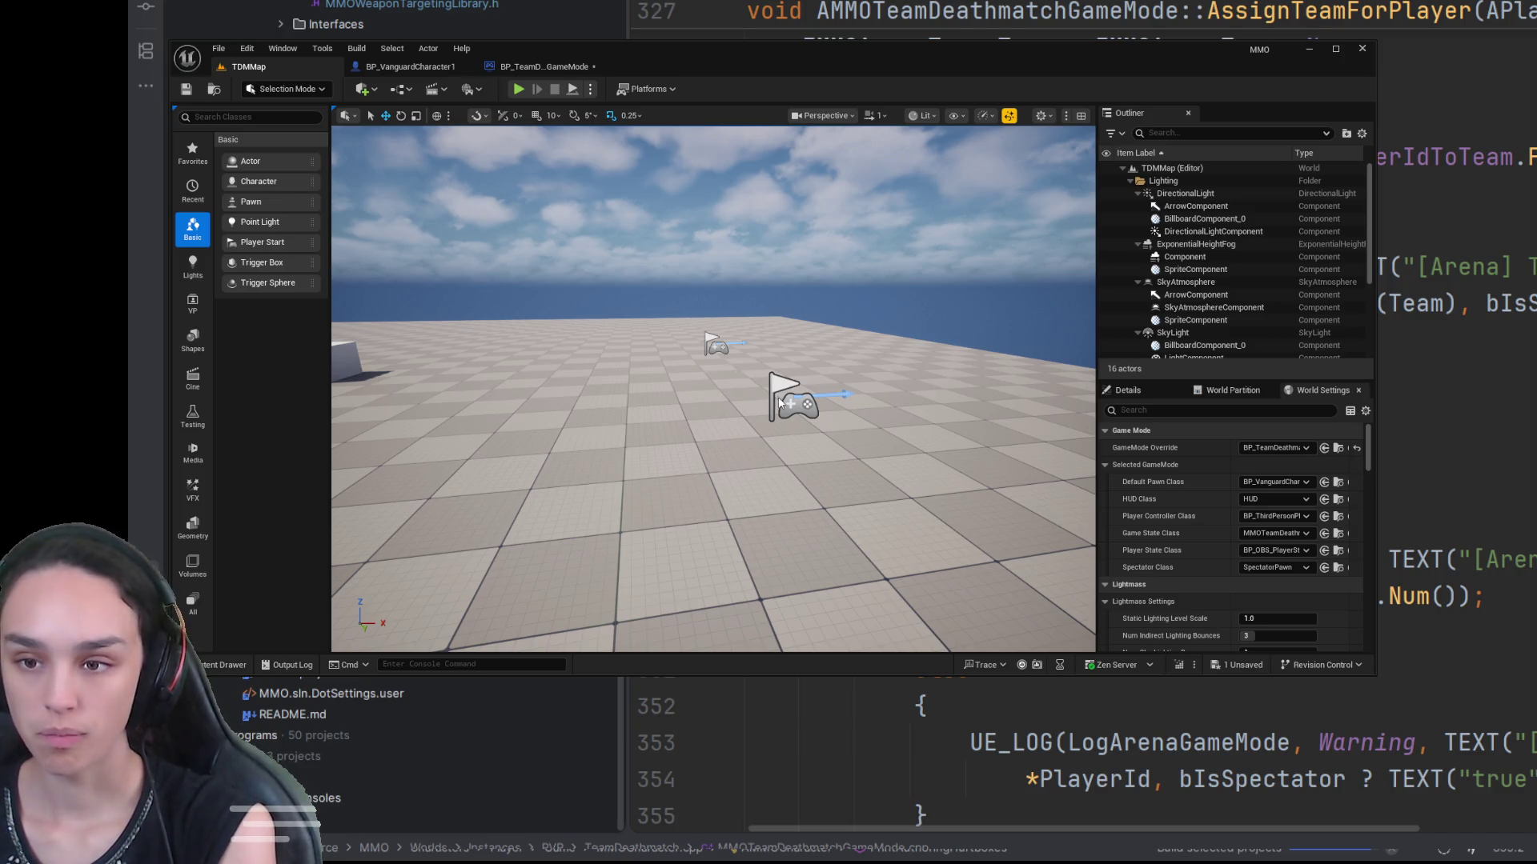
Step: Play TDMMap and select the spawned BP_VanguardCharacter11 by filtering the Outliner for 'van'
left_click(518, 89)
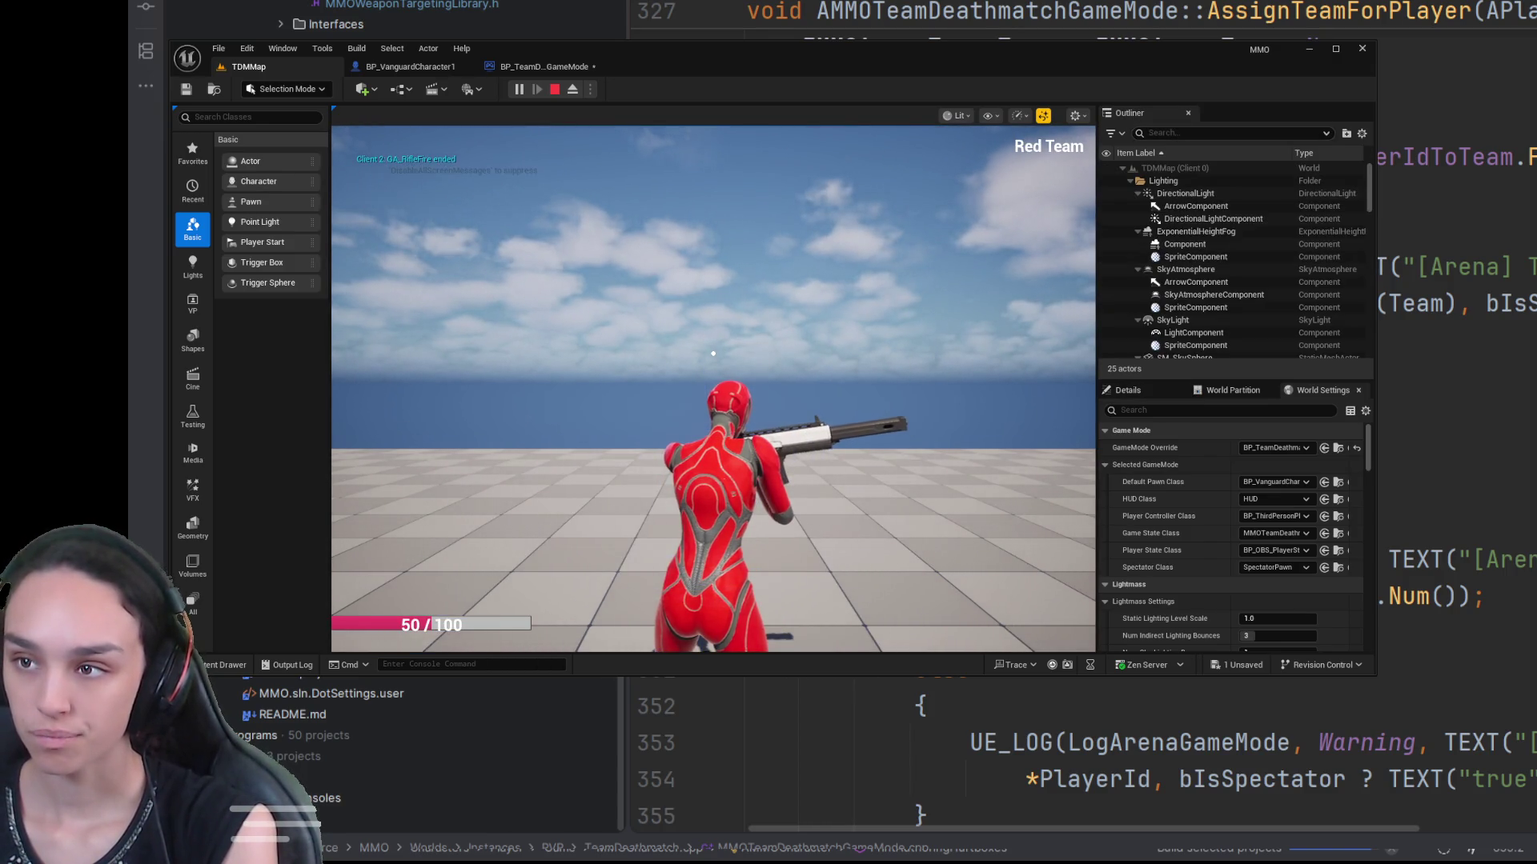
left_click(1231, 133)
type("van")
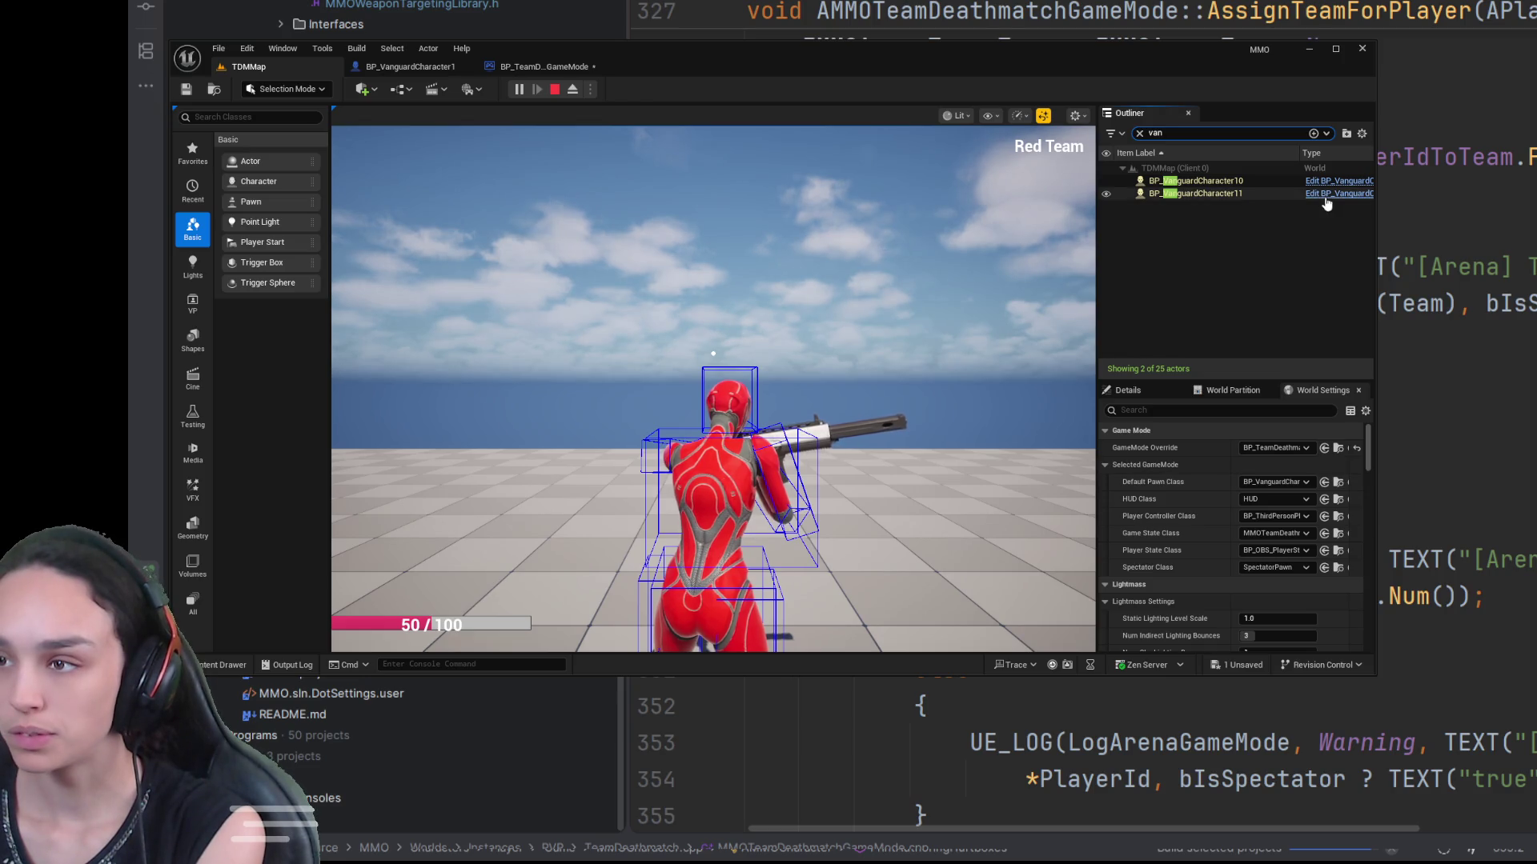
left_click(1267, 192)
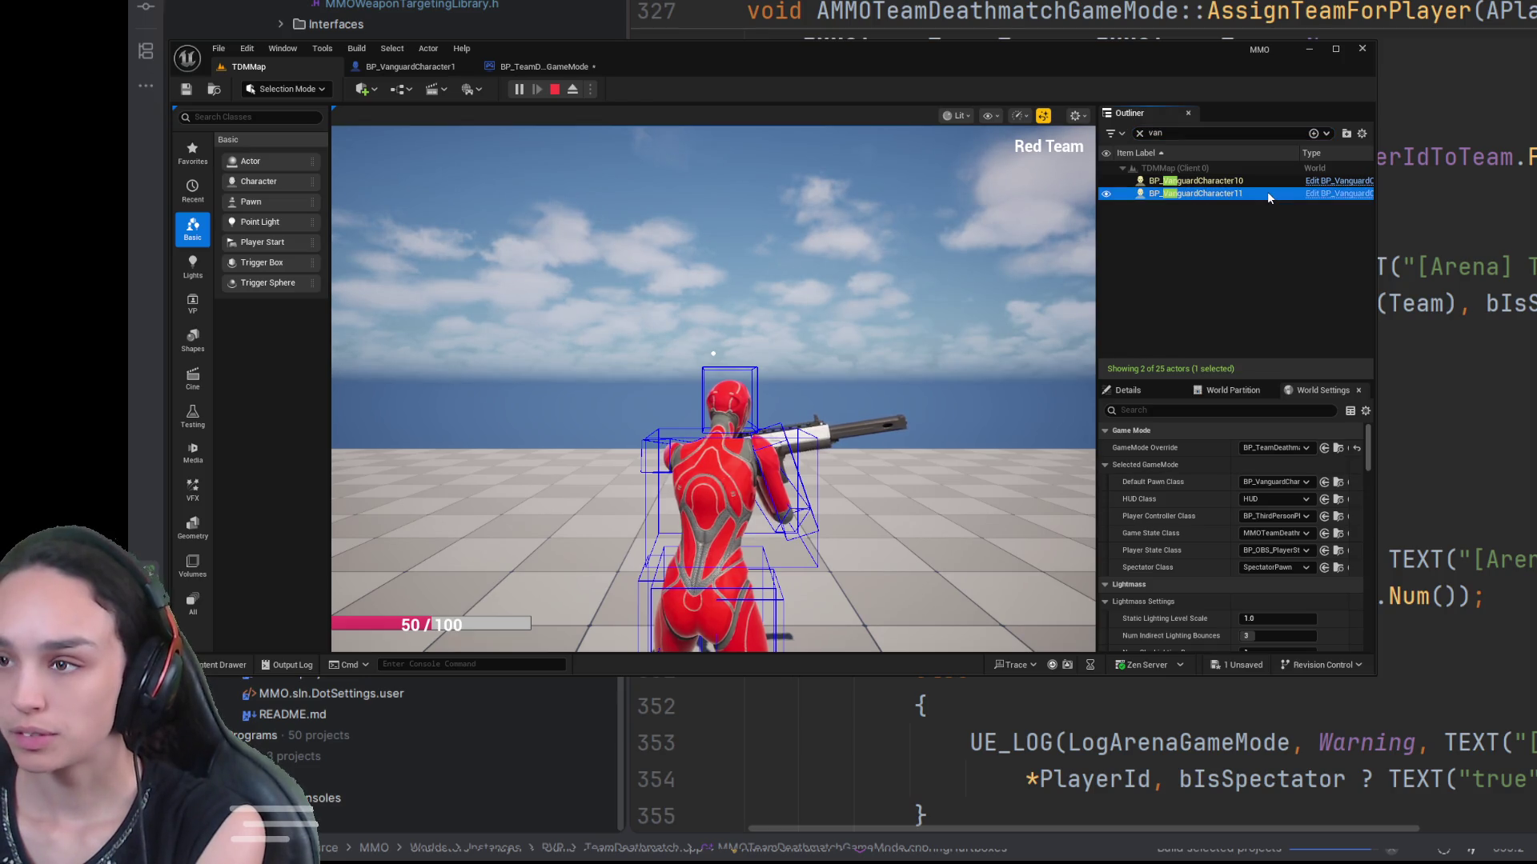
left_click(1141, 391)
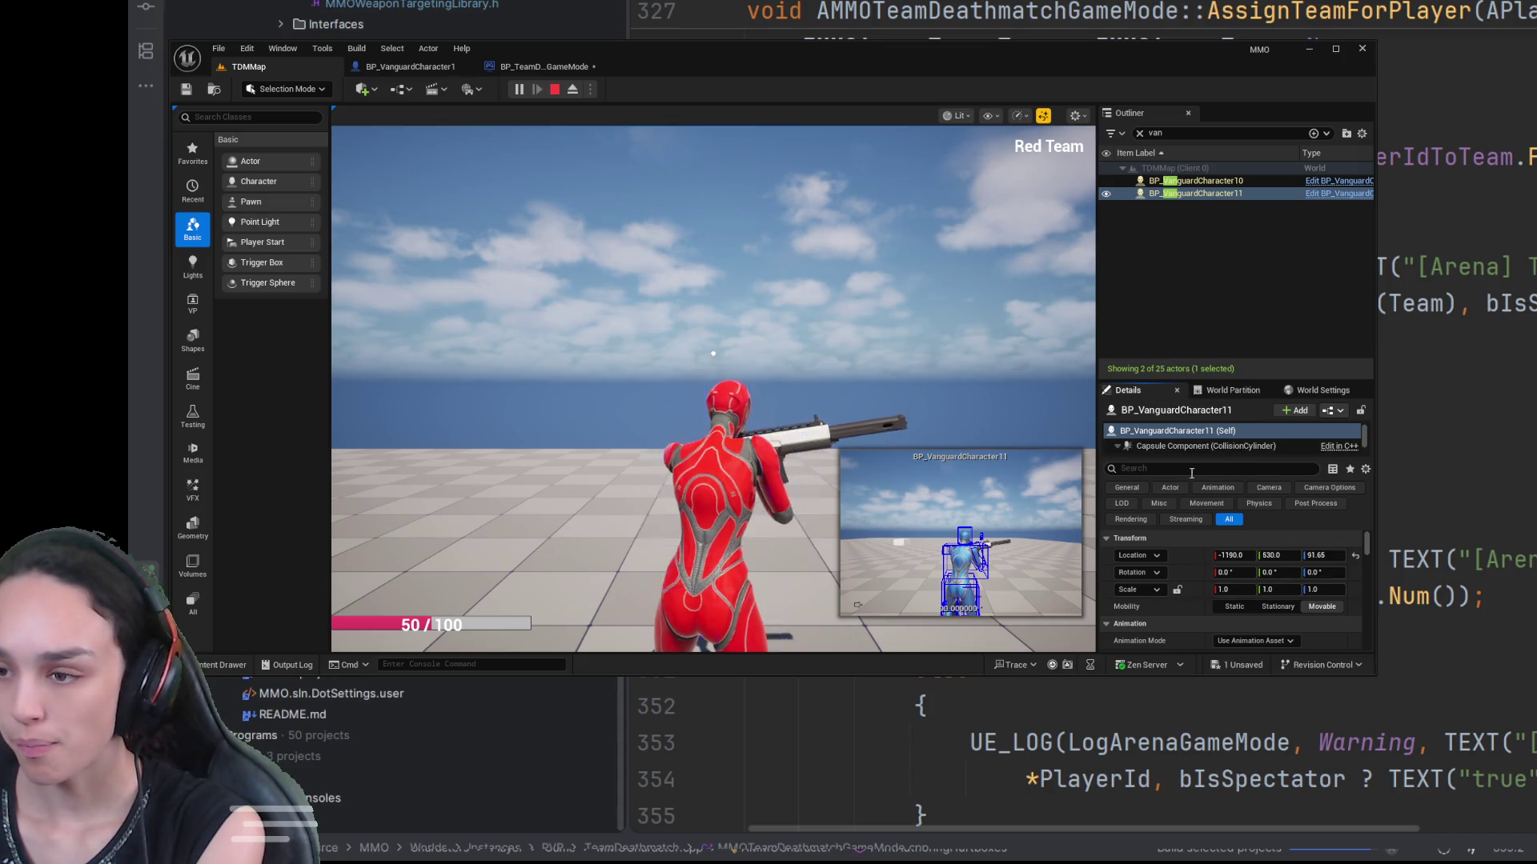
Step: Inspect the character's Rewind Hurtbox Component settings, then open its Blueprint with Ctrl+E
left_click(1335, 49)
scroll(1480, 625, "down", 3)
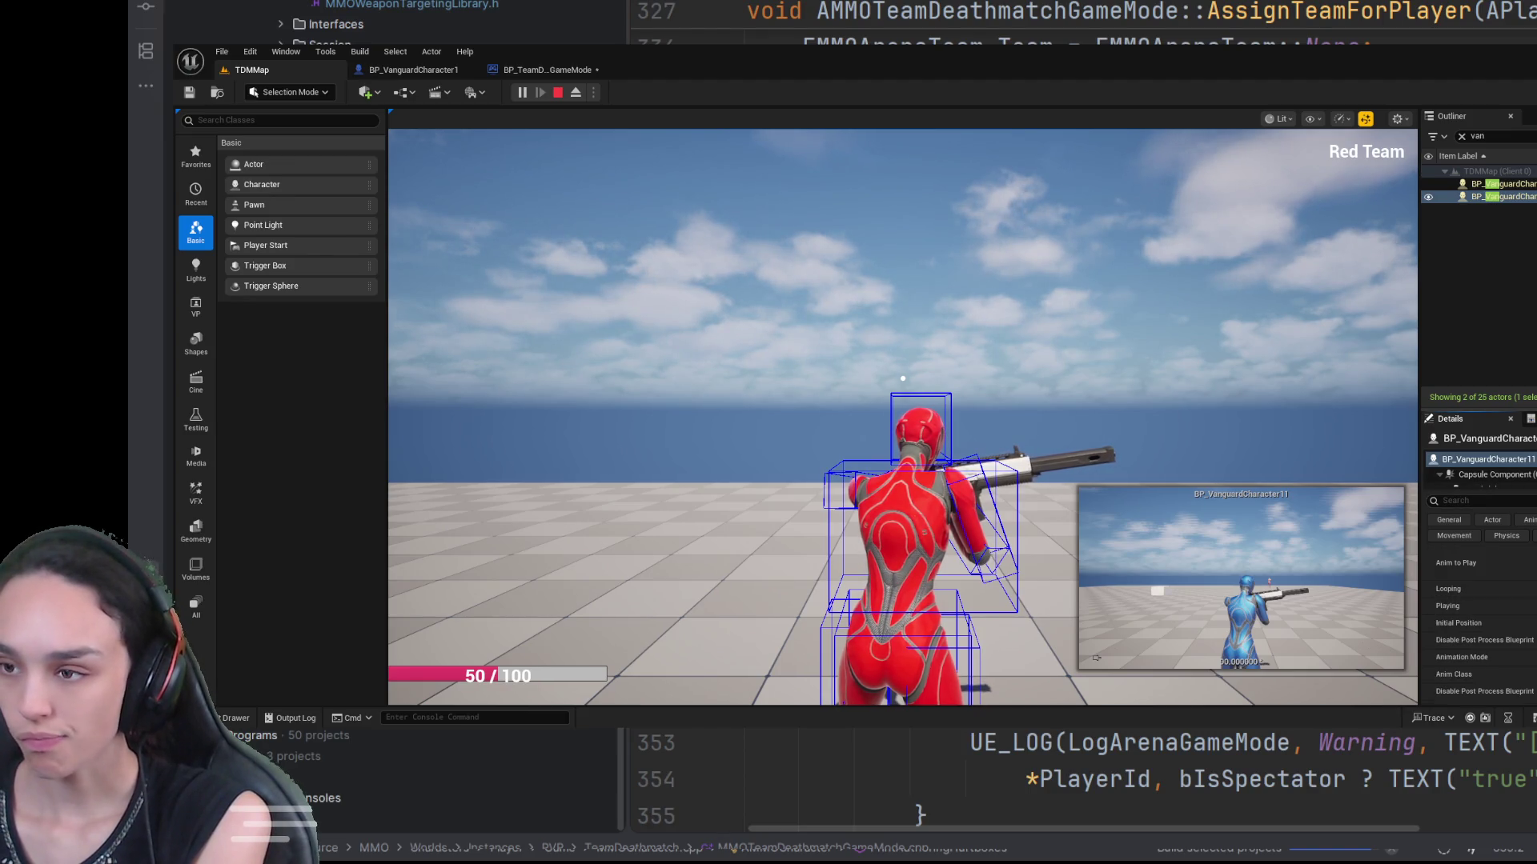
left_click_drag(1480, 410, 1480, 154)
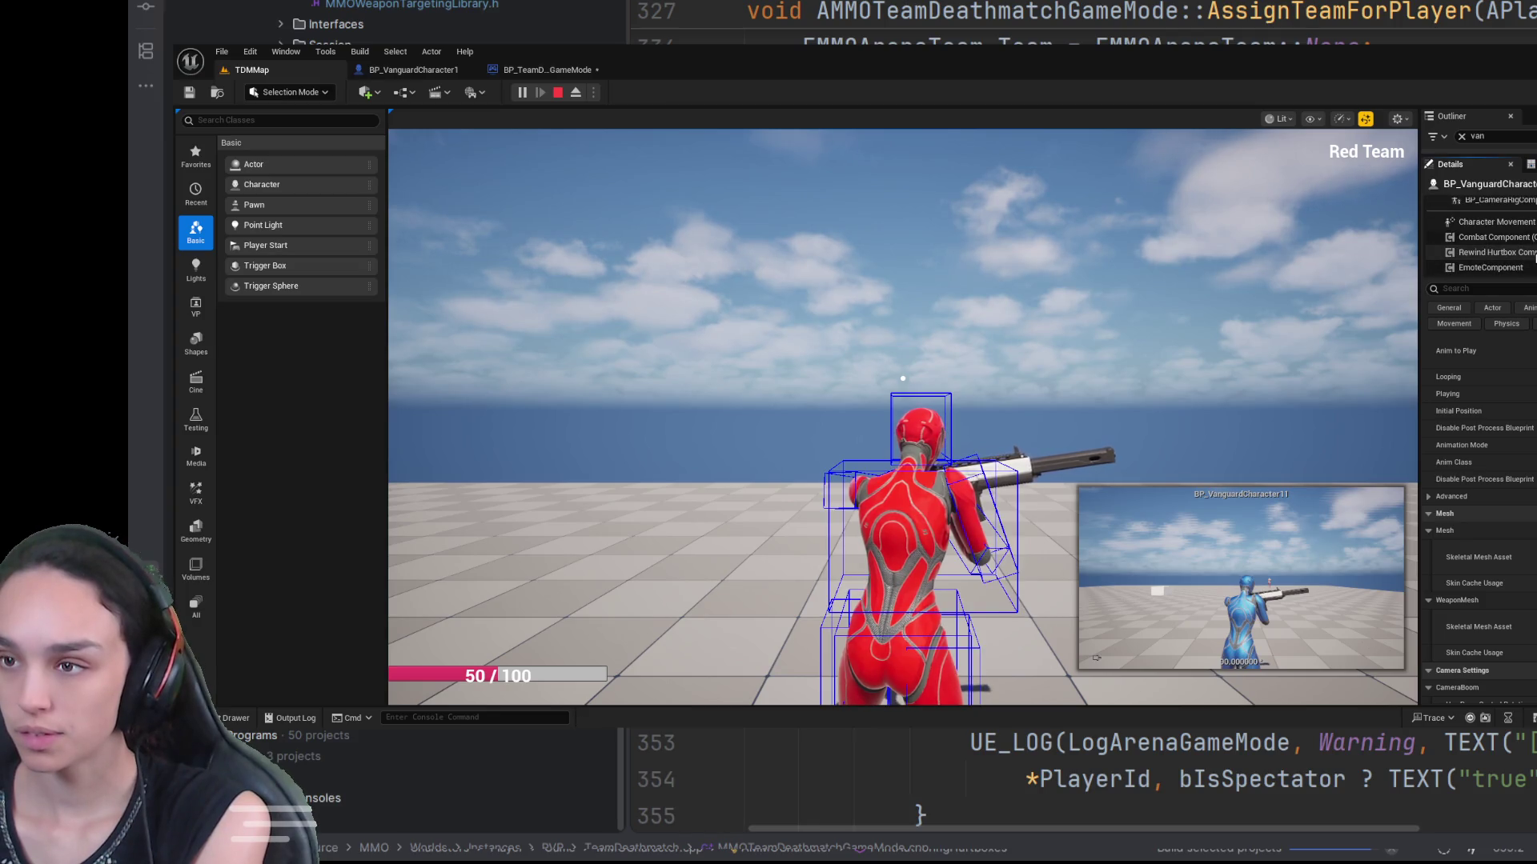
left_click(1496, 252)
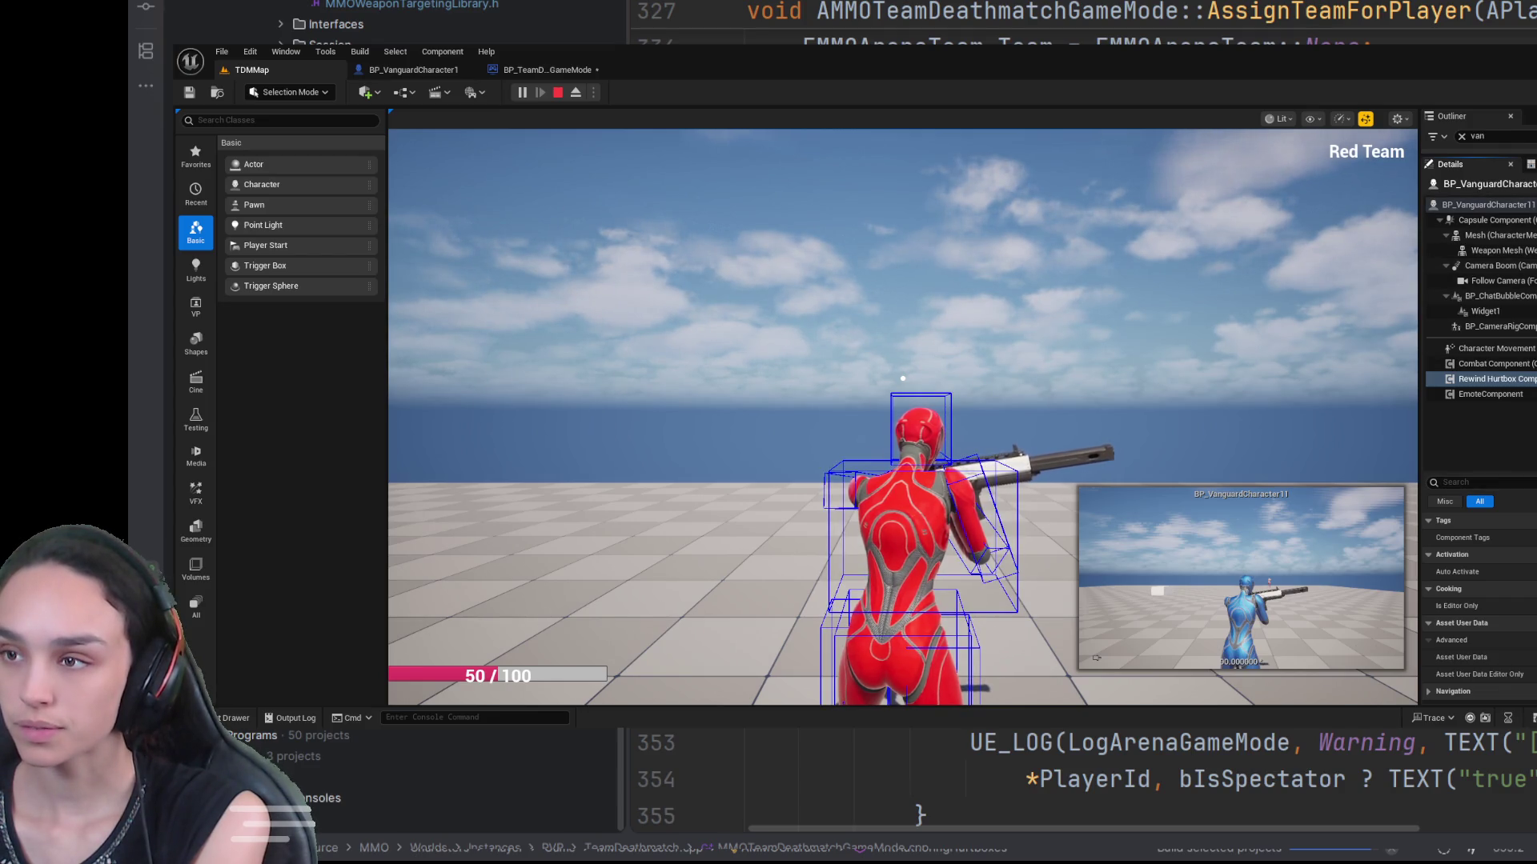
left_click(1485, 206)
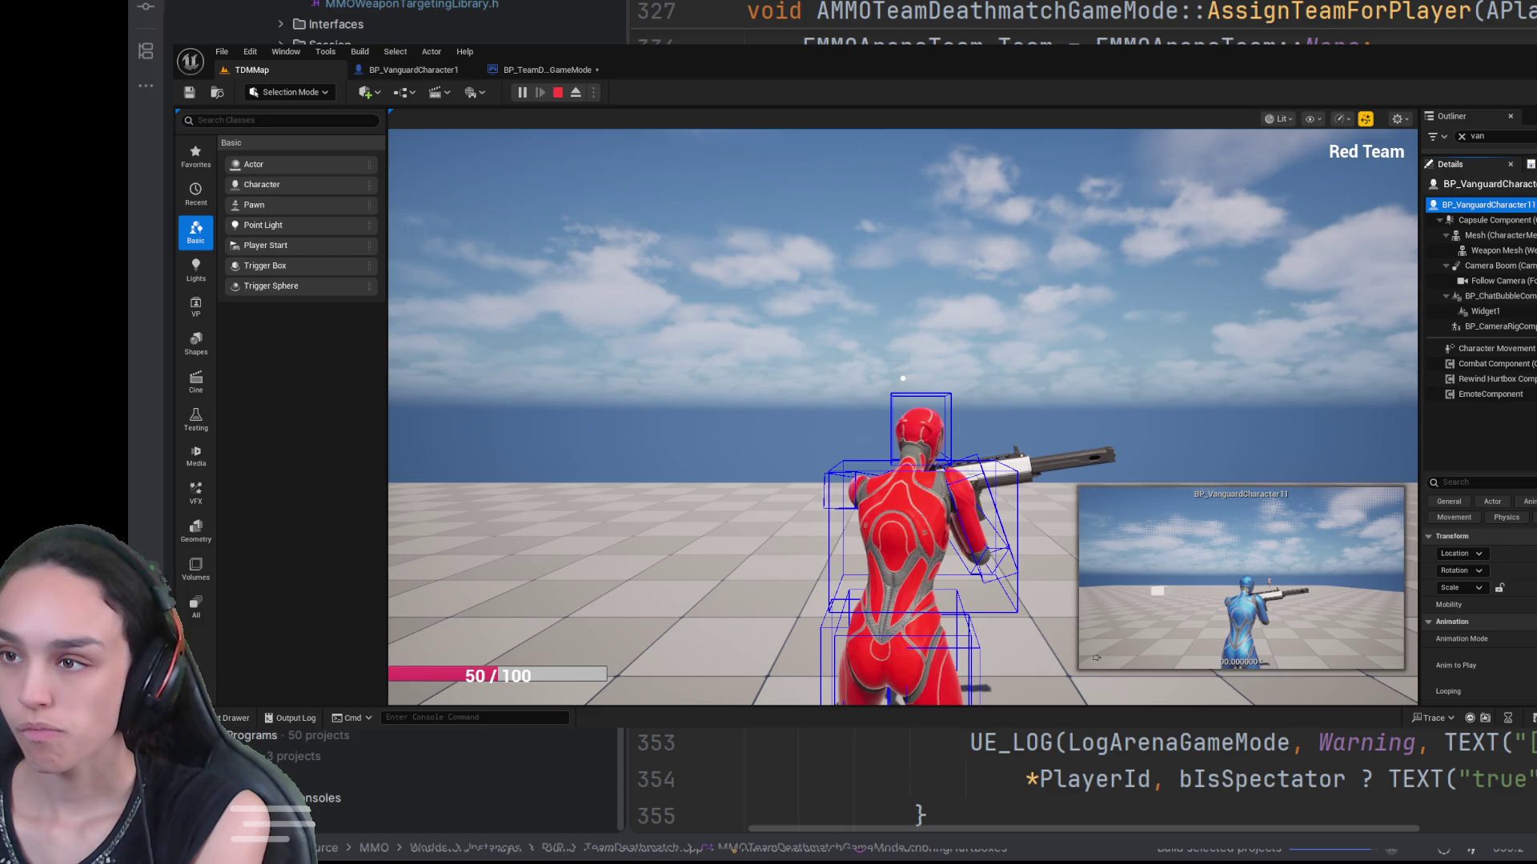
left_click_drag(1481, 153, 1480, 252)
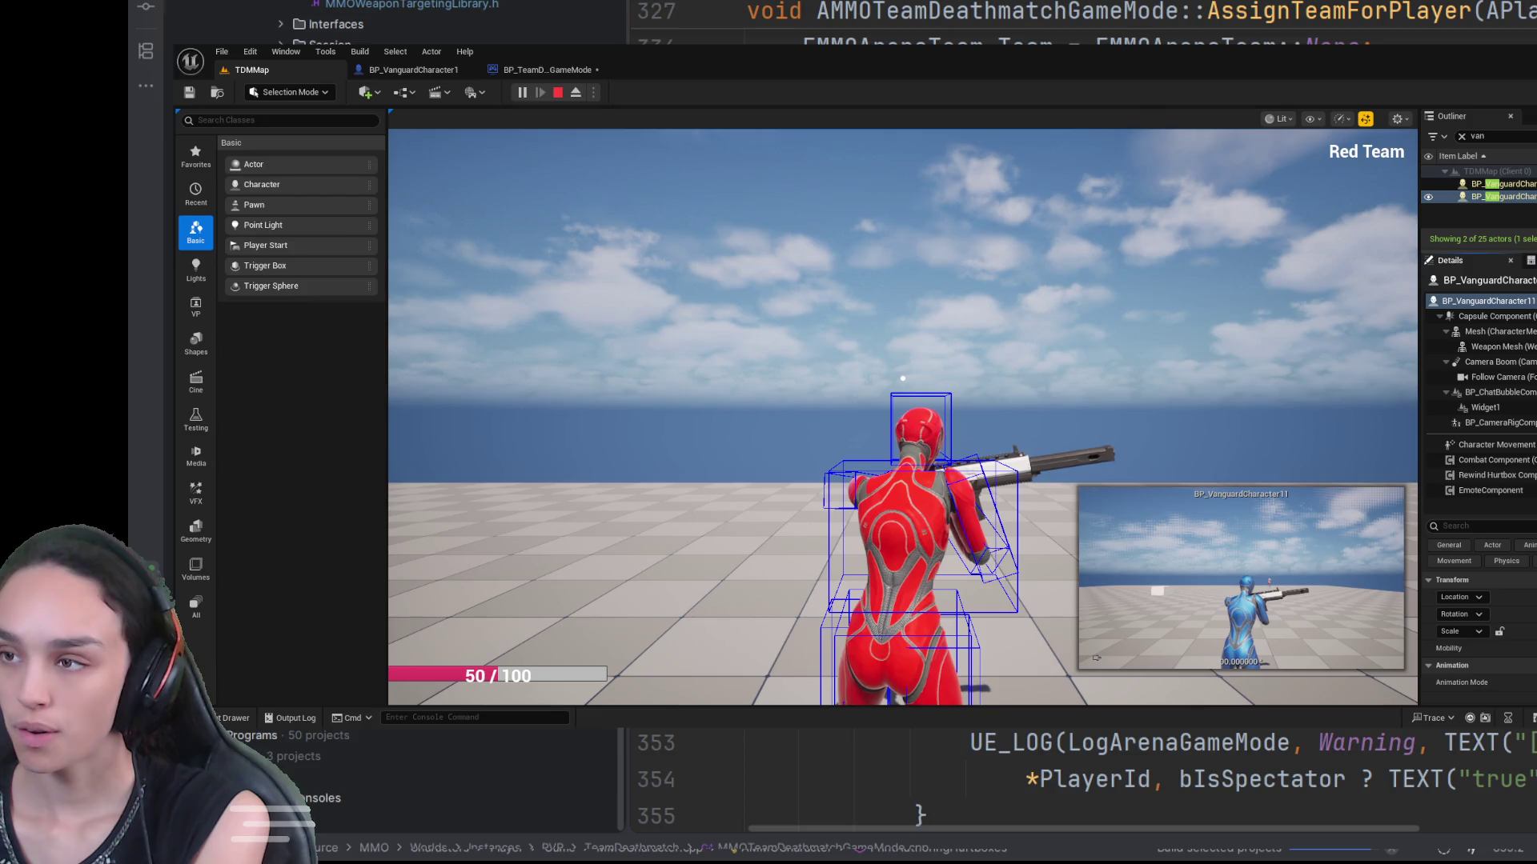
key("ctrl+e")
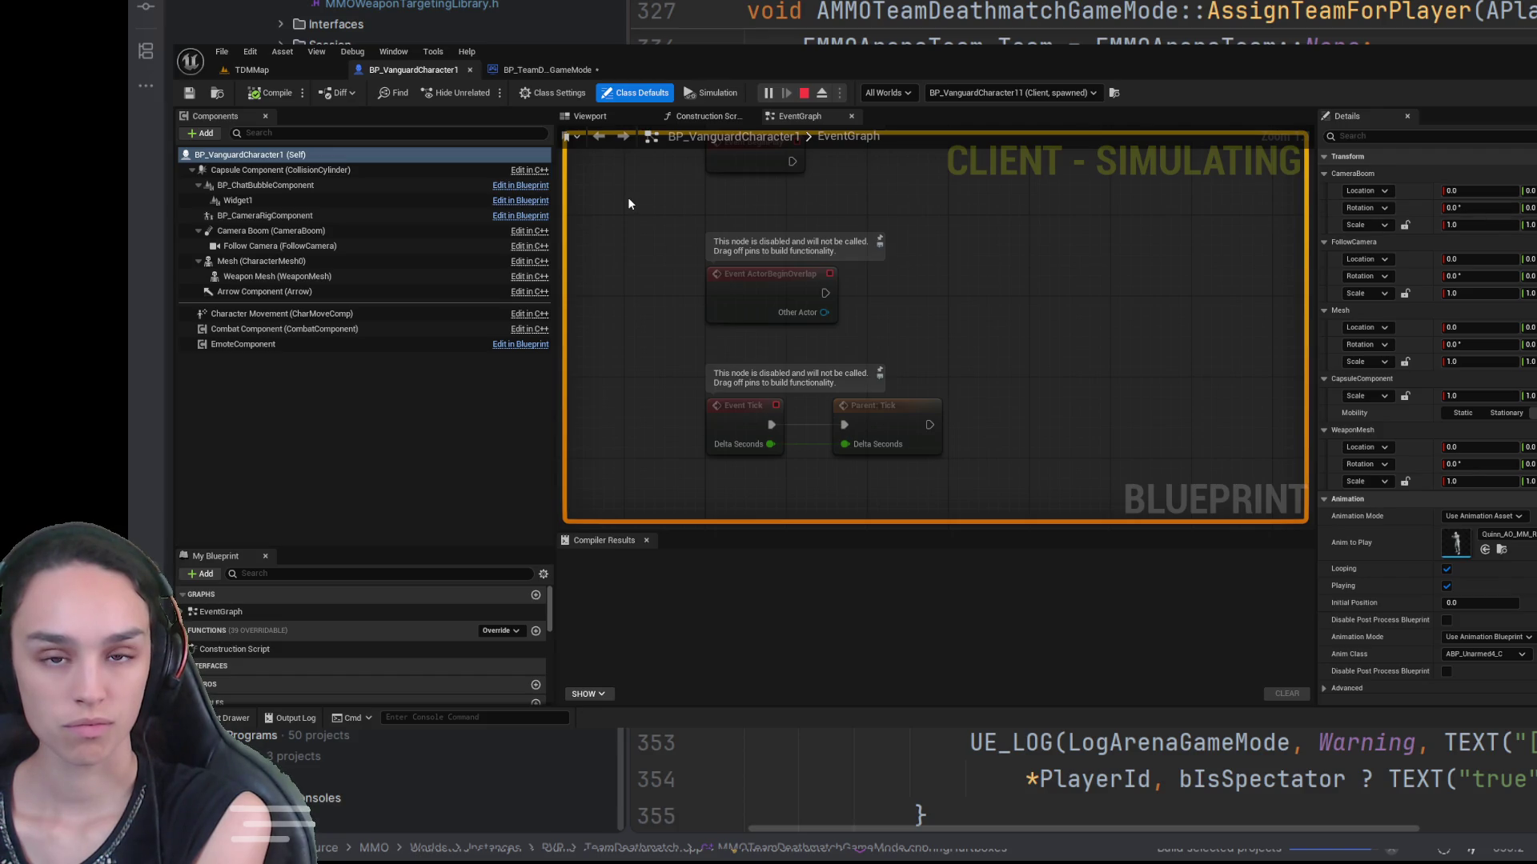
Step: Stop the TDMMap play session and open BP_HubGameMode from the Content Drawer
left_click(251, 70)
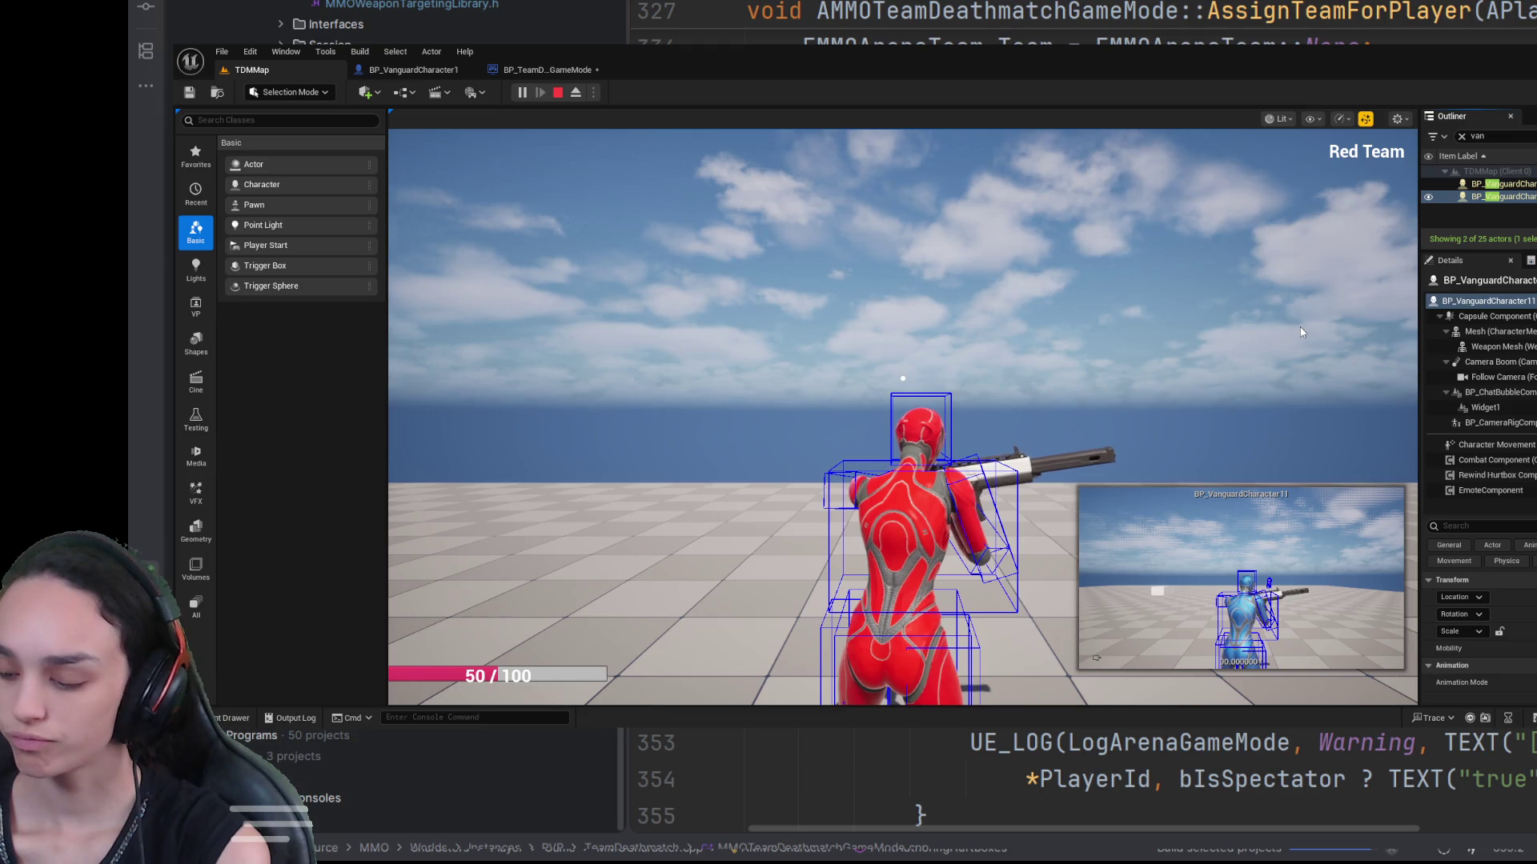
left_click(560, 94)
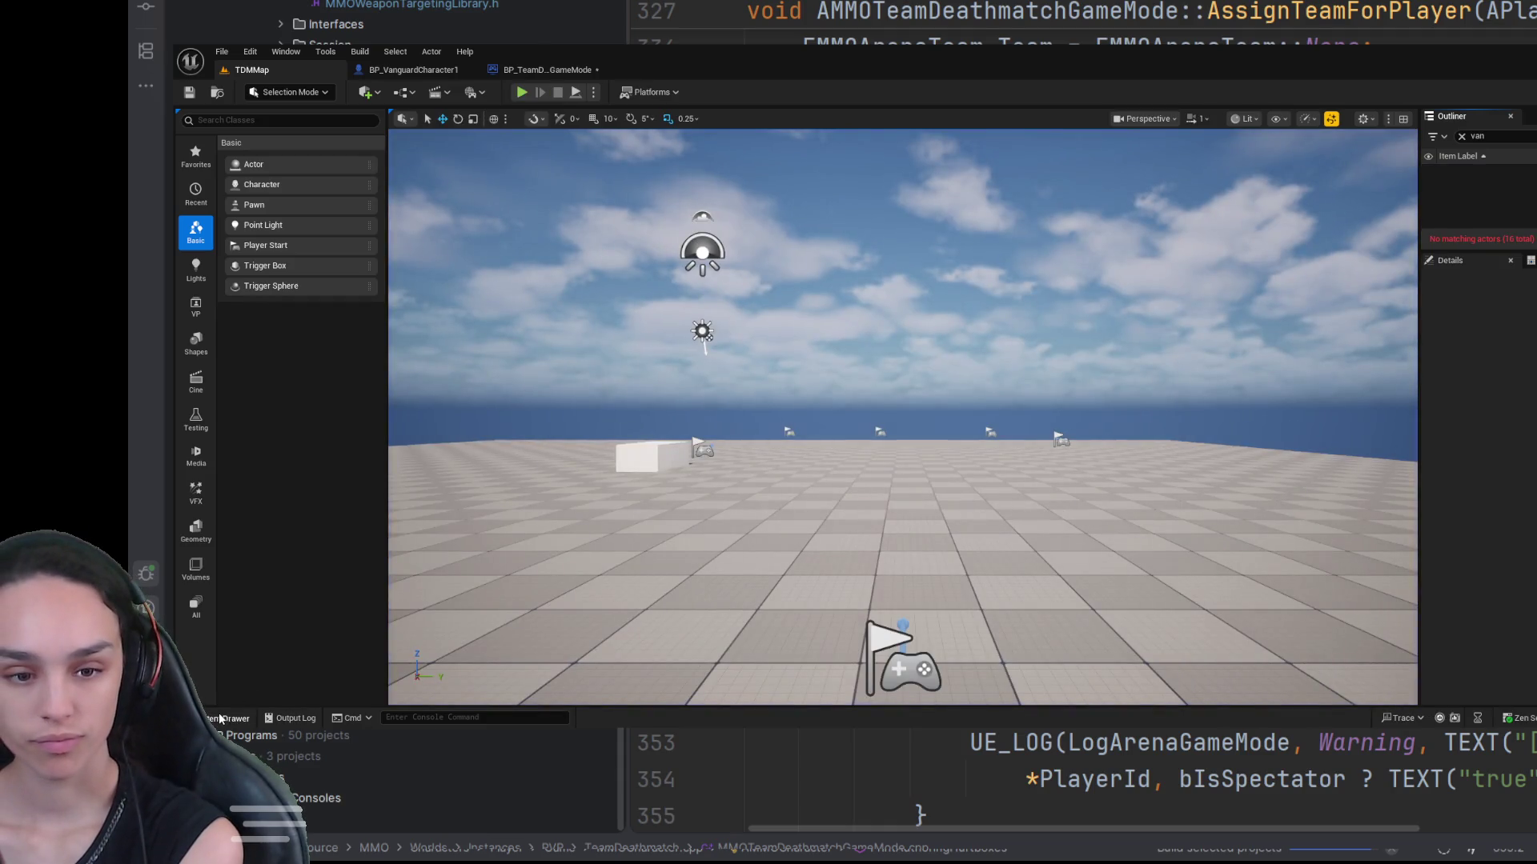
left_click(220, 718)
double_click(675, 589)
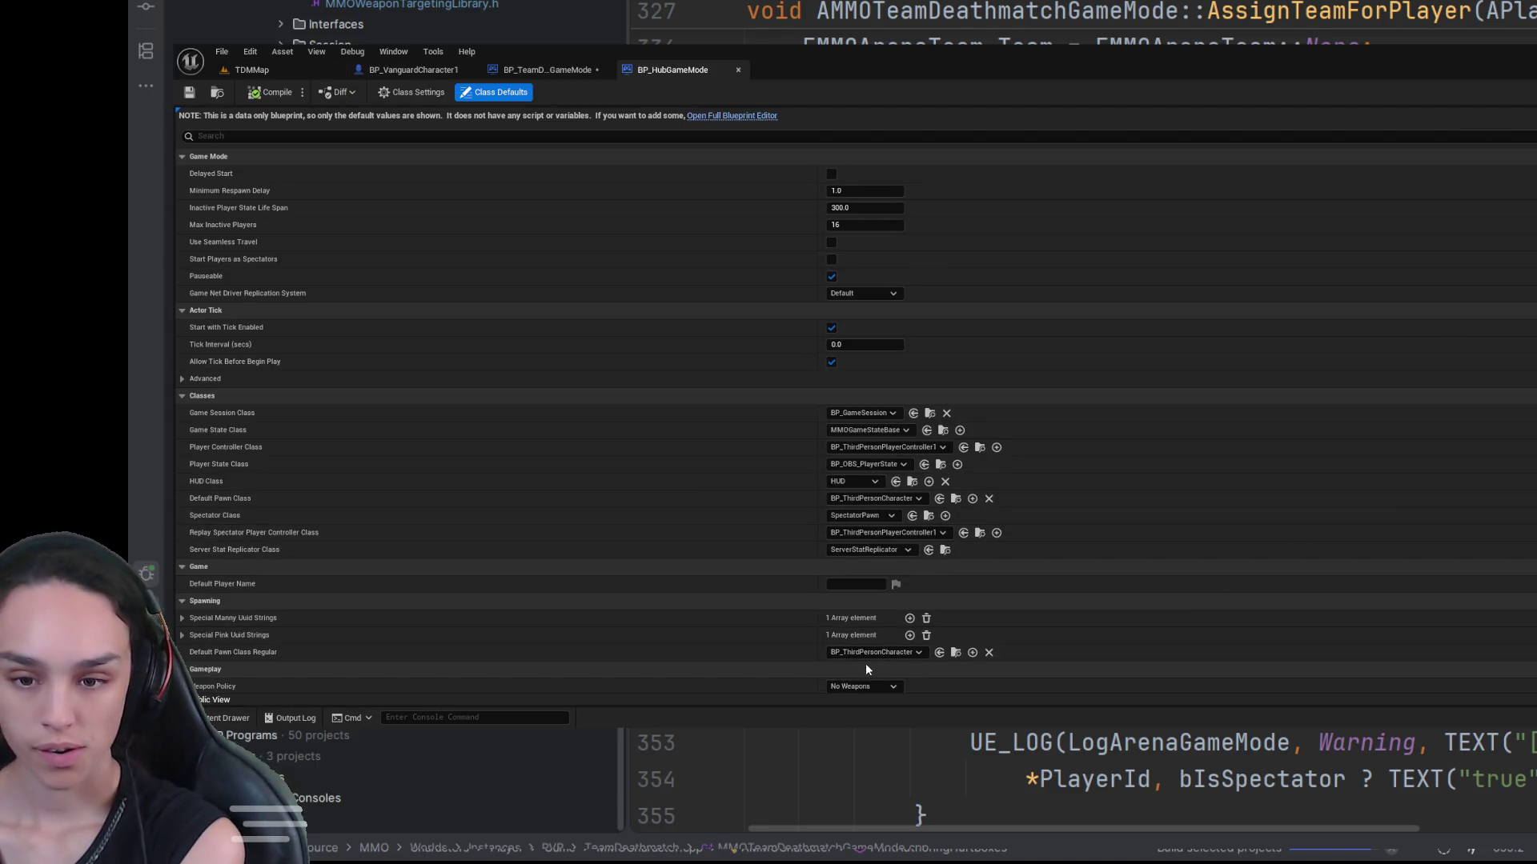
Step: Select HubMap in the Content > Maps folder and start a play session on it
left_click(255, 70)
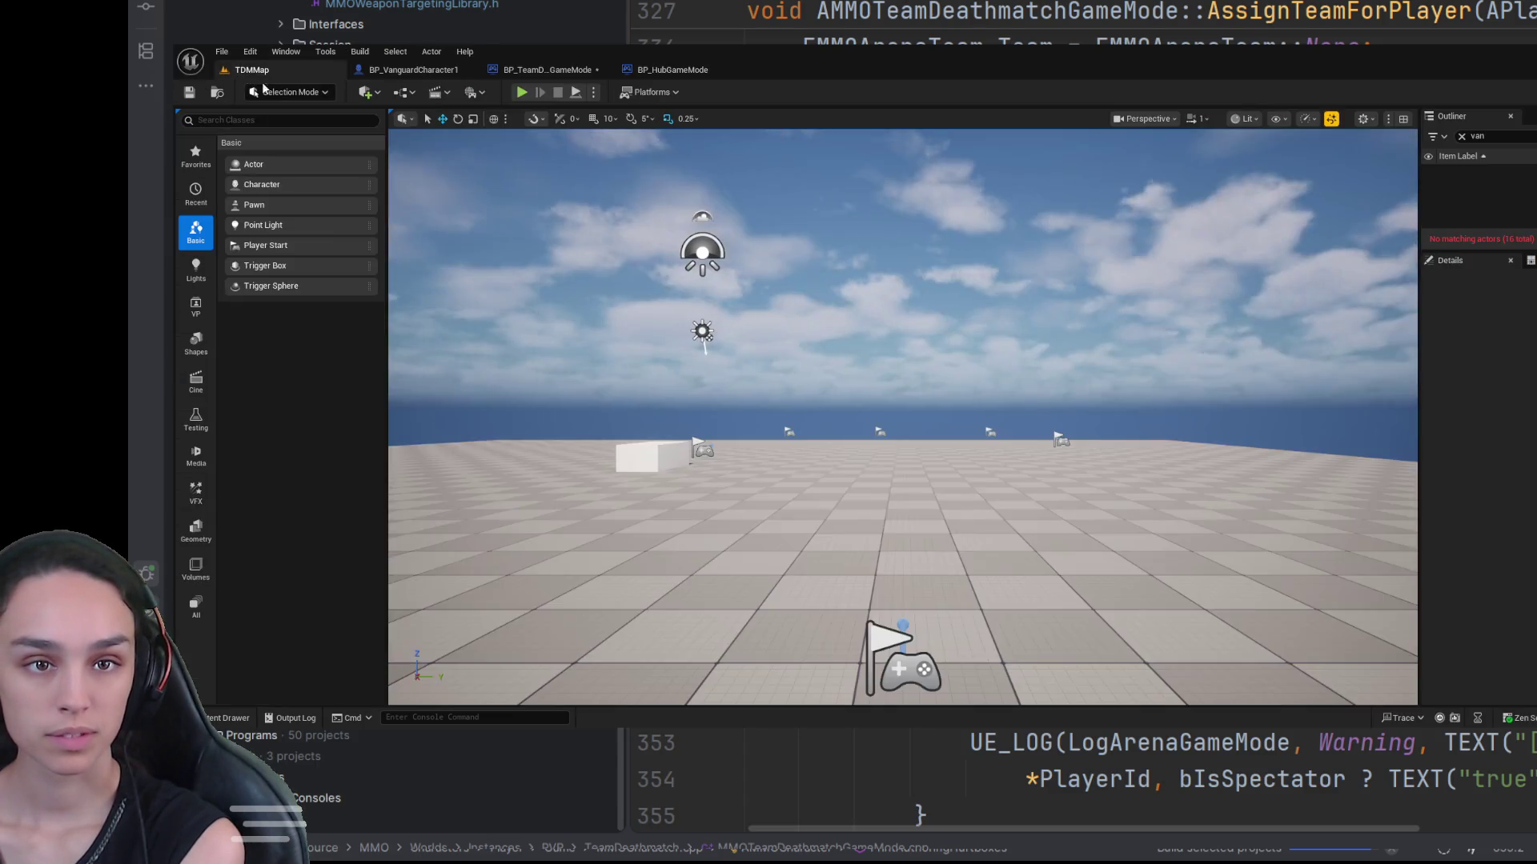
left_click(226, 718)
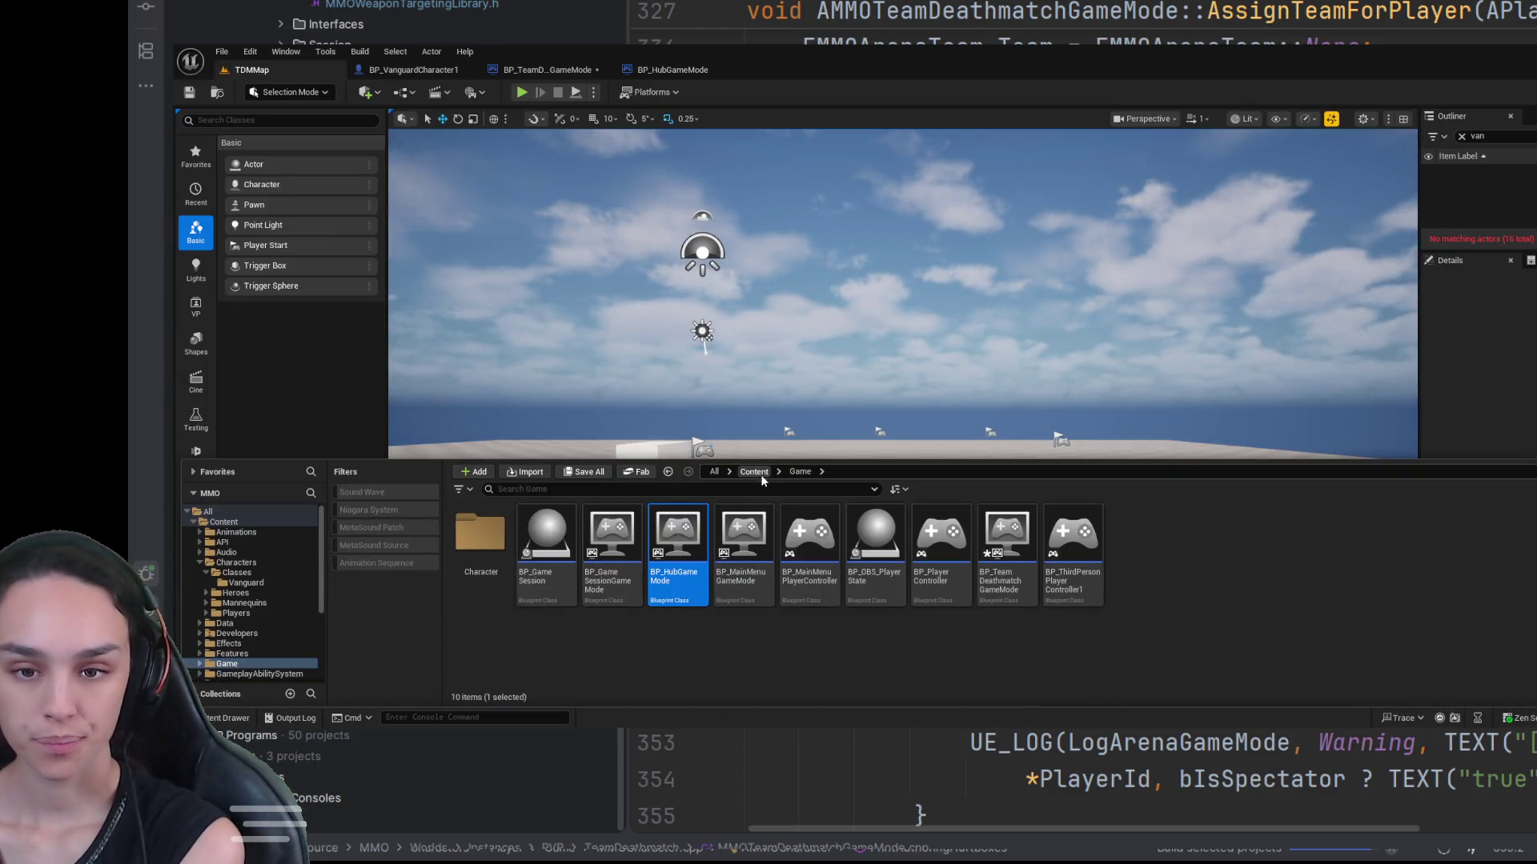
double_click(1270, 544)
left_click(546, 541)
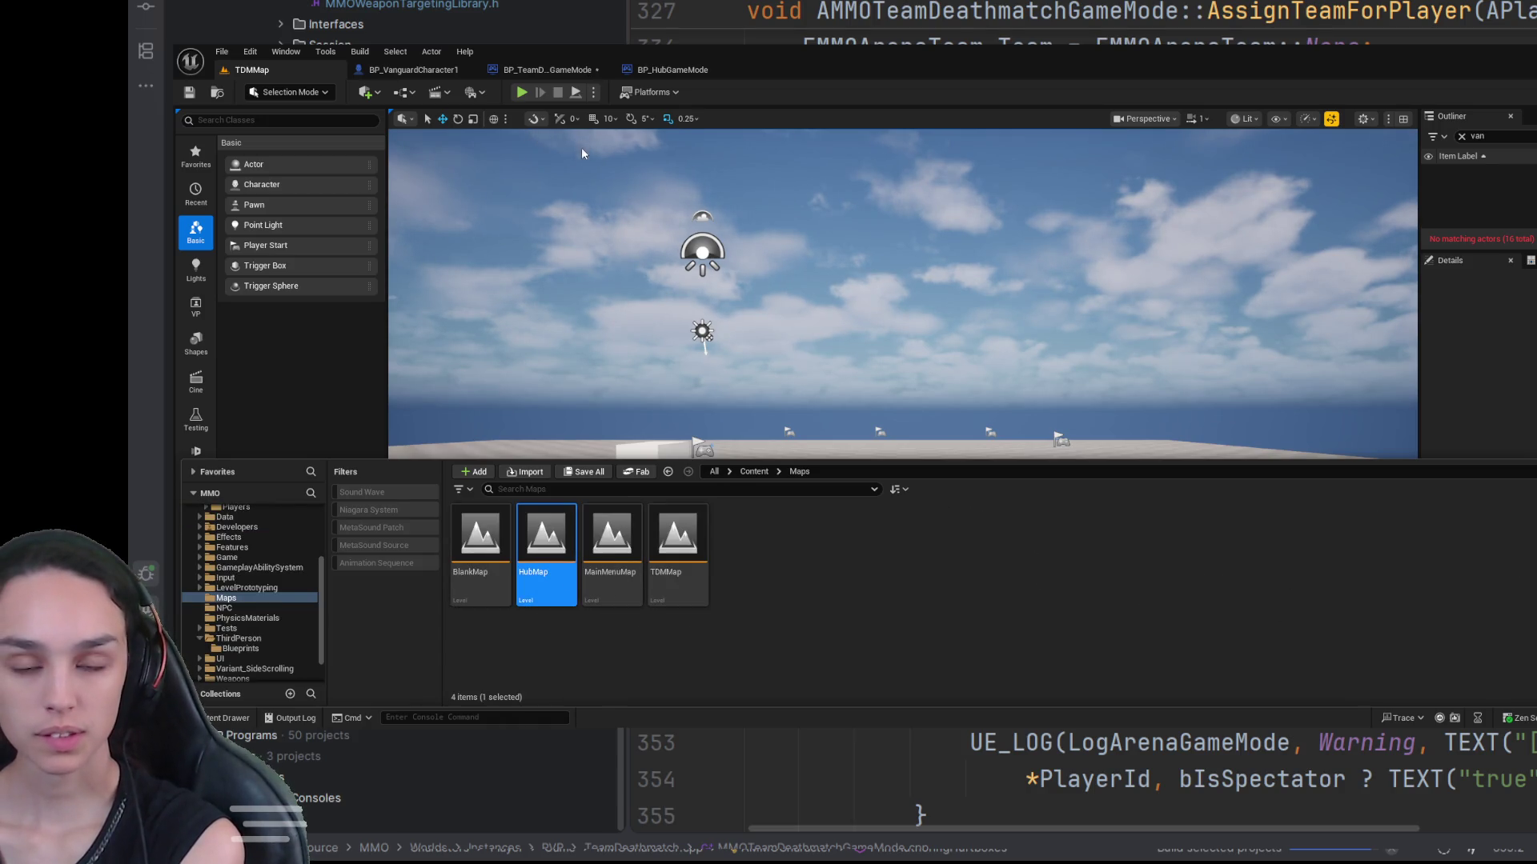
left_click(521, 92)
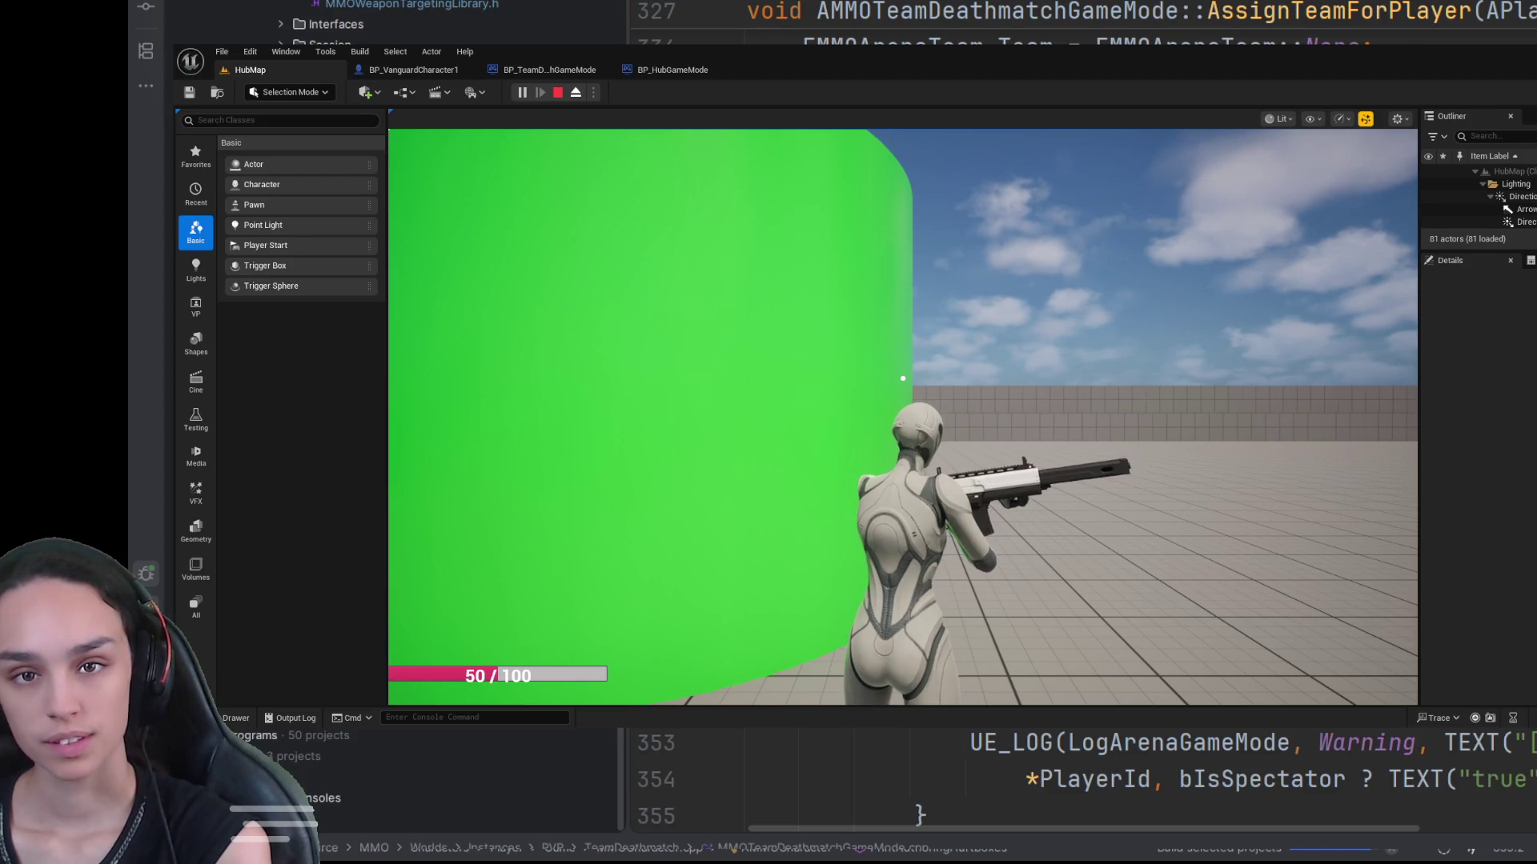
Step: Stop the HubMap play session
left_click(559, 93)
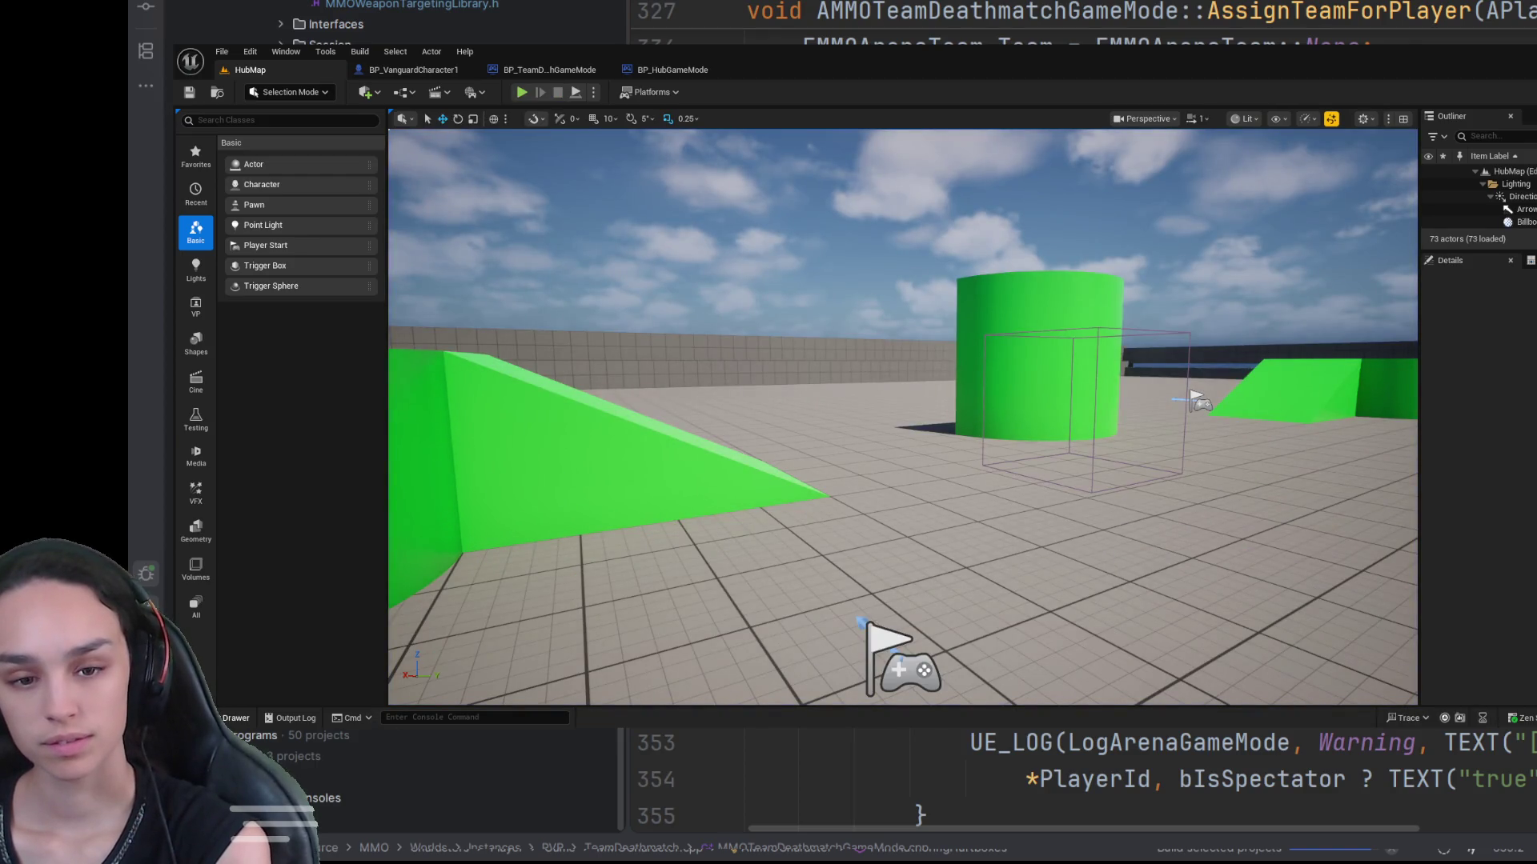
Step: Change BP_HubGameMode's Weapon Policy to Forced Equipped, save it, and return to HubMap
key("ctrl+space")
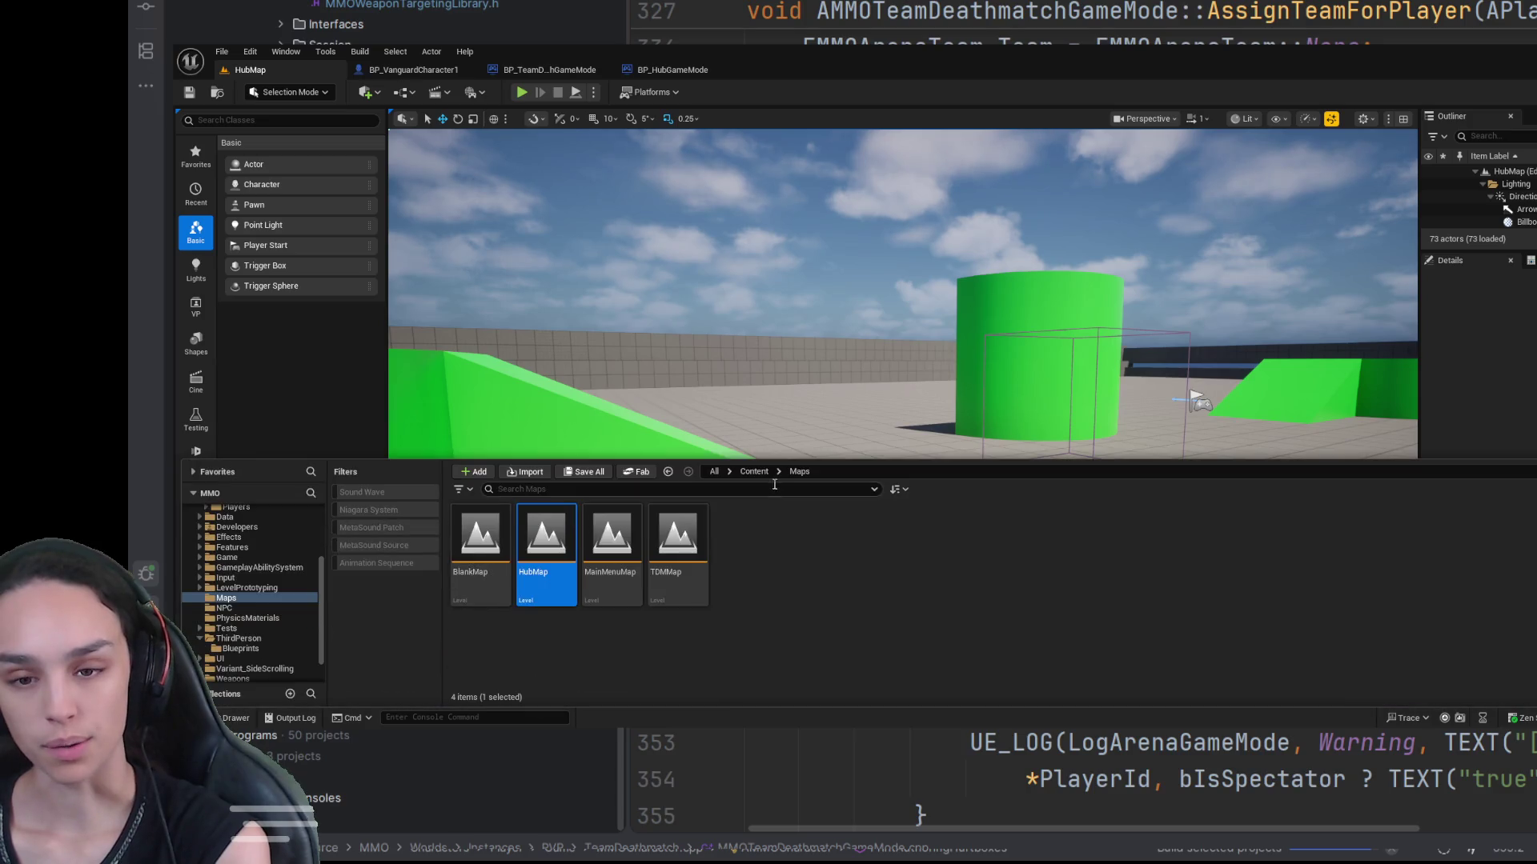
left_click(766, 473)
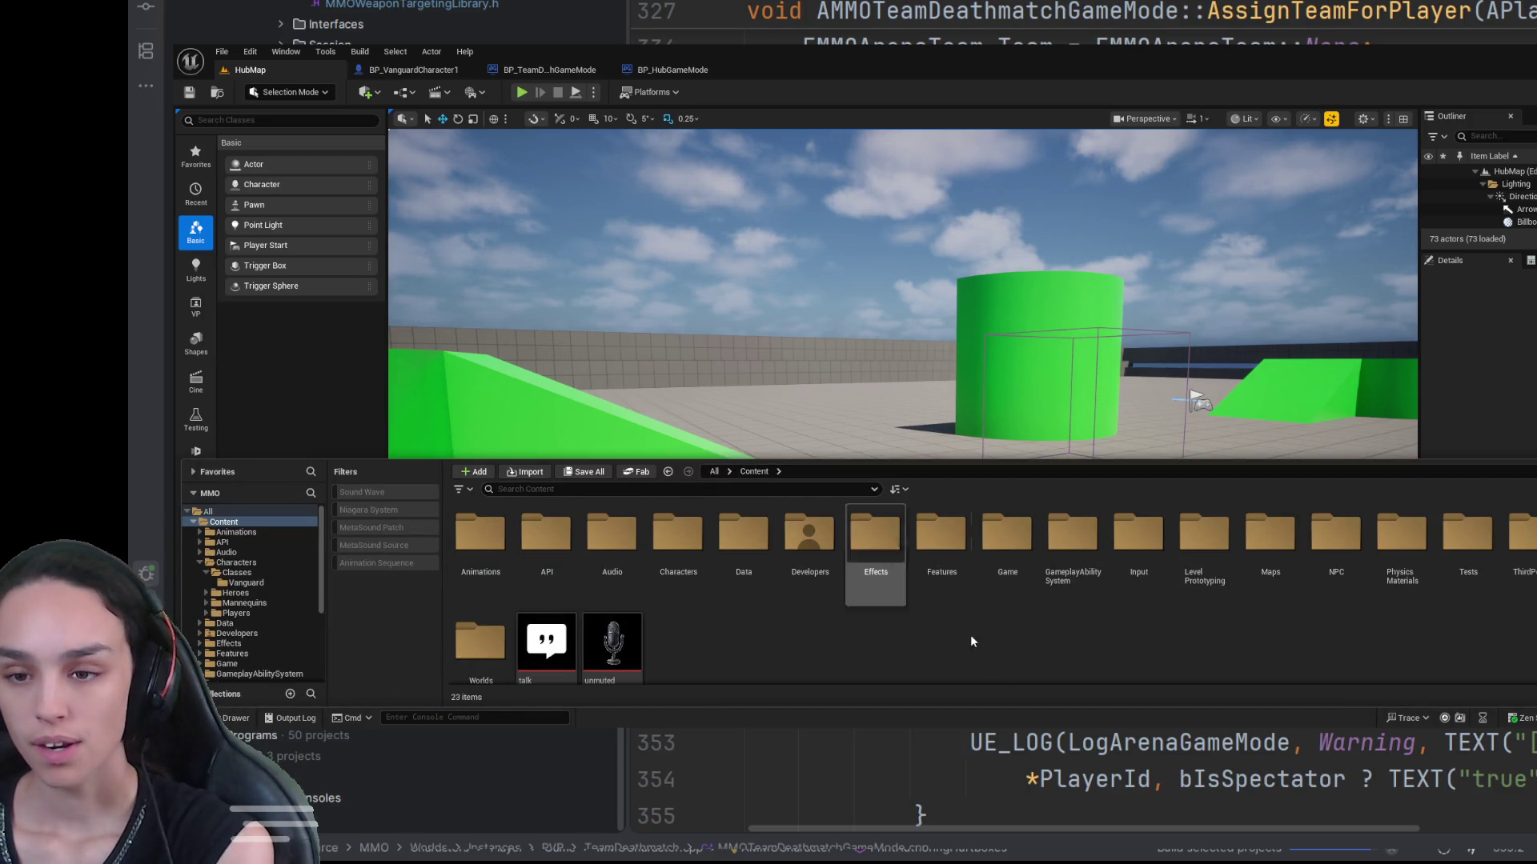
double_click(1007, 538)
double_click(677, 599)
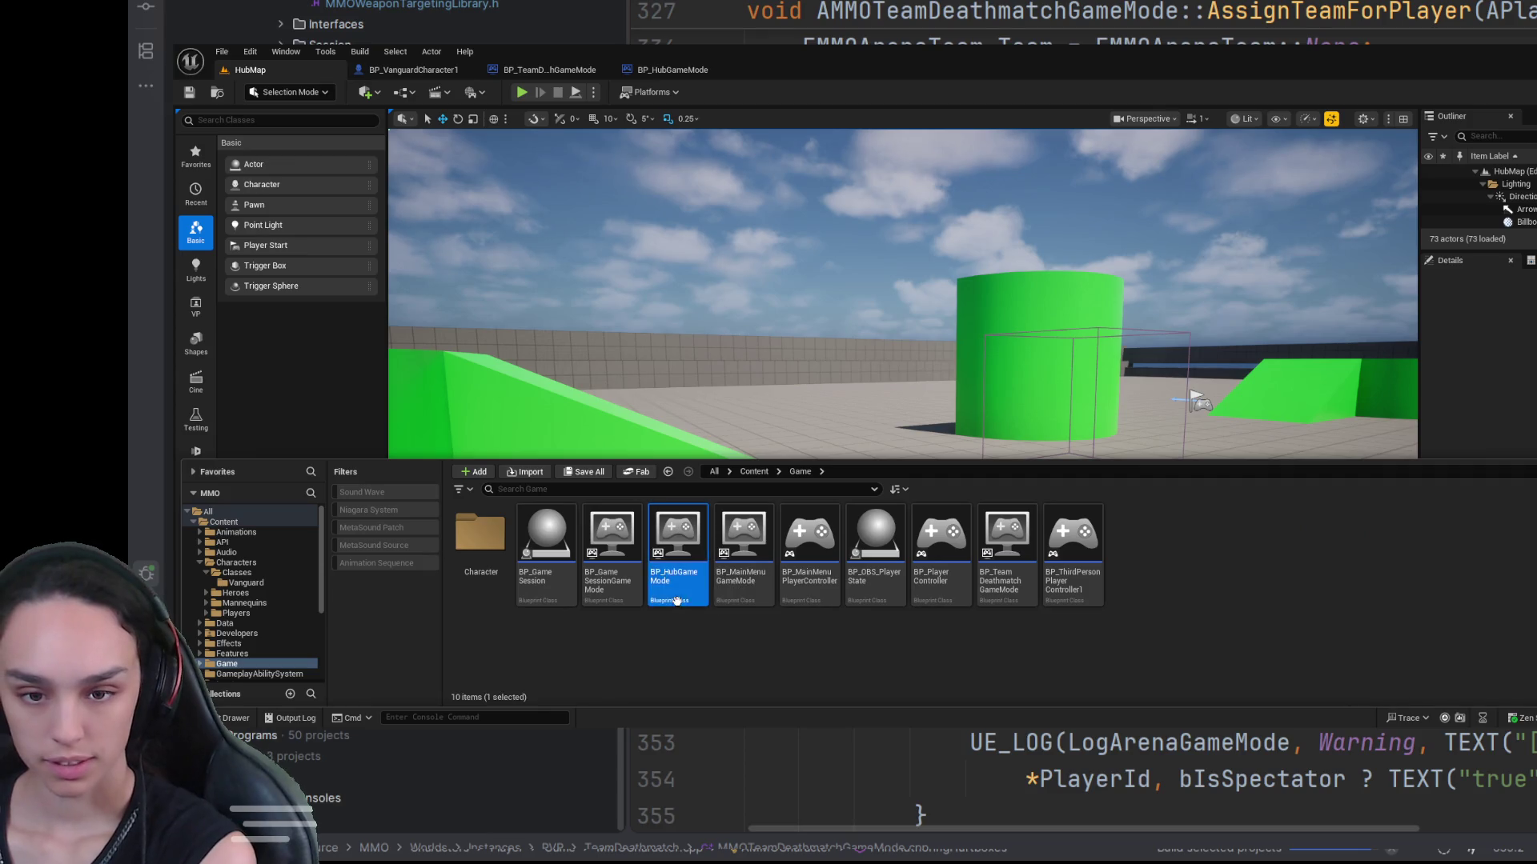
left_click(883, 694)
left_click(877, 648)
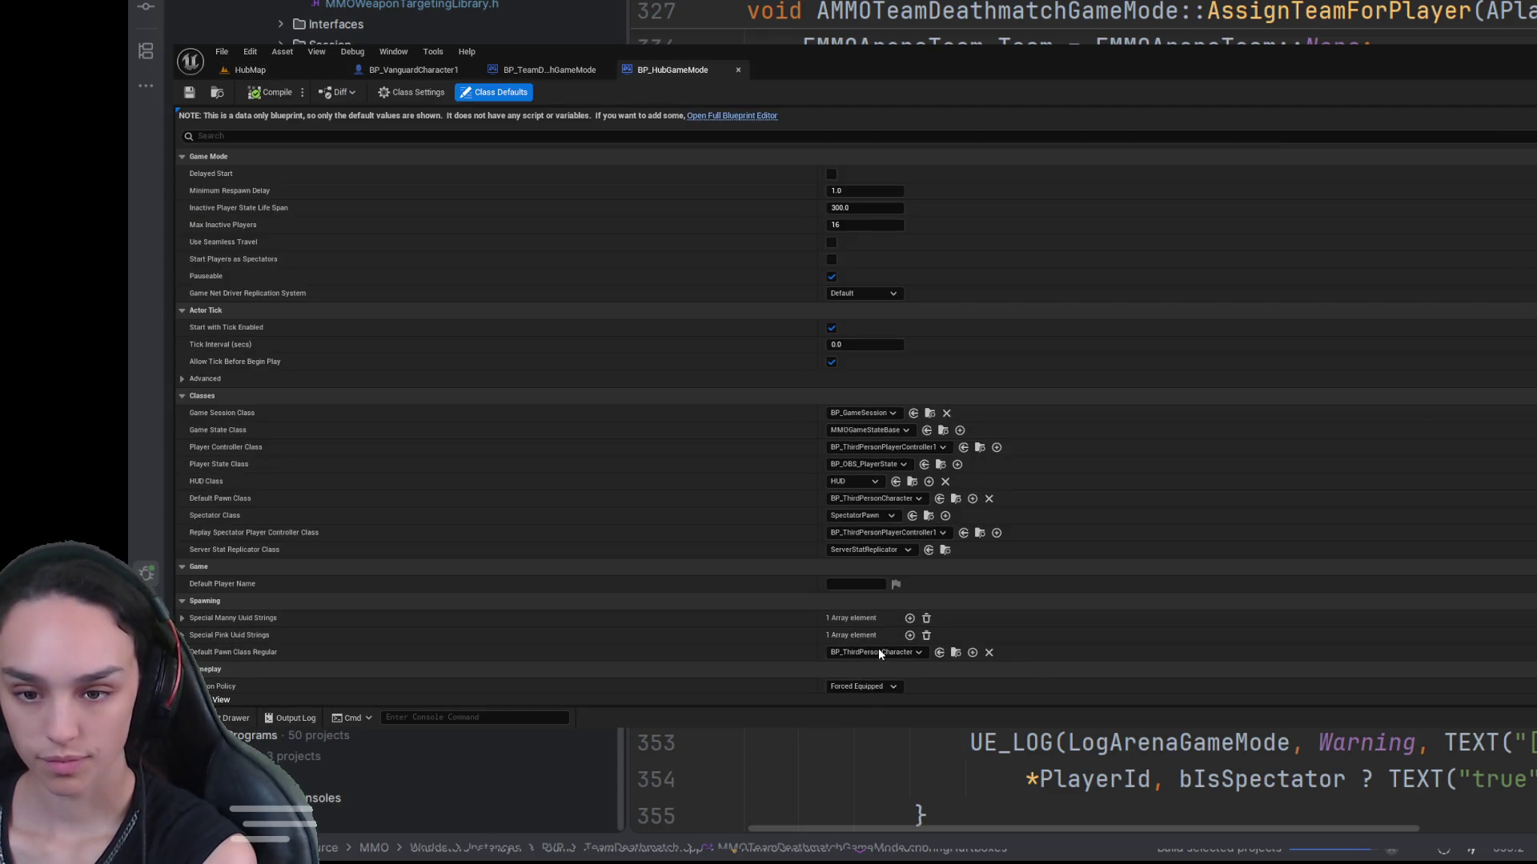
left_click(188, 92)
left_click(244, 69)
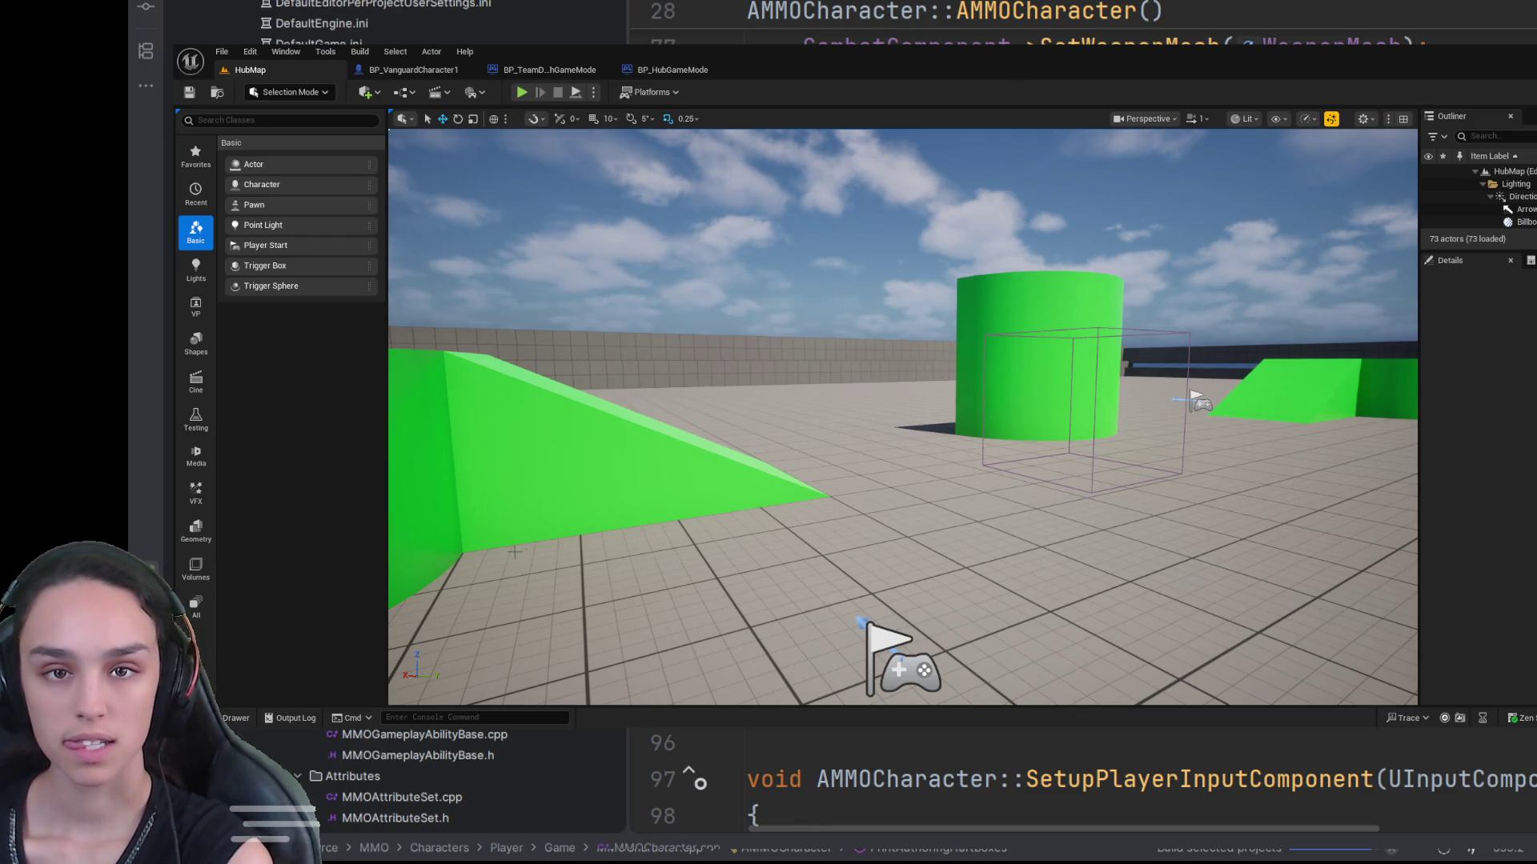
Step: Load the TDMMap level from the Content > Maps folder
left_click(244, 722)
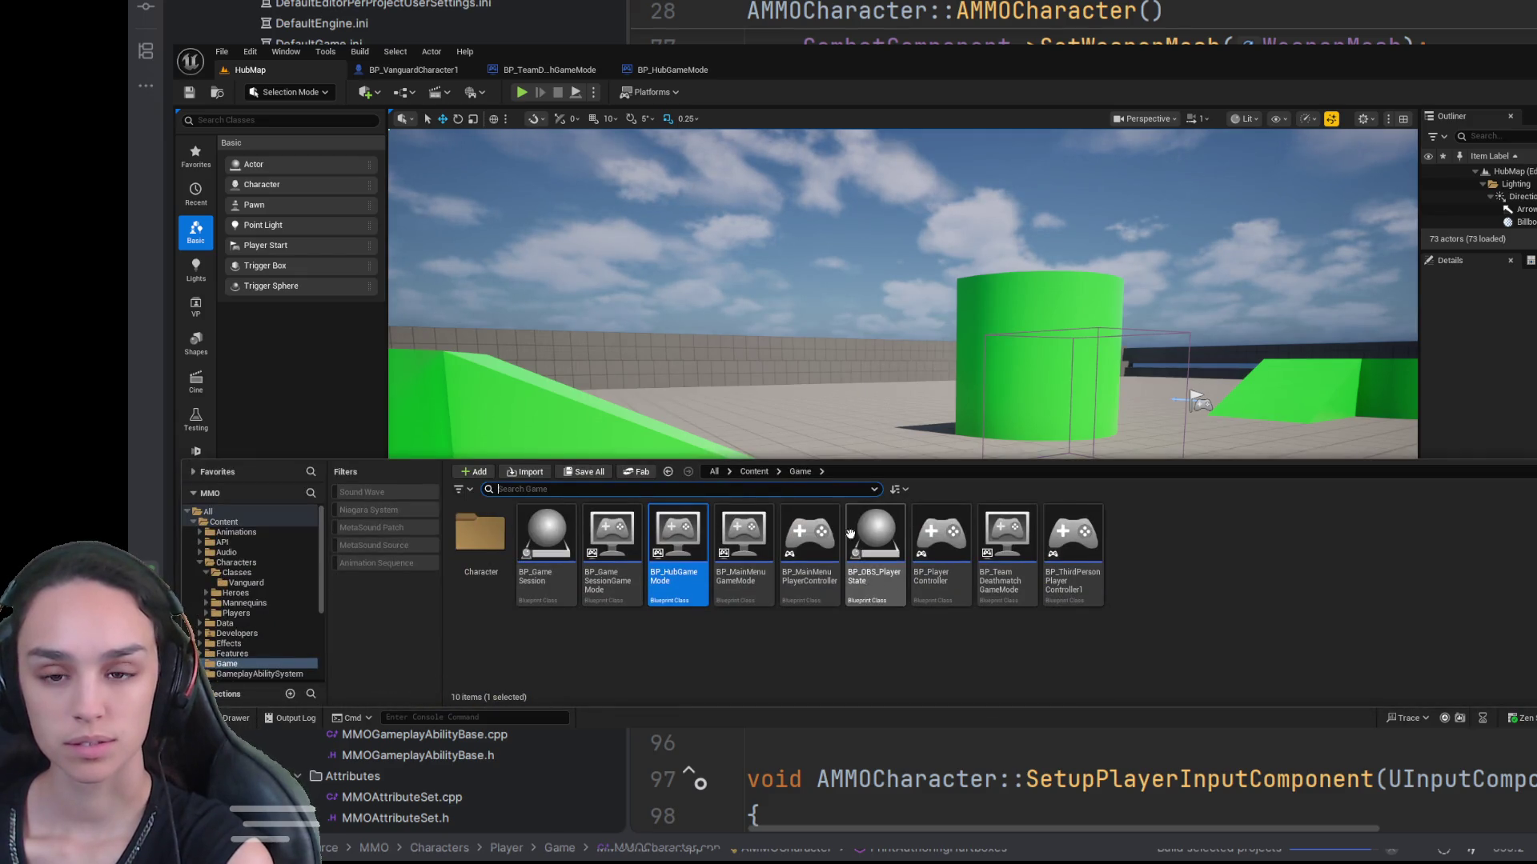
left_click(754, 472)
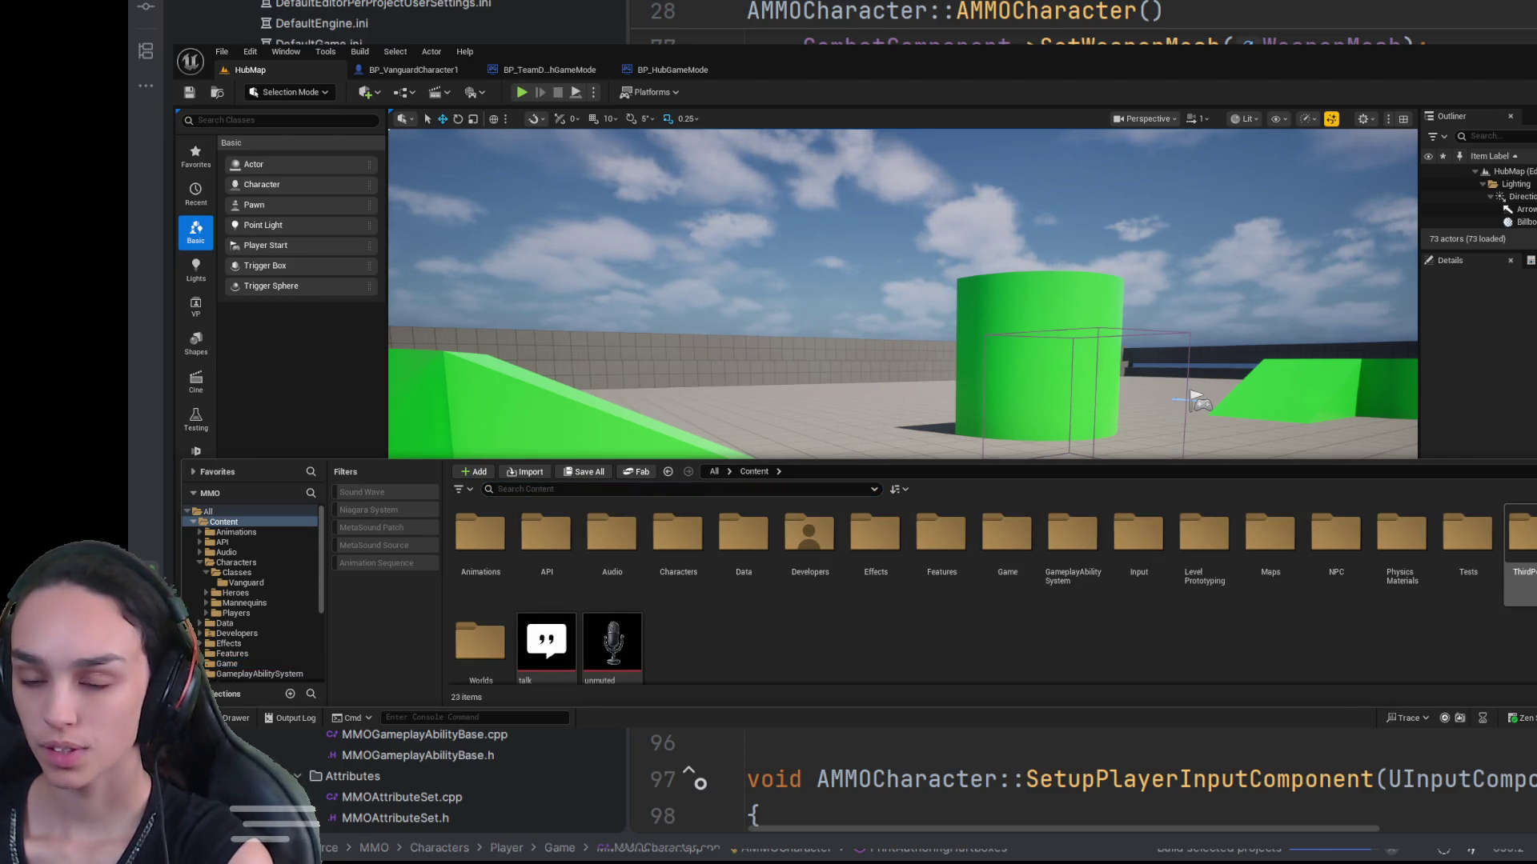
double_click(1270, 533)
double_click(677, 540)
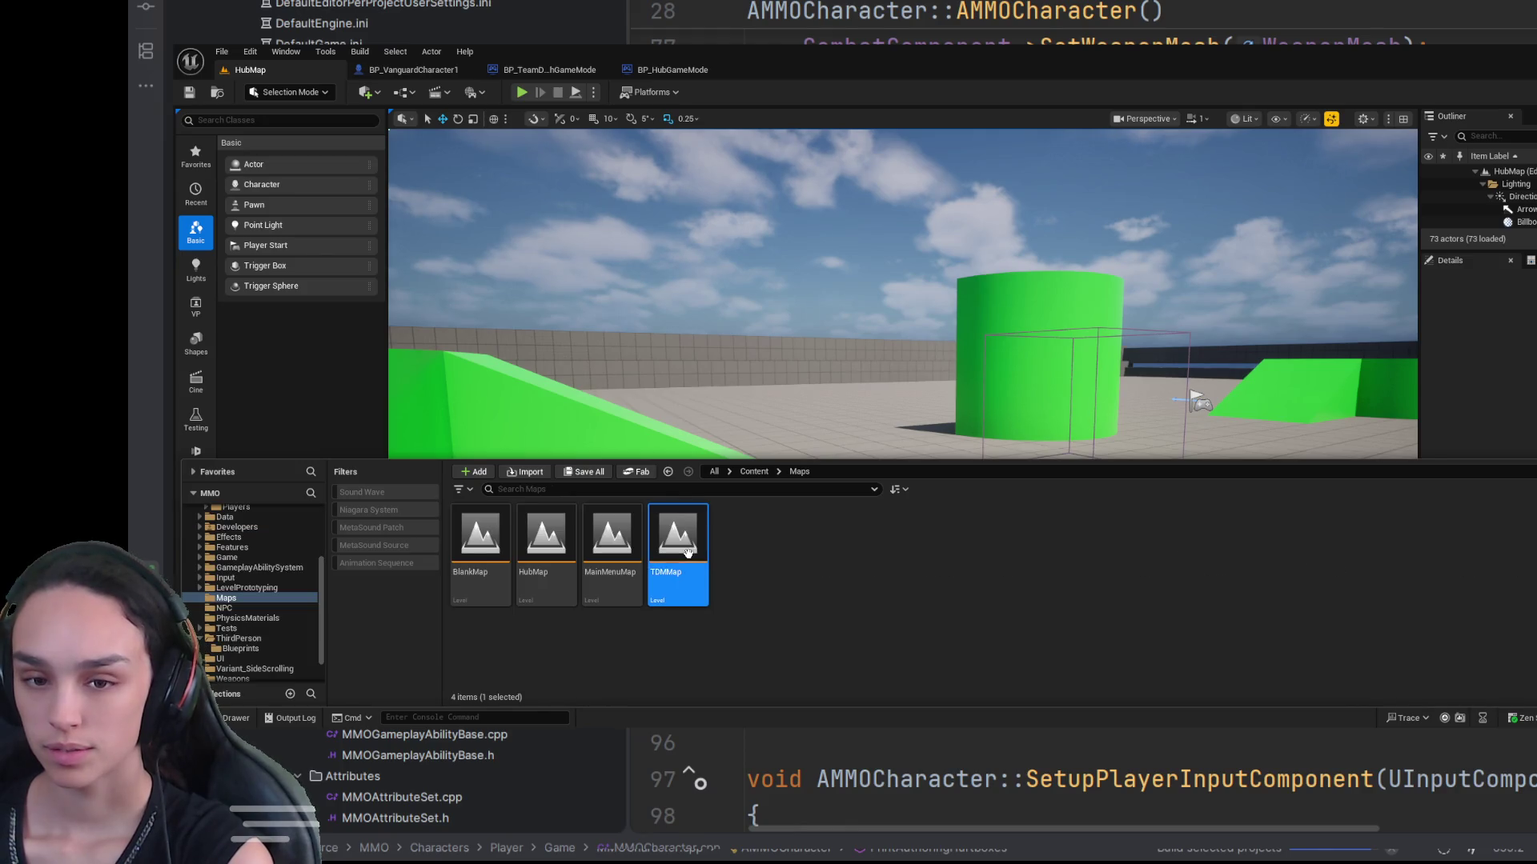
Step: Select BP_ThirdPersonCharacter in the ThirdPerson > Blueprints folder
left_click(239, 718)
left_click(754, 472)
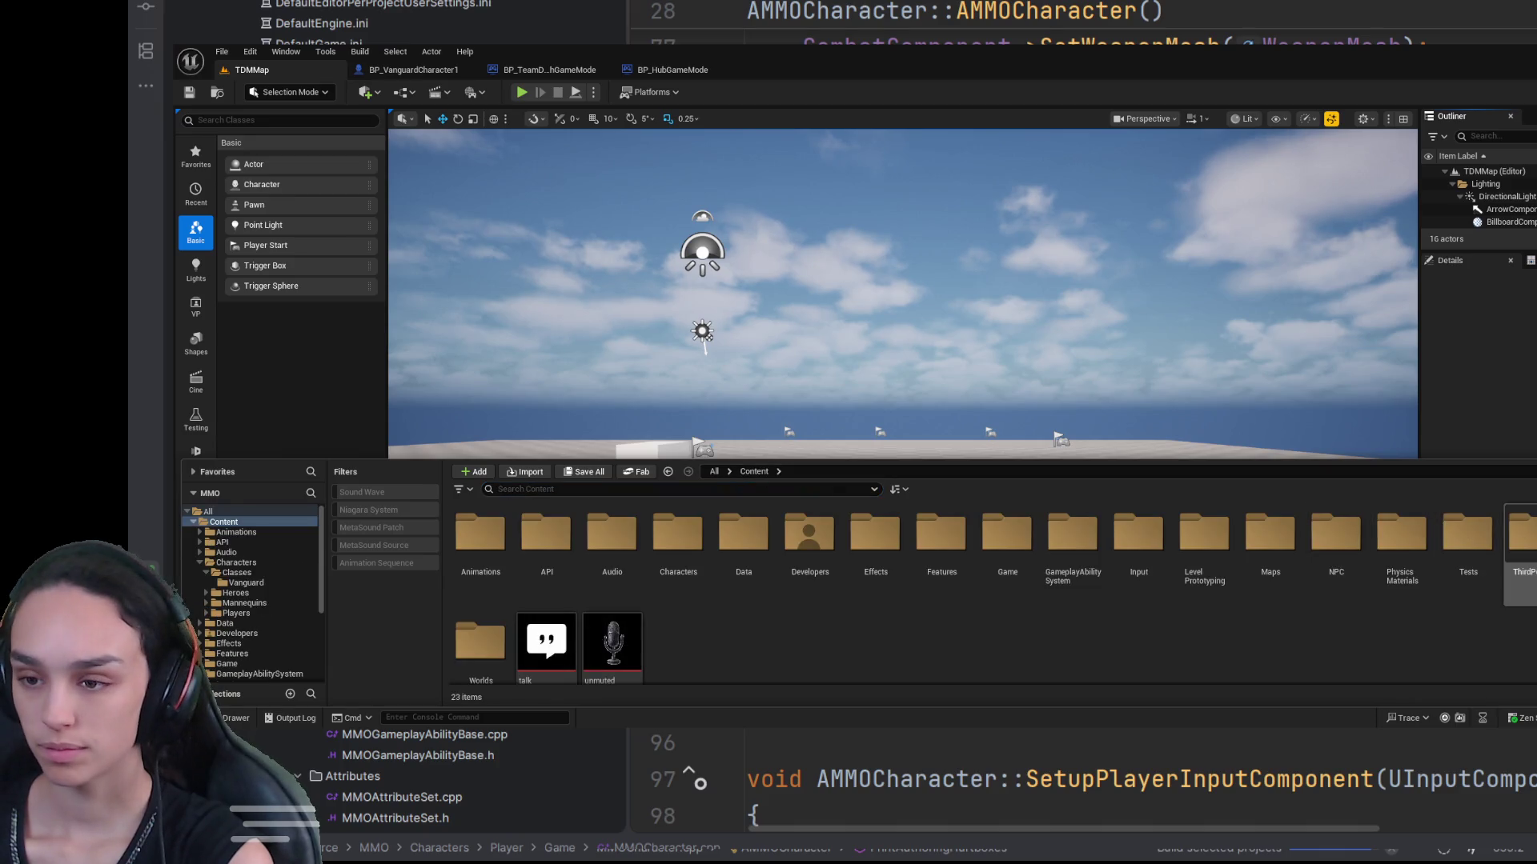
double_click(1521, 533)
double_click(480, 534)
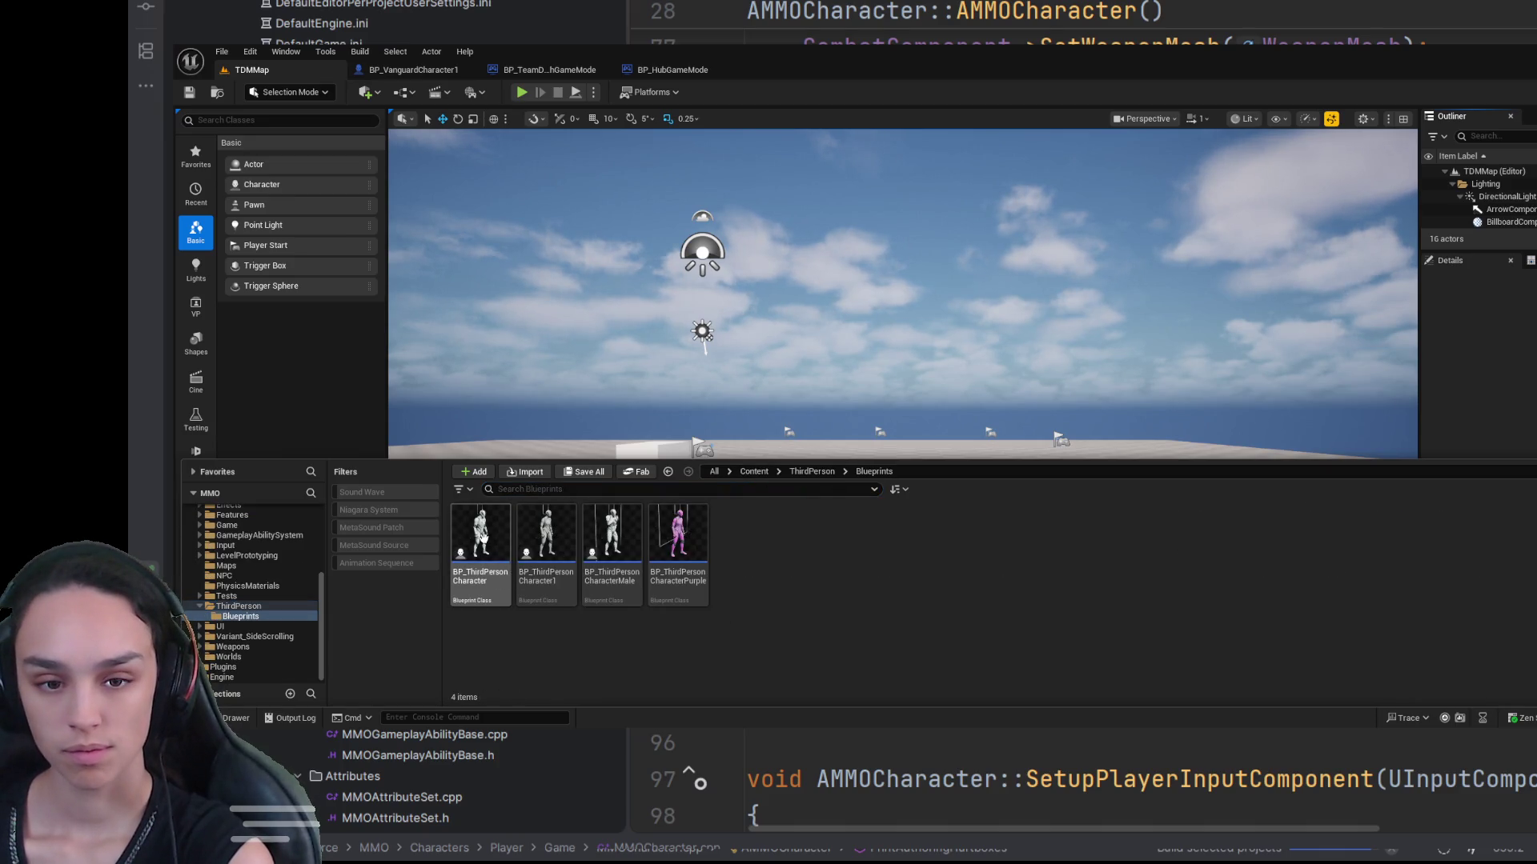
left_click(483, 536)
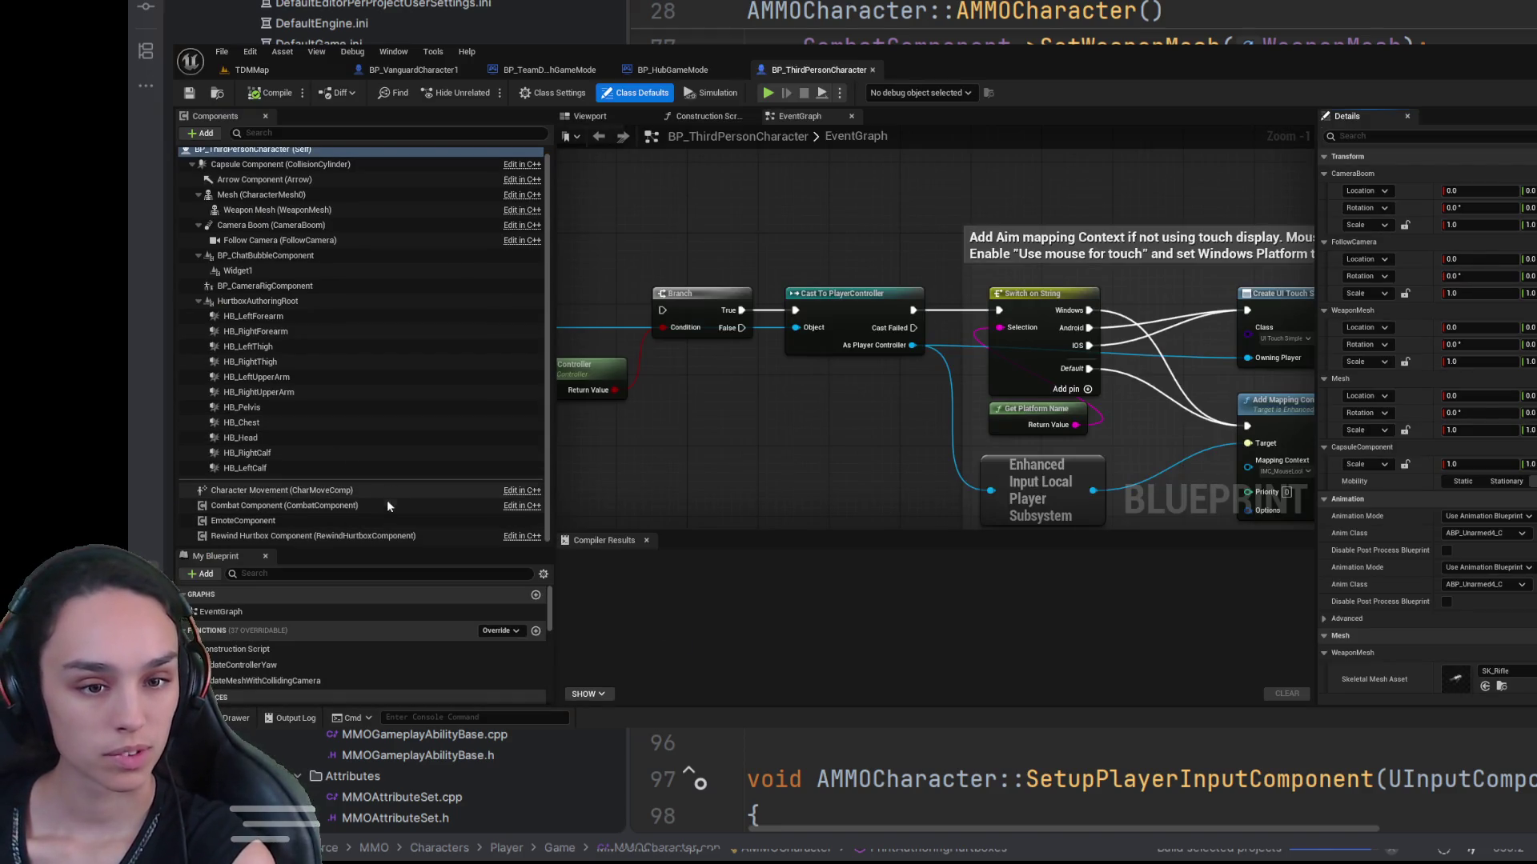
Step: Review BP_ThirdPersonCharacter's Rewind Hurtbox Component and compile the Blueprint
left_click(377, 532)
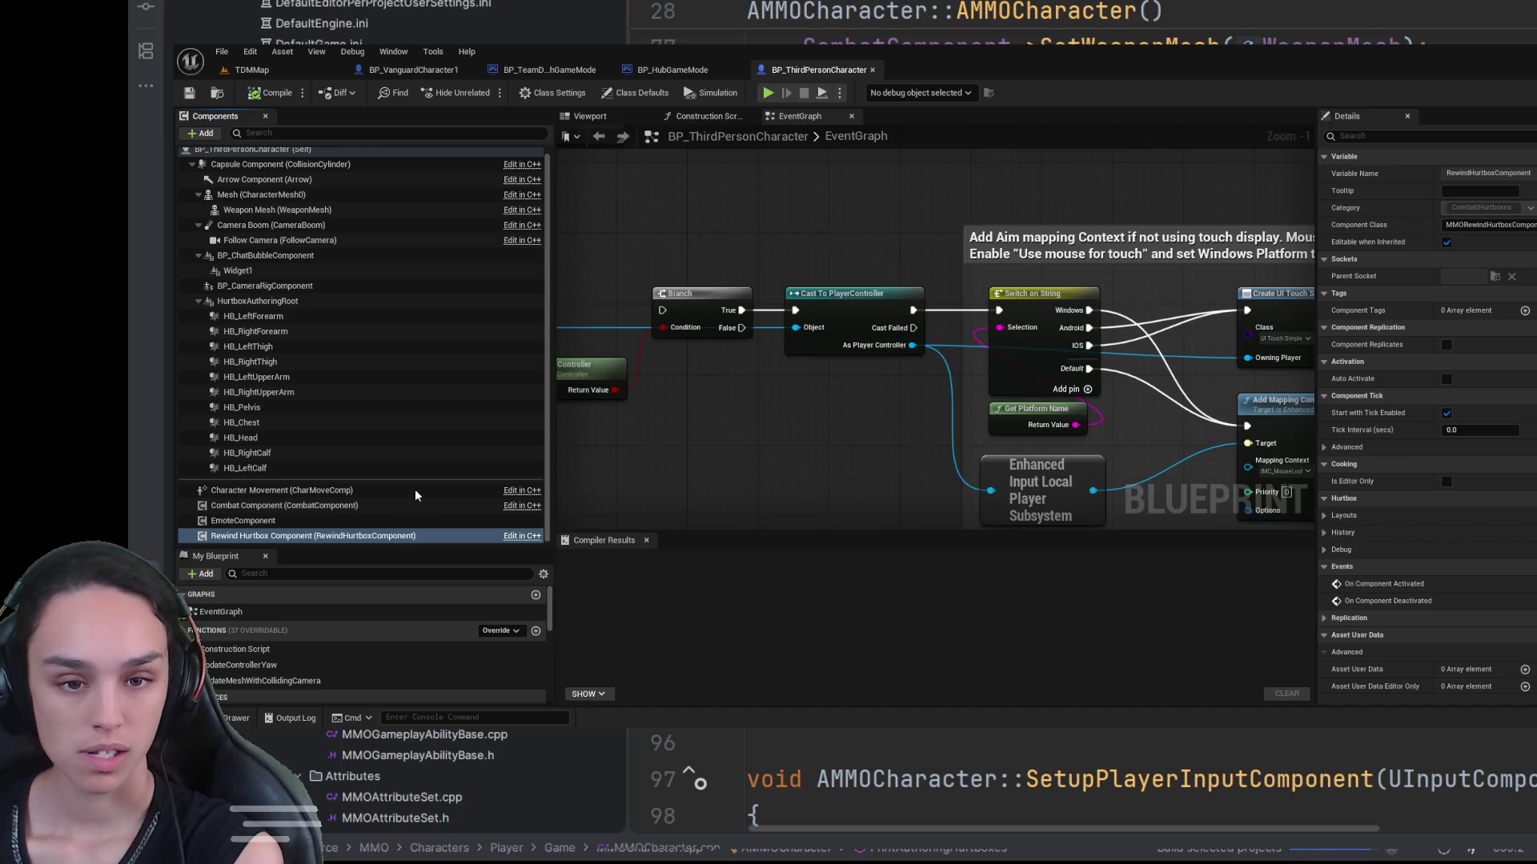
left_click(321, 537)
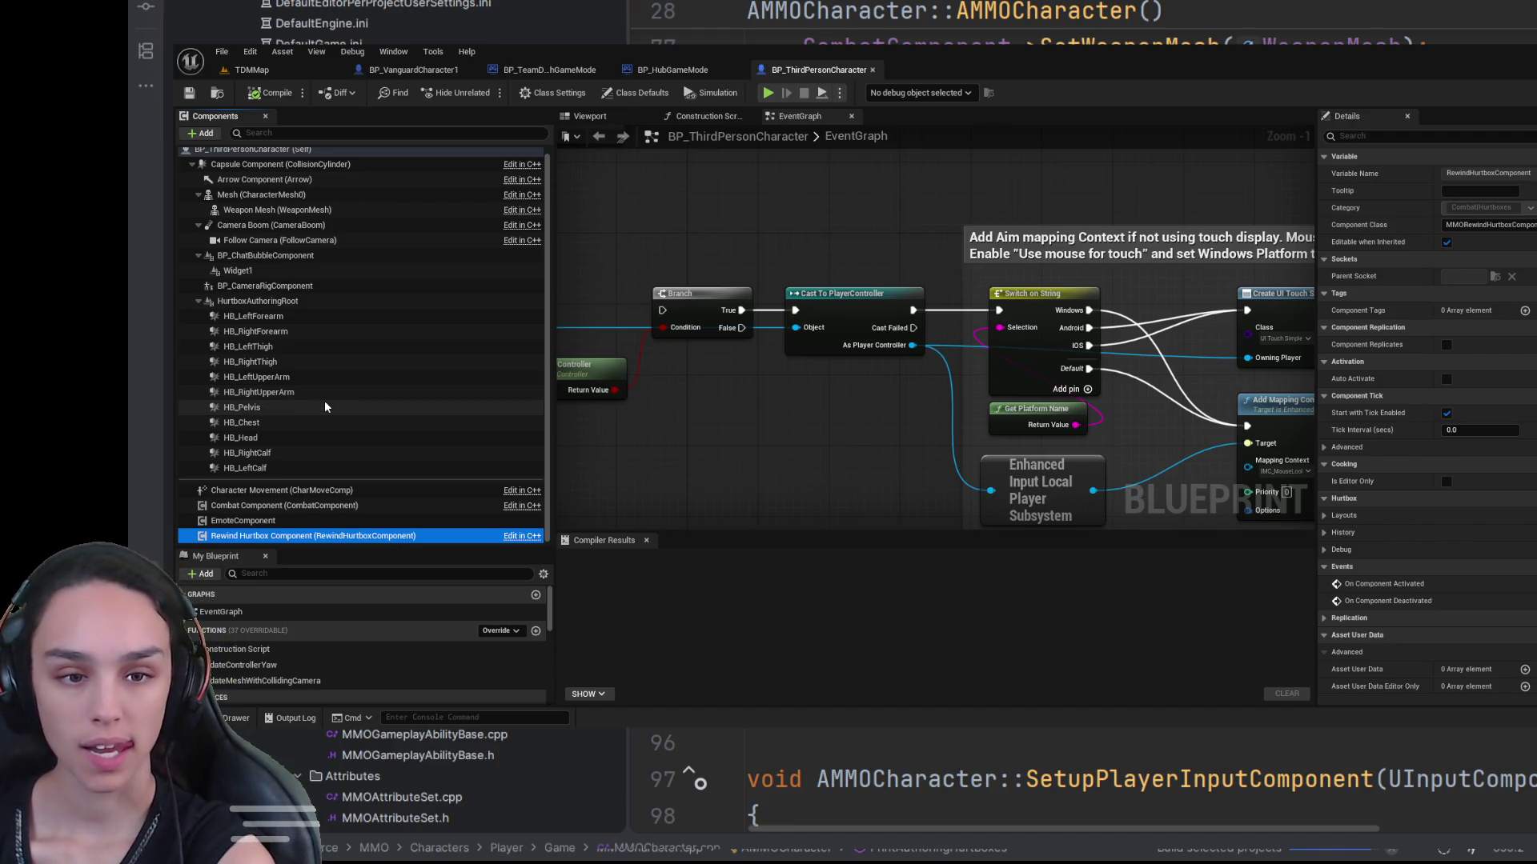
left_click(274, 96)
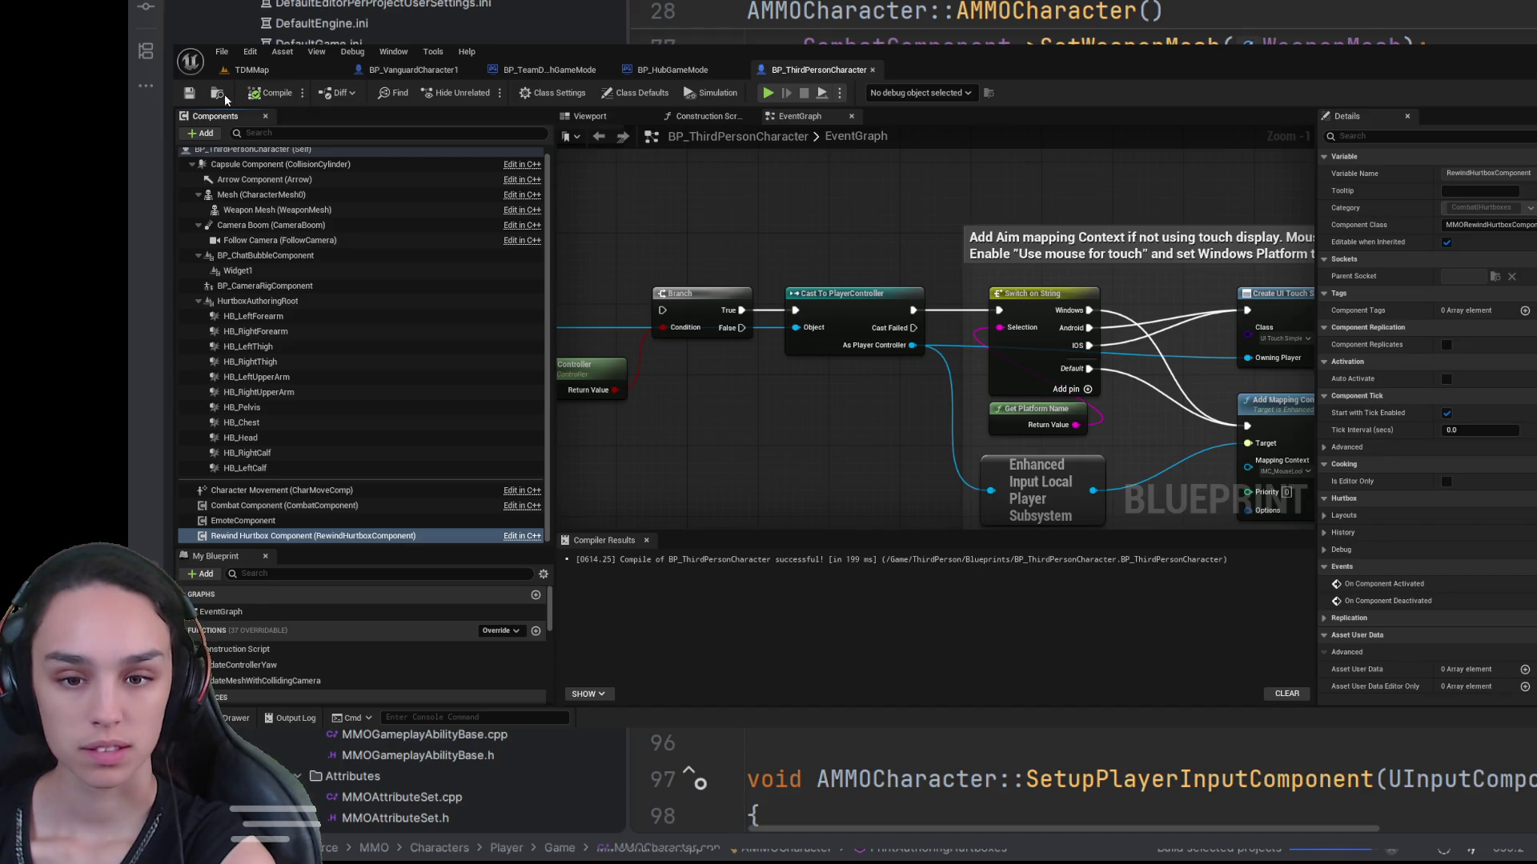
left_click(312, 535)
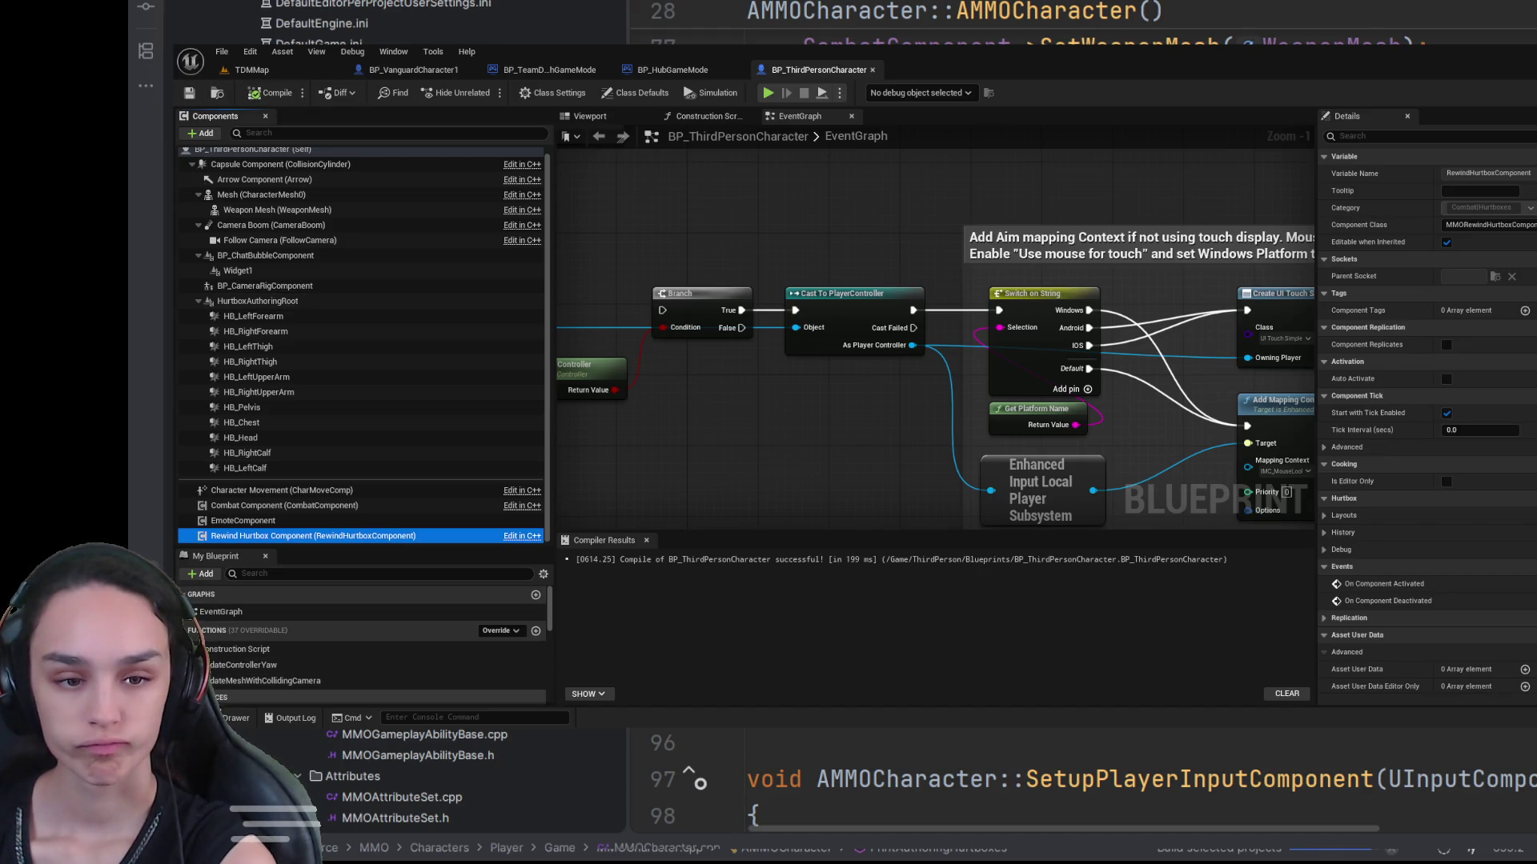
Step: Open BP_ThirdPersonCharacter1 from ThirdPerson/Blueprints and select its Rewind Hurtbox Component
left_click(228, 718)
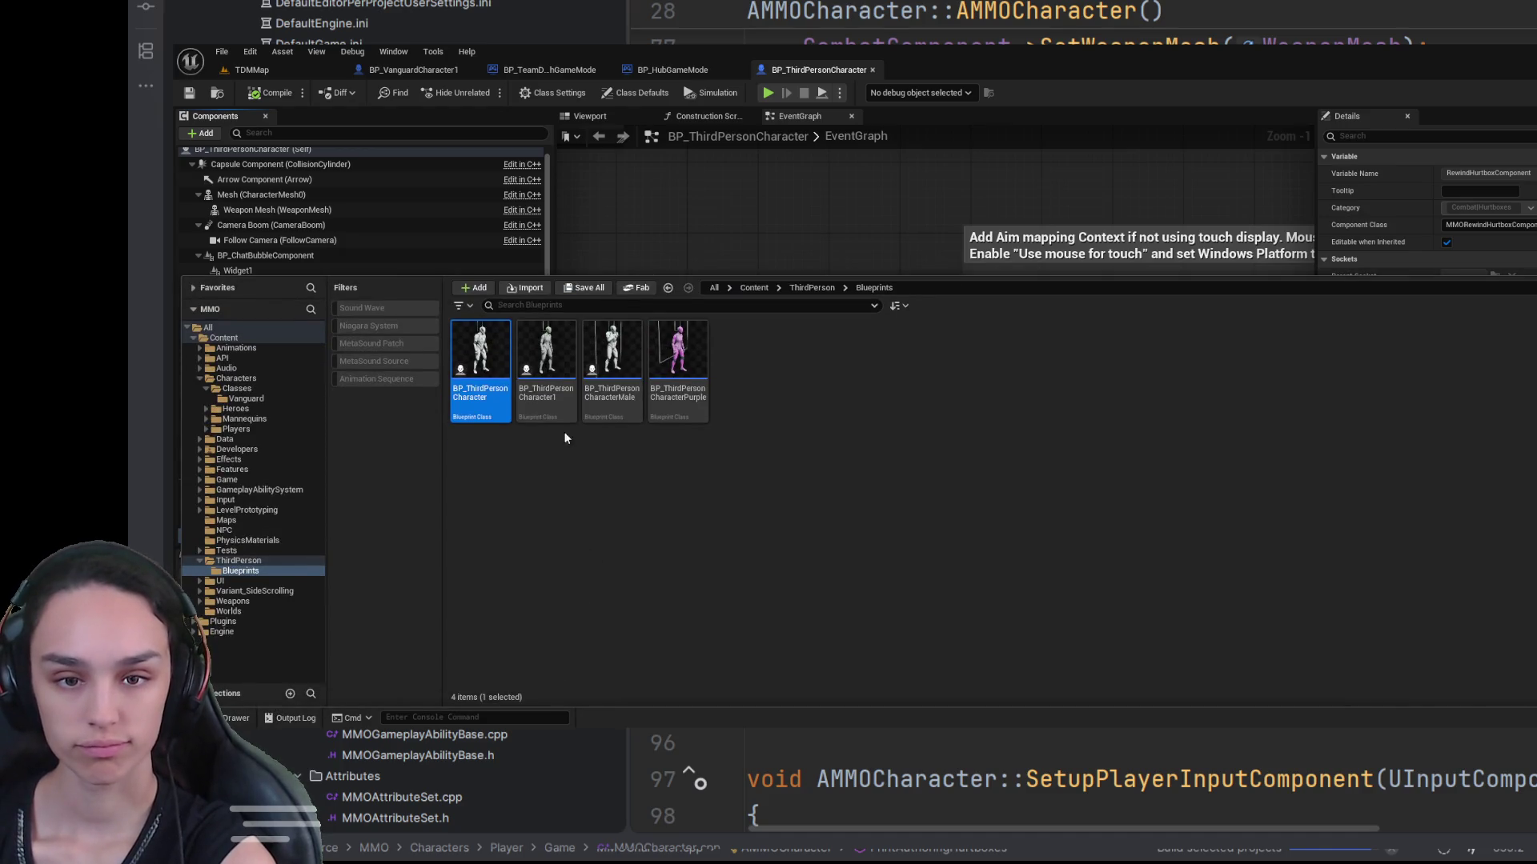
left_click(561, 412)
key("ctrl+space")
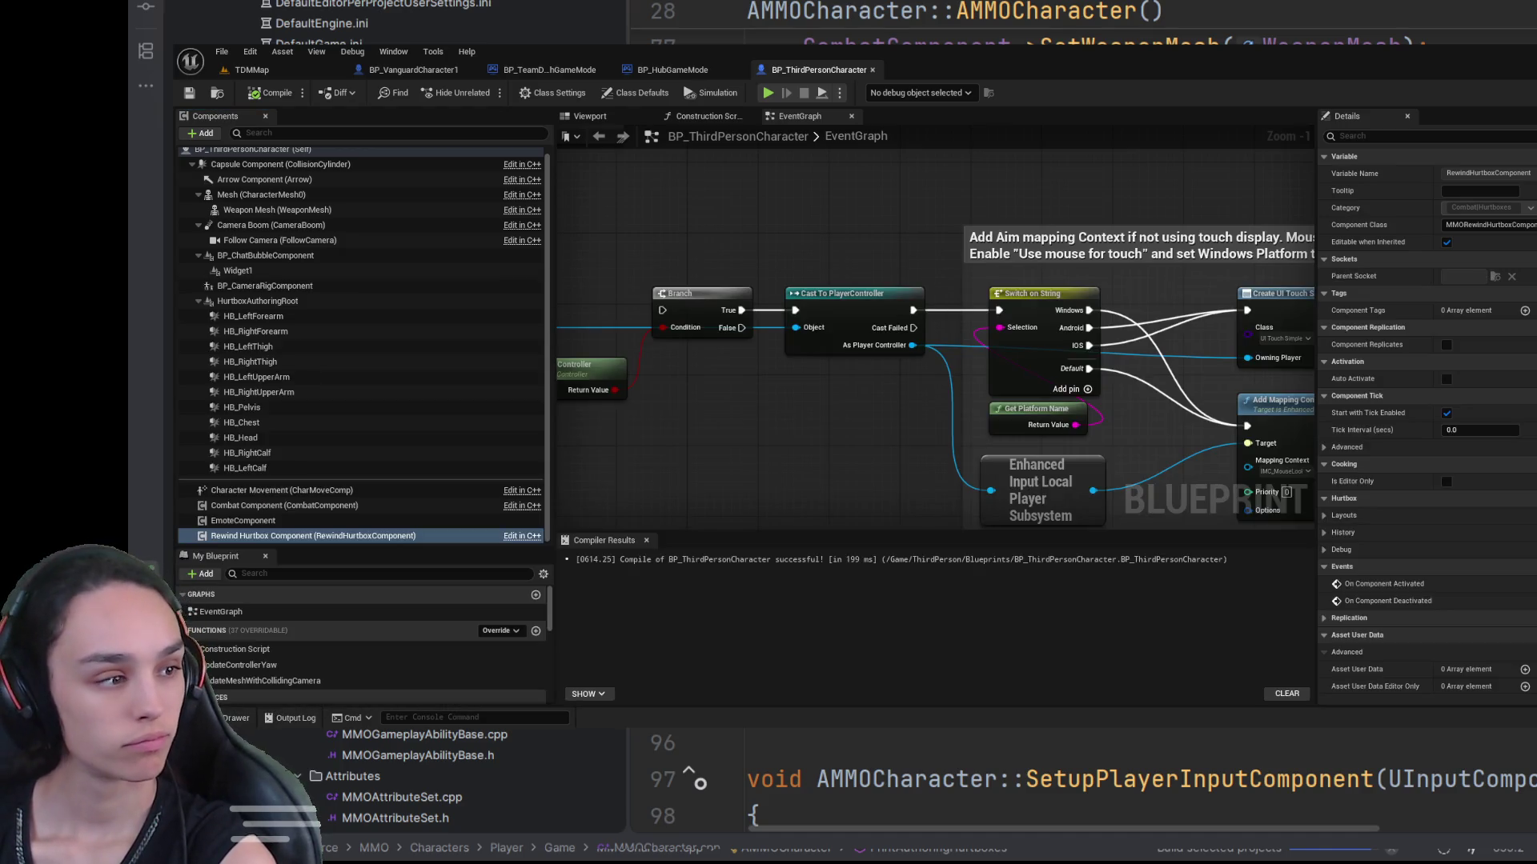
left_click(715, 137)
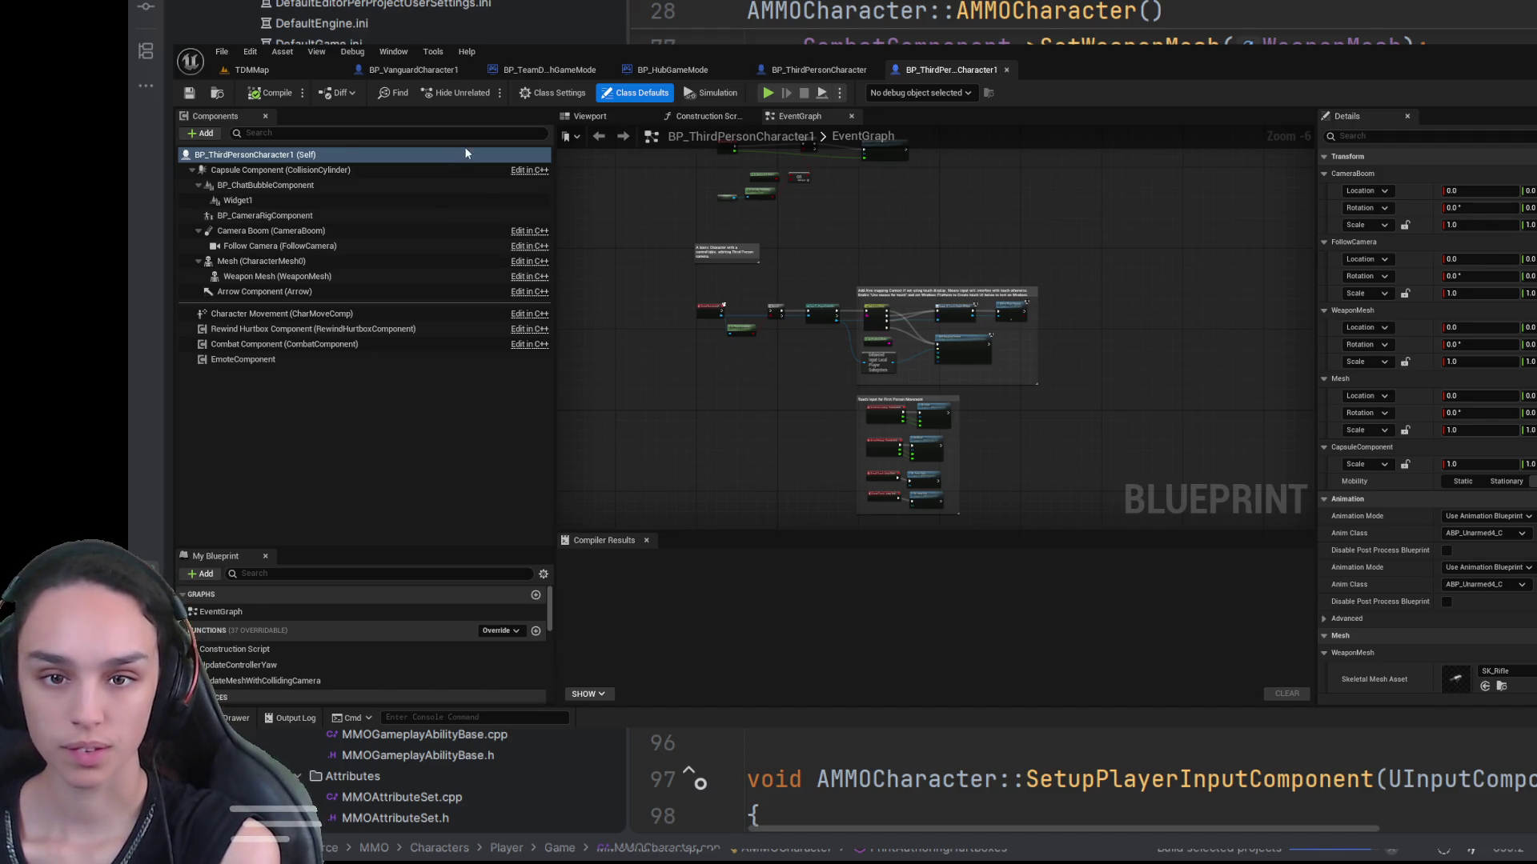
Step: Compile BP_ThirdPersonCharacter1 with F7 and show it in the ThirdPerson Blueprints content browser
left_click(222, 55)
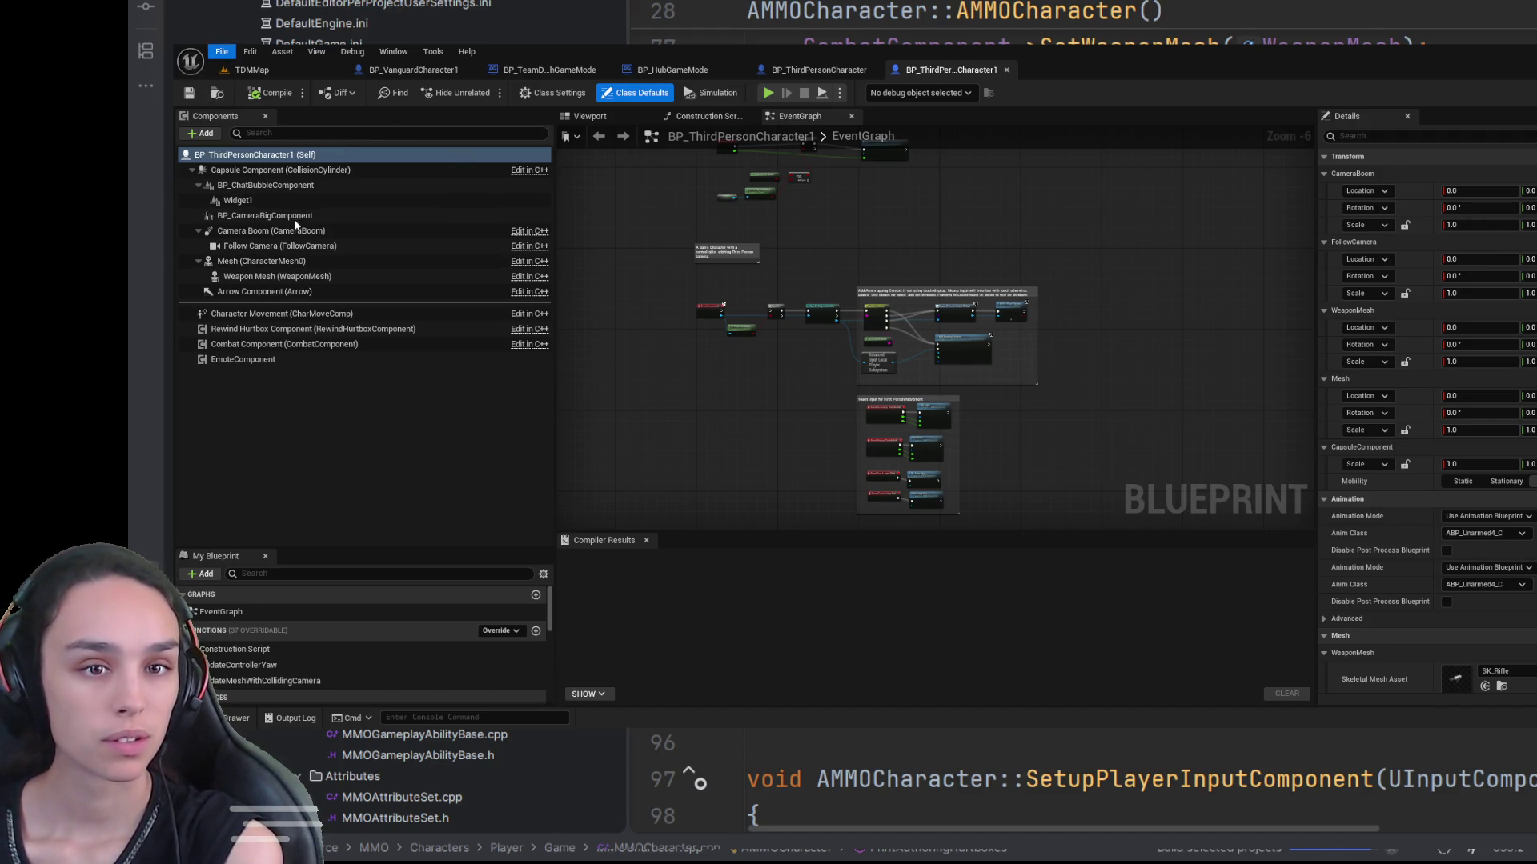
key("F7")
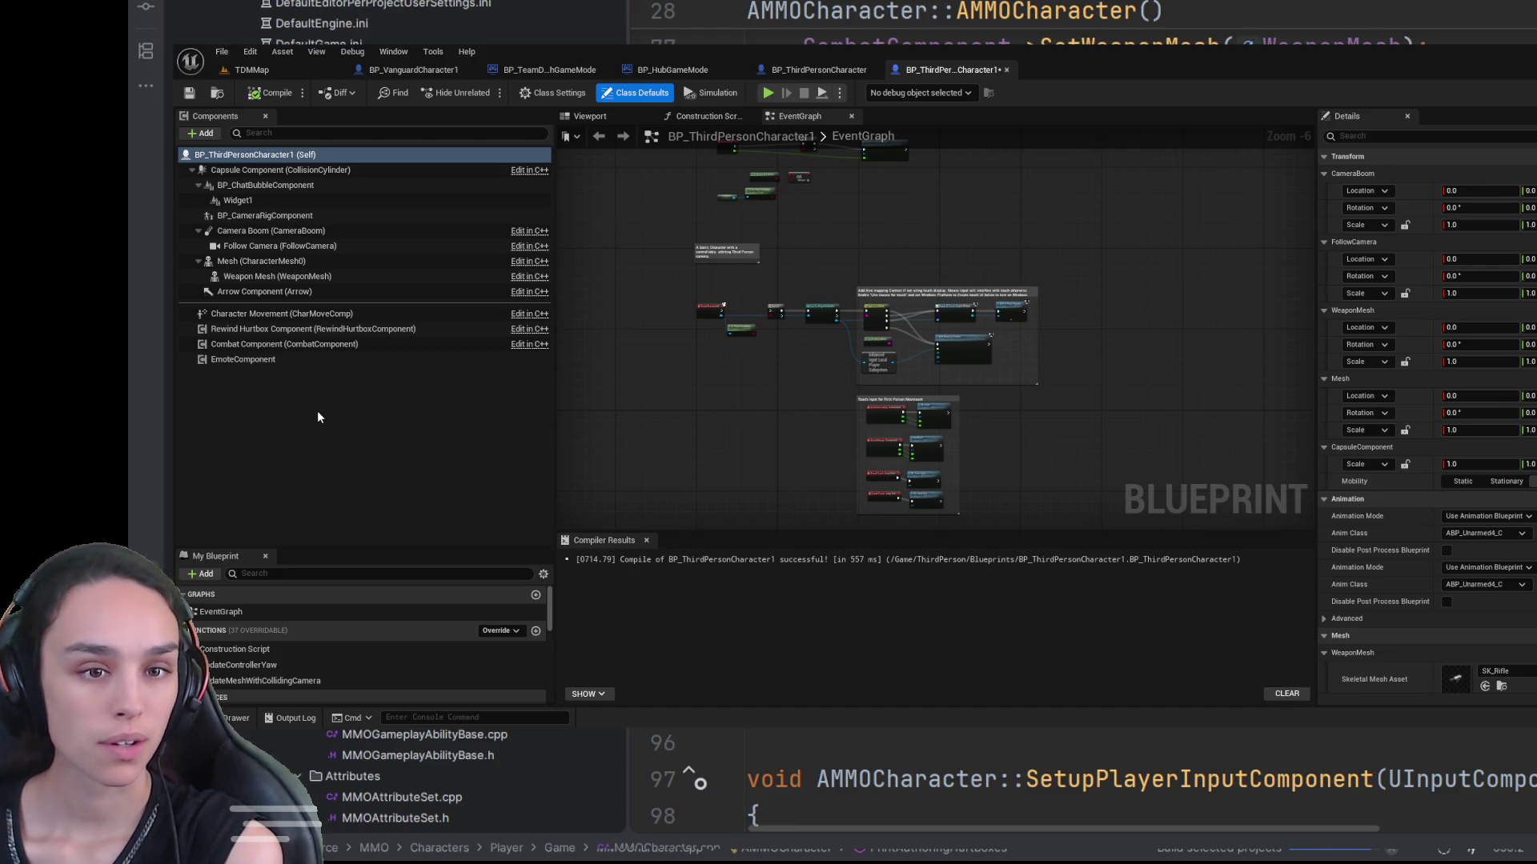
left_click(323, 424)
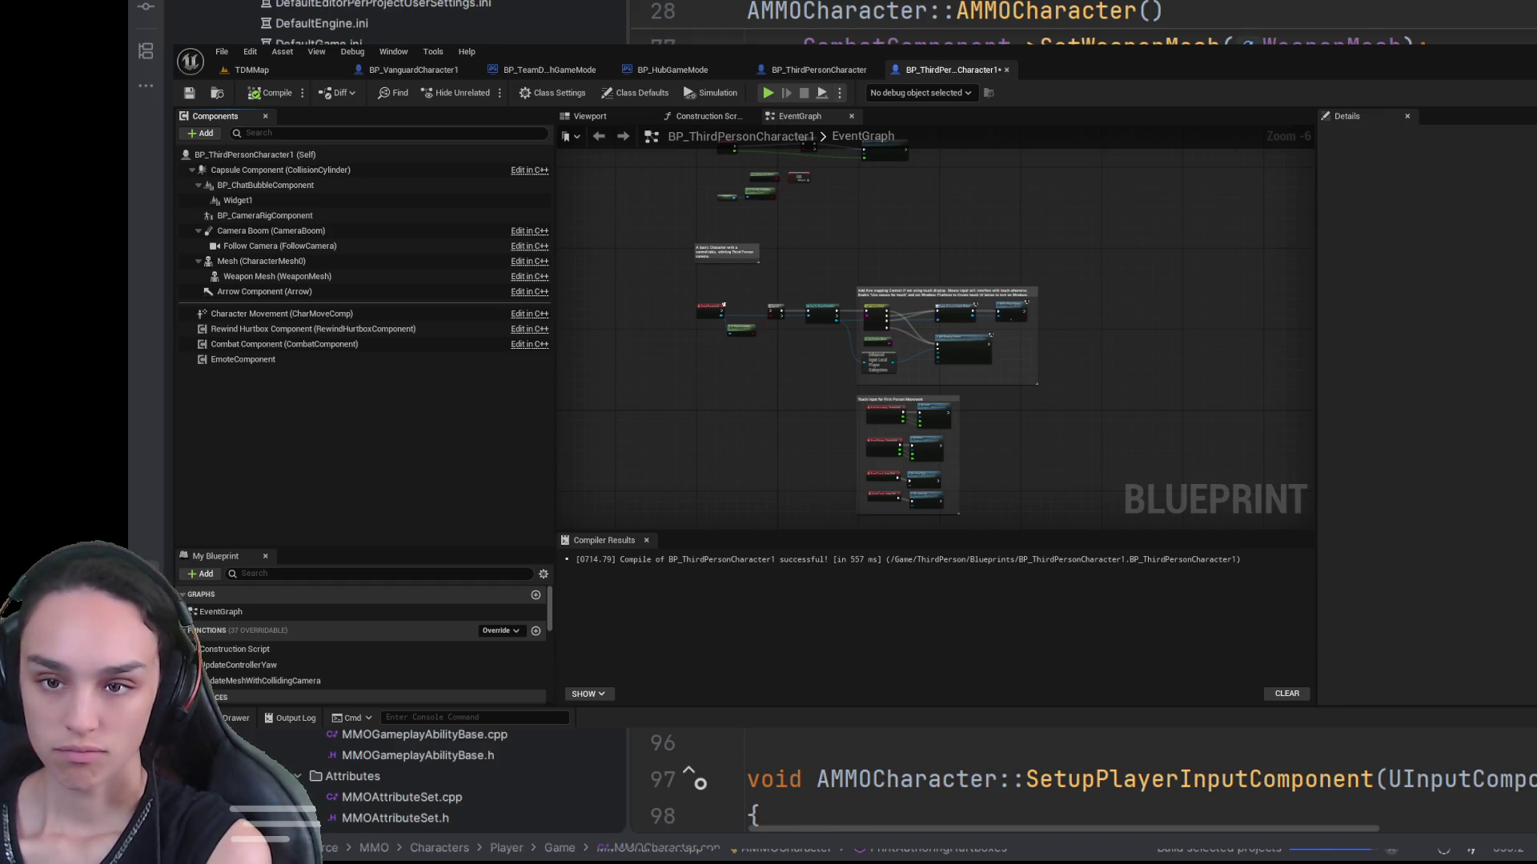
left_click(228, 718)
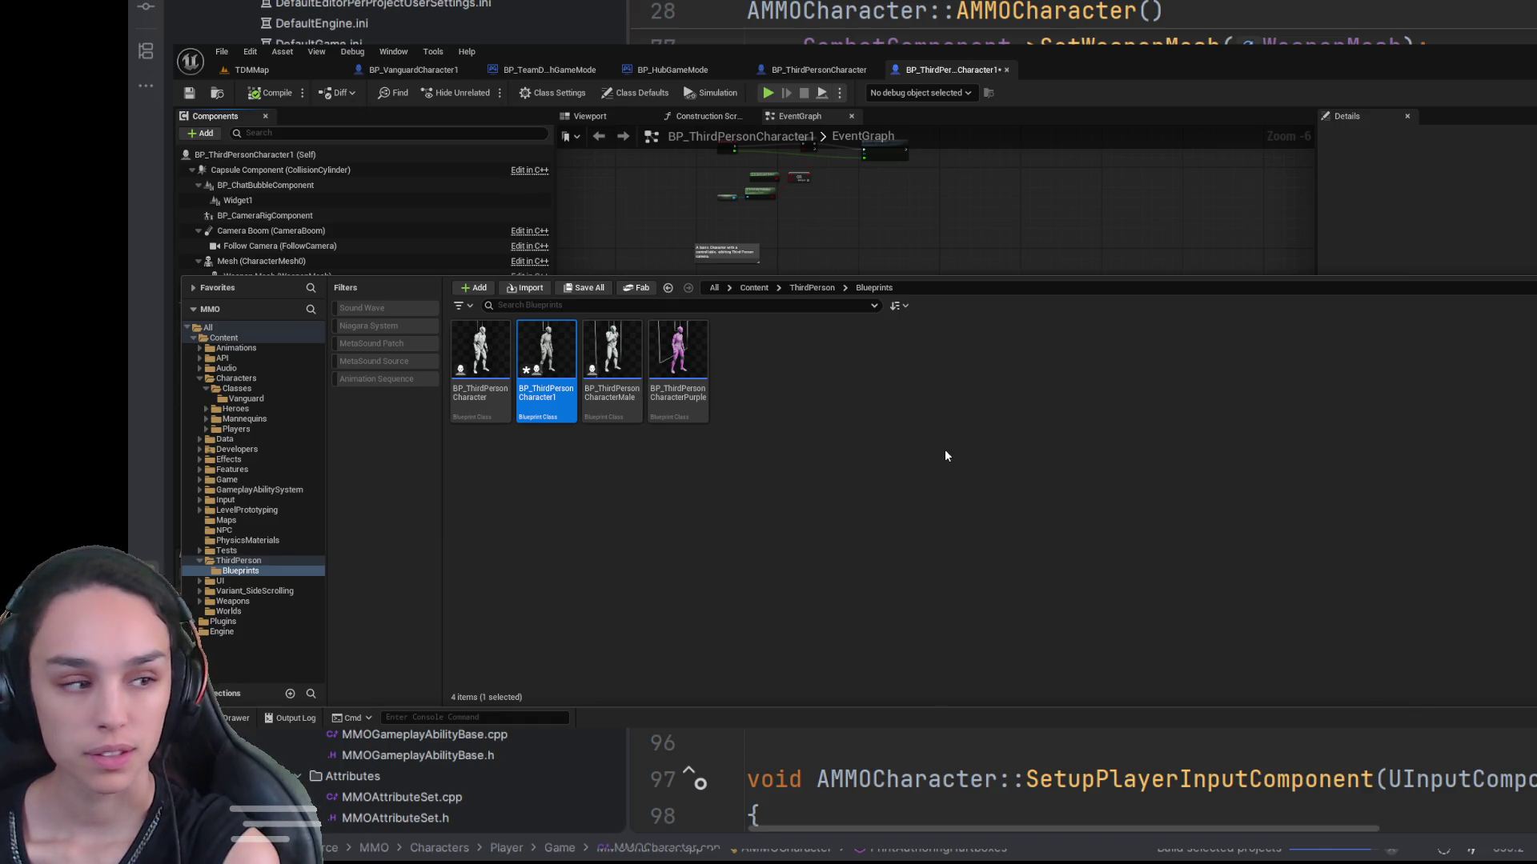
Step: Close BP_ThirdPersonCharacter1 and jump from BP_ThirdPersonCharacter's Rewind Hurtbox Component to its C++ source
key("ctrl+w")
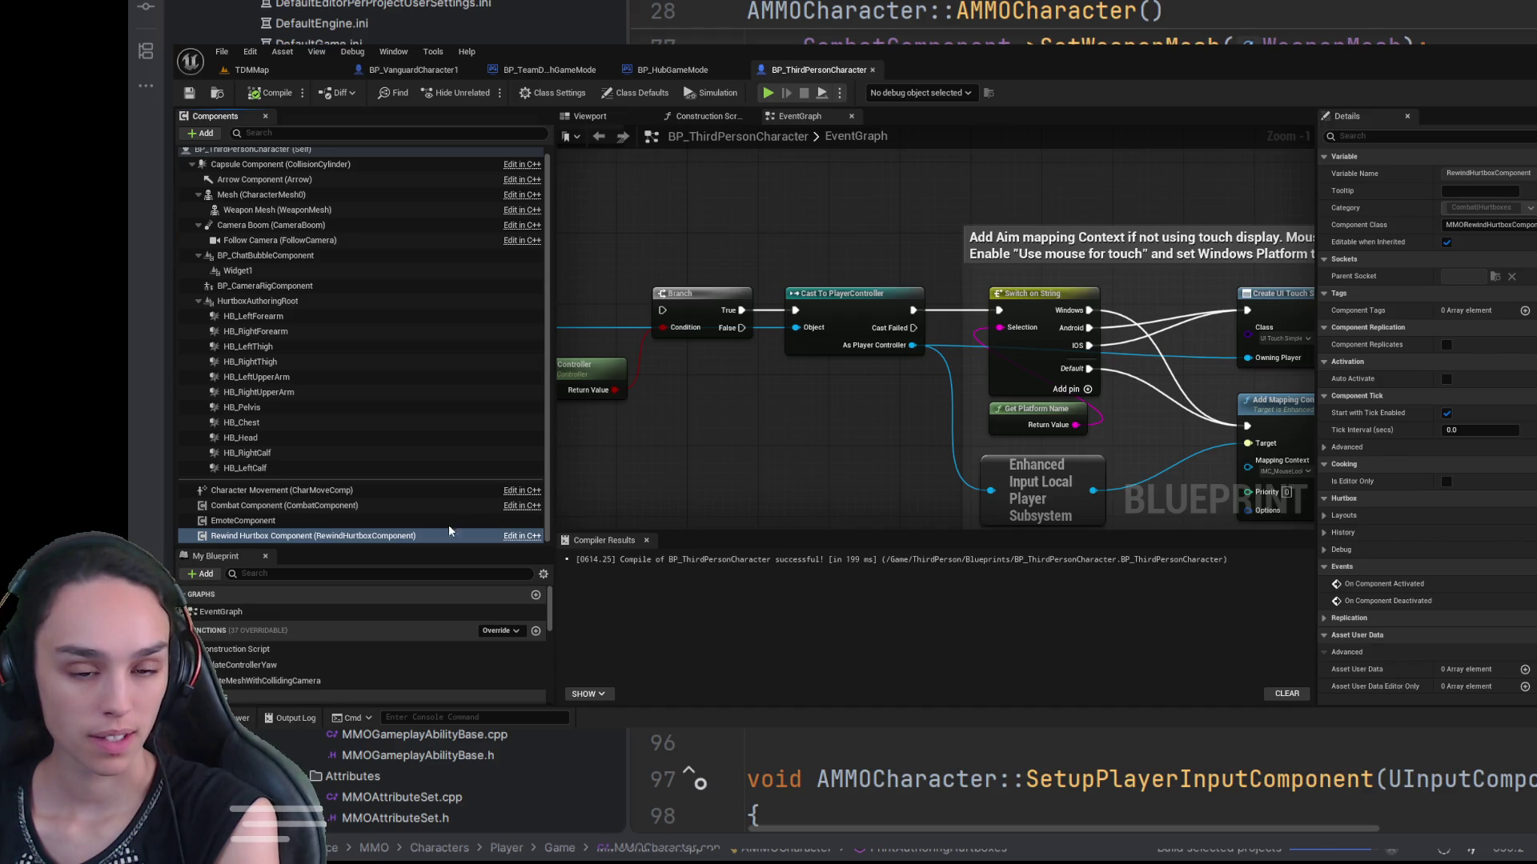
left_click(343, 535)
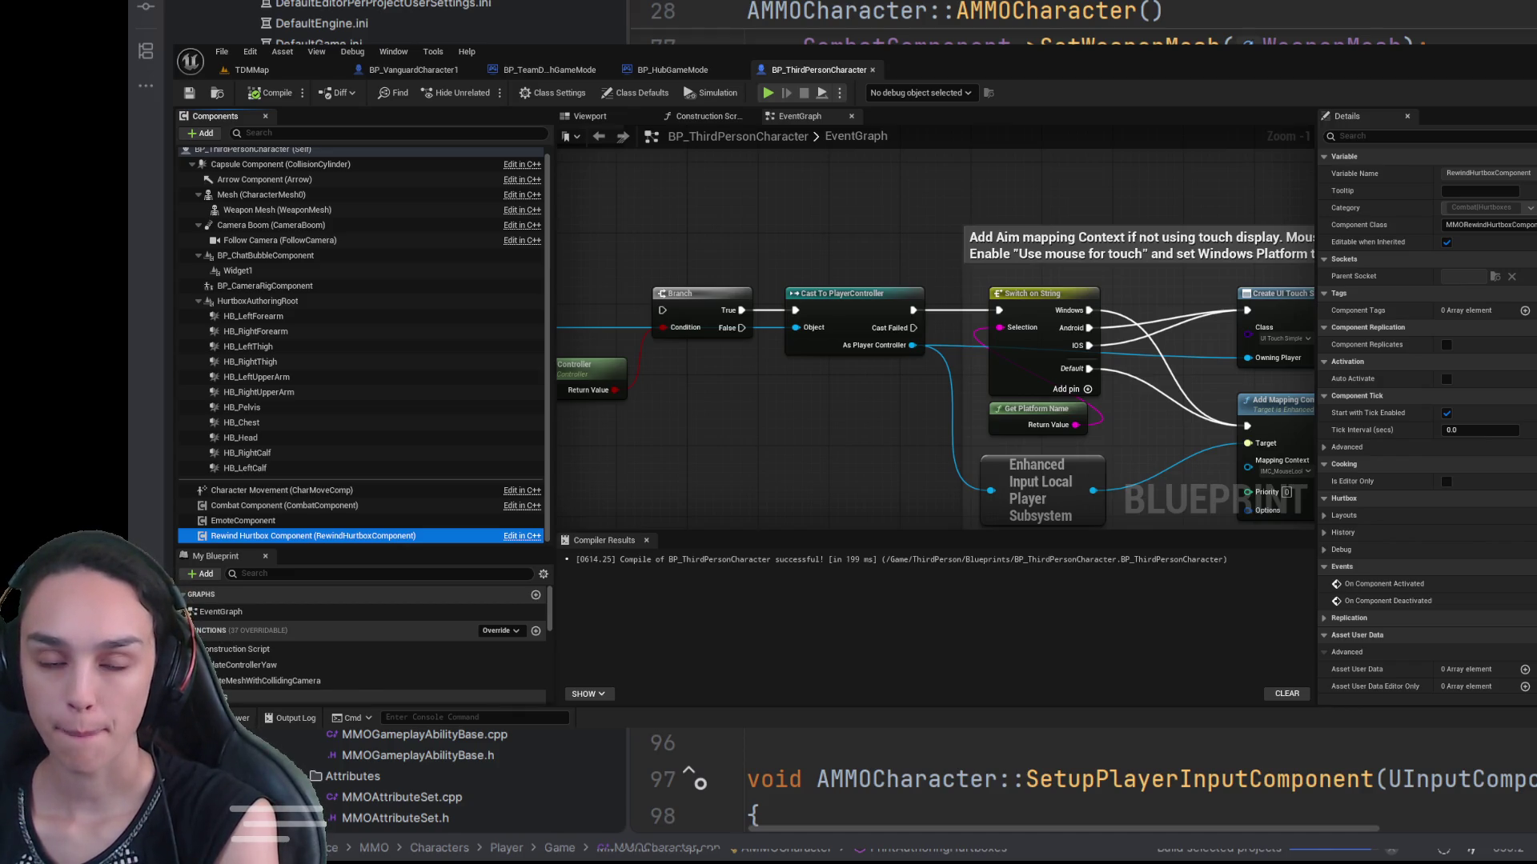
left_click(522, 535)
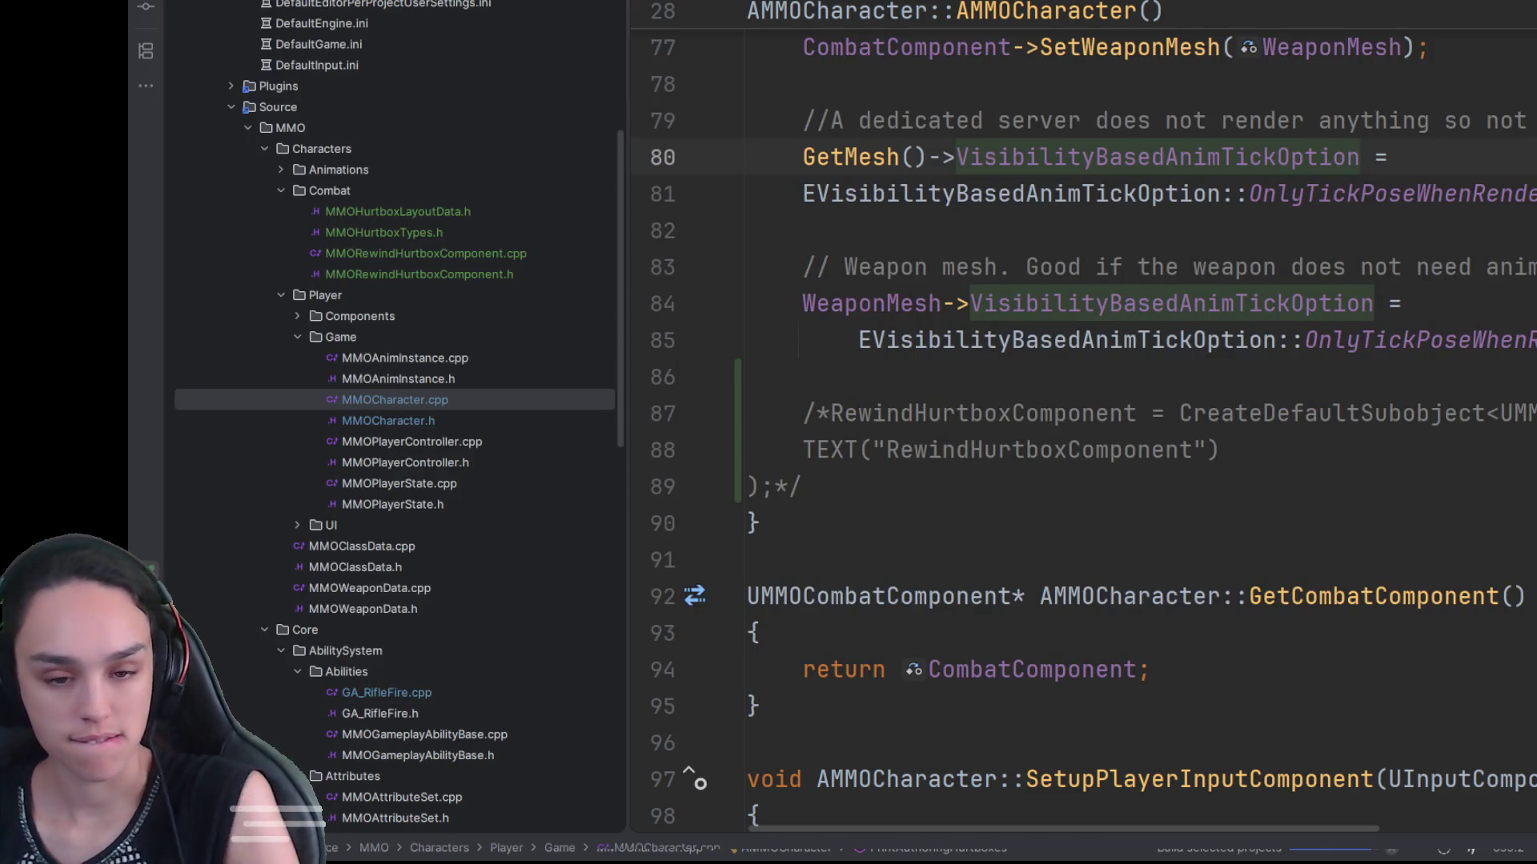
Step: Comment out the RewindHurtboxComponent declaration and its getter (lines 84–91) in MMOCharacter.h
key("Down")
key("Down")
key("Down")
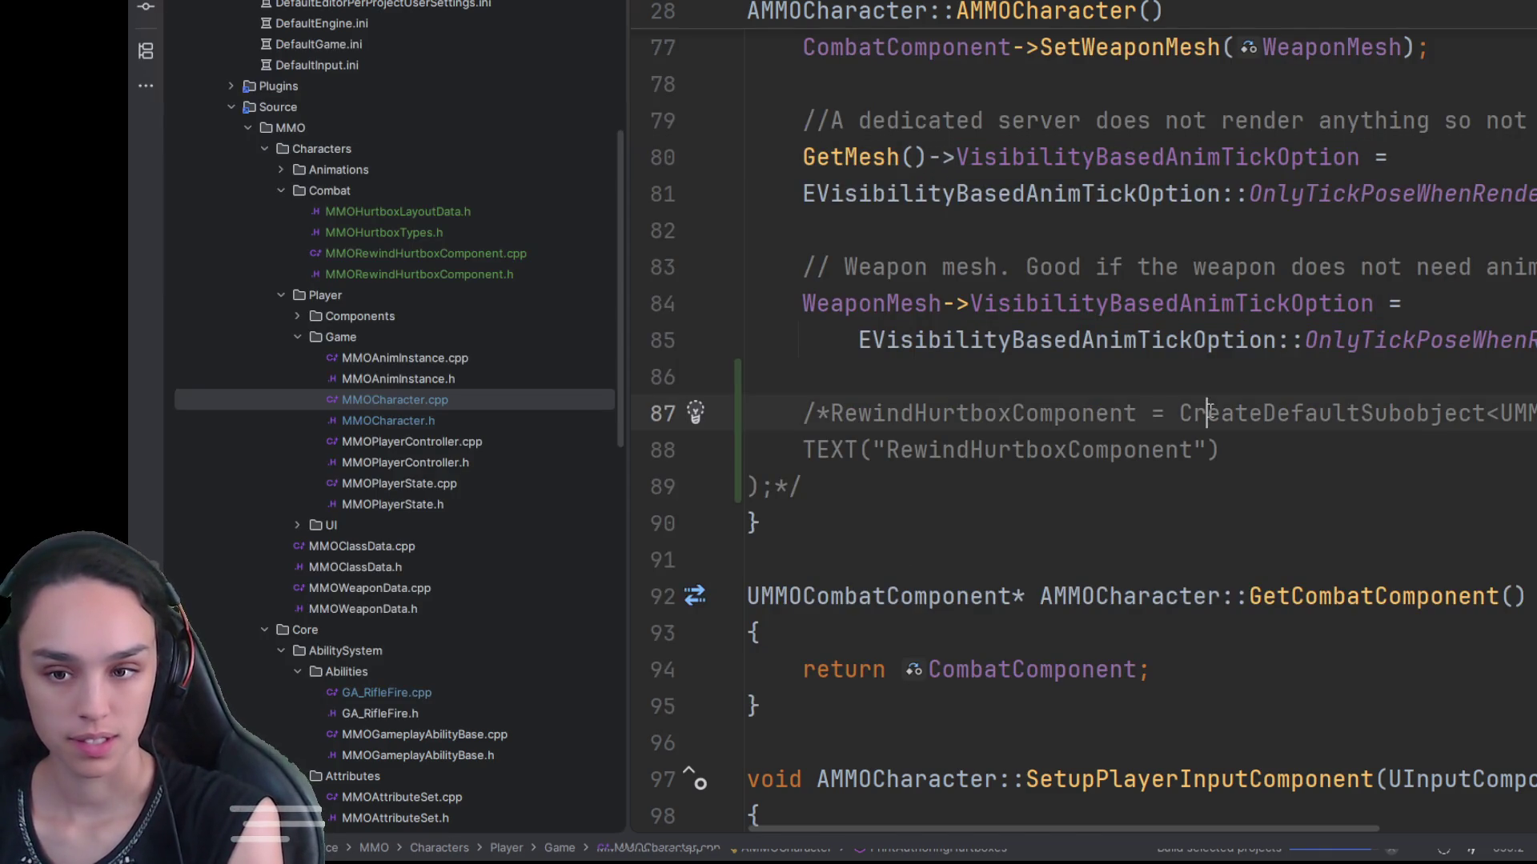
key("ctrl+alt+Home")
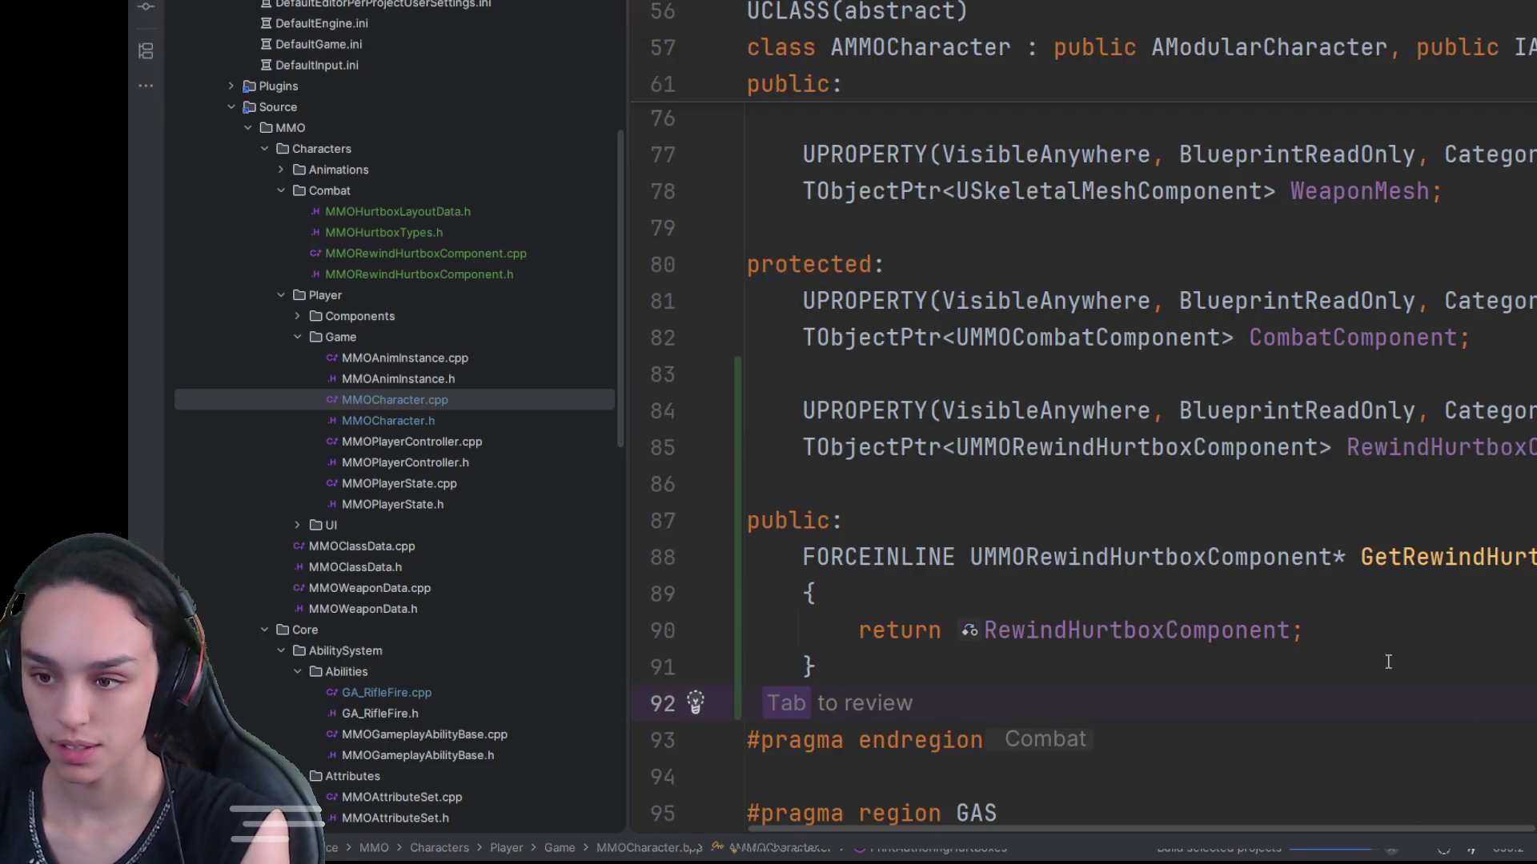
left_click_drag(1533, 447, 1443, 447)
left_click(746, 411, "shift")
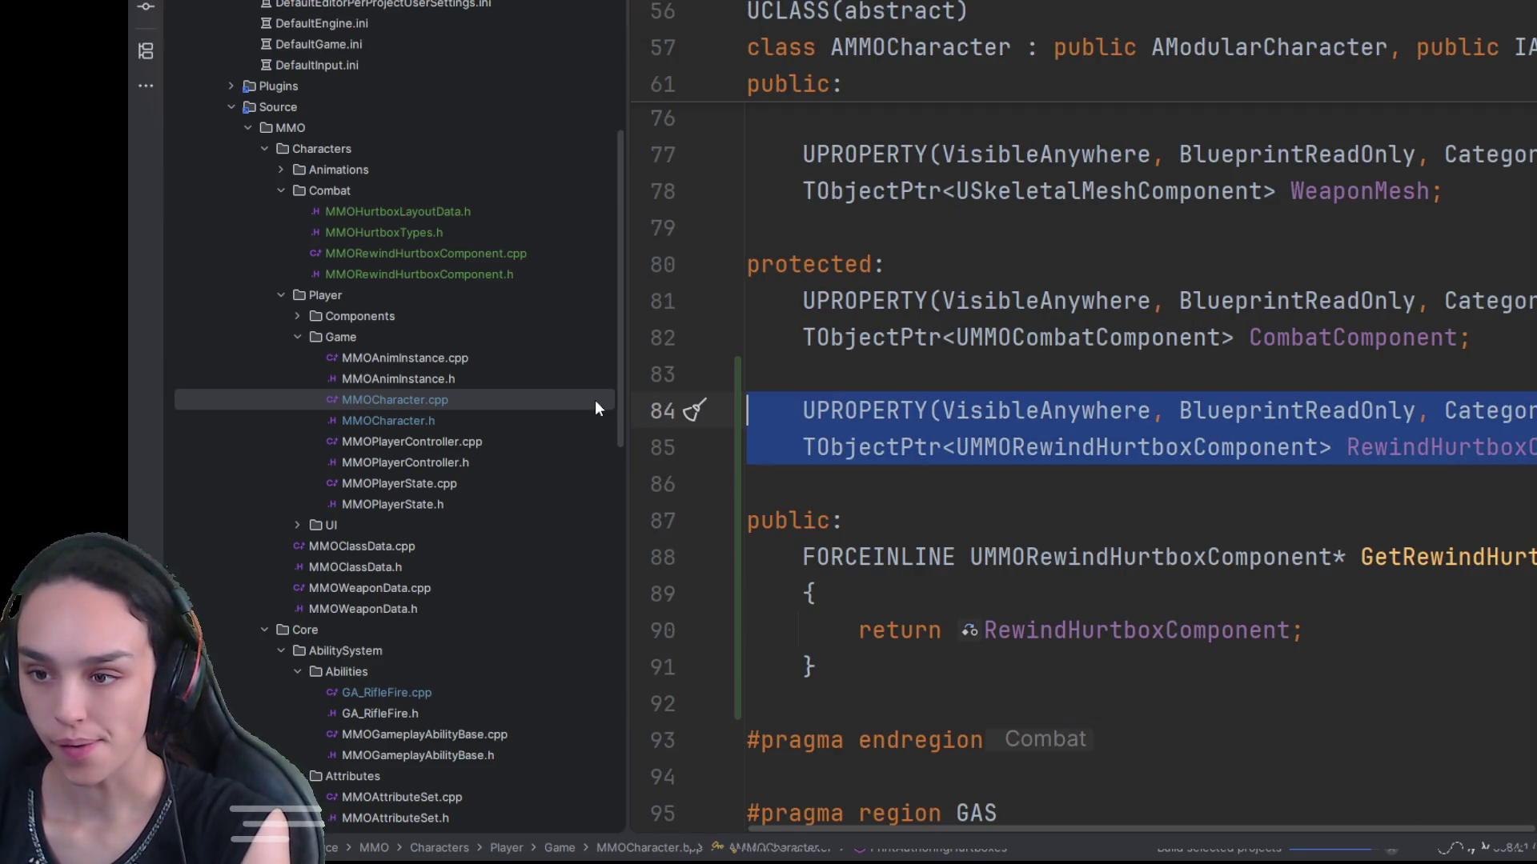
mouse_move(880, 661)
left_mouse_down()
mouse_move(800, 632)
mouse_move(651, 417)
left_mouse_up()
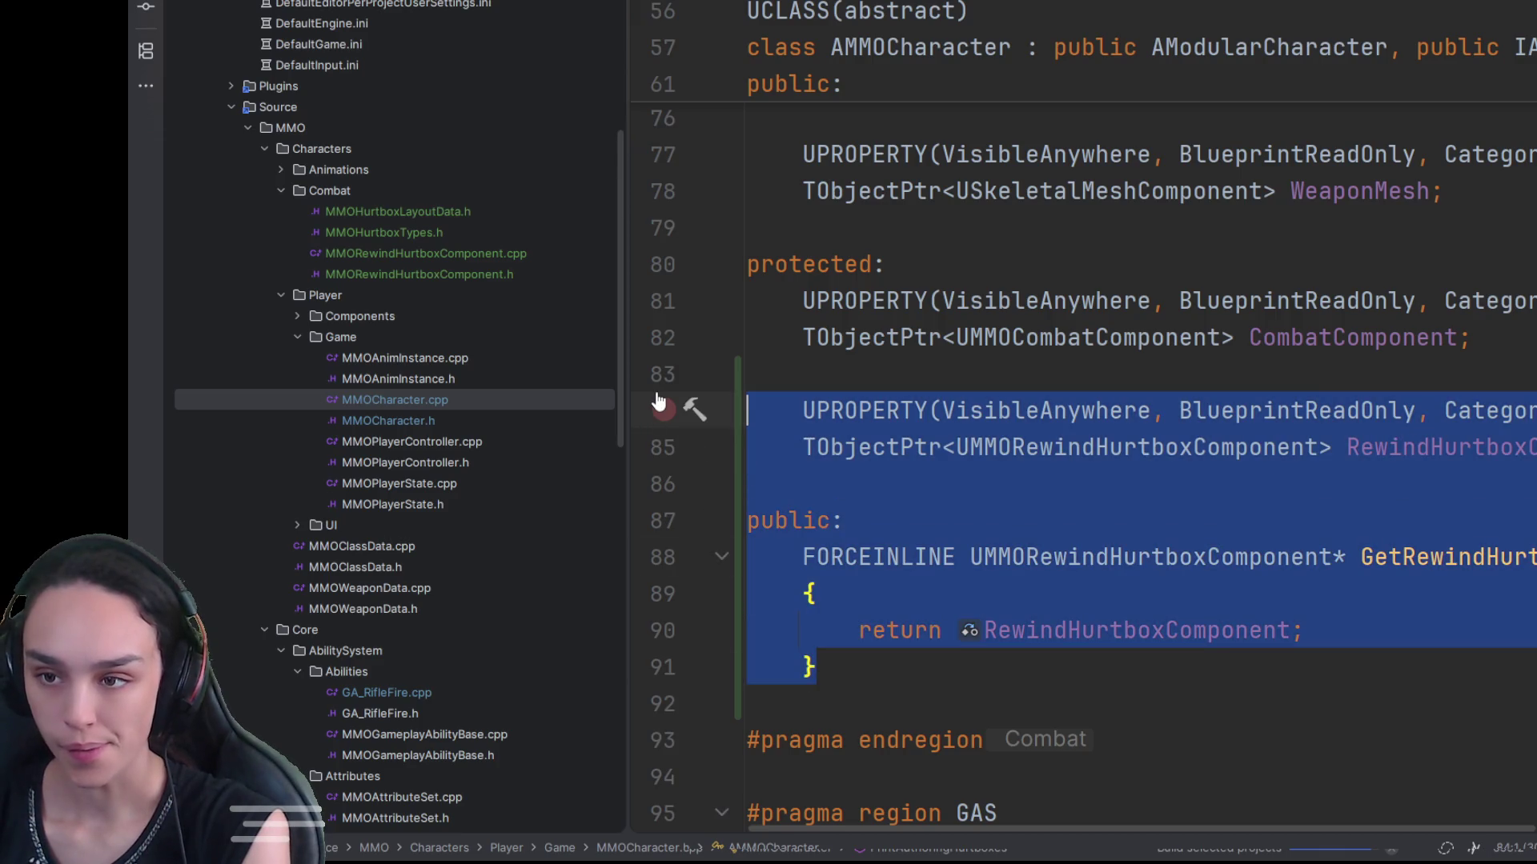
key("ctrl+shift+slash")
left_click(1374, 301)
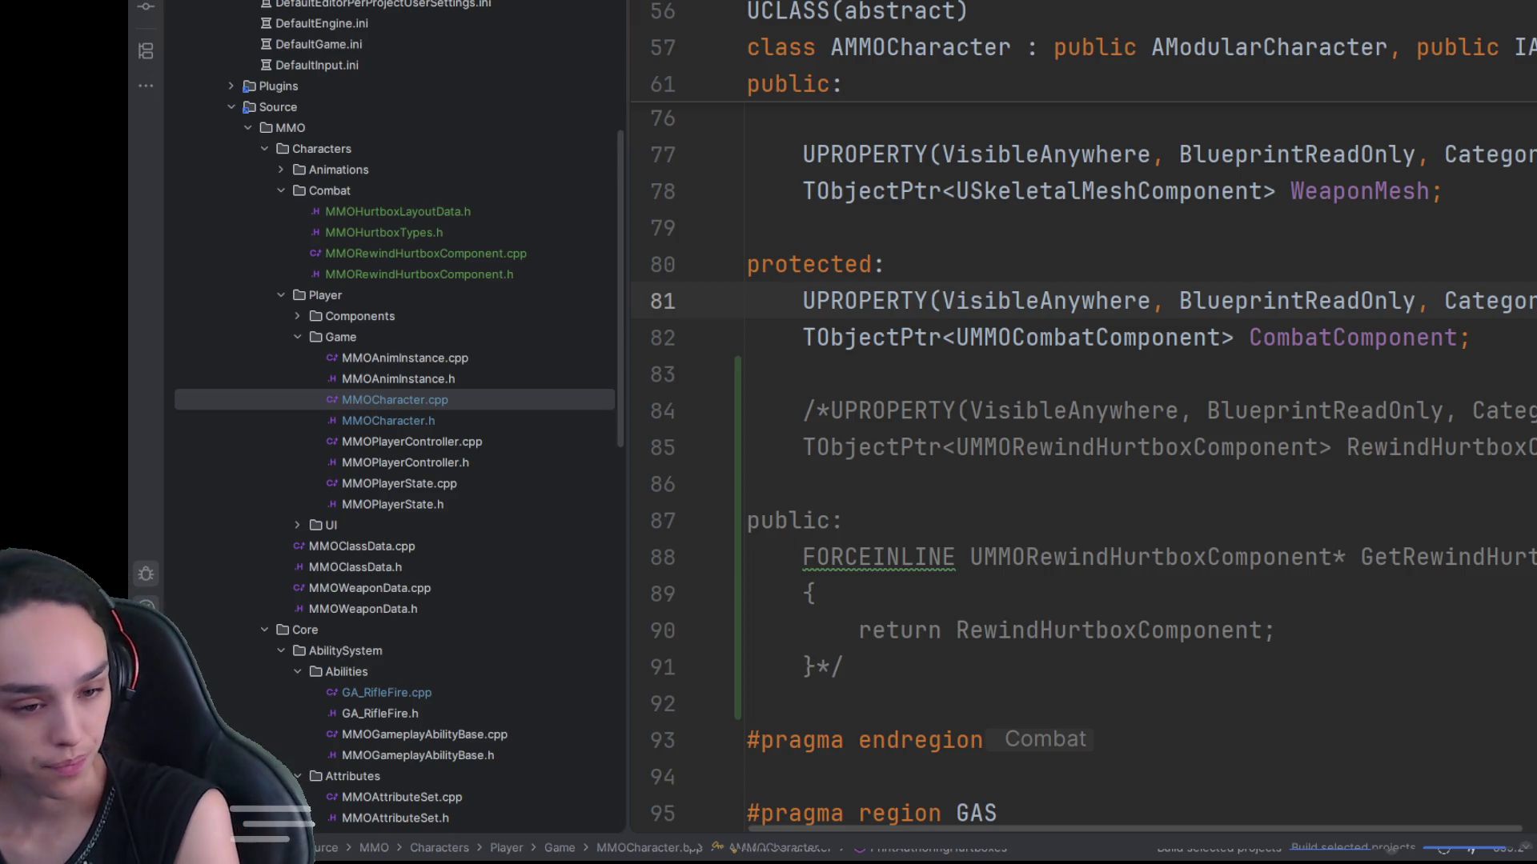
Step: Back in MMOWeaponTargetingLibrary.cpp, find the GetRewindHurtboxComponent lookup in ServerValidateRifleShotWithRewind
key("ctrl+minus")
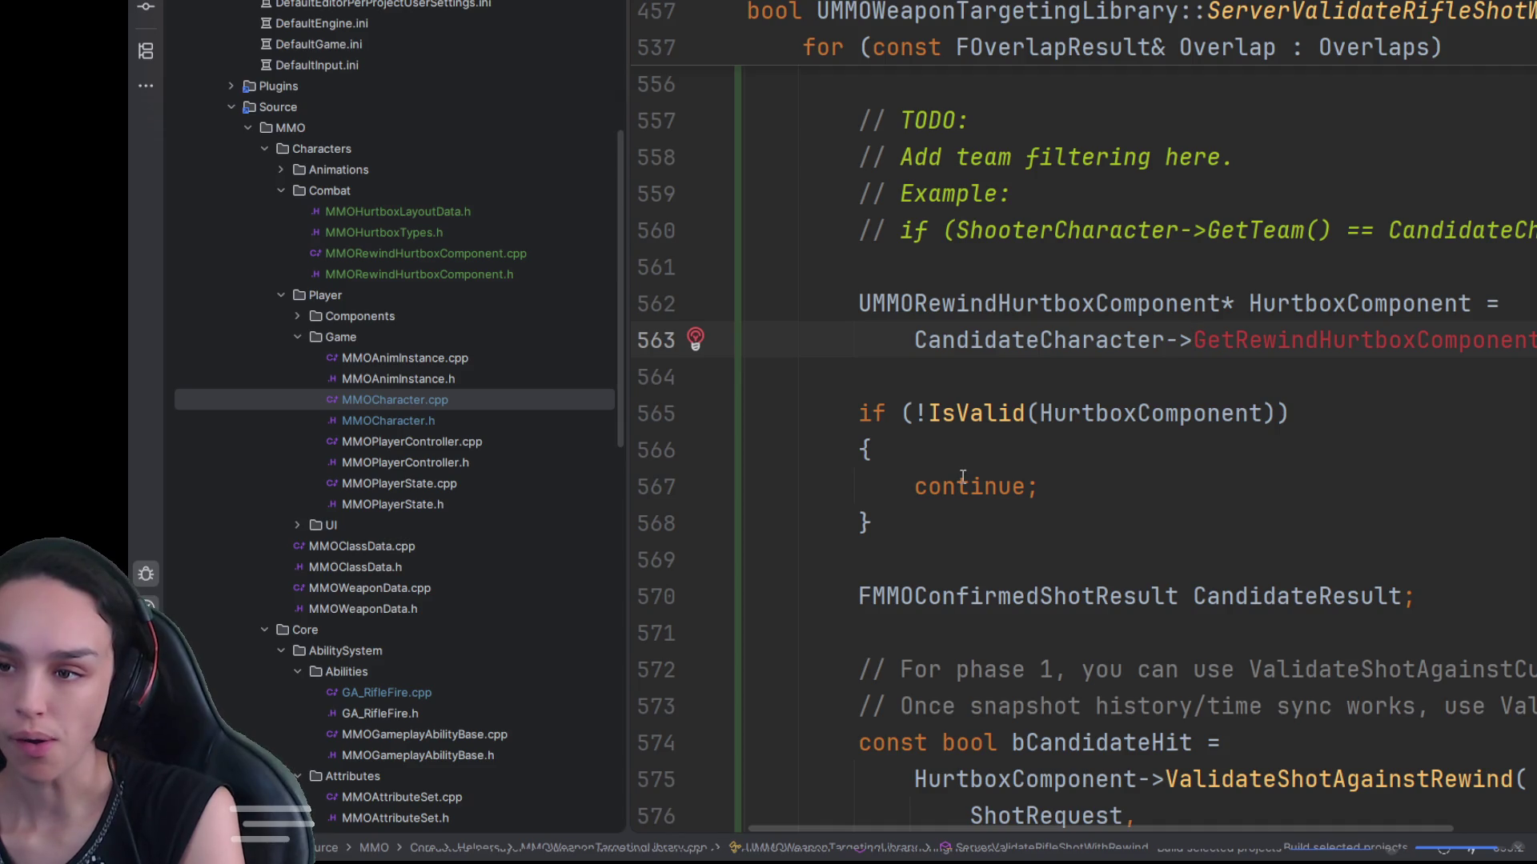
scroll(1231, 549, "up", 1)
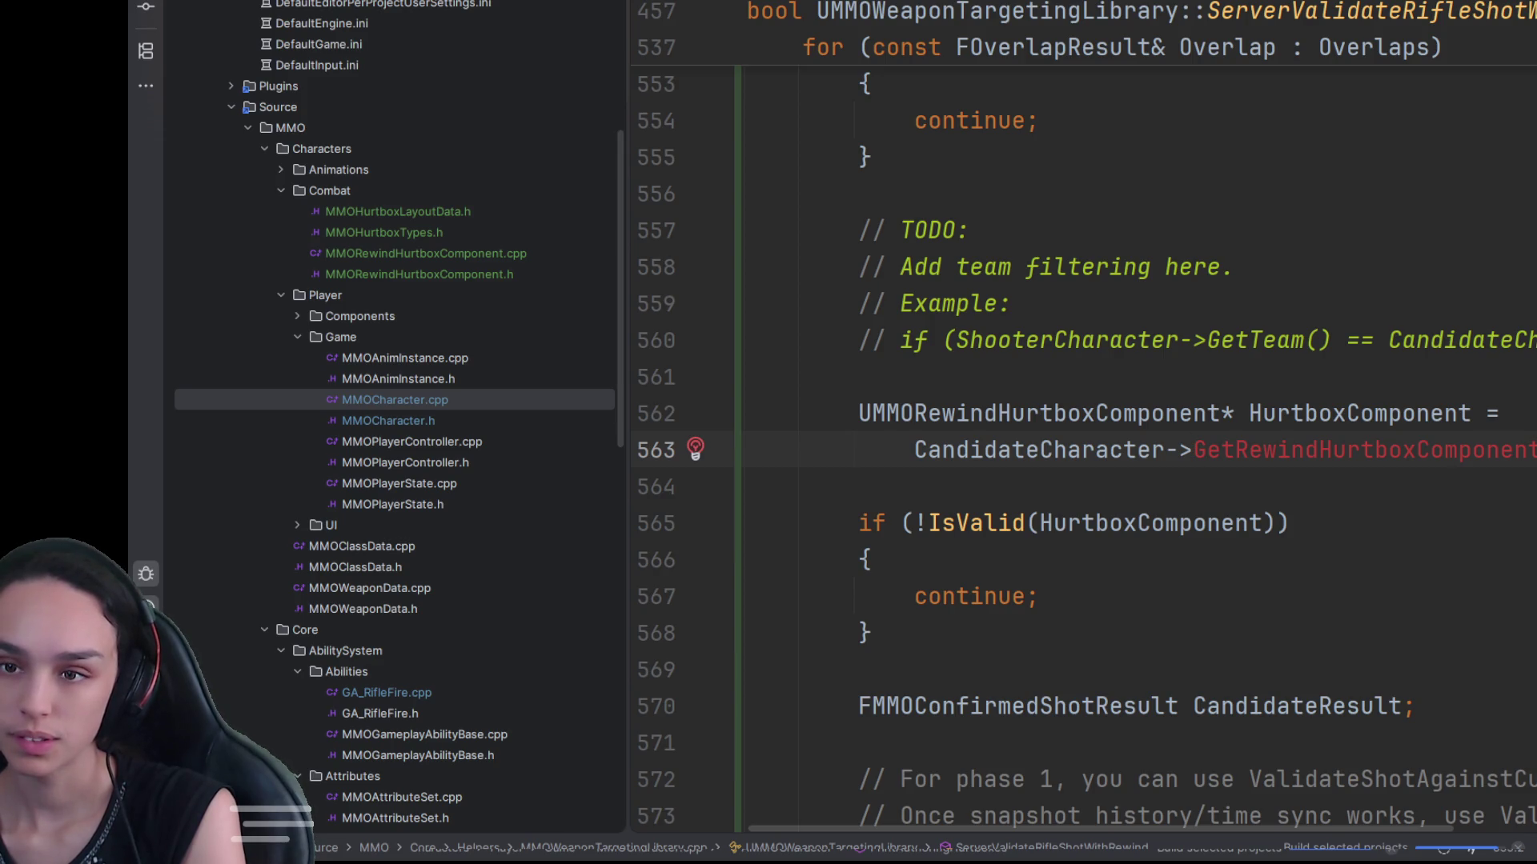
scroll(1218, 534, "up", 10)
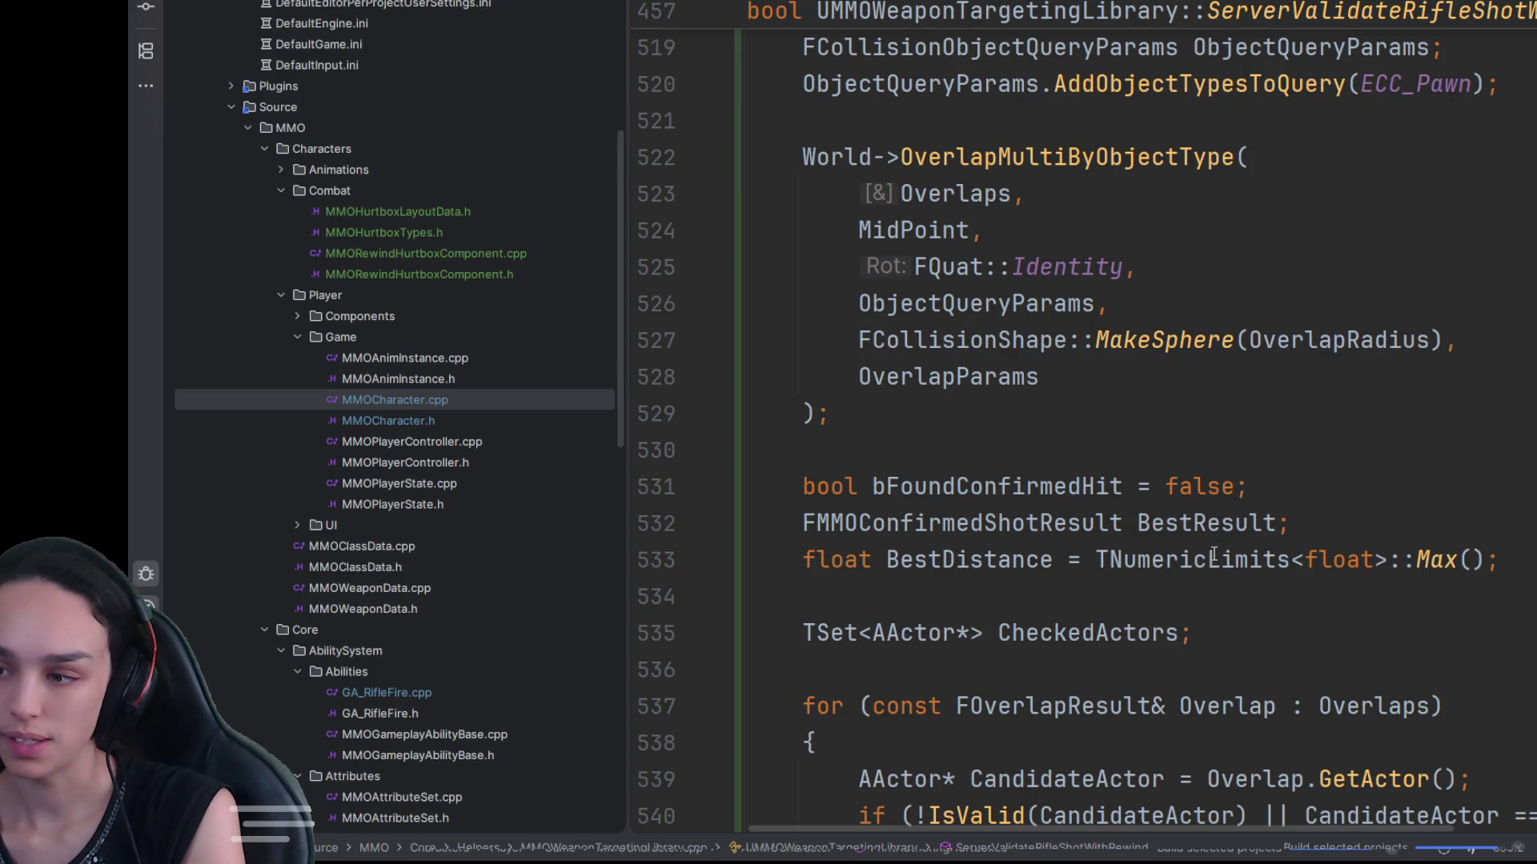
scroll(1204, 564, "up", 6)
scroll(1004, 560, "up", 14)
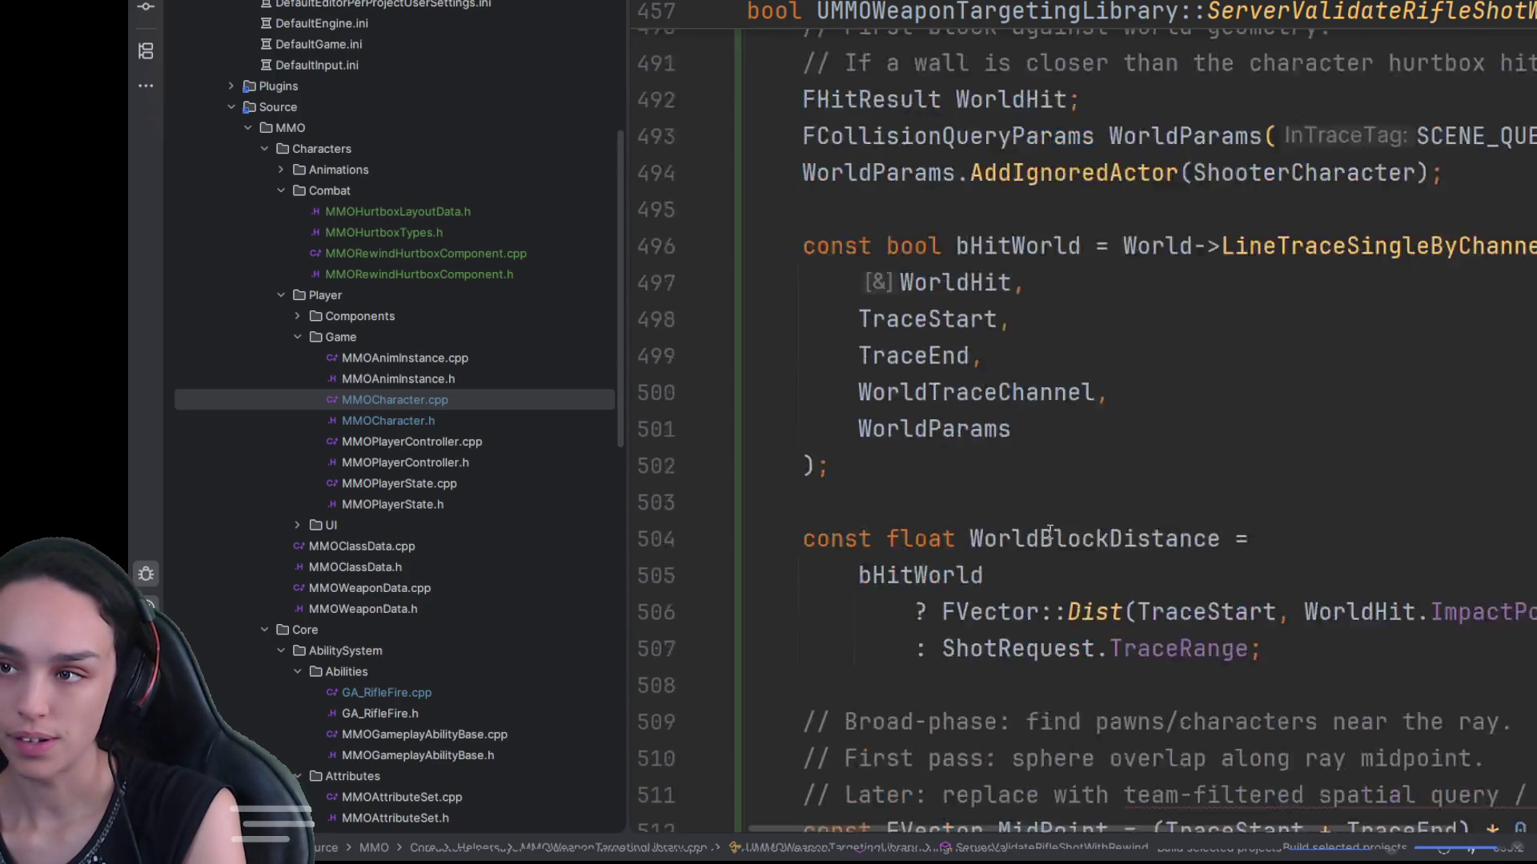
scroll(1039, 528, "up", 4)
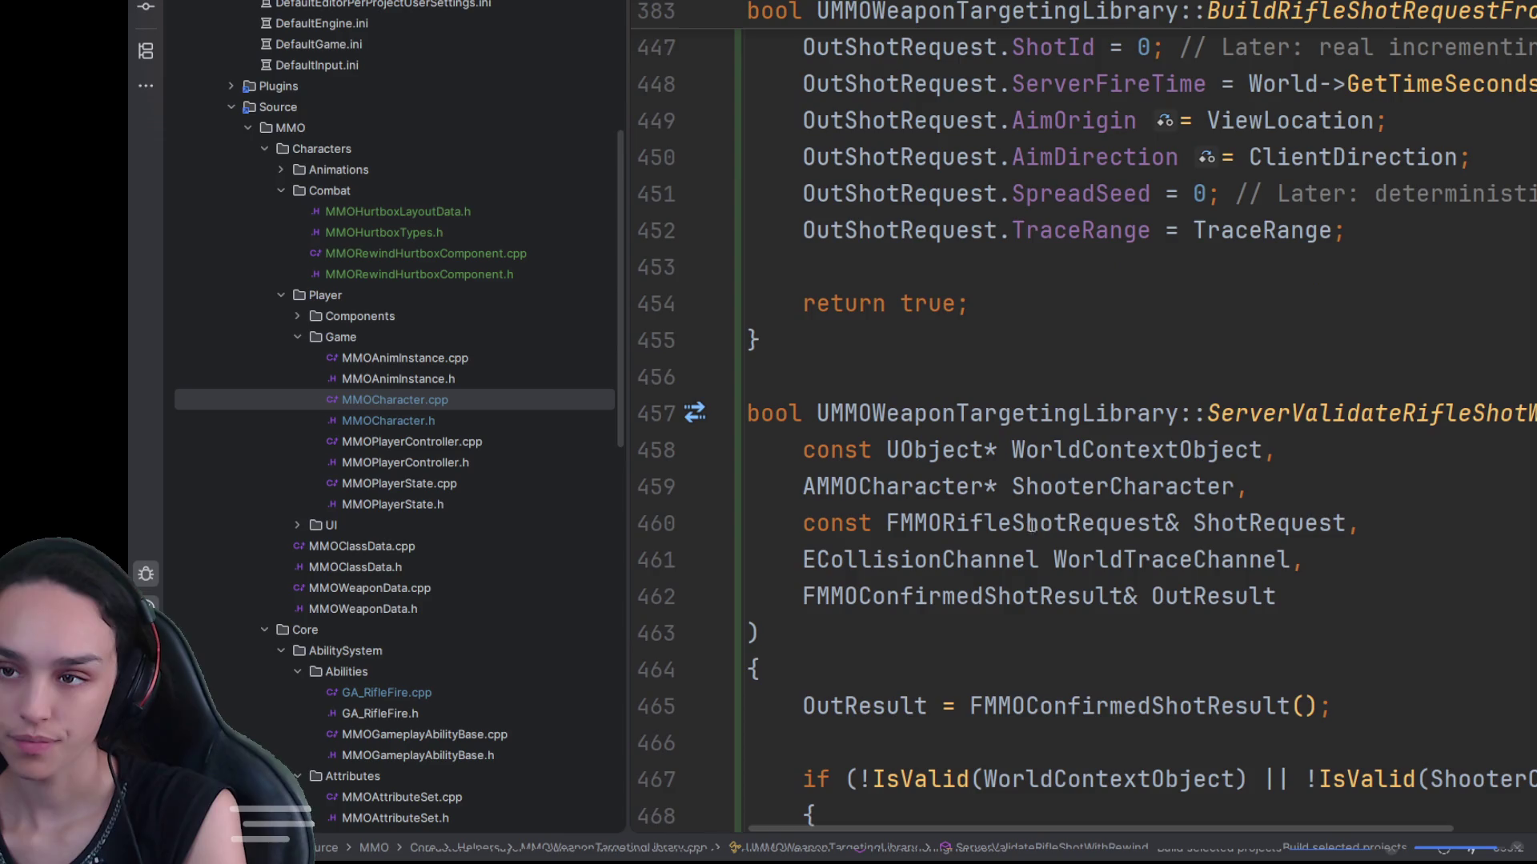
left_click(875, 381)
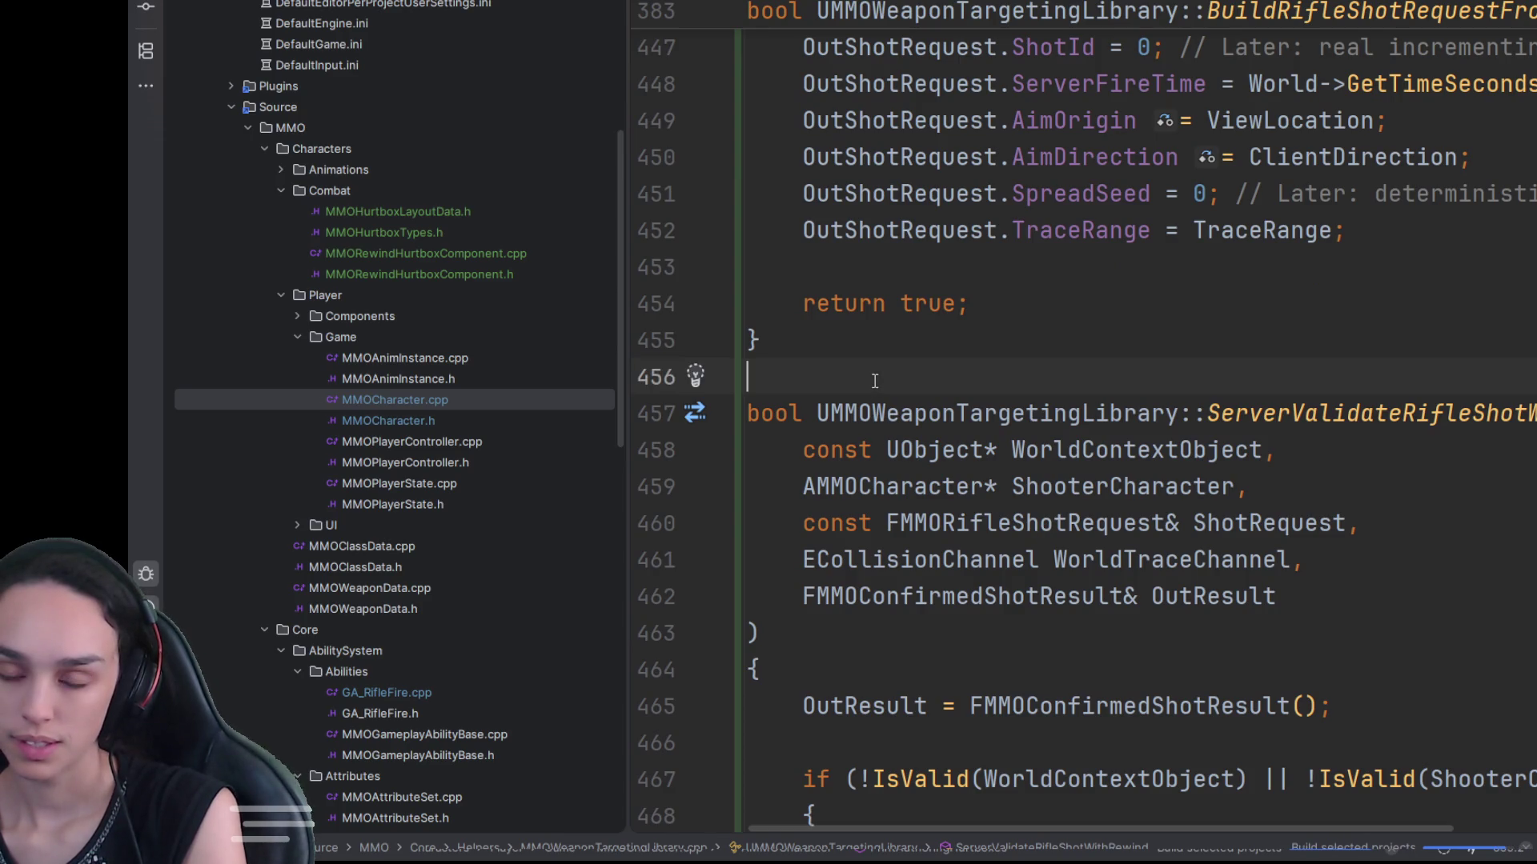
double_click(435, 423)
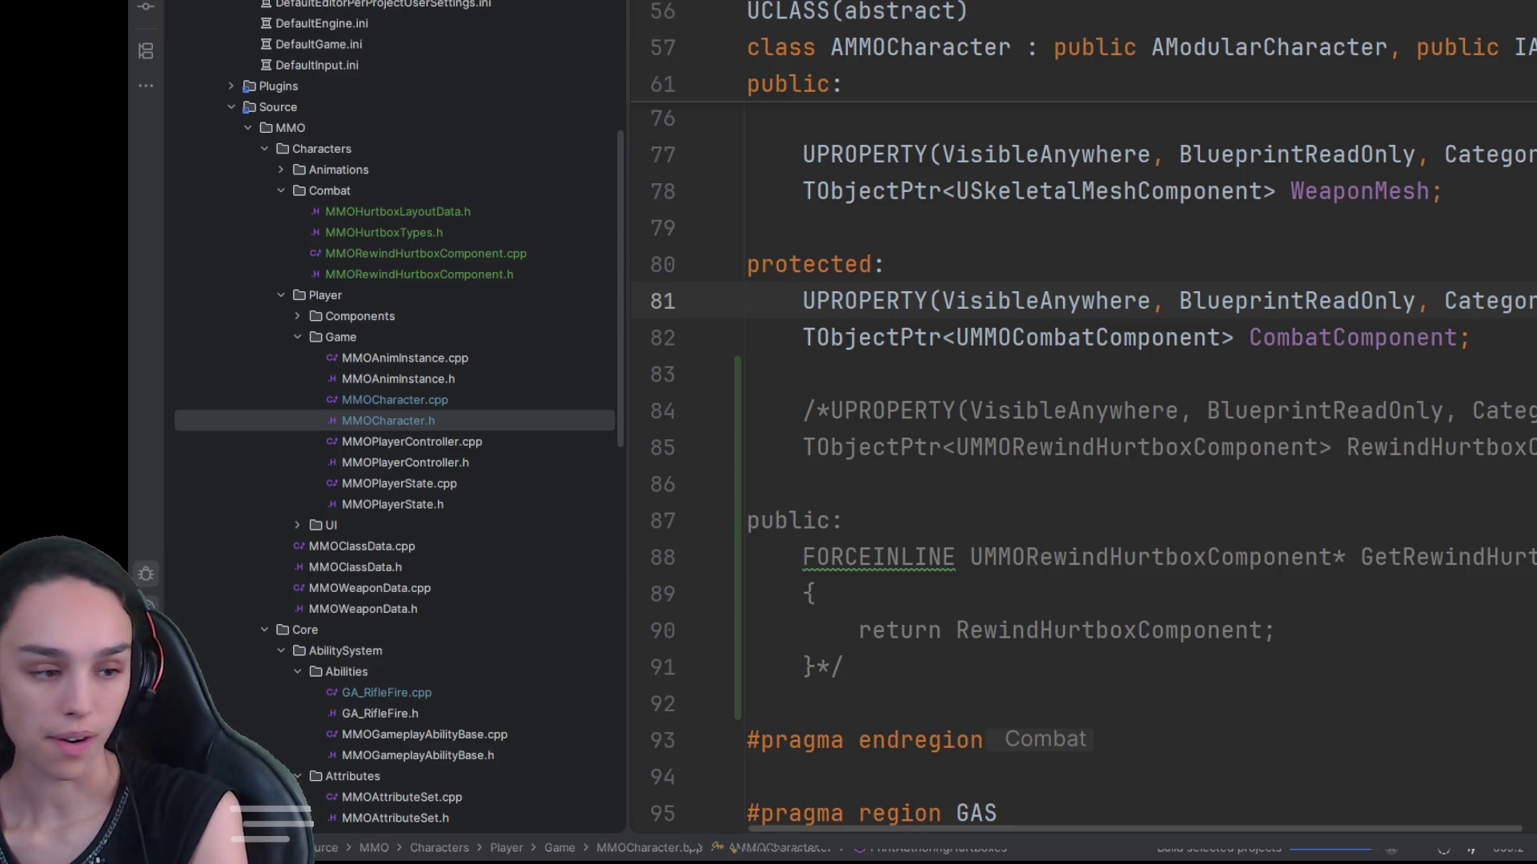
key("ctrl+Tab")
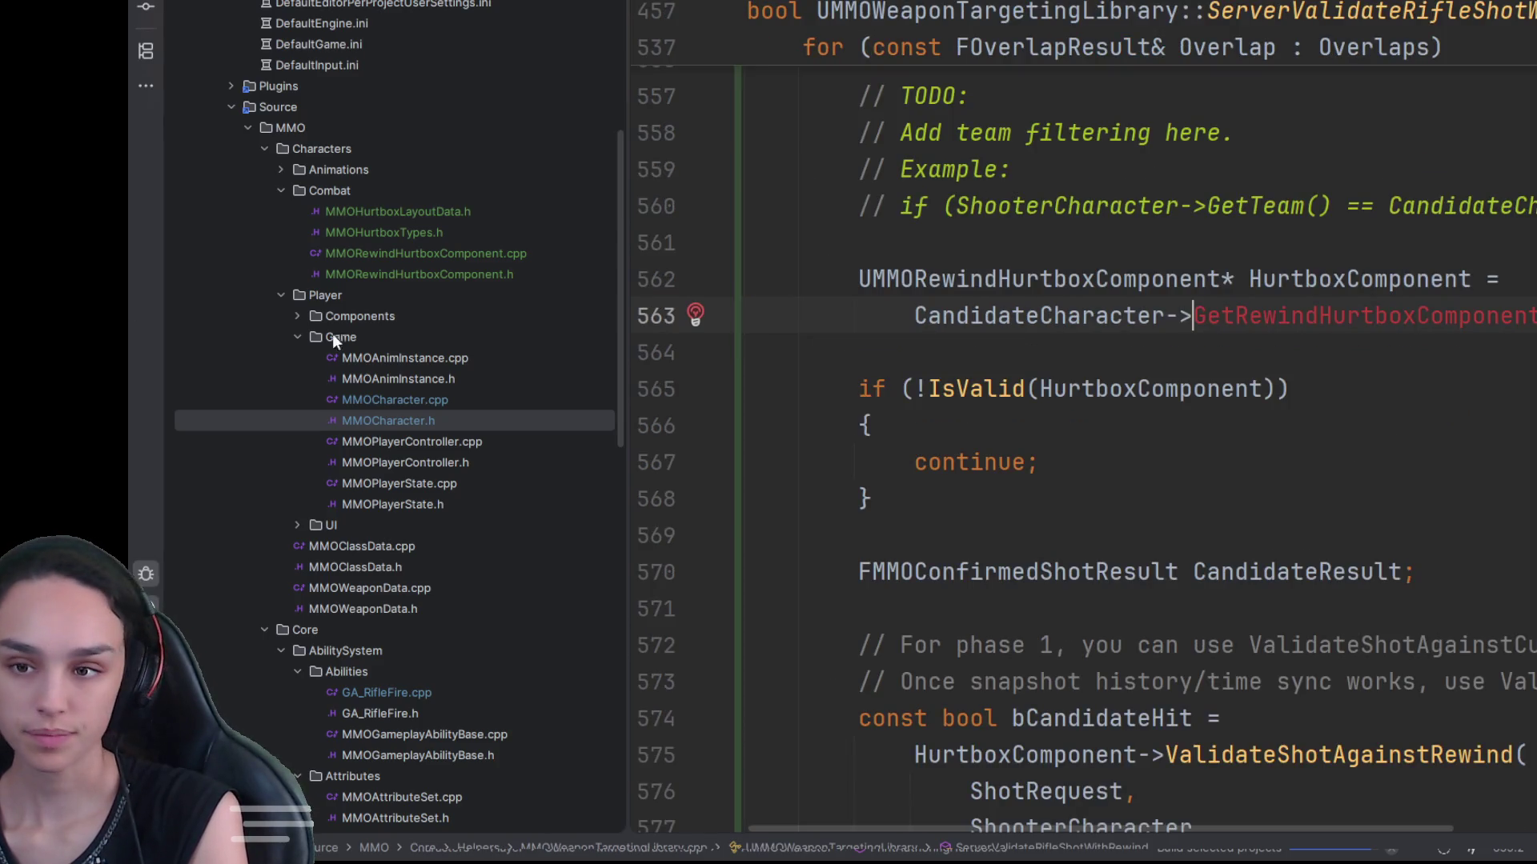
scroll(336, 344, "up", 5)
scroll(1158, 506, "up", 1)
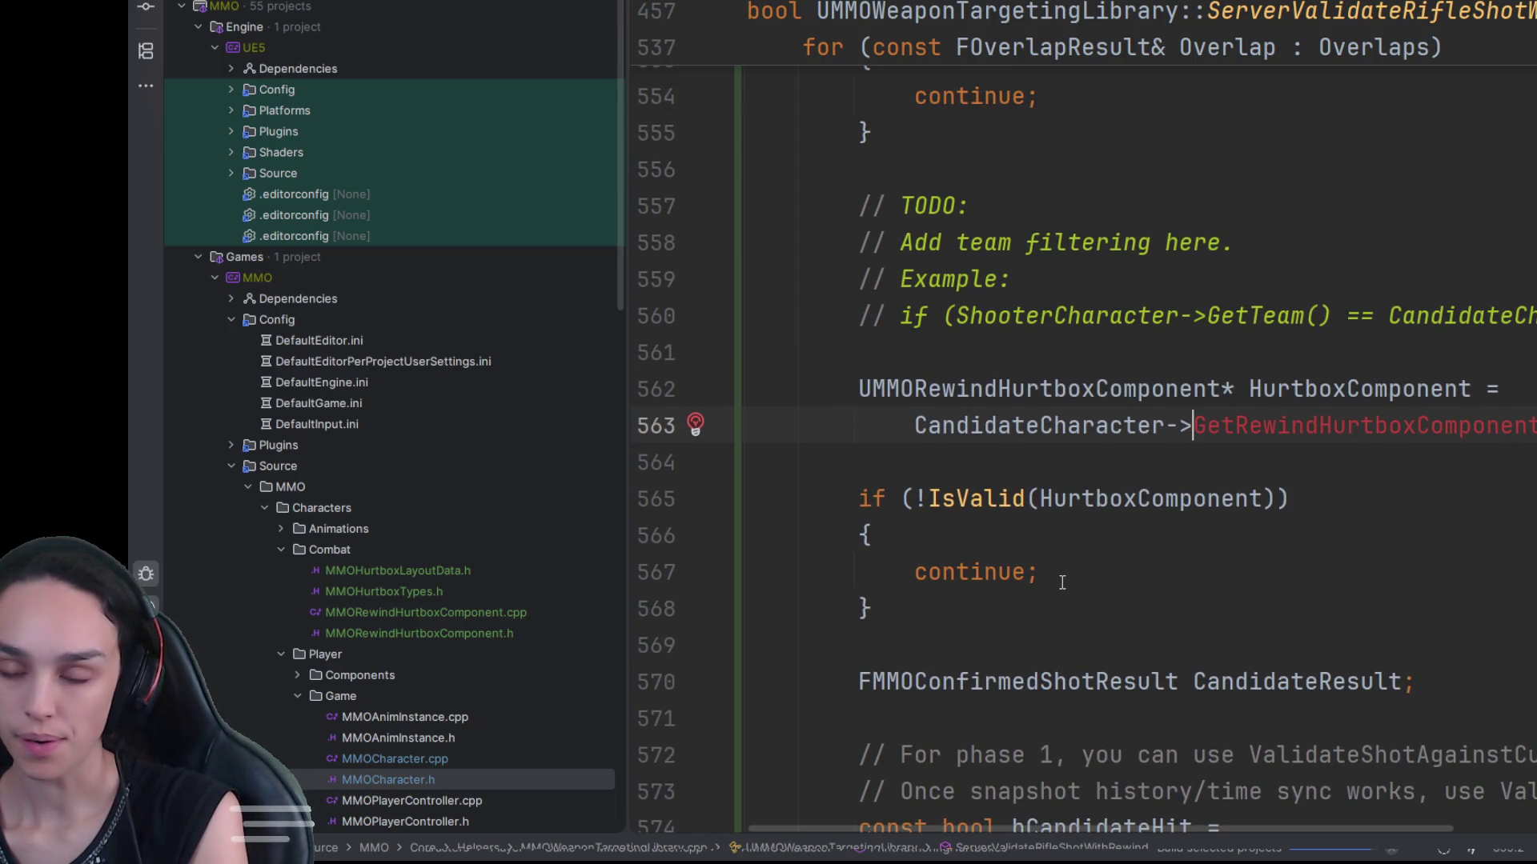
scroll(1044, 584, "up", 19)
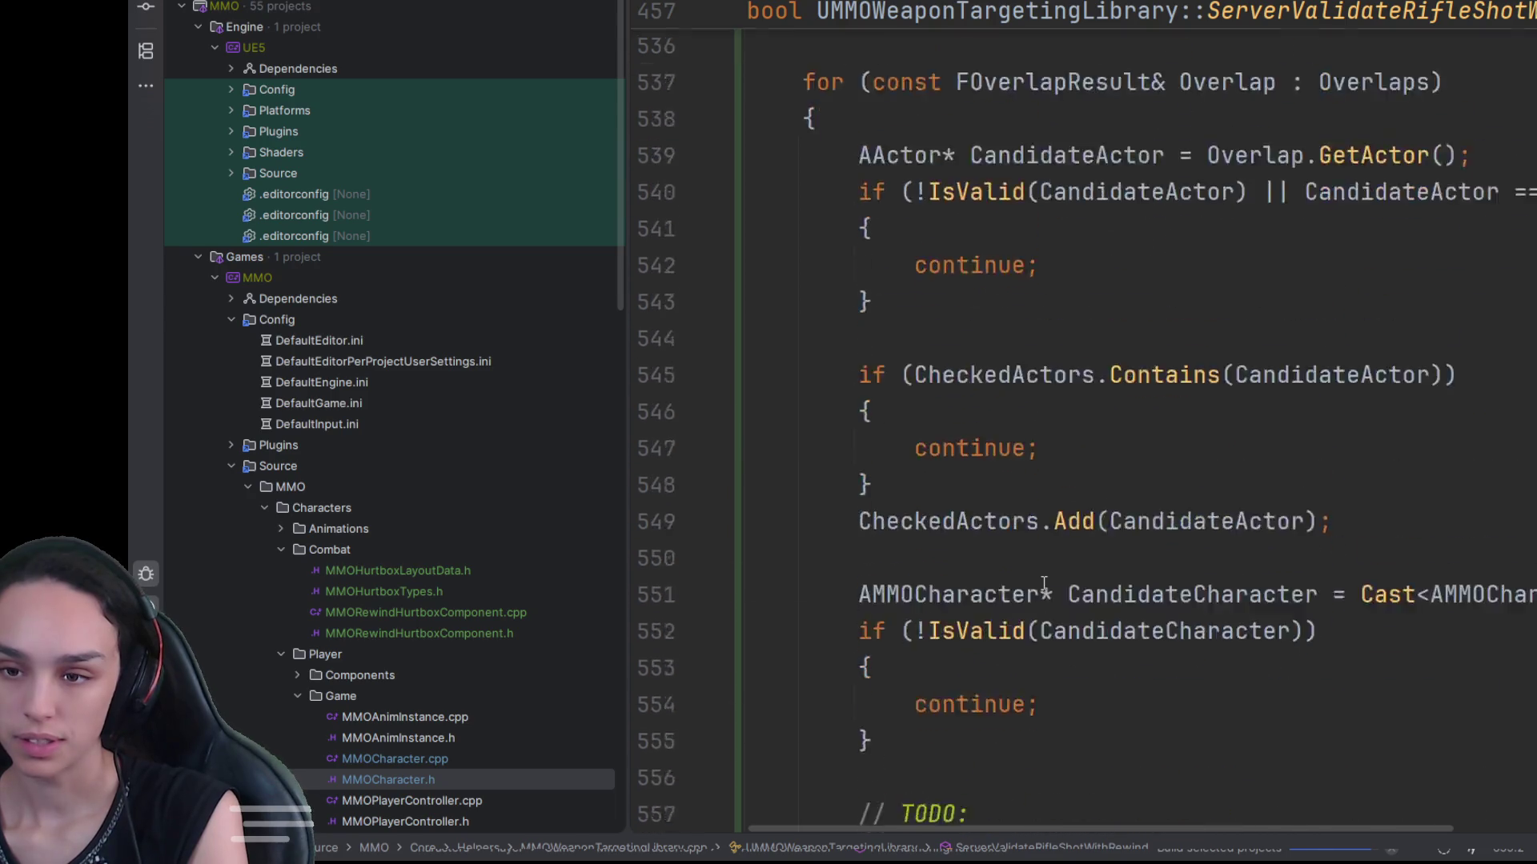
scroll(1043, 583, "up", 14)
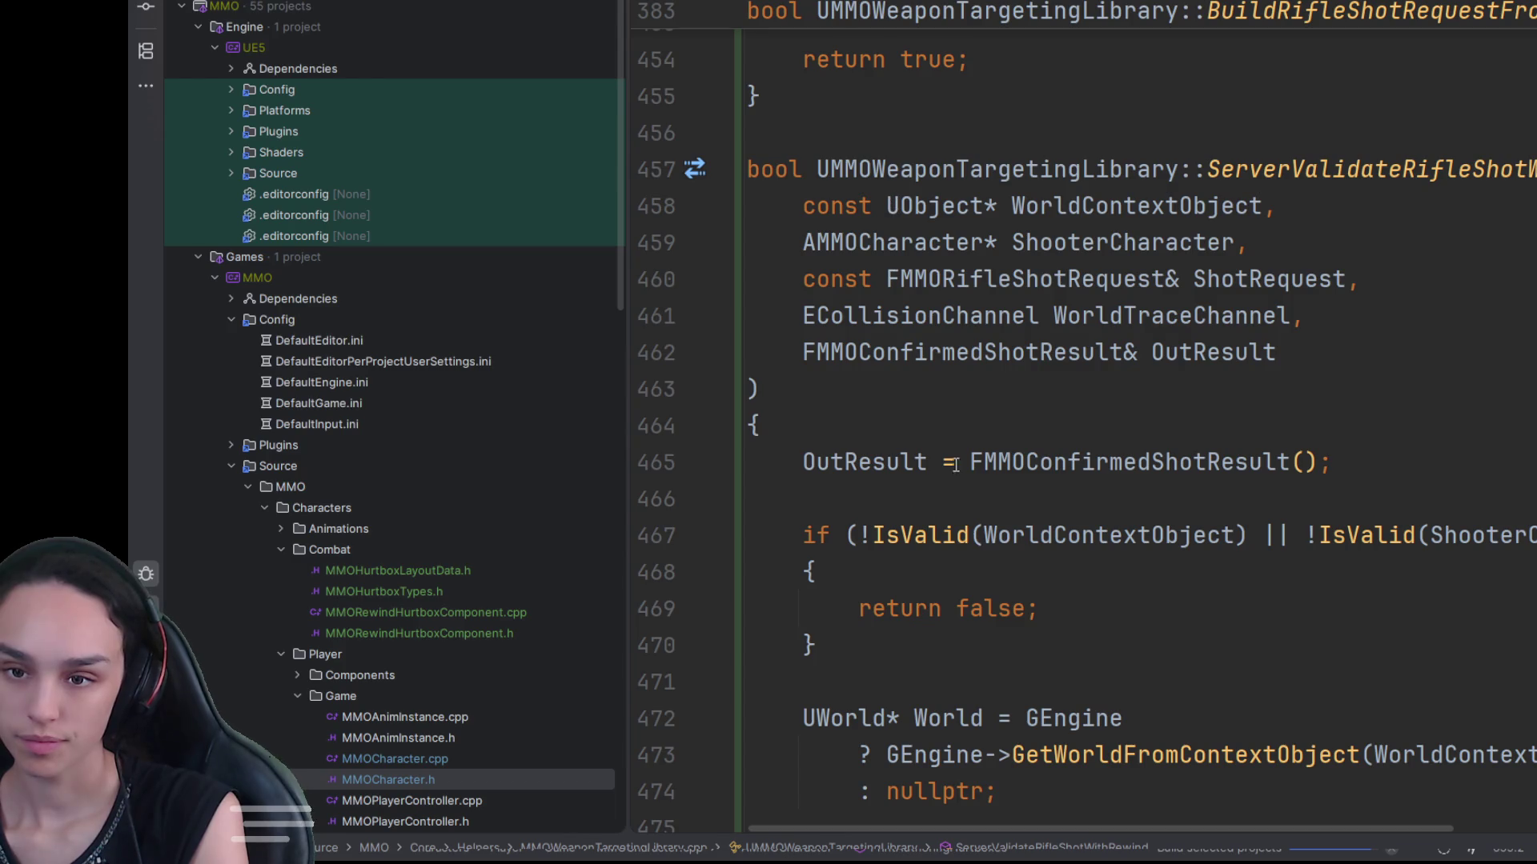
scroll(955, 464, "down", 20)
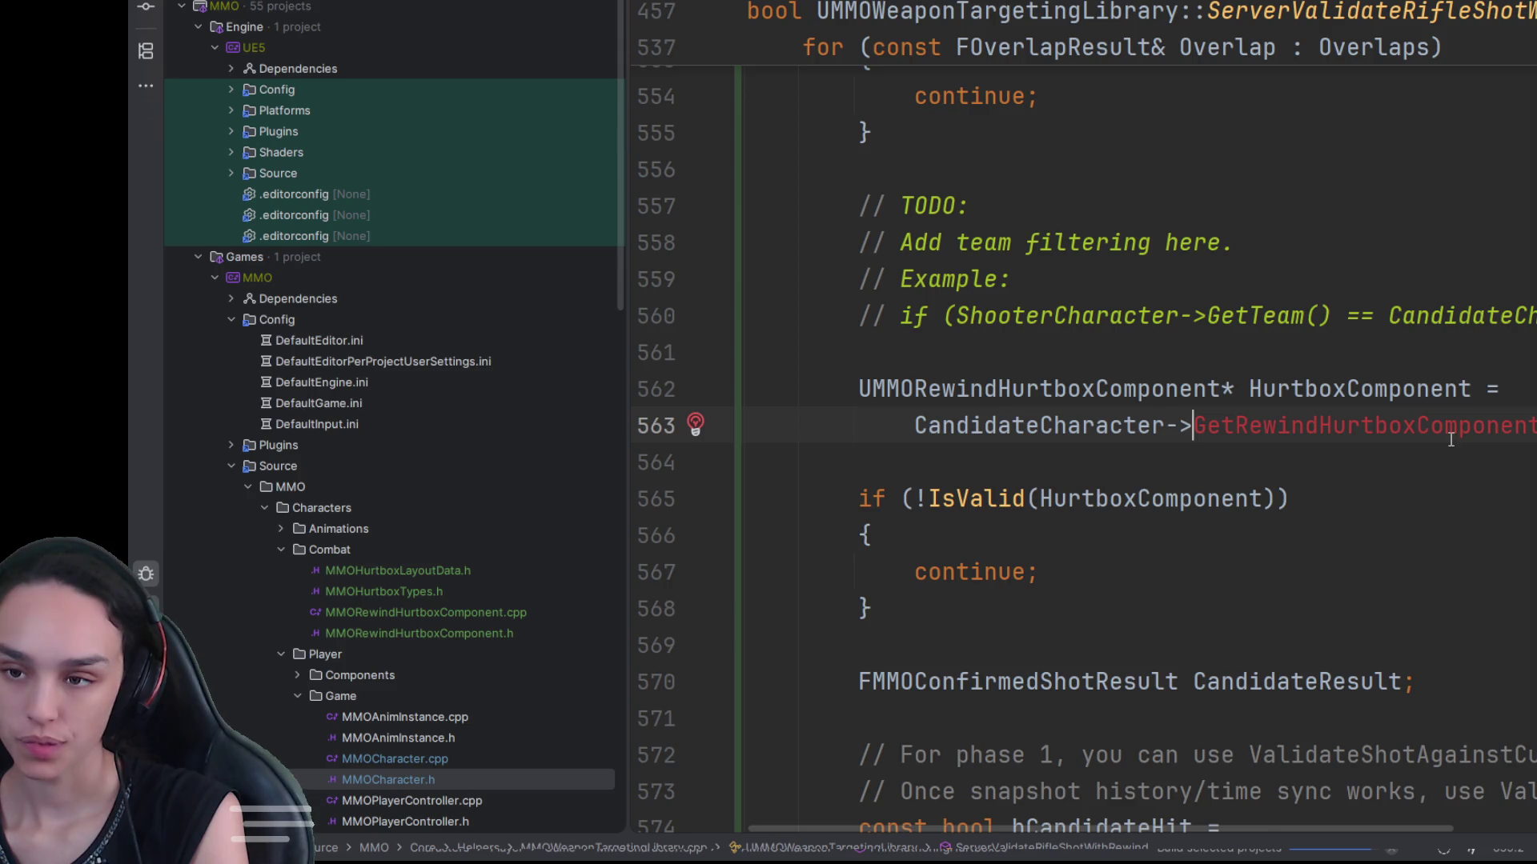
mouse_move(855, 389)
left_mouse_down()
mouse_move(1036, 501)
mouse_move(1075, 547)
mouse_move(1049, 457)
mouse_move(920, 389)
left_mouse_up()
Step: Block-comment the hurtbox lookup through the ValidateShotAgainstRewind call (lines 562–579)
key("ctrl+shift+slash")
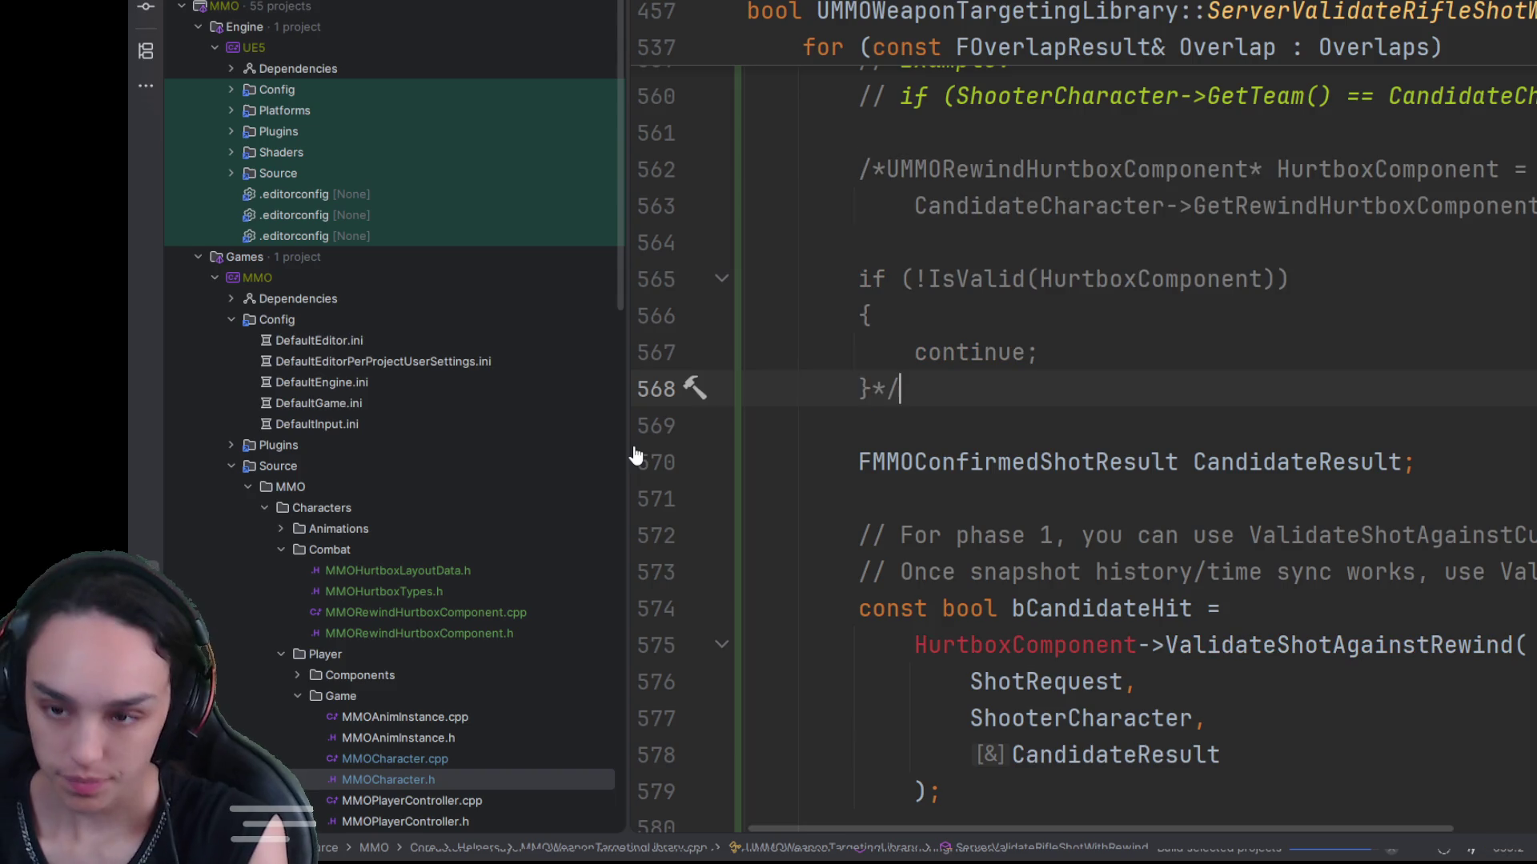
scroll(1276, 453, "down", 2)
left_click_drag(891, 169, 872, 169)
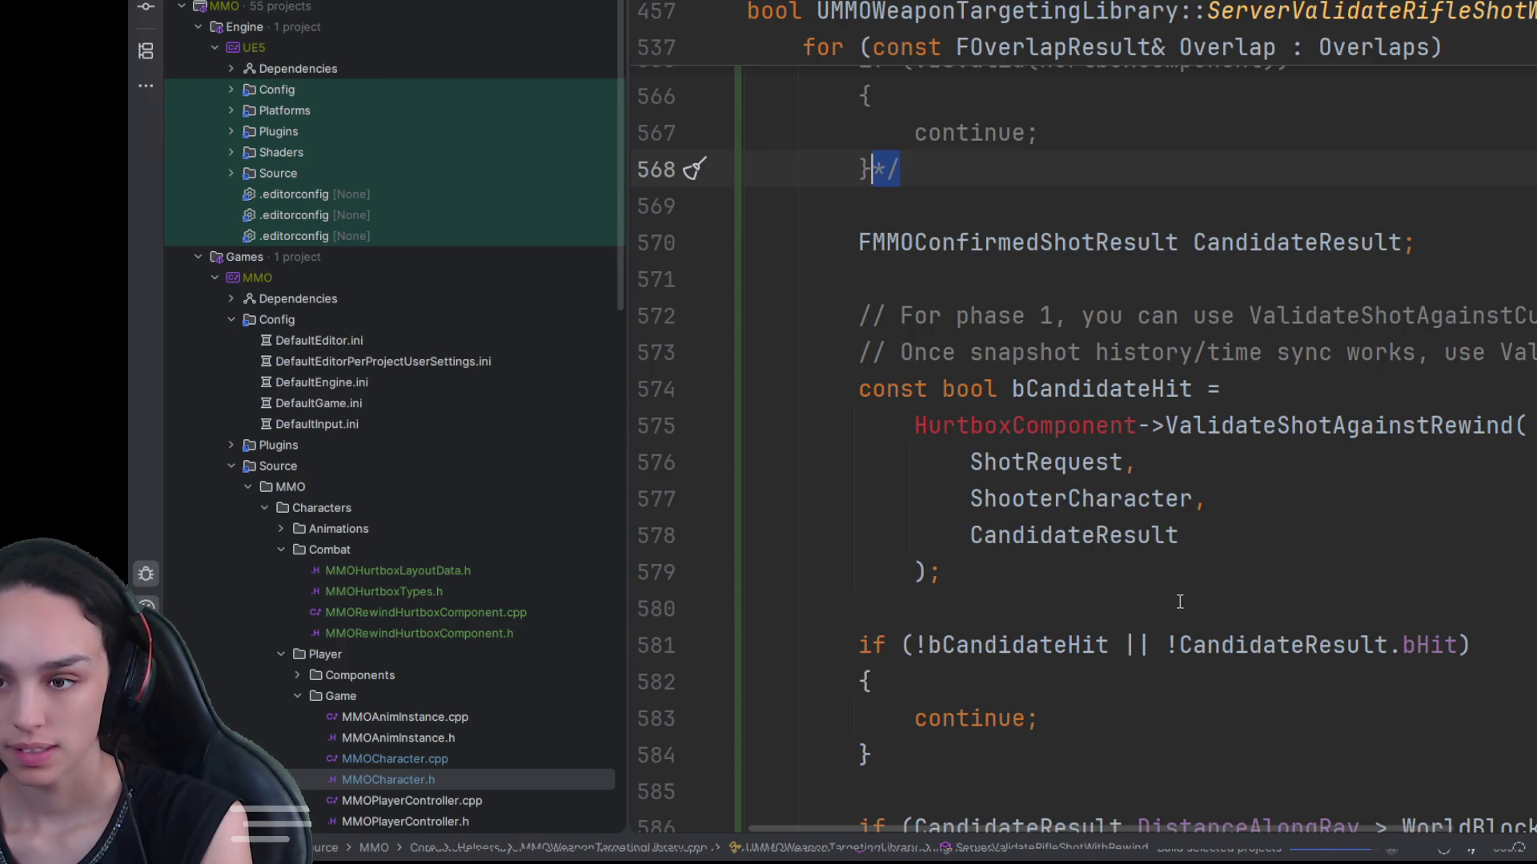
left_click(1143, 572)
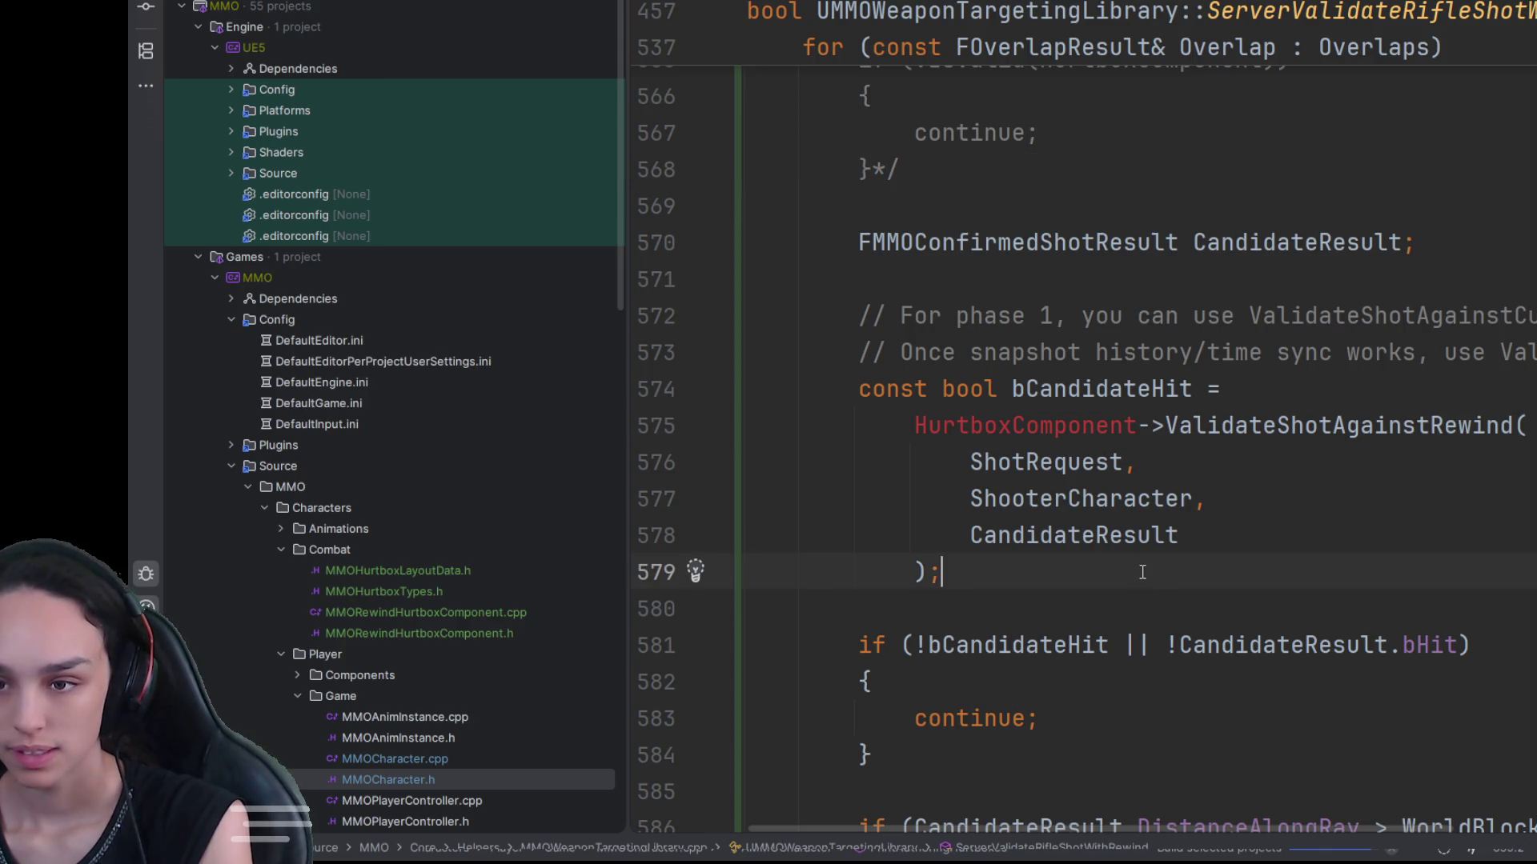
left_click_drag(898, 168, 871, 169)
key("ctrl+x")
left_click(1065, 571)
key("ctrl+v")
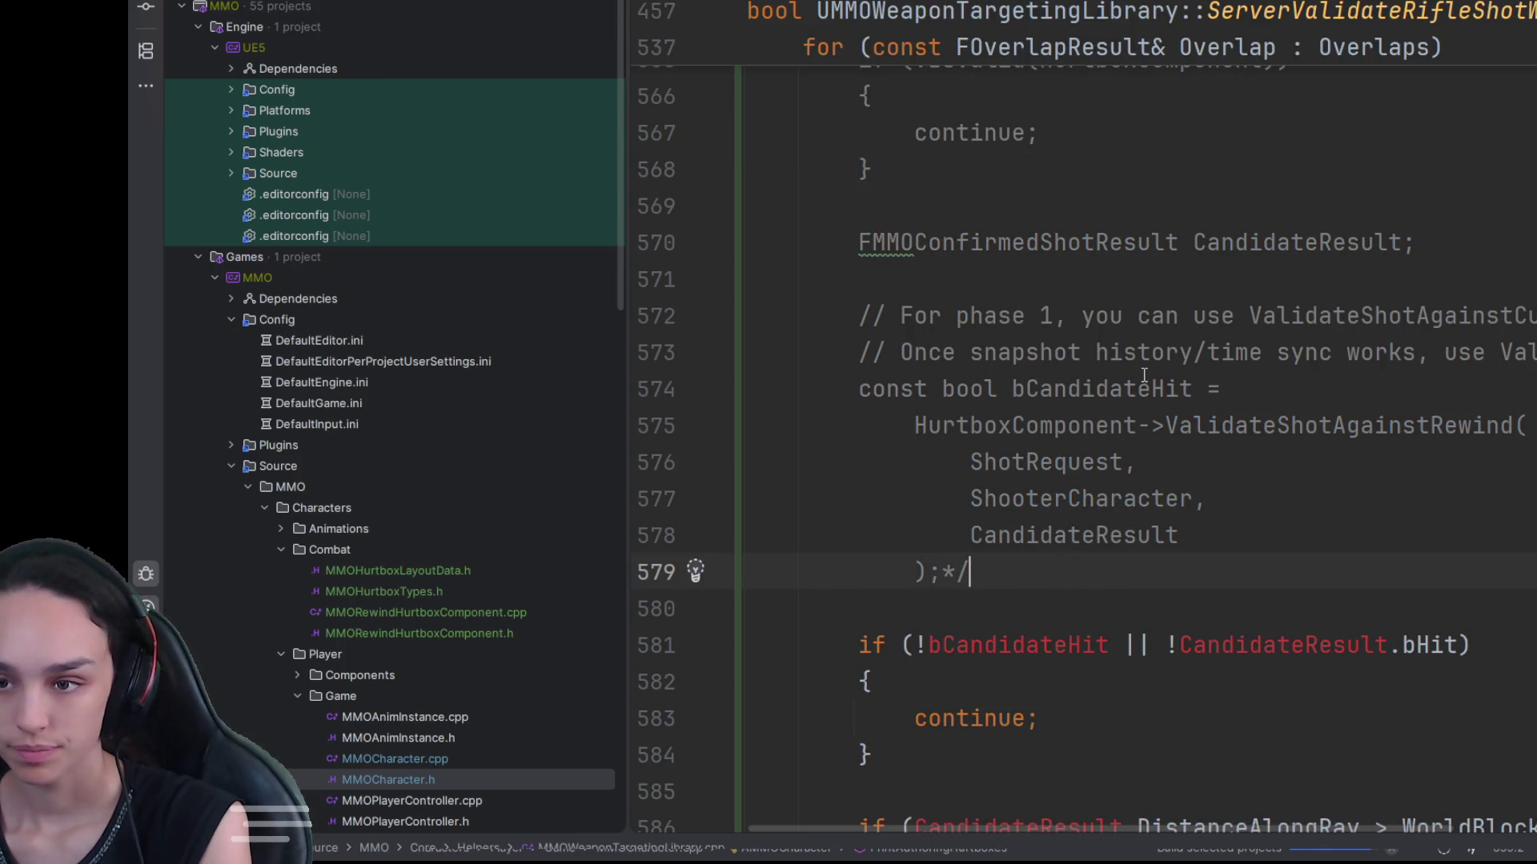
Step: Add 'const bool bCandidateHit = false;' on line 581, below the commented block
left_click_drag(1218, 389, 817, 392)
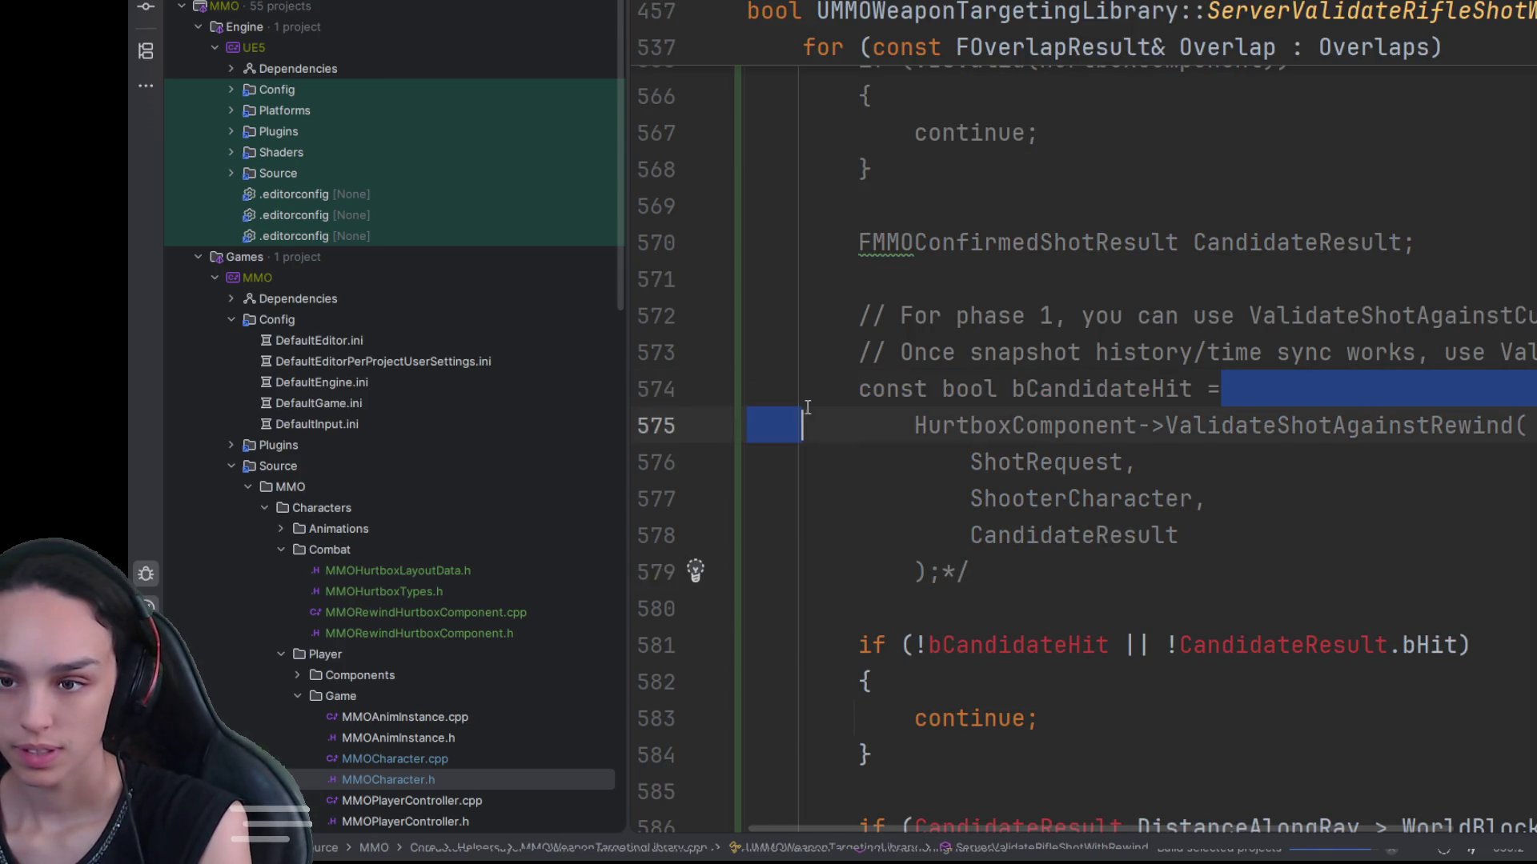
key("ctrl+c")
left_click(1008, 571)
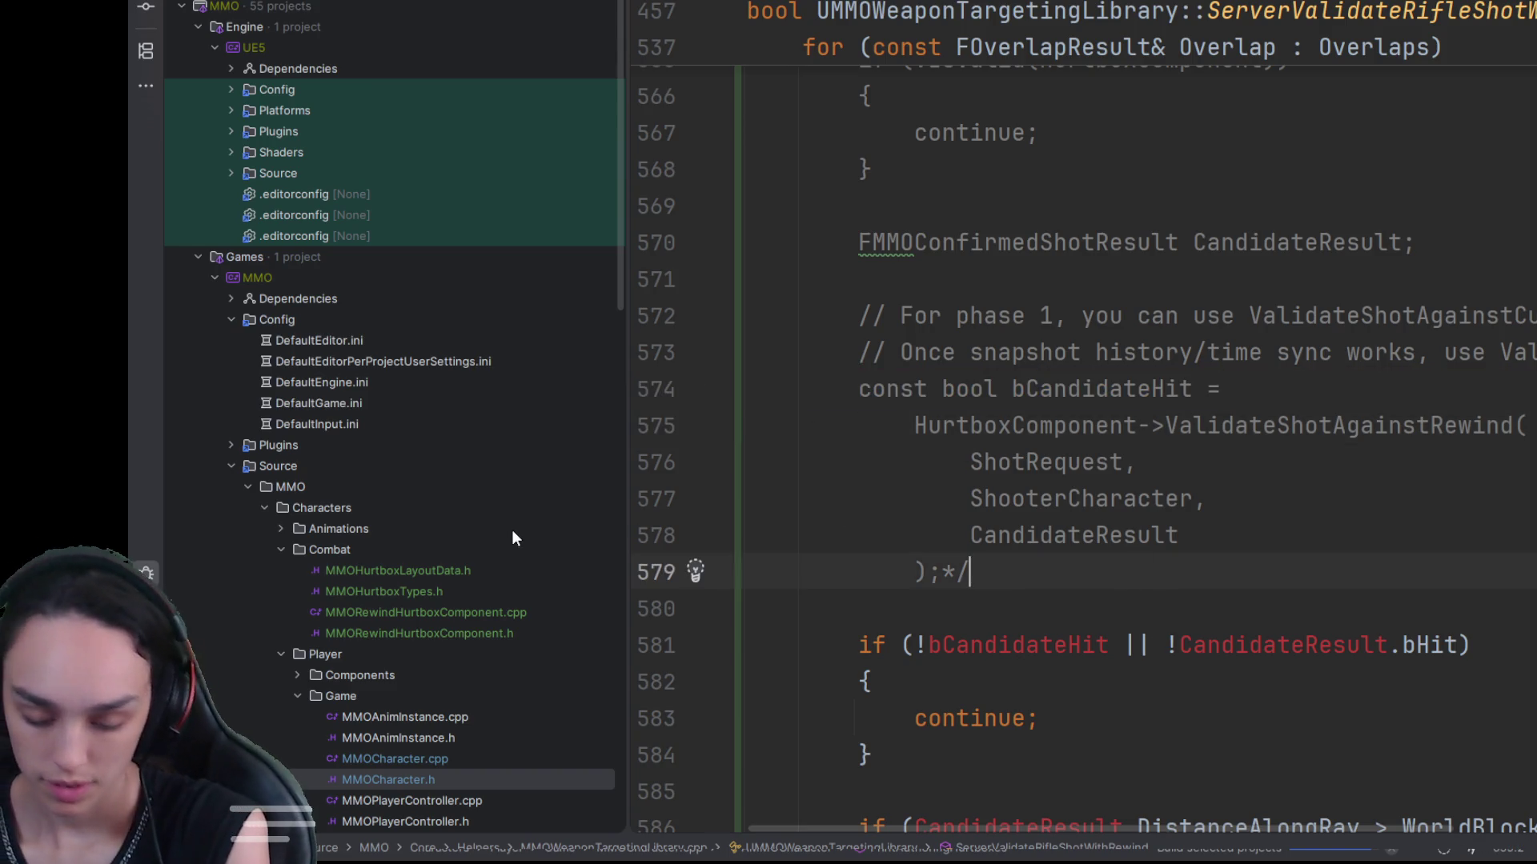
key("Return")
key("Return")
key("ctrl+v")
type("false")
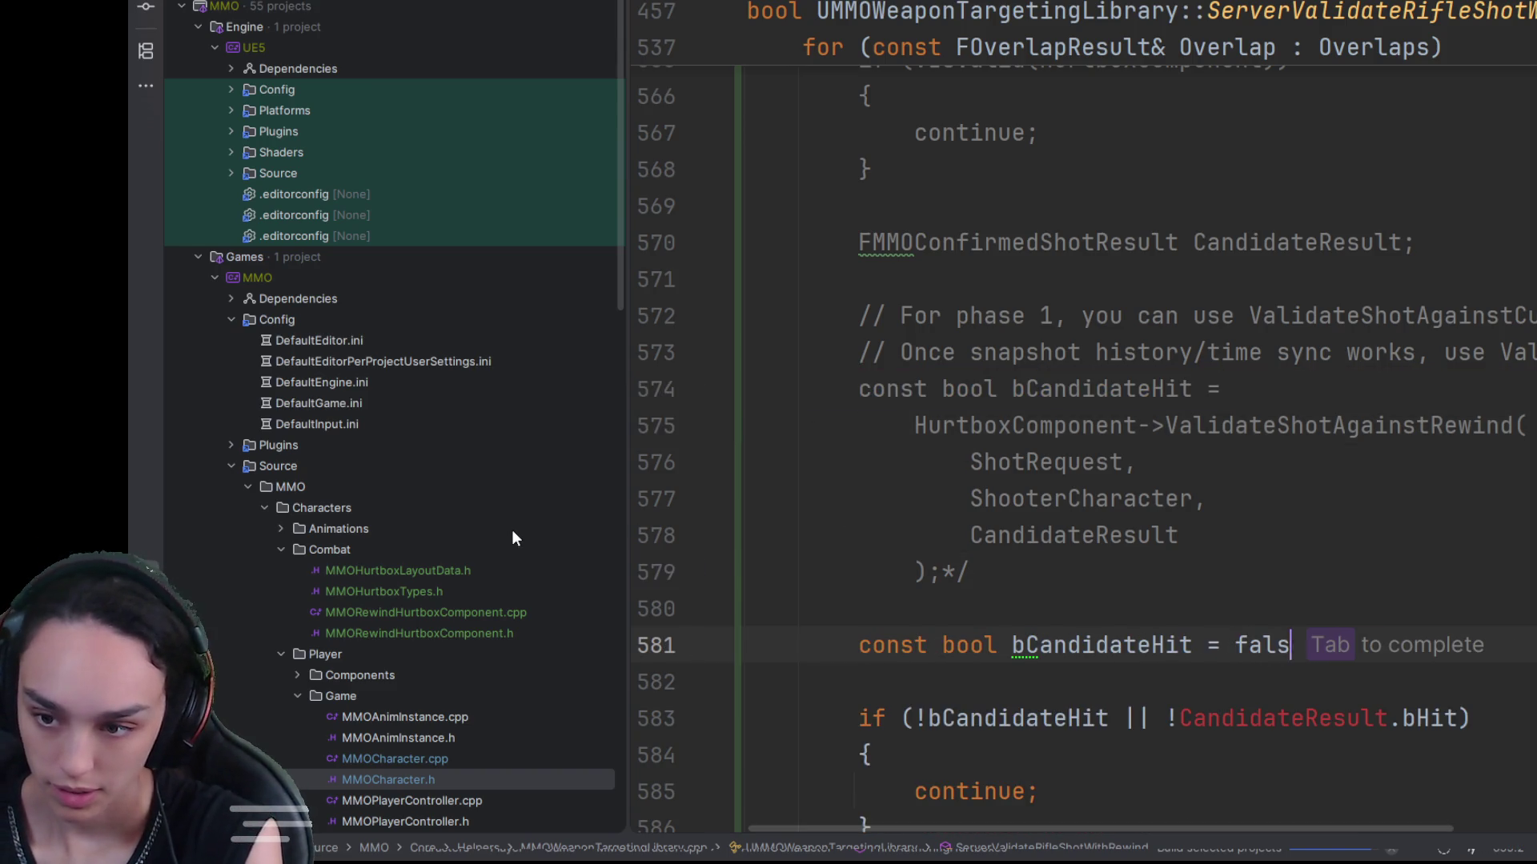
left_click(1438, 672)
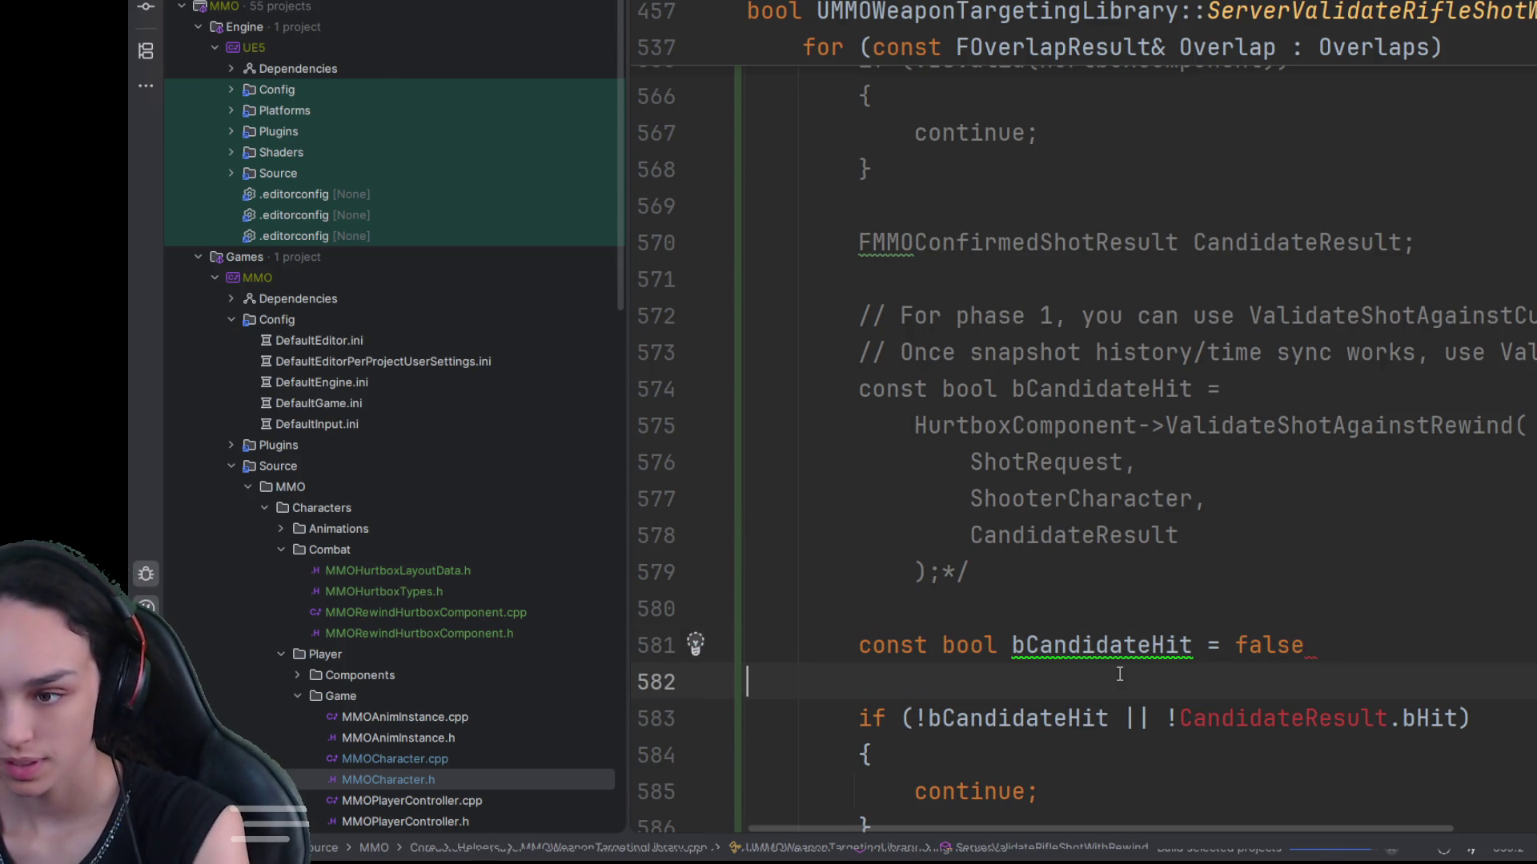
left_click(1438, 648)
type(";")
scroll(863, 409, "down", 3)
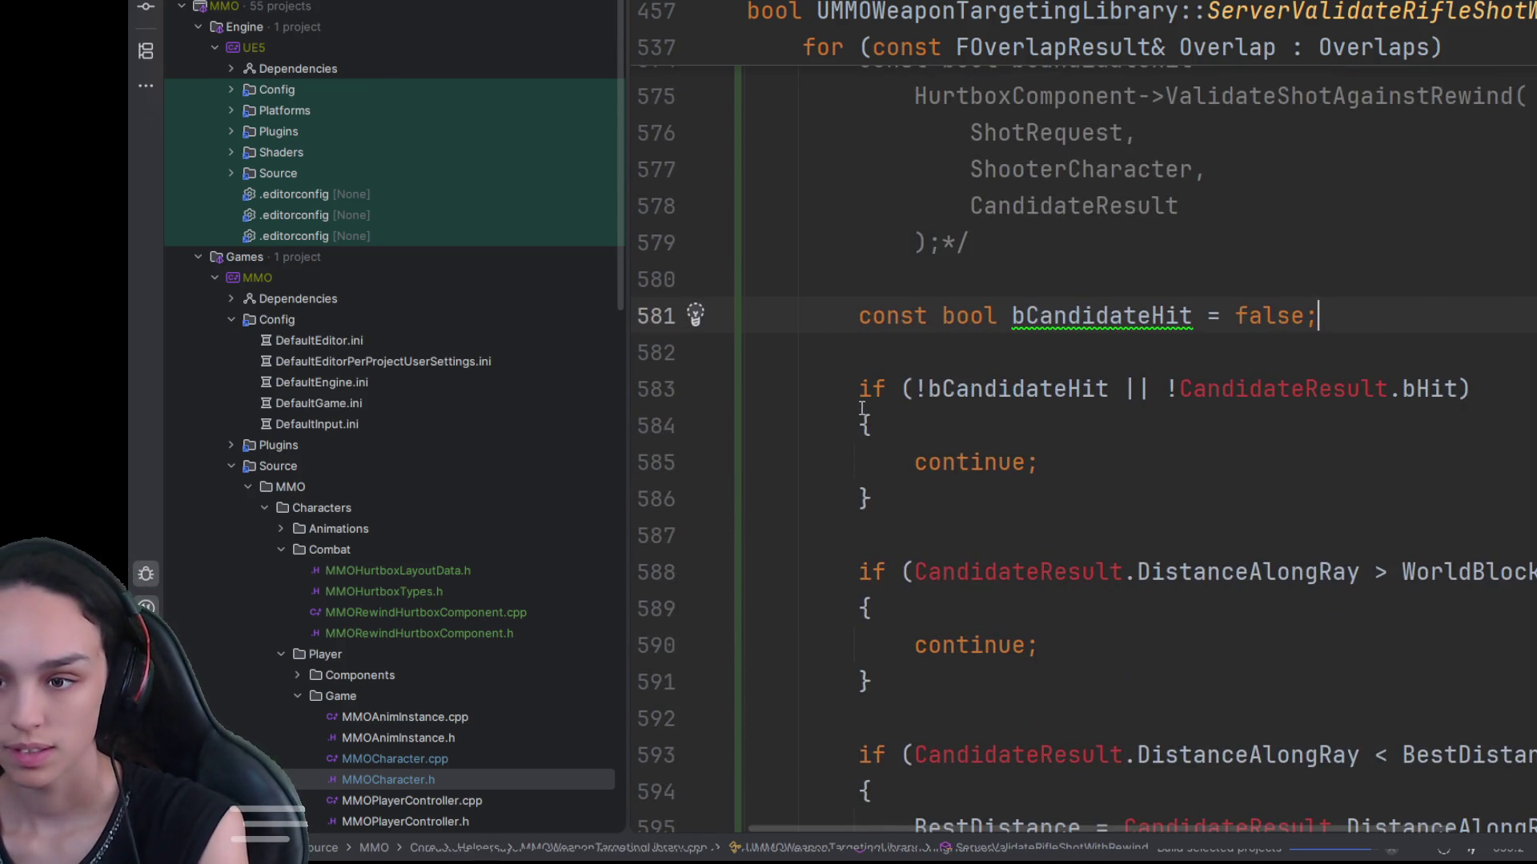
scroll(862, 410, "down", 6)
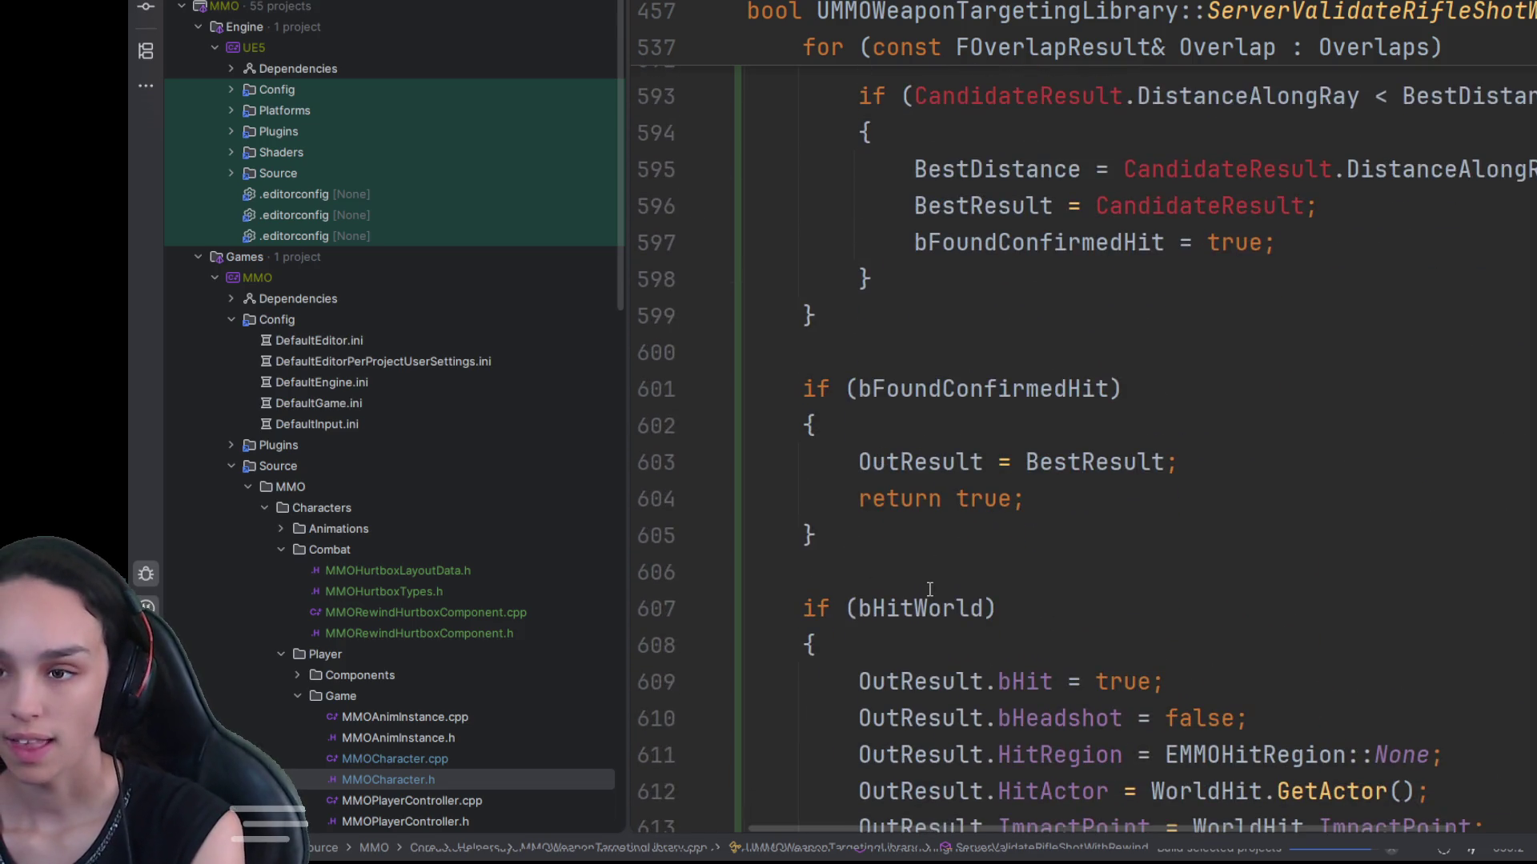
scroll(929, 590, "up", 8)
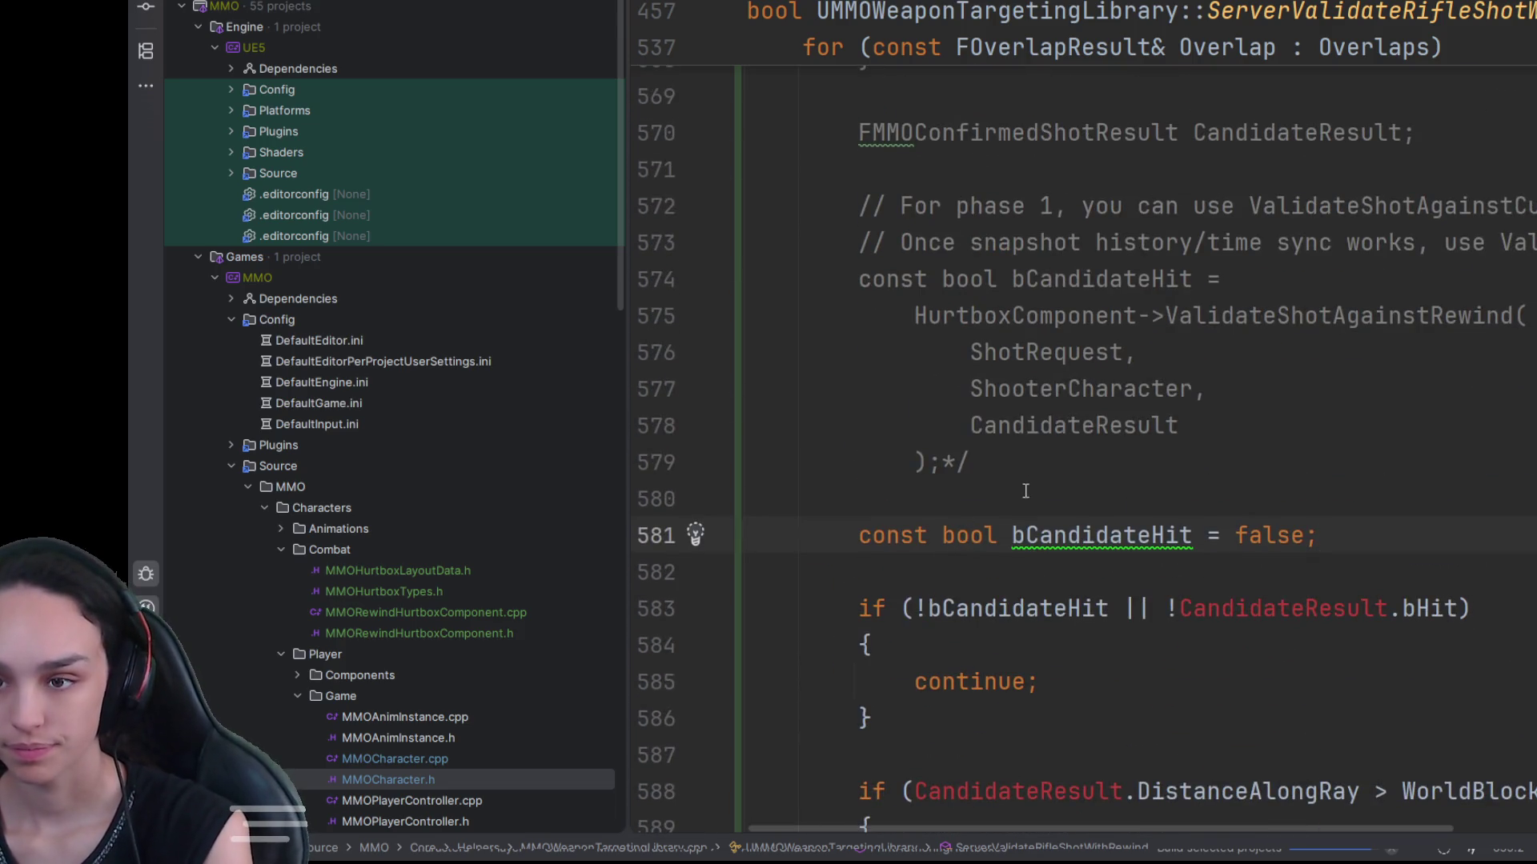
left_click(1023, 470)
scroll(1023, 470, "up", 5)
Step: Delete the opening comment marker on line 562, uncommenting the HurtboxComponent lookup
left_click(886, 387)
key("BackSpace")
key("BackSpace")
scroll(886, 377, "up", 2)
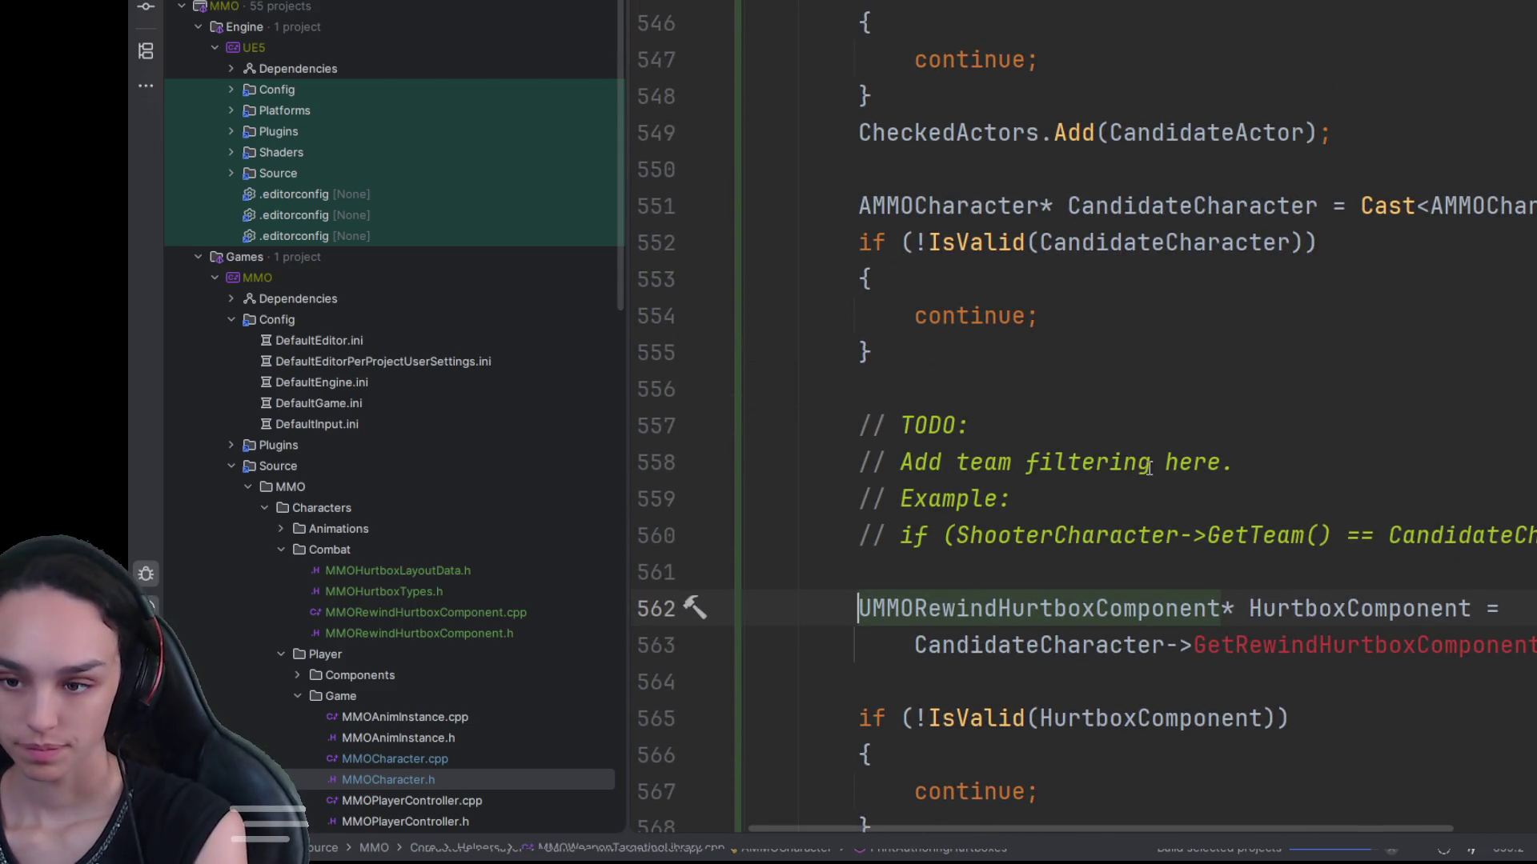
left_click(1247, 436)
scroll(1249, 473, "up", 20)
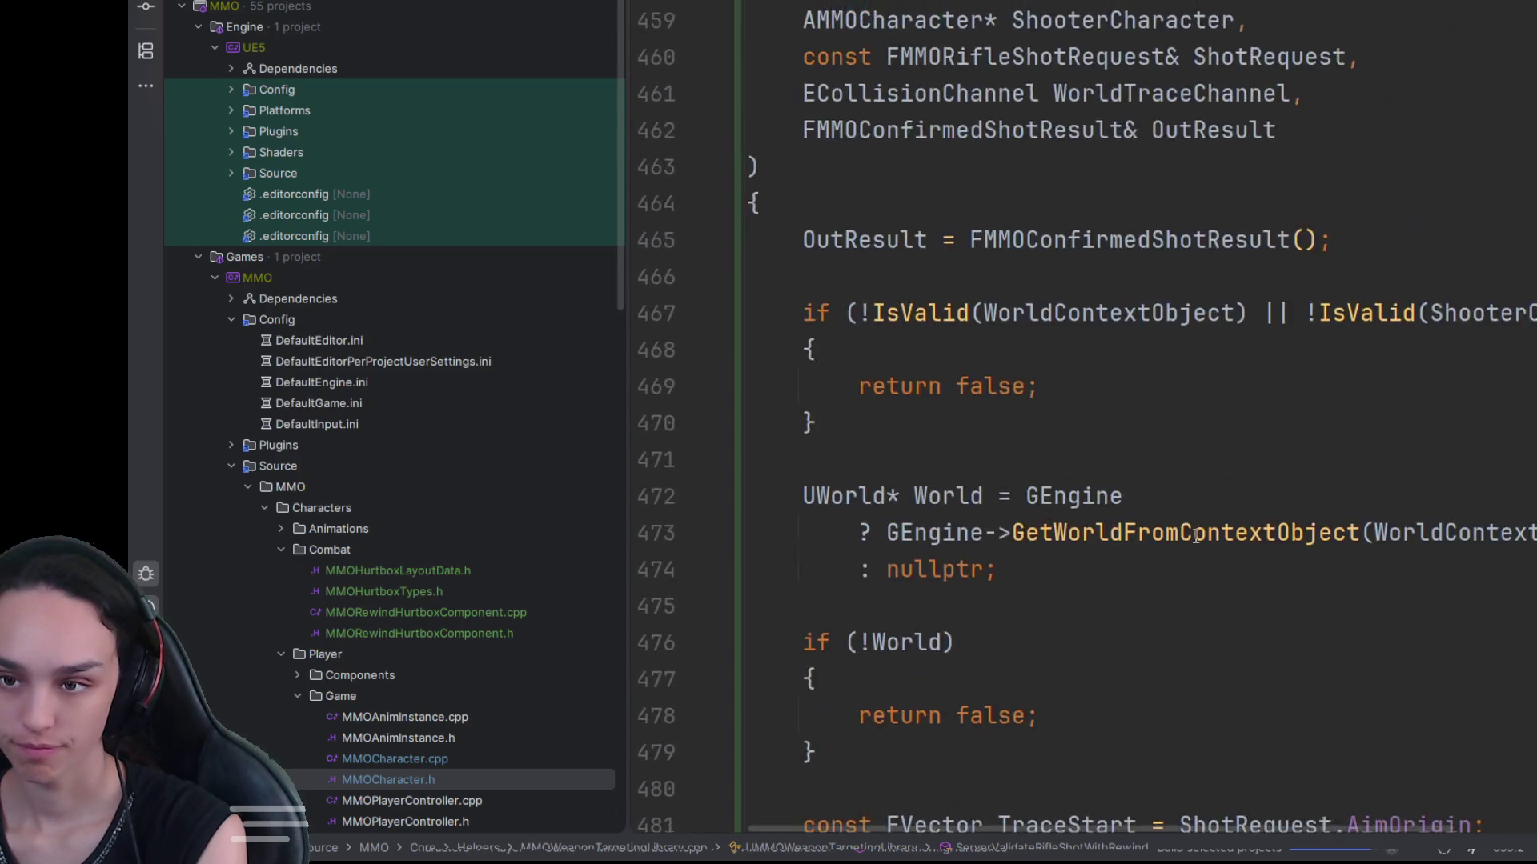
scroll(1194, 536, "up", 1)
Step: Select the start of the rifle-shot validation function through the overlap query call
left_click(1032, 683)
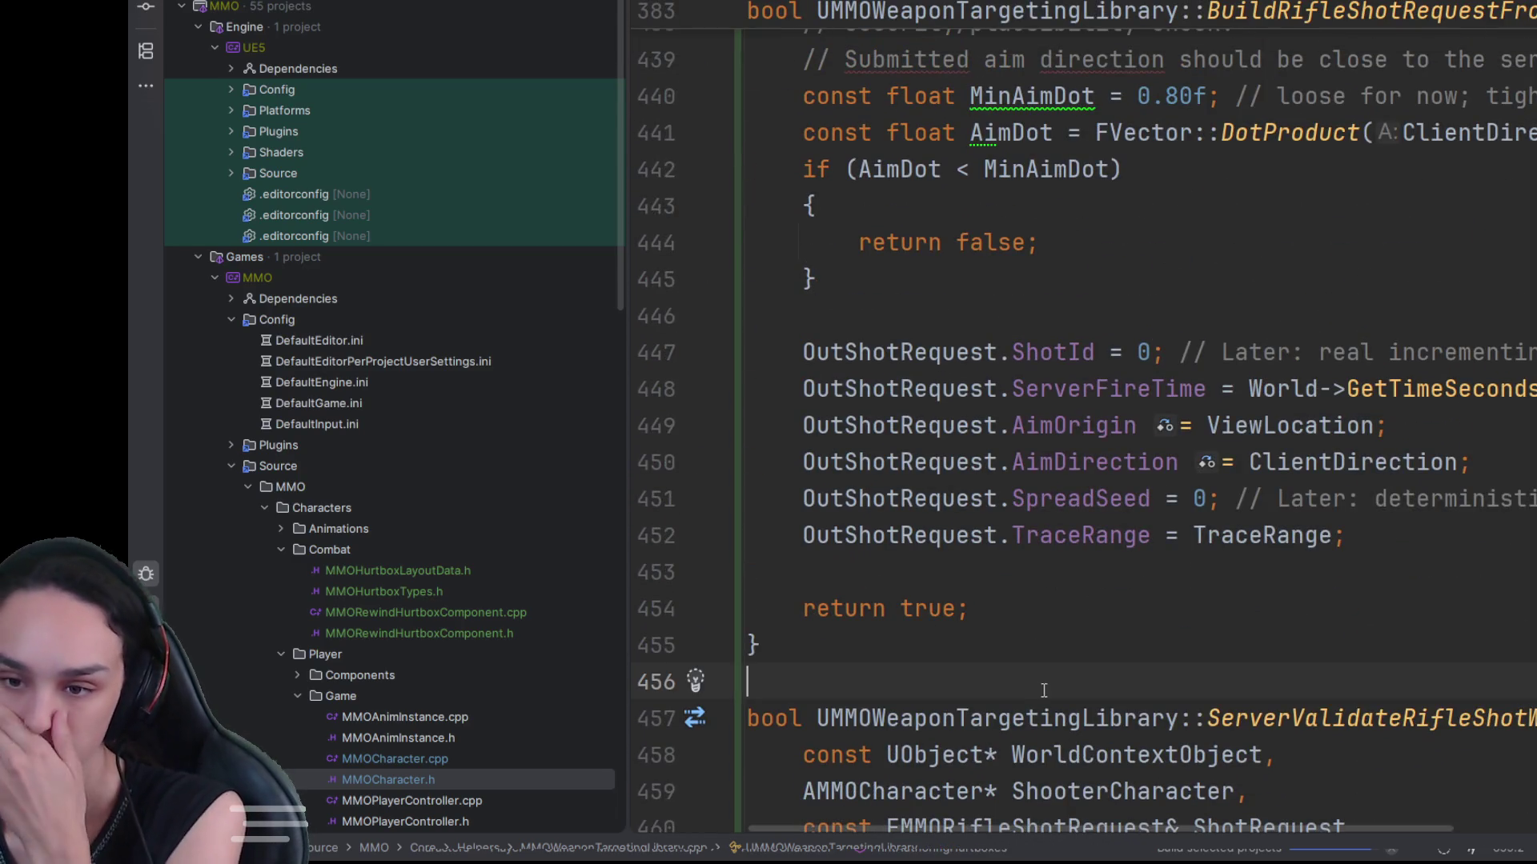
scroll(1032, 683, "down", 8)
left_click(1064, 644, "shift")
scroll(1065, 645, "down", 16)
left_click(1146, 606)
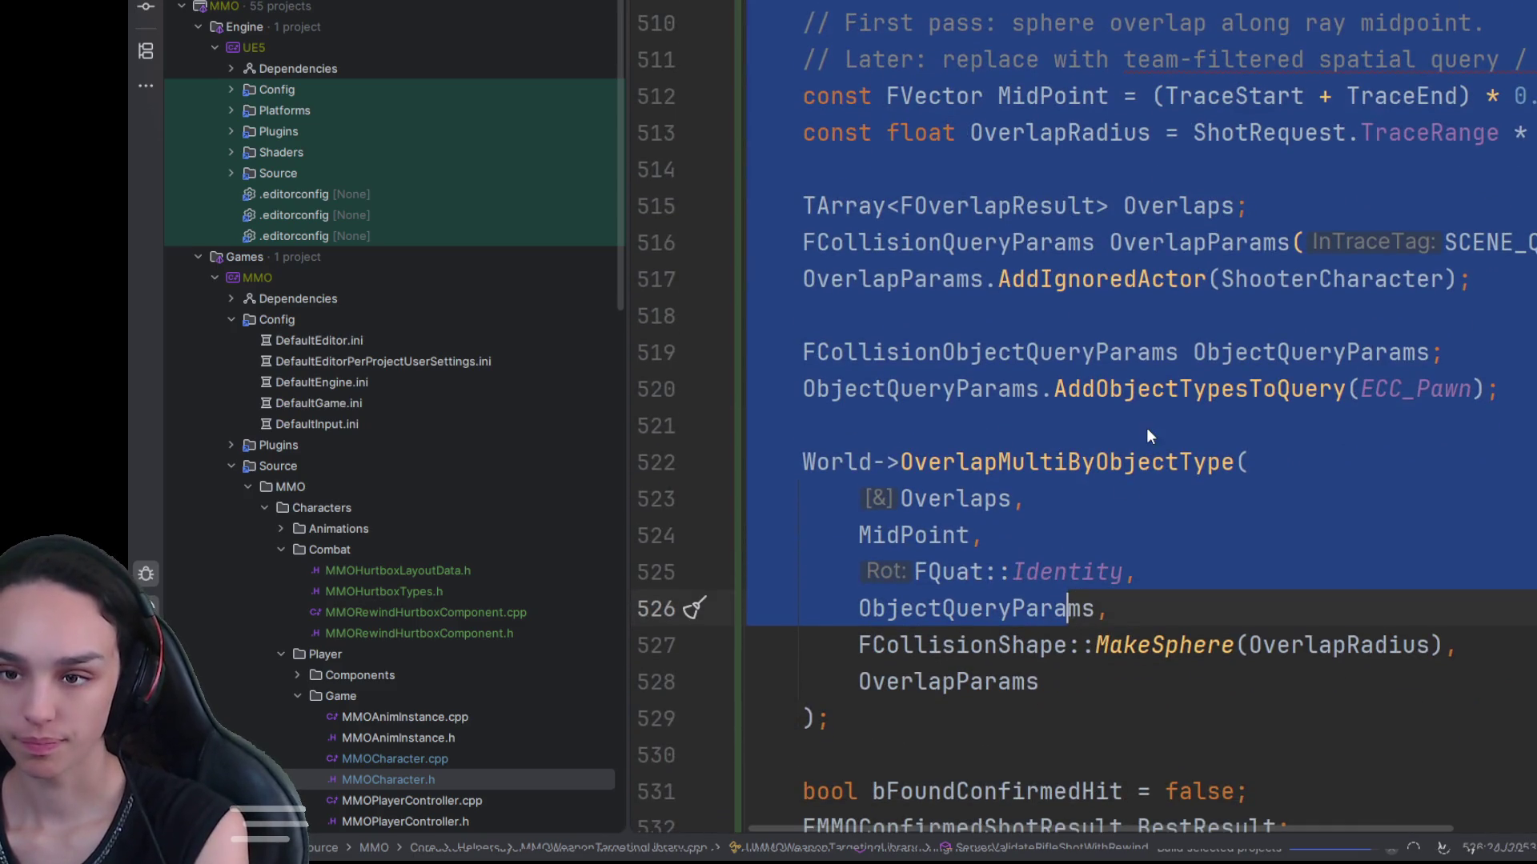
scroll(1146, 427, "up", 4)
scroll(1146, 426, "up", 17)
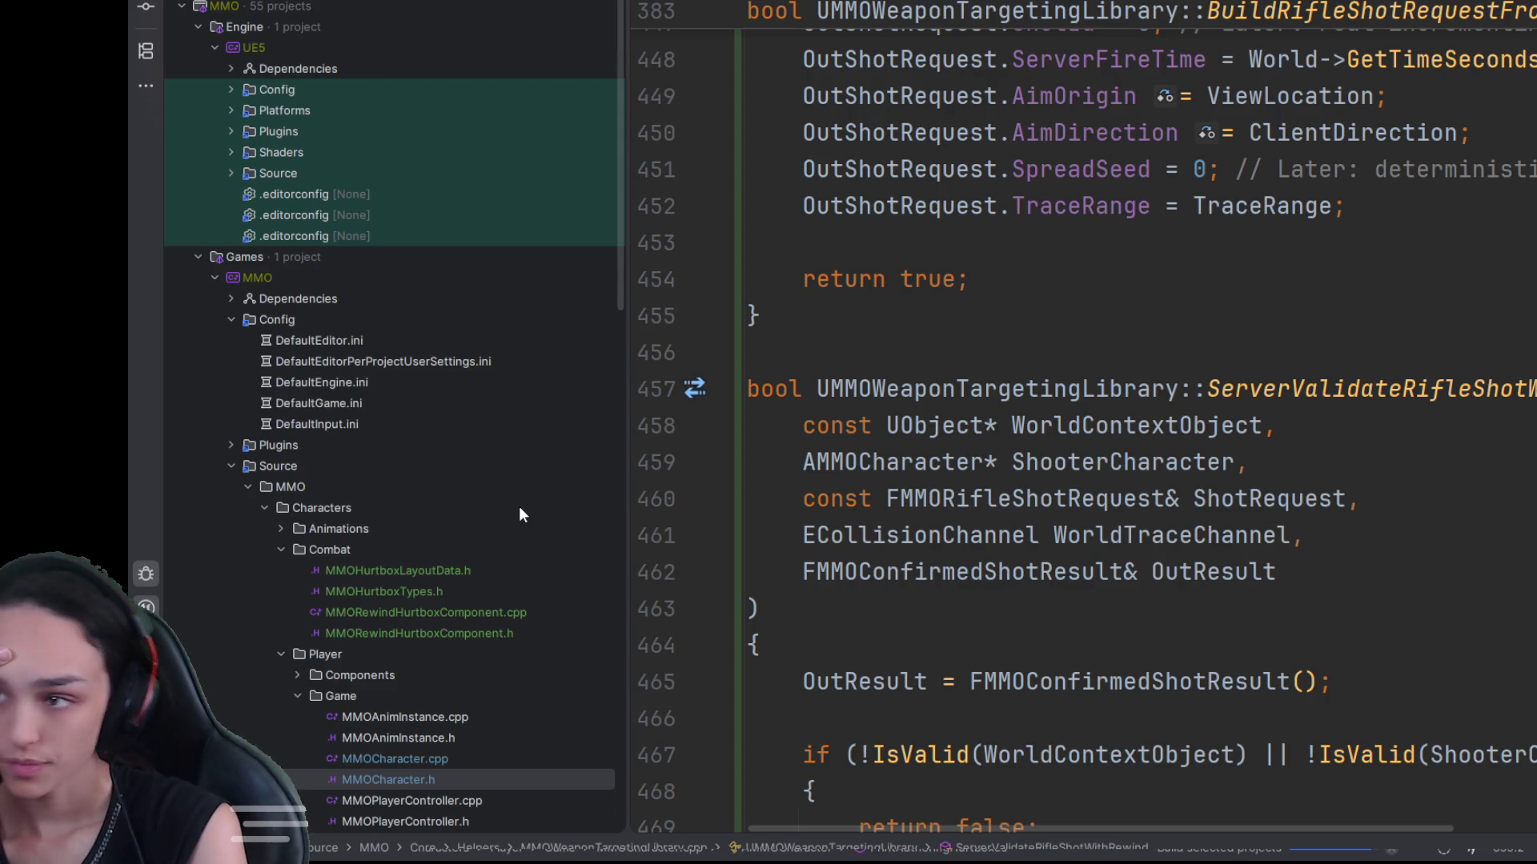
Step: Select from the camera-and-muzzle trace function to the end of the file, then clear the selection
scroll(1081, 432, "down", 20)
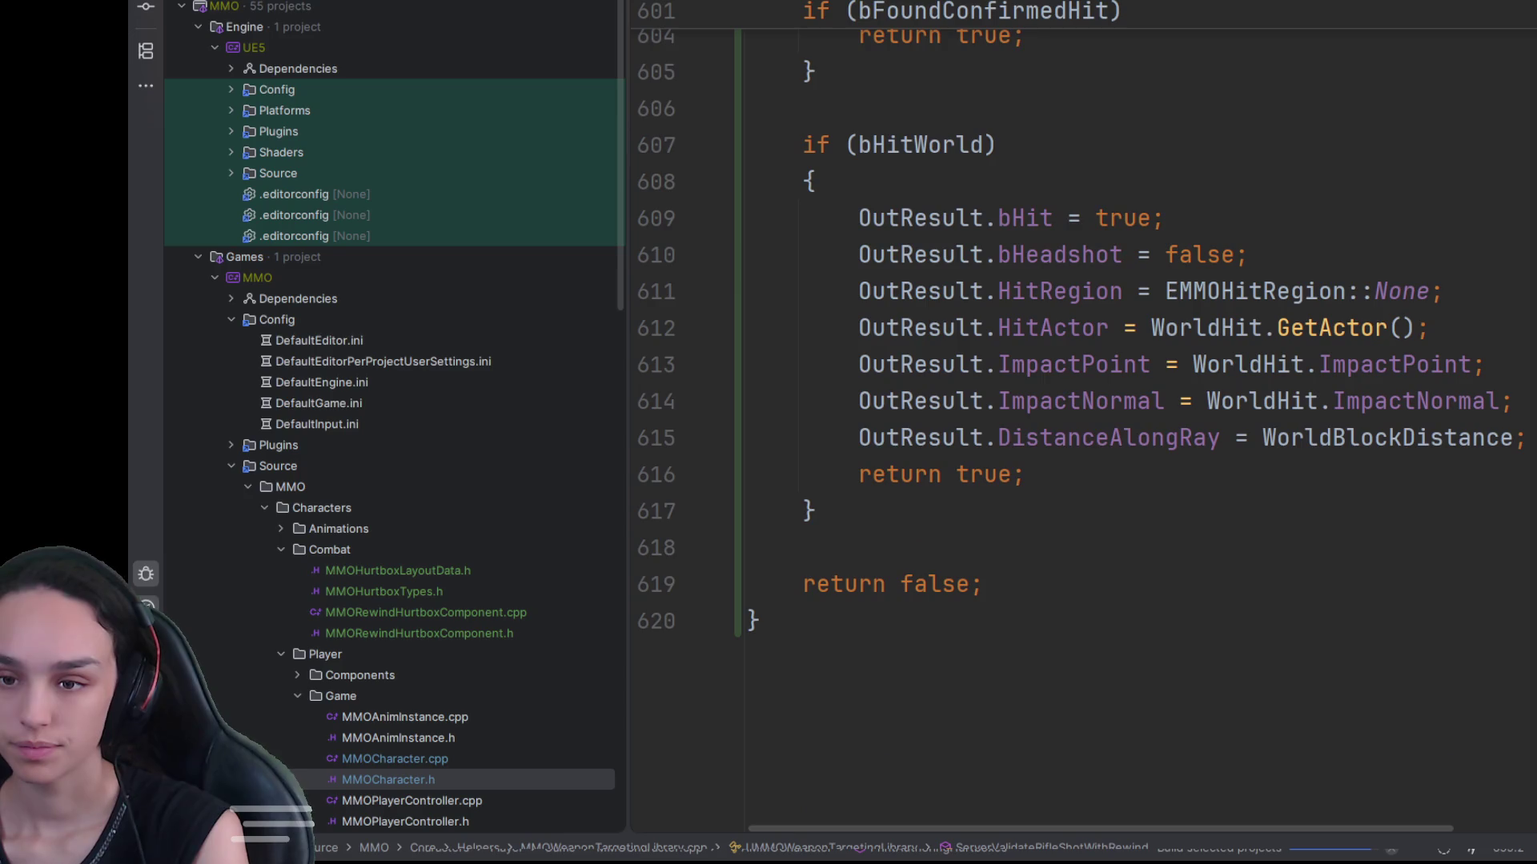
scroll(1081, 432, "up", 20)
scroll(1081, 432, "up", 20)
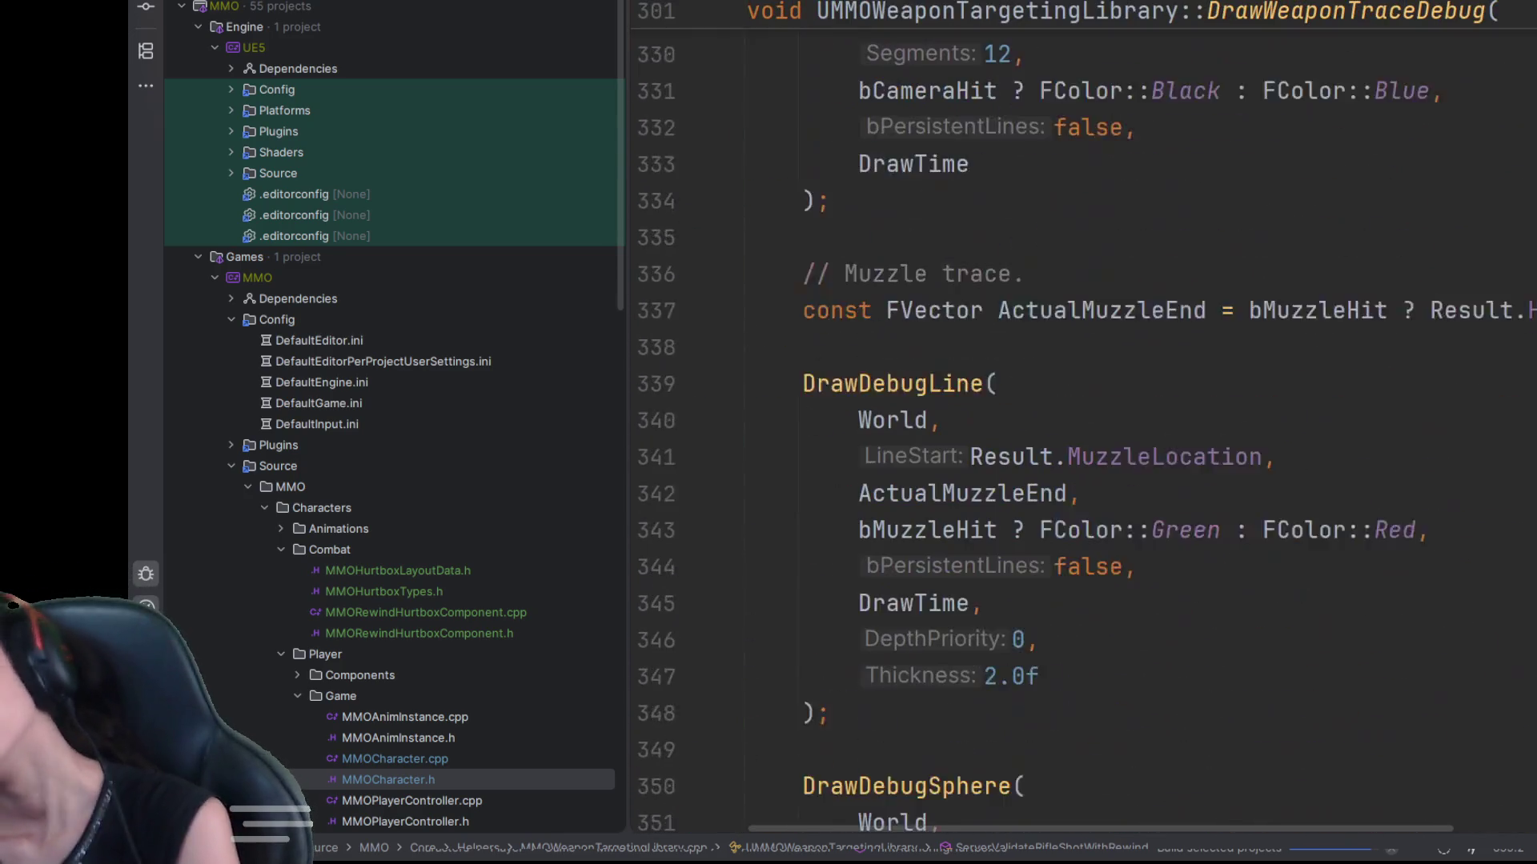
scroll(1080, 432, "up", 20)
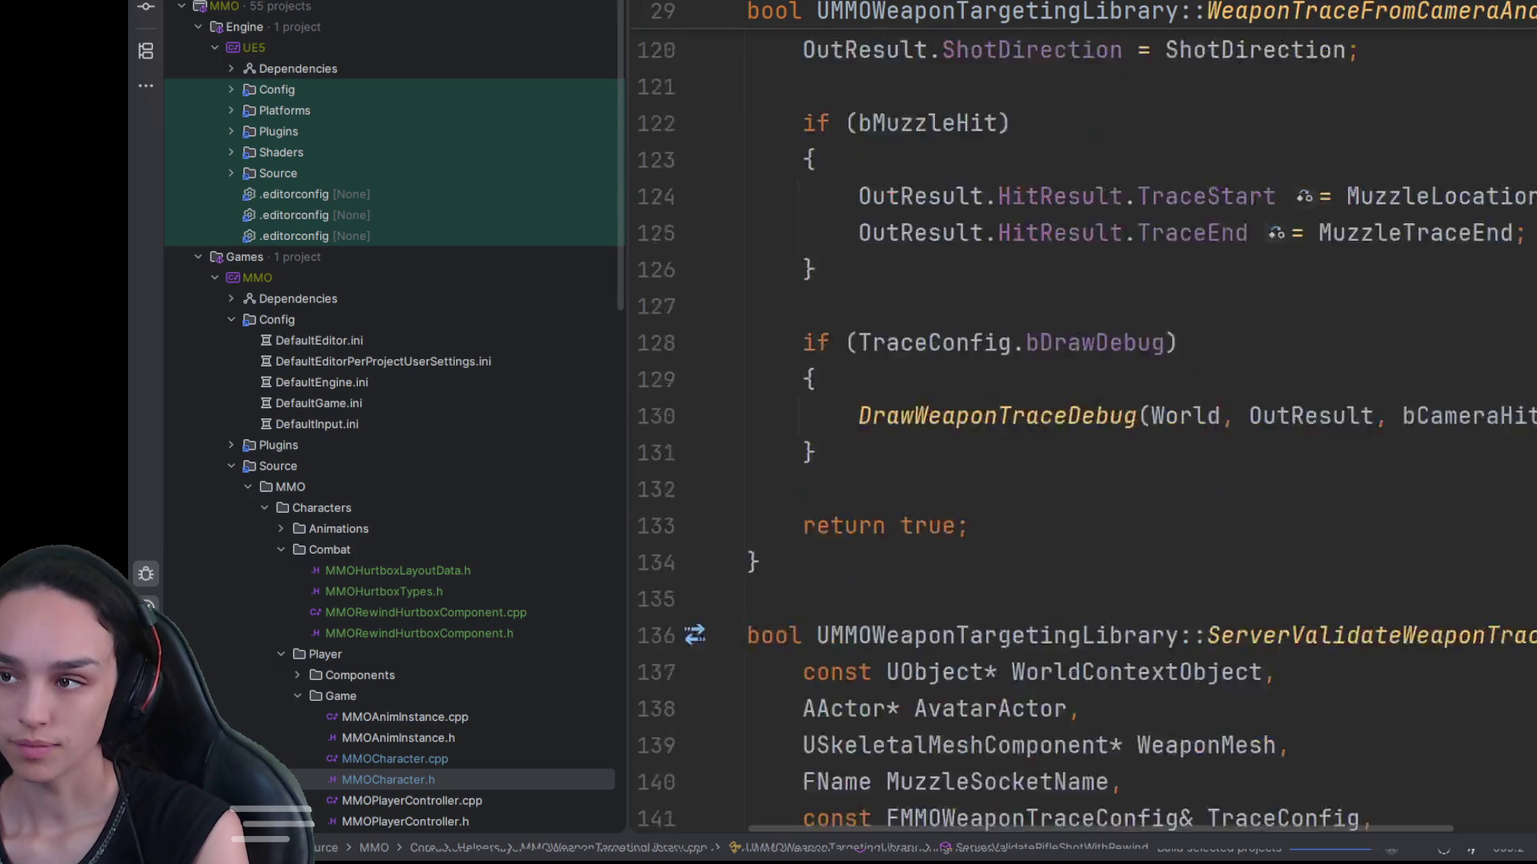
scroll(1081, 433, "down", 5)
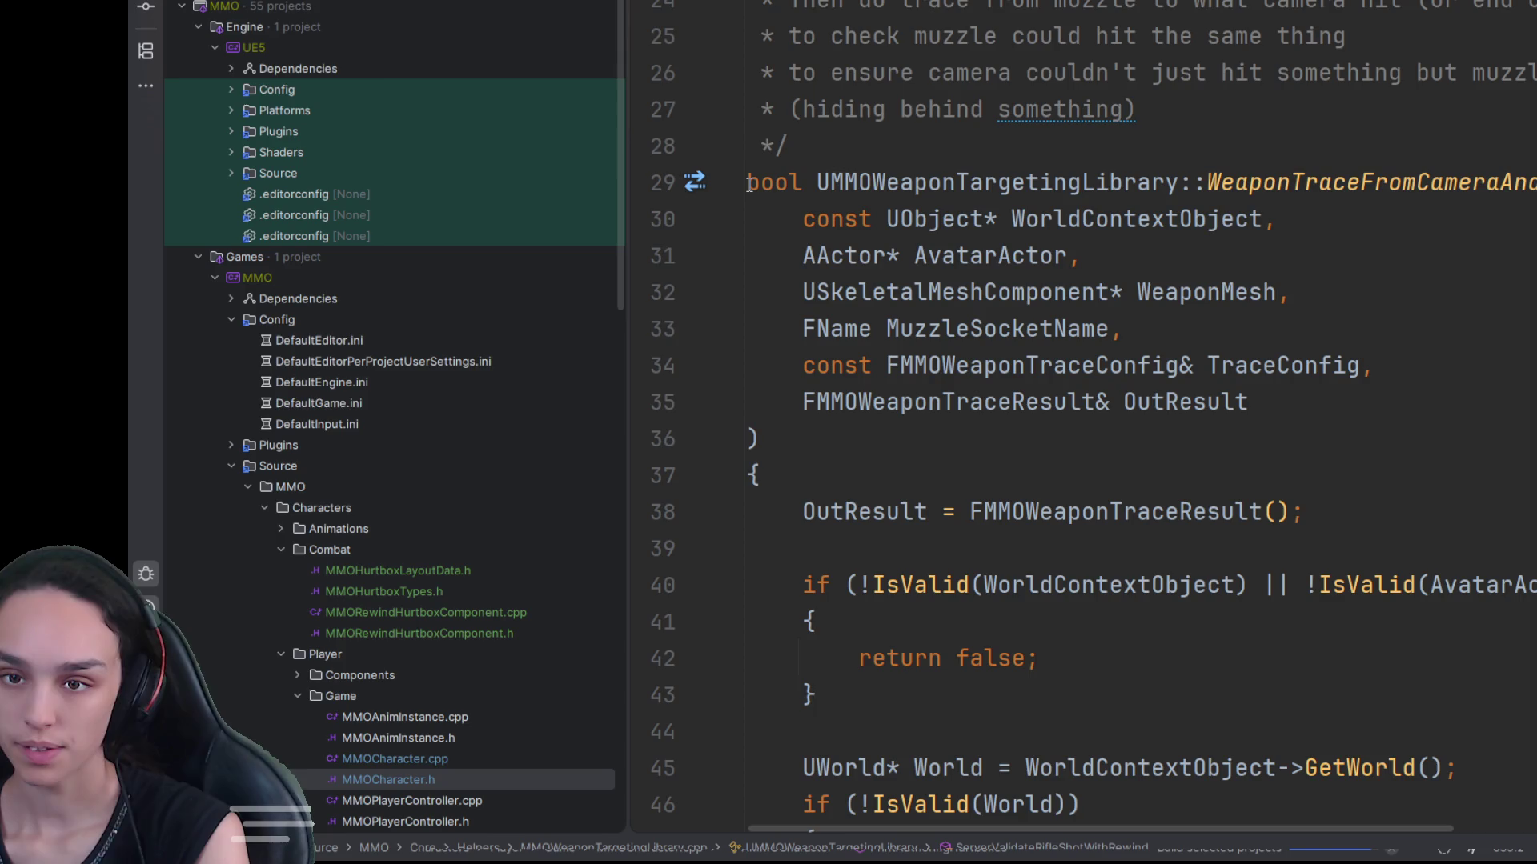
mouse_move(749, 184)
left_mouse_down()
mouse_move(888, 366)
mouse_move(1085, 570)
left_mouse_up()
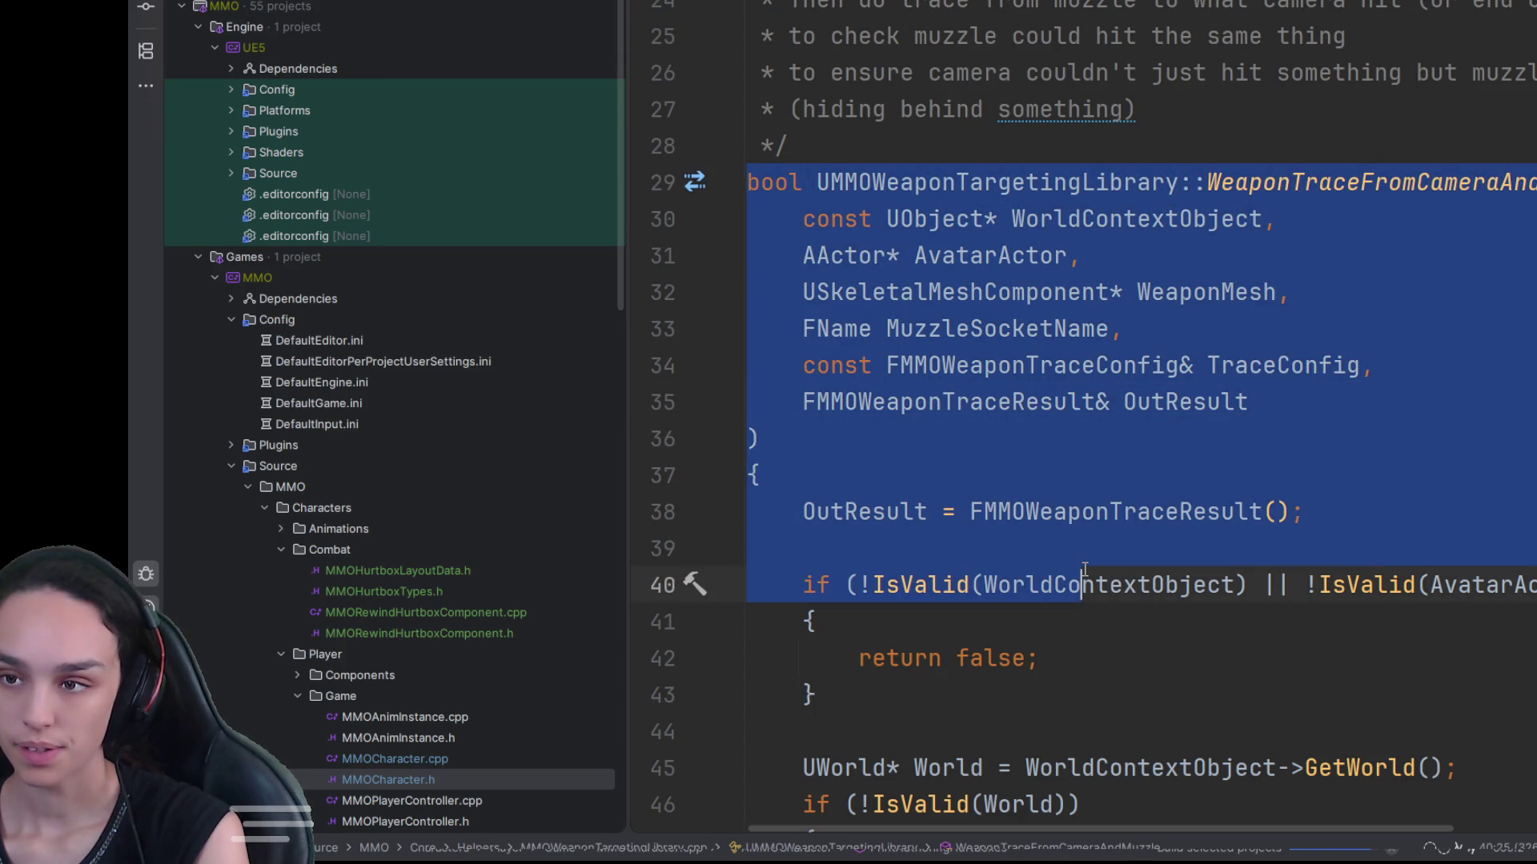
scroll(1085, 570, "down", 20)
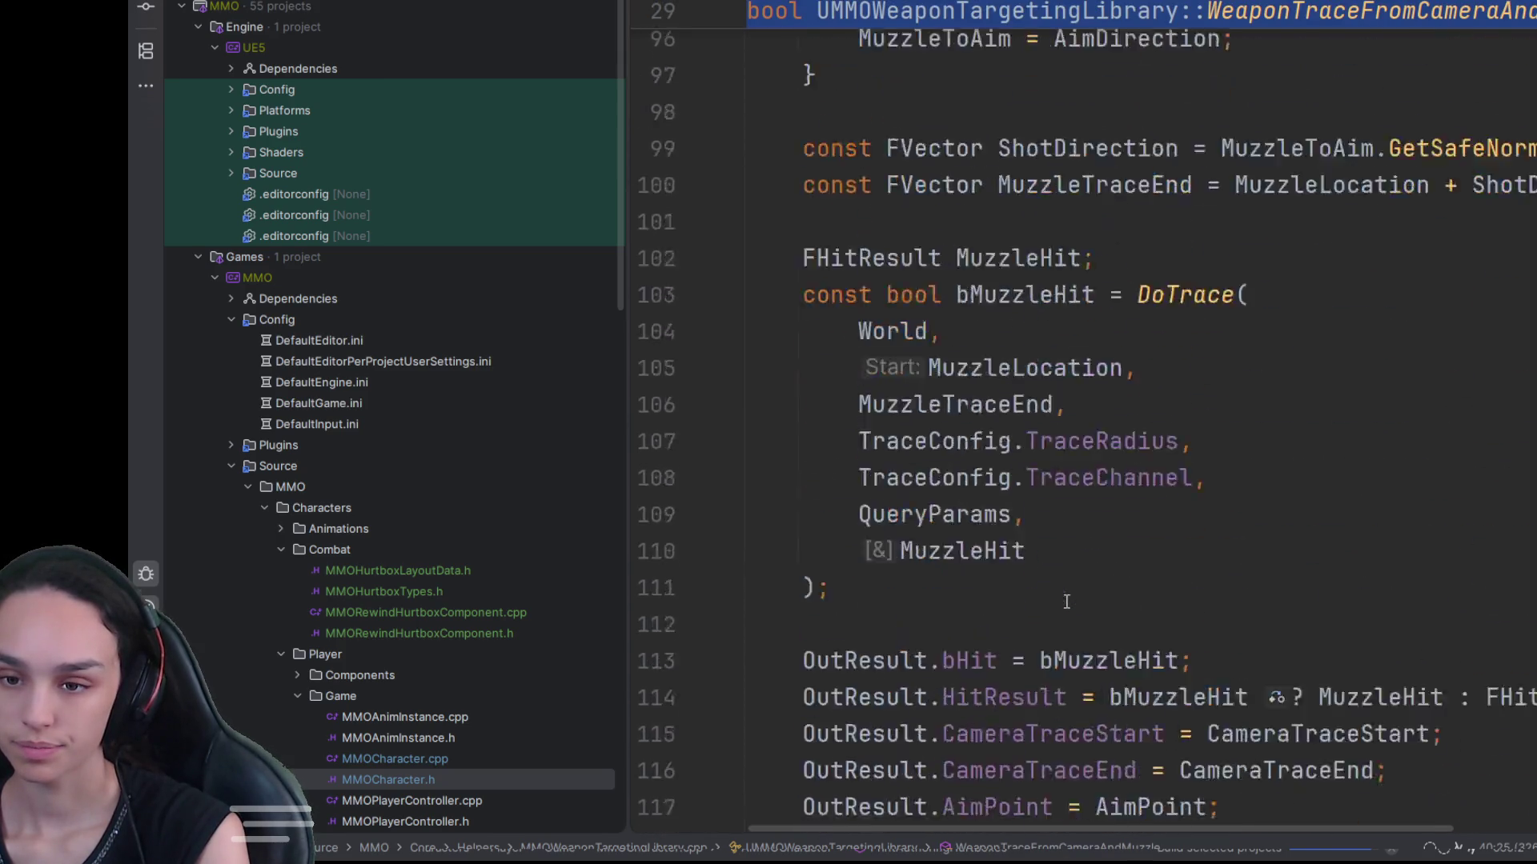
scroll(1065, 602, "down", 3)
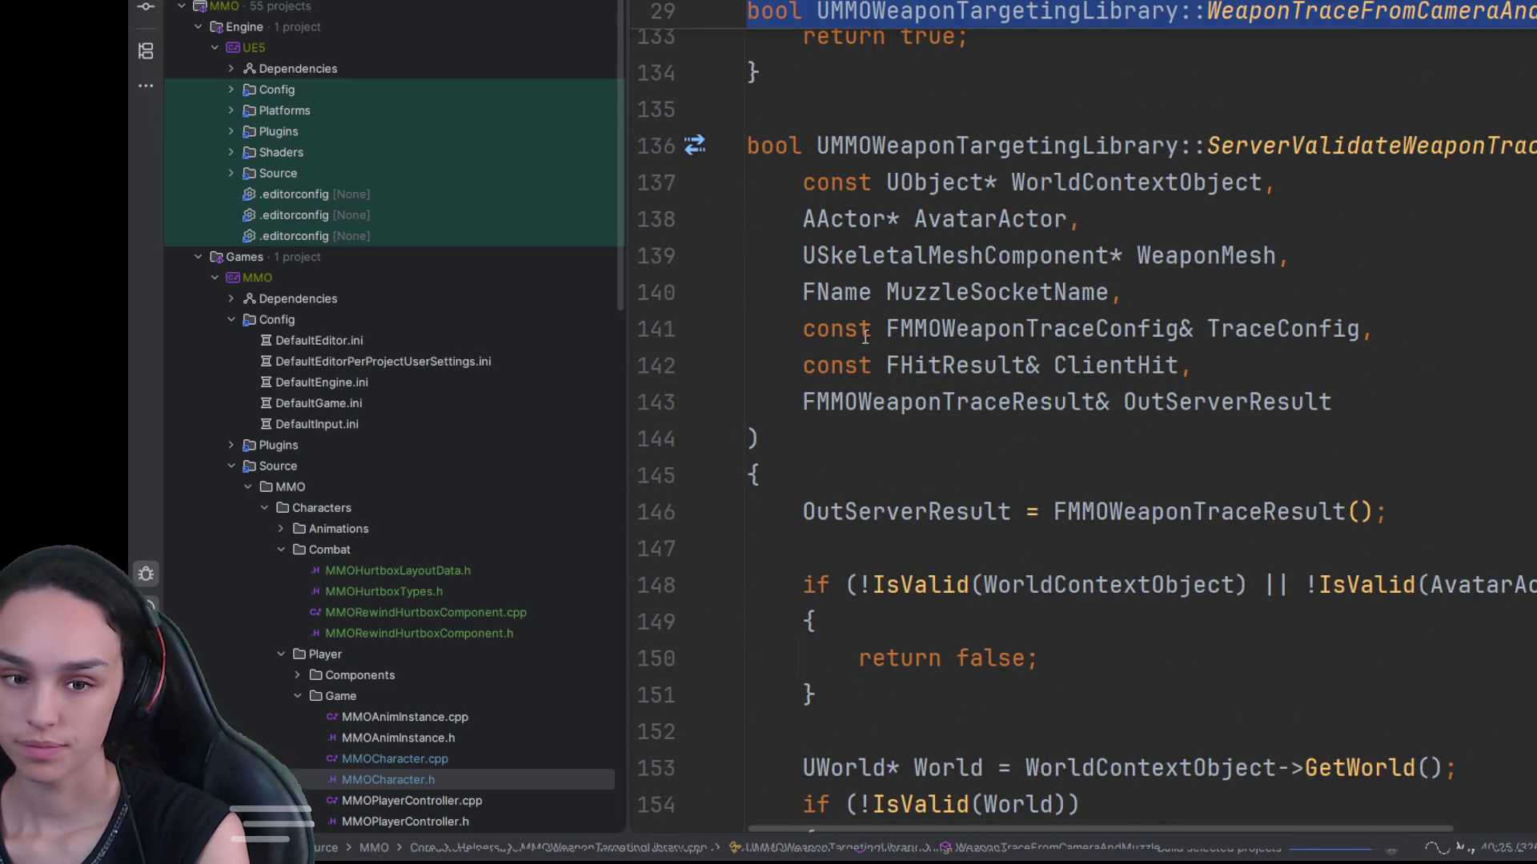
scroll(871, 350, "down", 3)
scroll(871, 350, "down", 20)
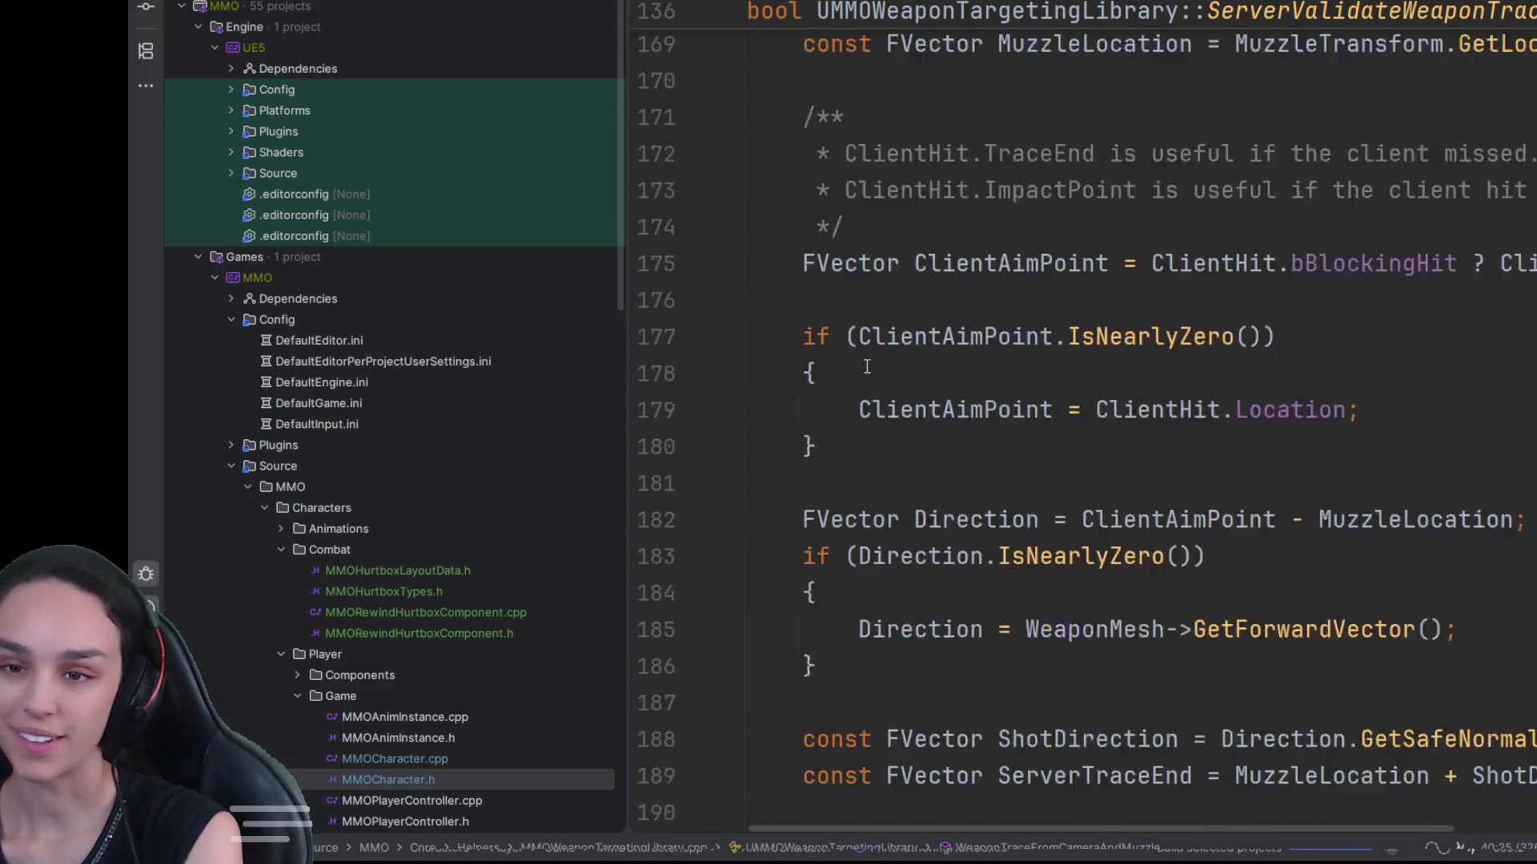
scroll(862, 396, "down", 2)
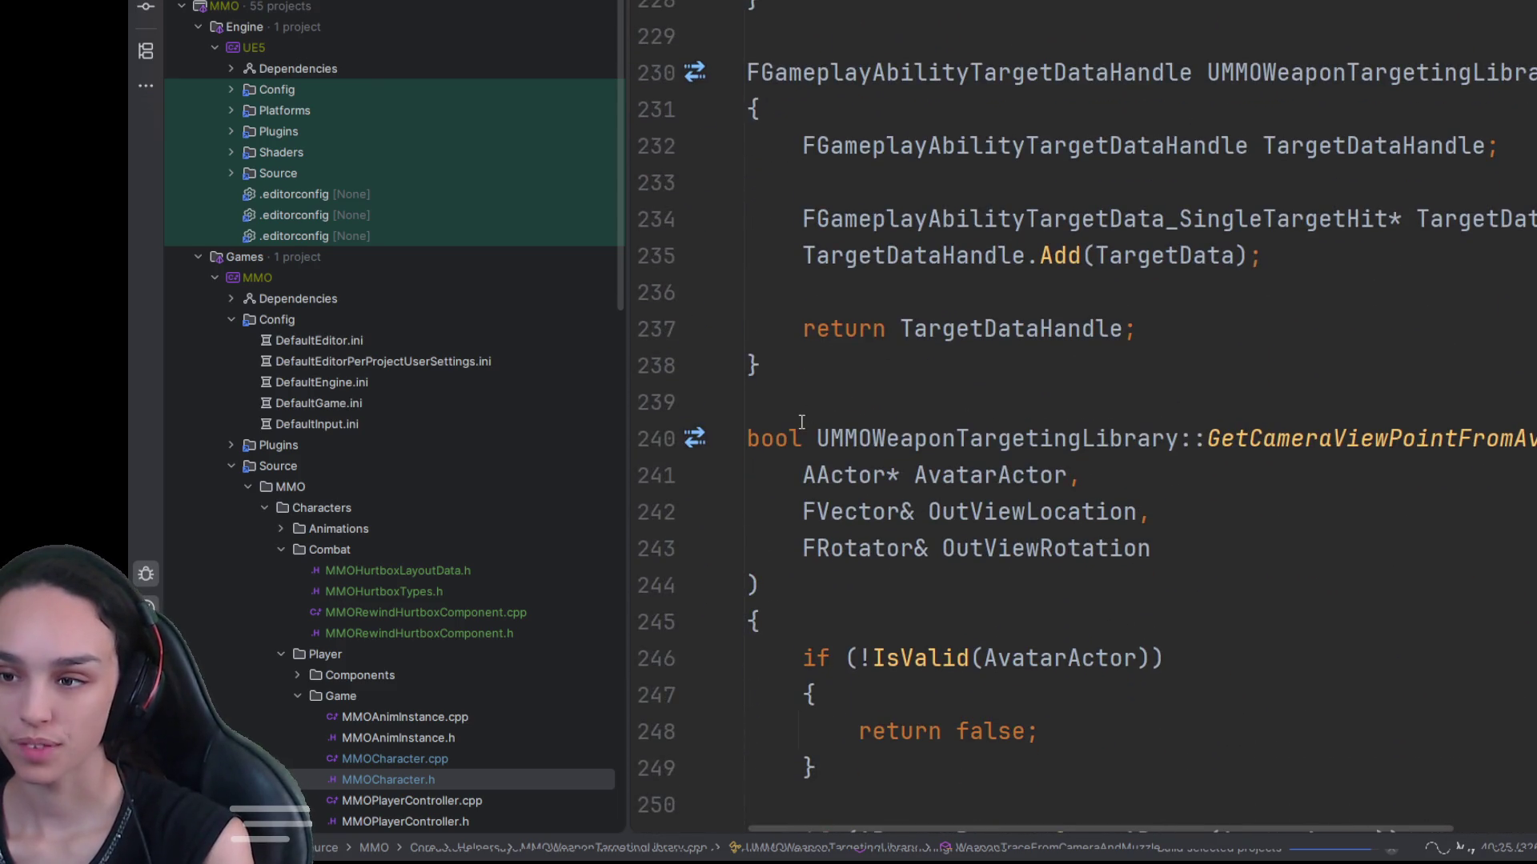
scroll(801, 422, "down", 11)
scroll(816, 456, "up", 2)
scroll(836, 490, "down", 8)
scroll(836, 490, "down", 7)
scroll(850, 425, "up", 3)
scroll(842, 400, "down", 20)
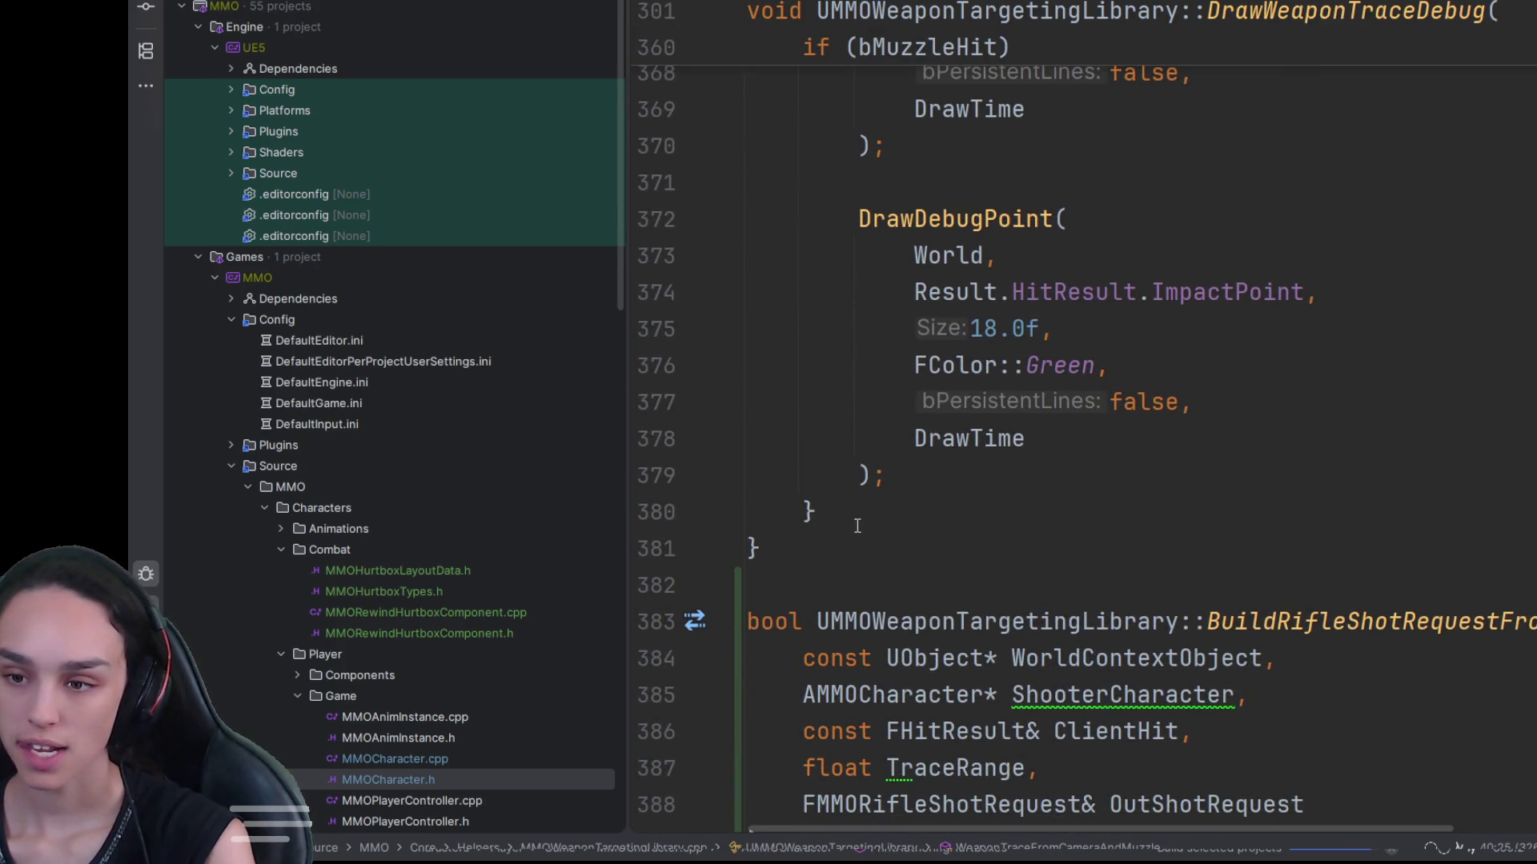
scroll(770, 644, "down", 14)
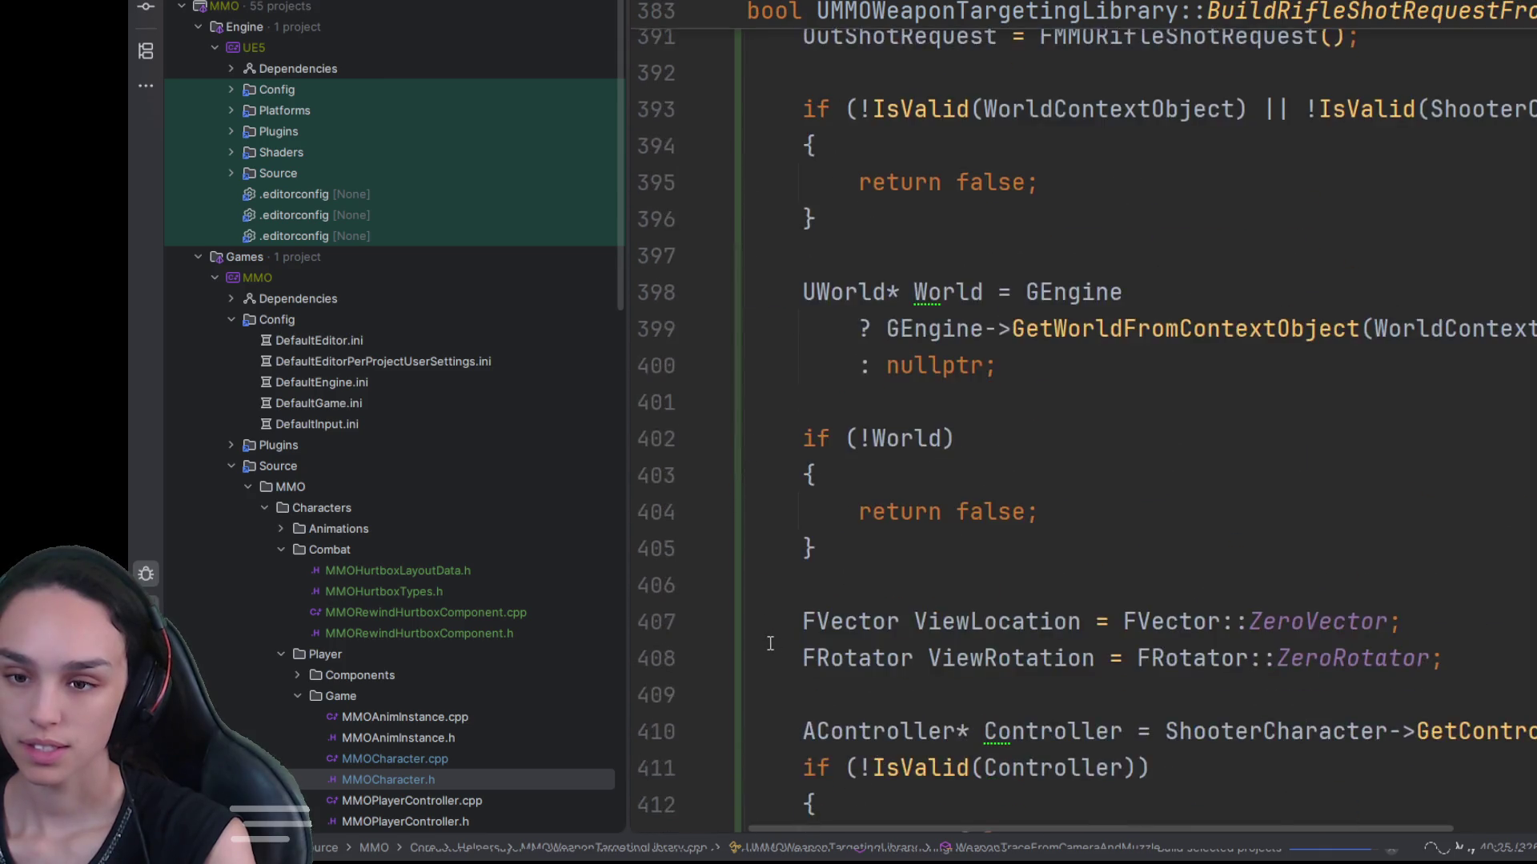
scroll(770, 644, "down", 10)
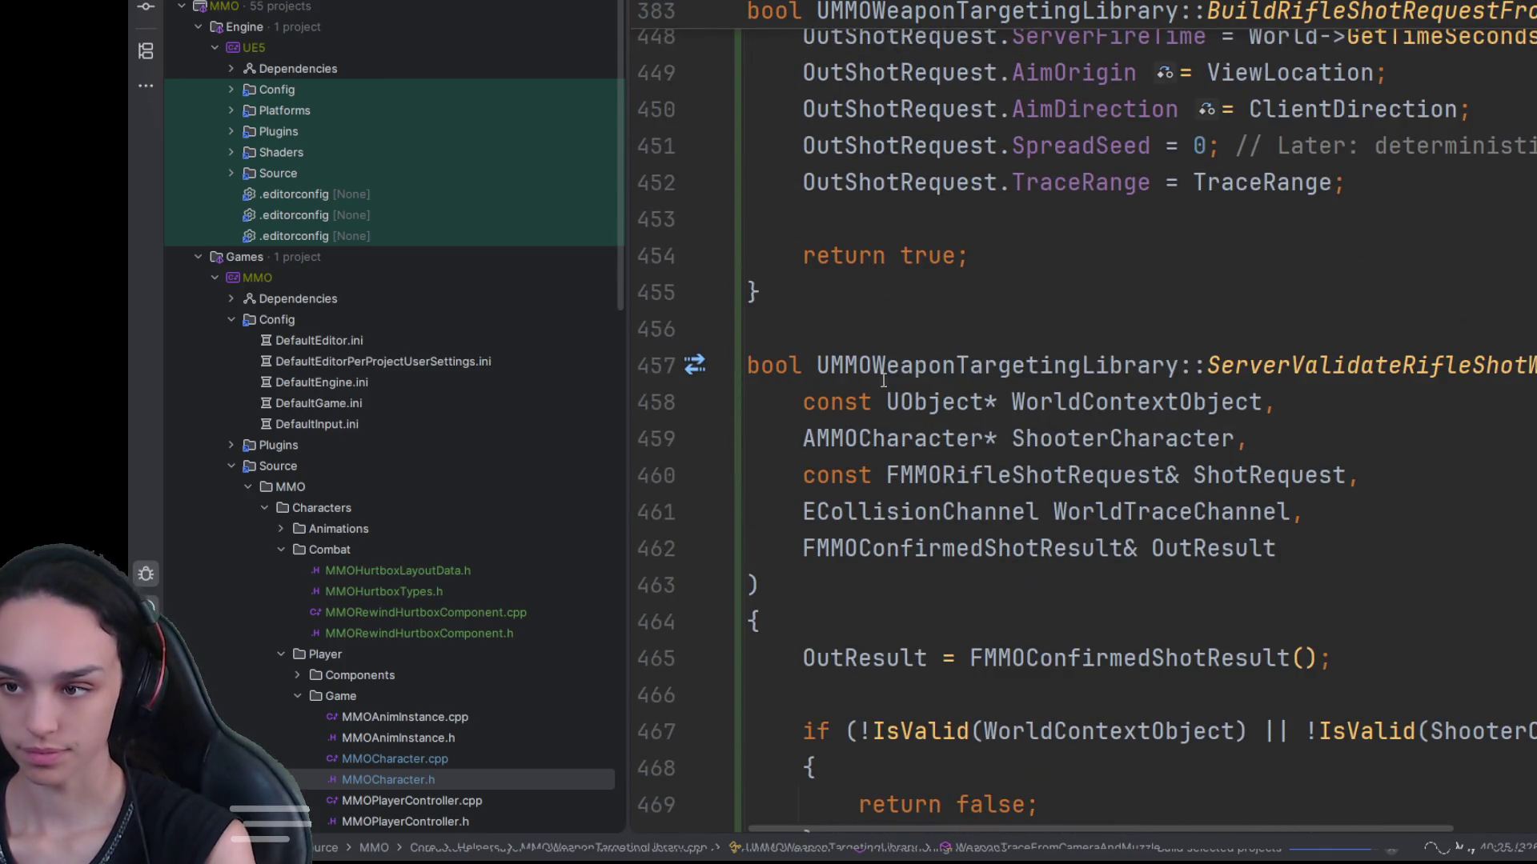
scroll(869, 336, "down", 20)
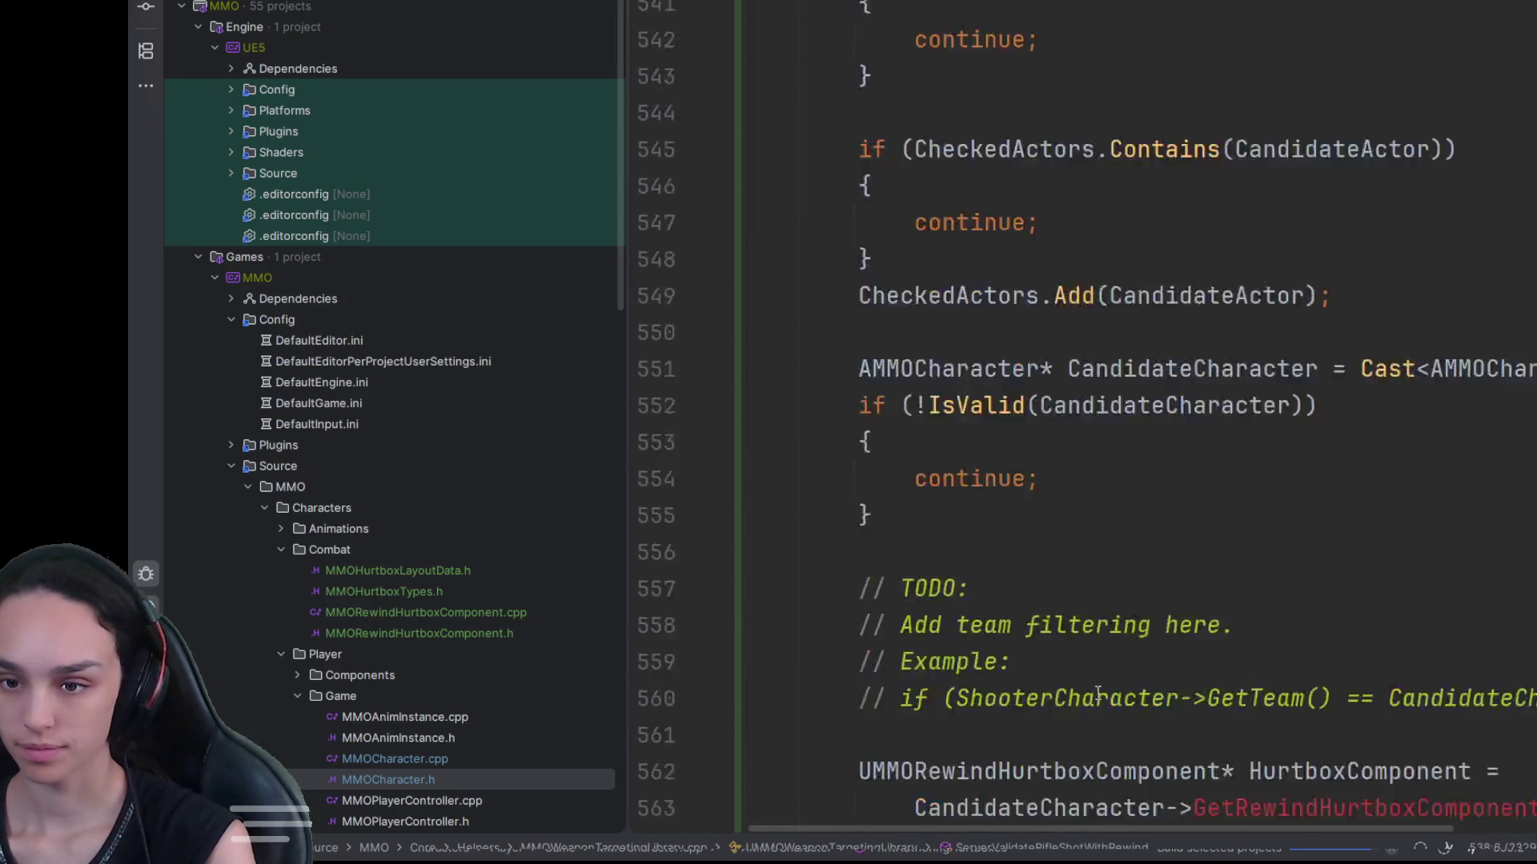
scroll(1098, 695, "down", 18)
left_click(1139, 728, "shift")
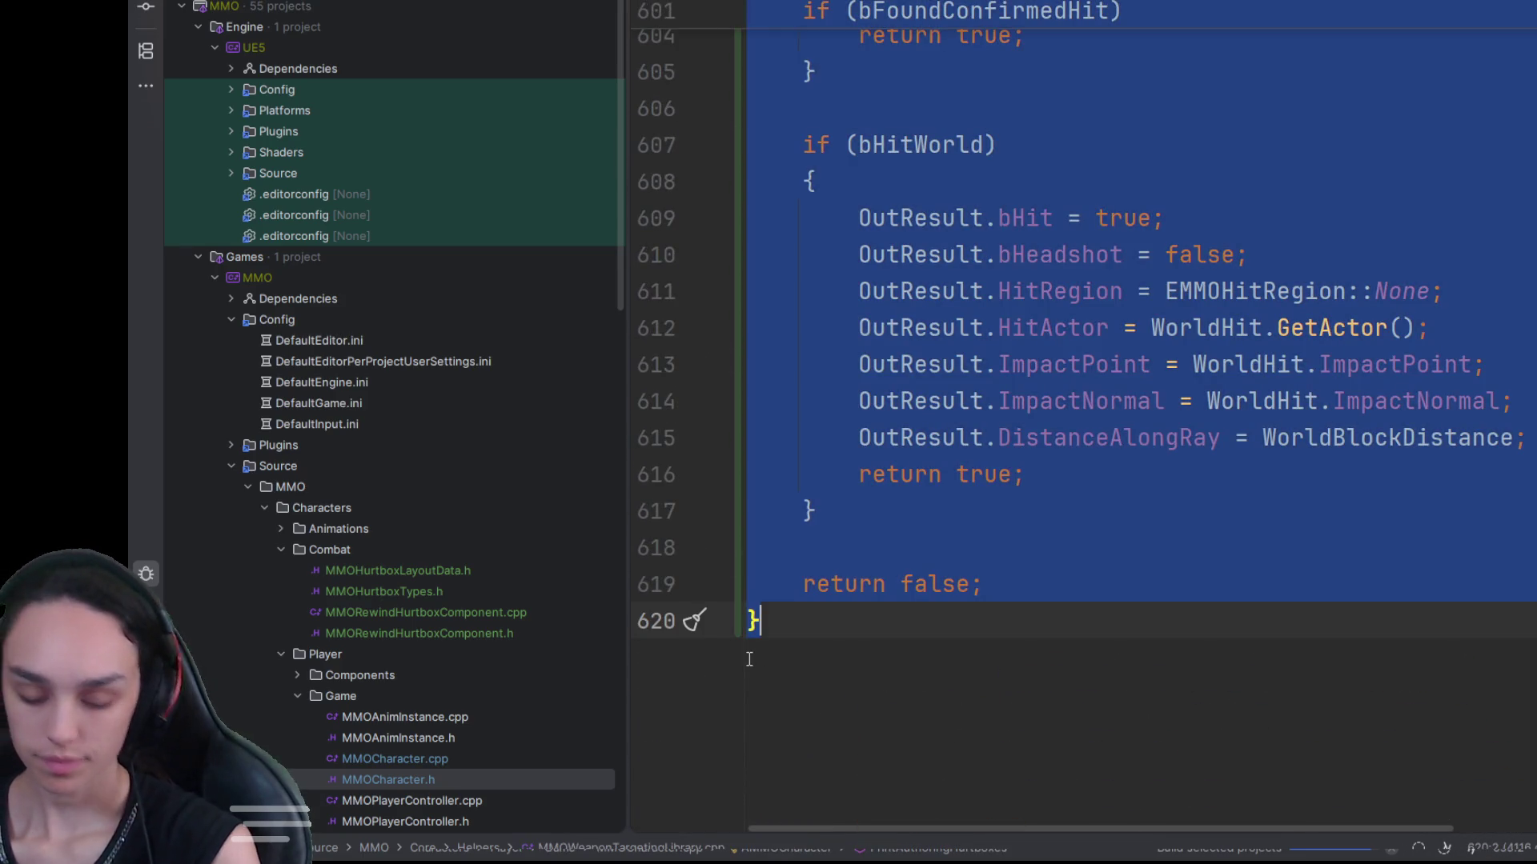
left_click(749, 658)
Step: Comment out the ServerValidateRifleShotWithRewind declaration (lines 116–122) in MMOWeaponTargetingLibrary.h
key("ctrl+alt+Home")
scroll(746, 658, "down", 8)
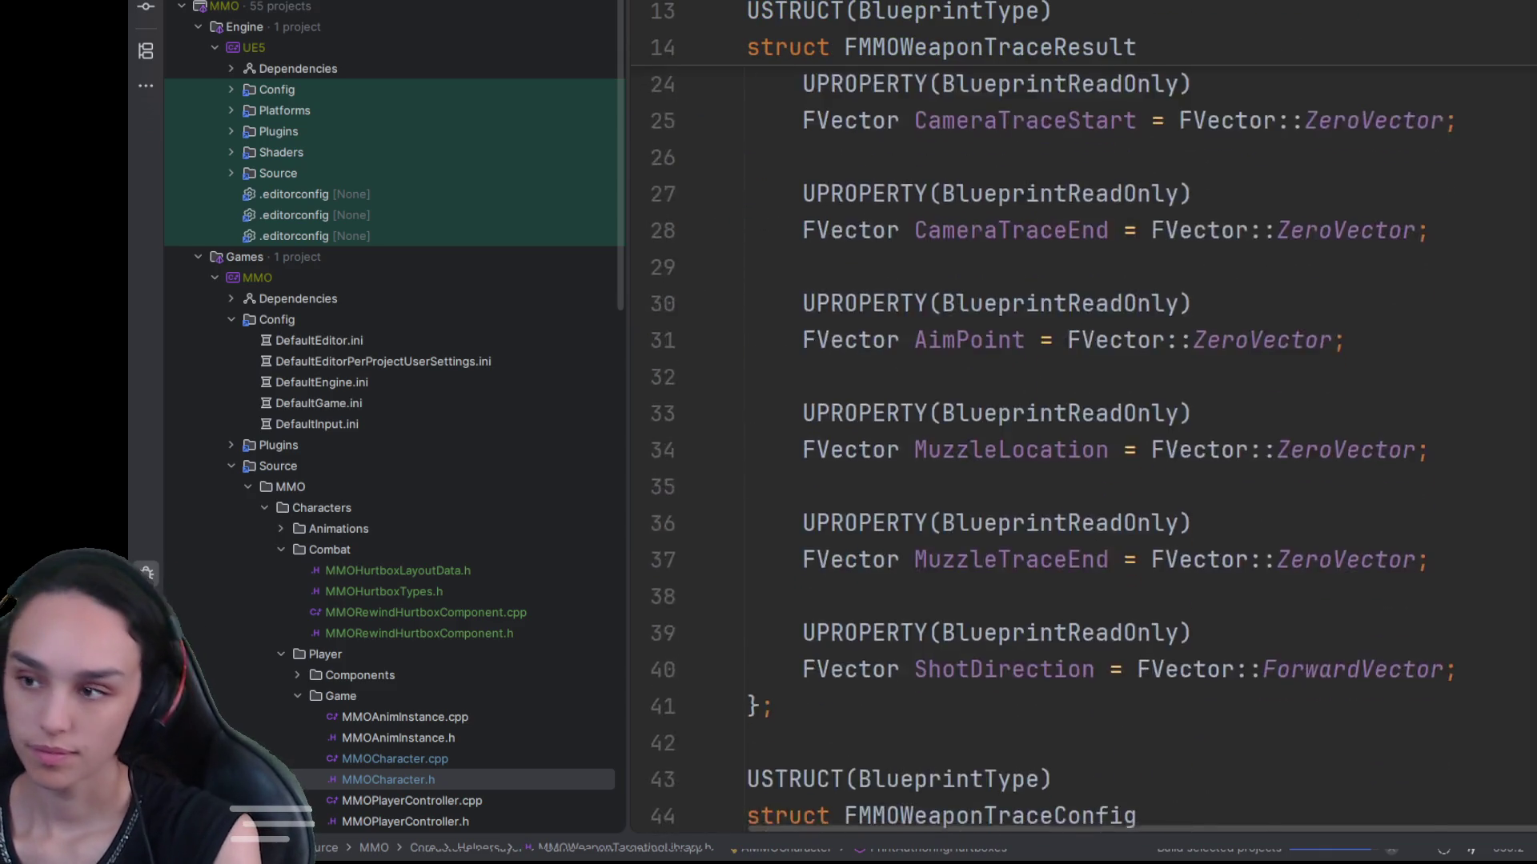
scroll(710, 205, "down", 20)
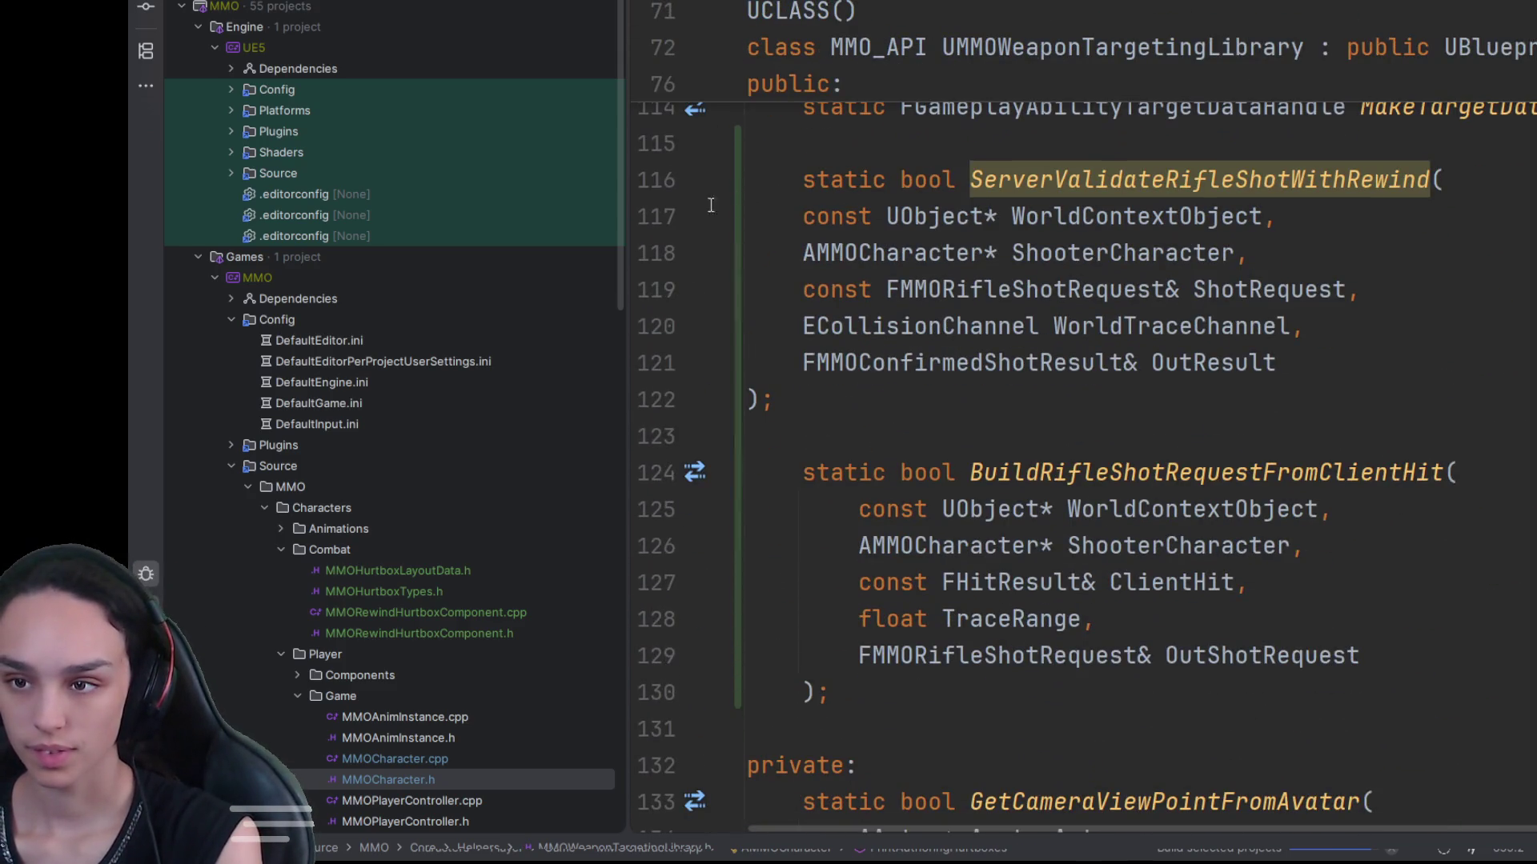
scroll(711, 205, "up", 2)
mouse_move(773, 619)
left_mouse_down()
mouse_move(536, 444)
mouse_move(638, 302)
left_mouse_up()
key("ctrl+shift+slash")
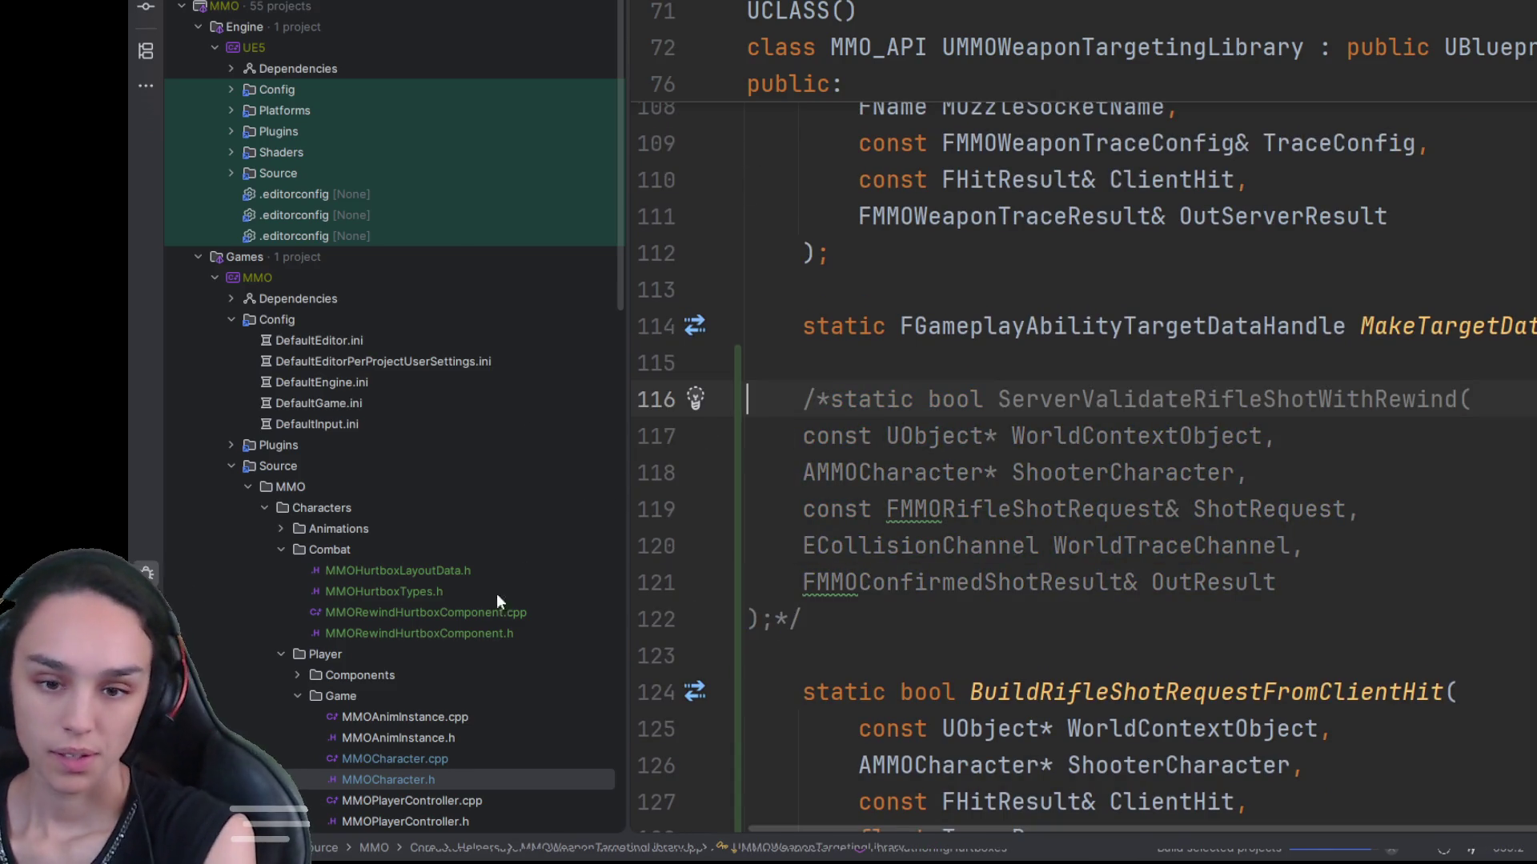
double_click(425, 756)
Step: In GA_RifleFire.cpp, comment out the bServerTraceSucceeded rewind validation statement
scroll(1026, 572, "up", 1)
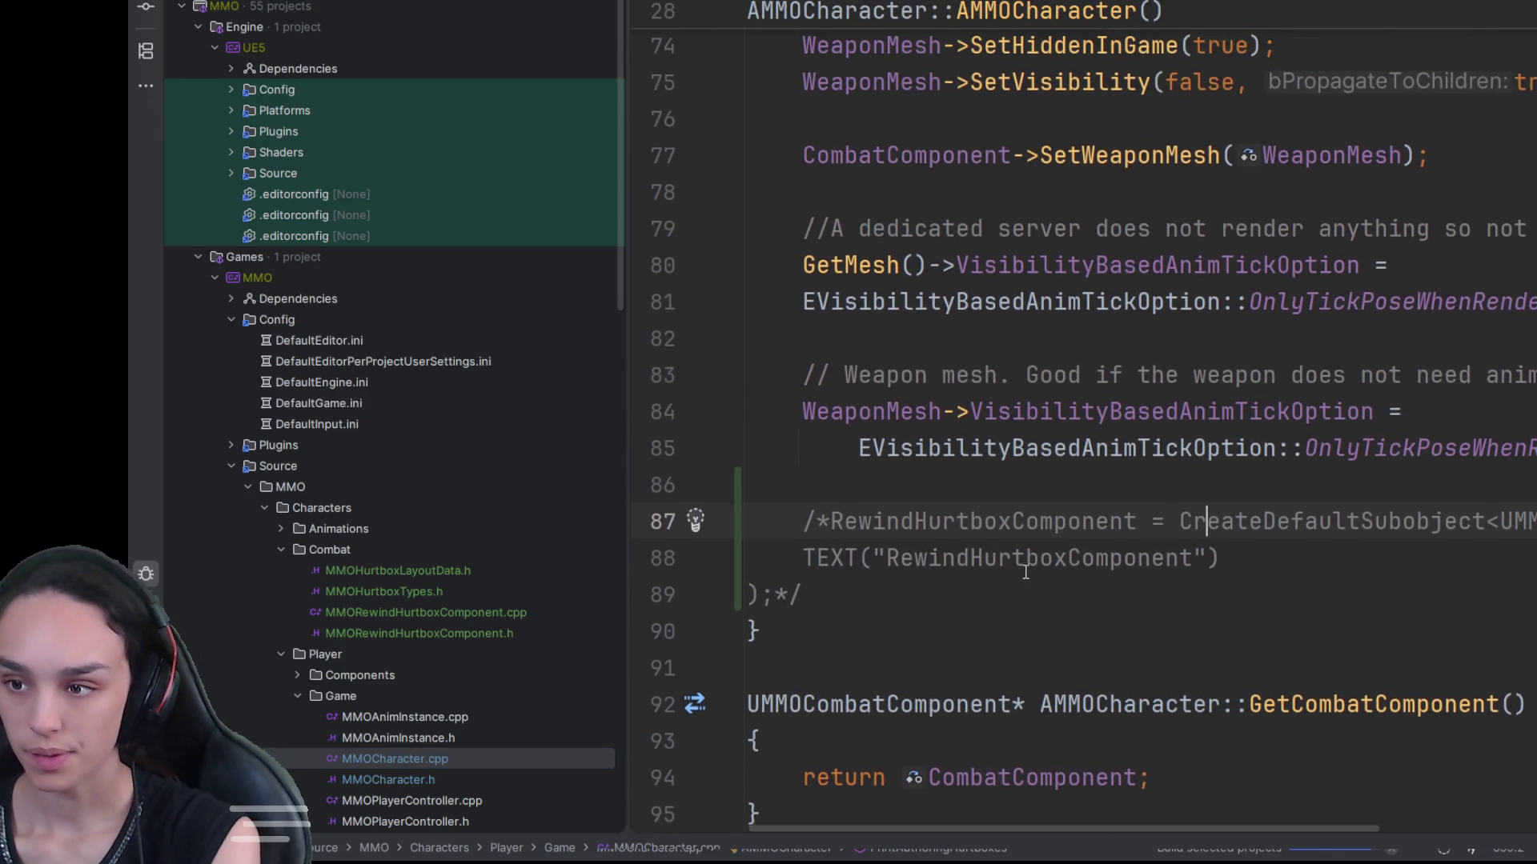
scroll(421, 712, "down", 1)
scroll(425, 705, "down", 3)
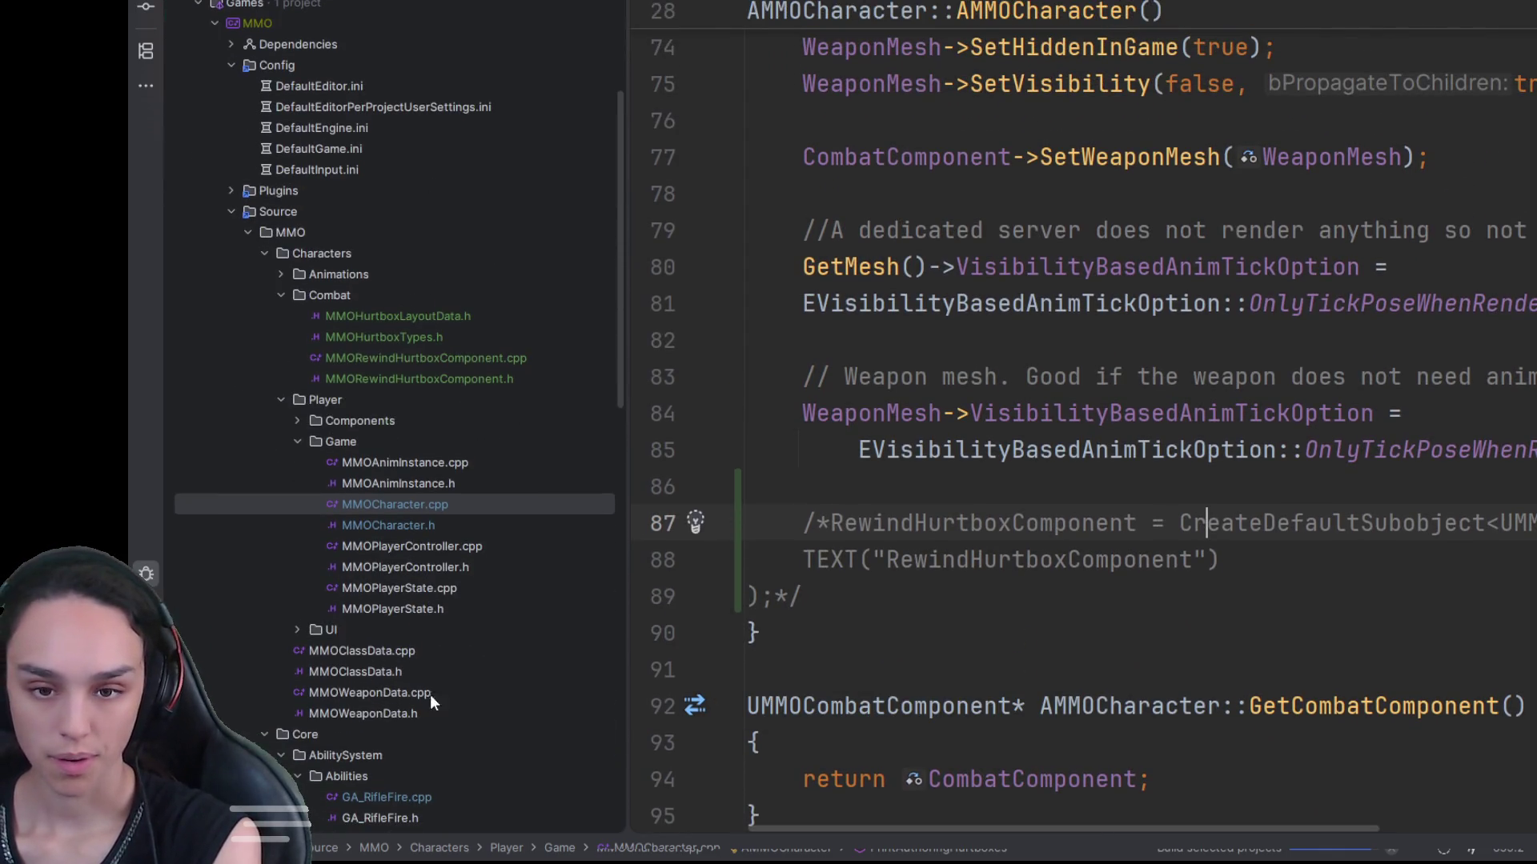
double_click(396, 797)
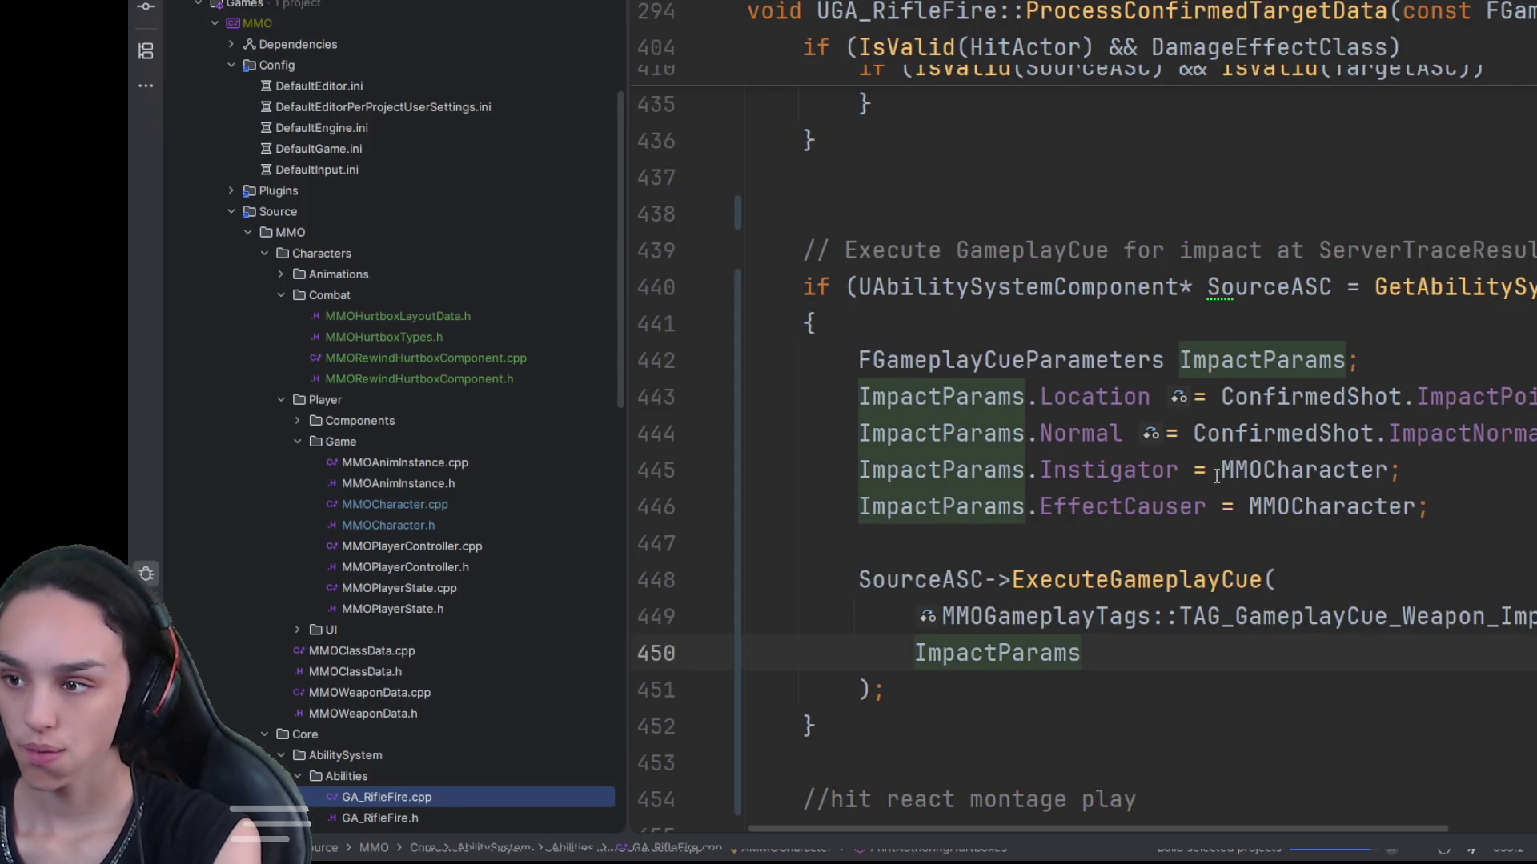
scroll(1191, 581, "up", 15)
scroll(1191, 581, "up", 11)
scroll(1185, 616, "down", 3)
left_click(1045, 436)
key("ctrl+w")
key("ctrl+w")
key("ctrl+w")
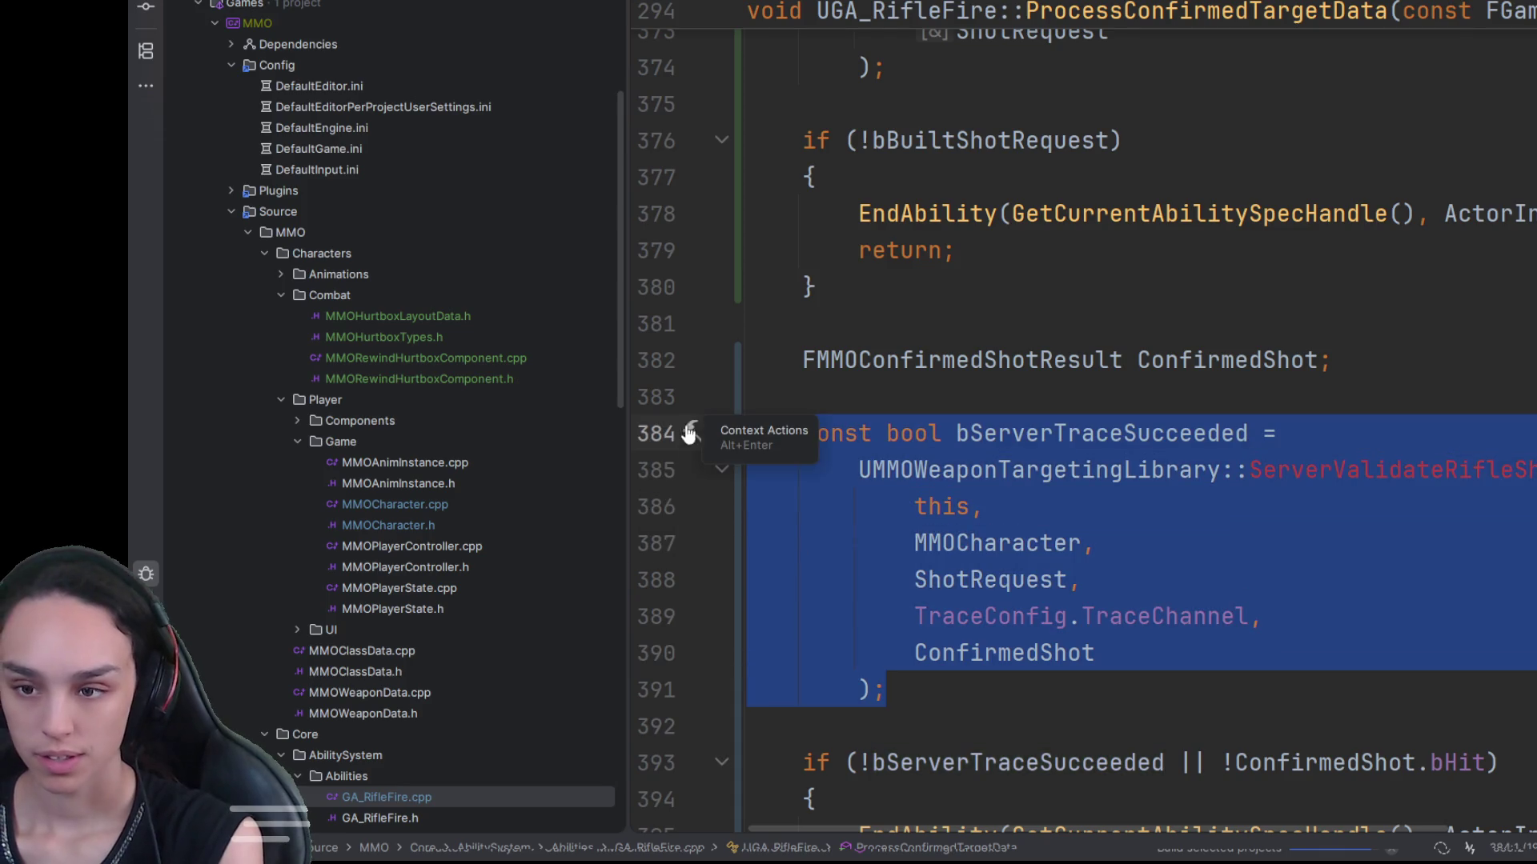
key("ctrl+shift+slash")
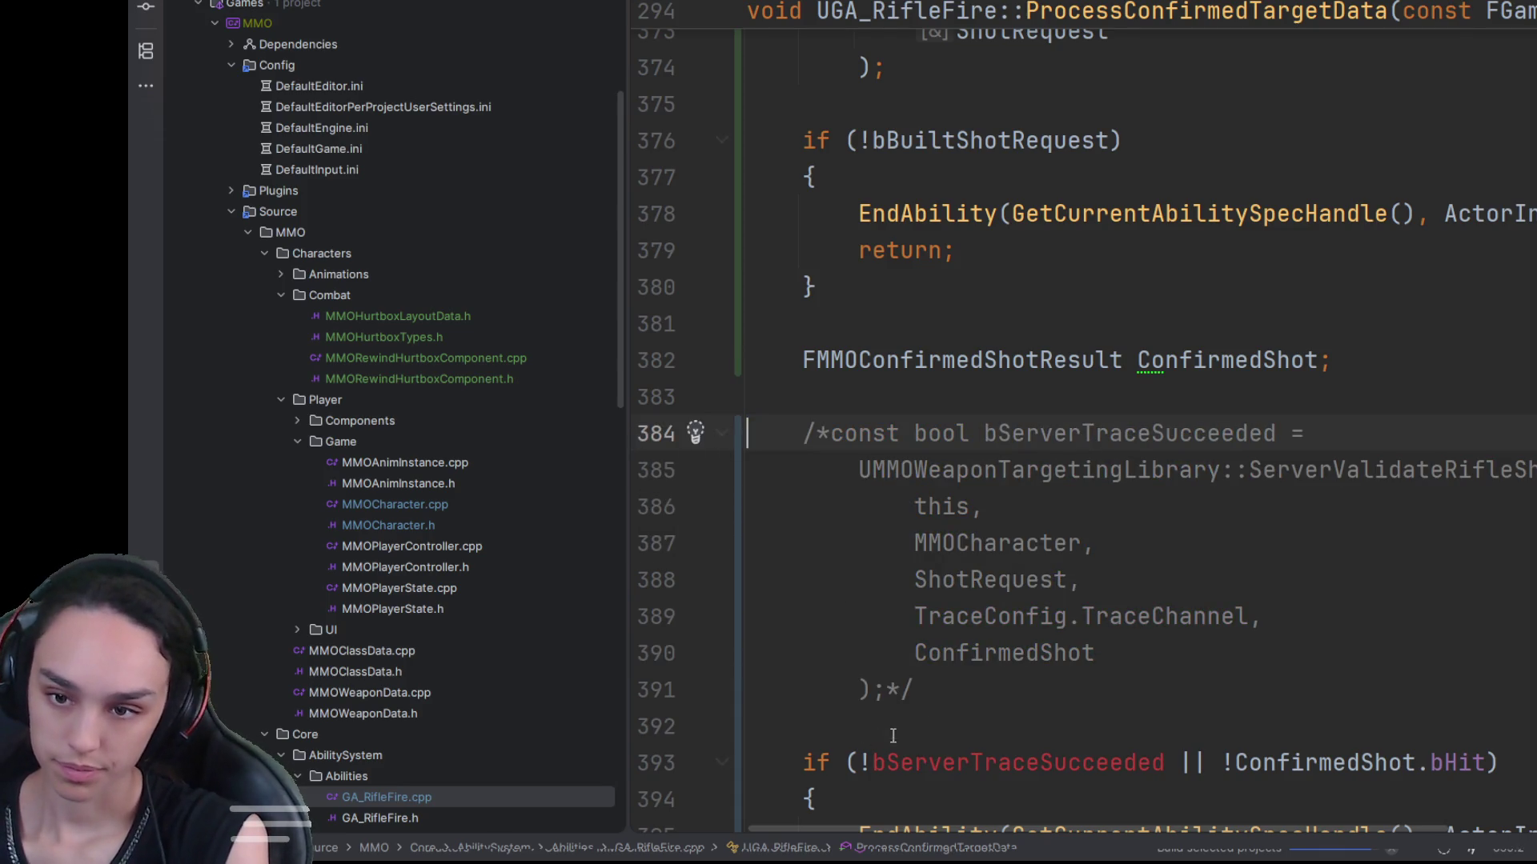
Step: Try adding 'bServerTraceSucceeded = false;' below it, then undo the trial edits
key("Return")
type("bServerTraceSucceeded = f")
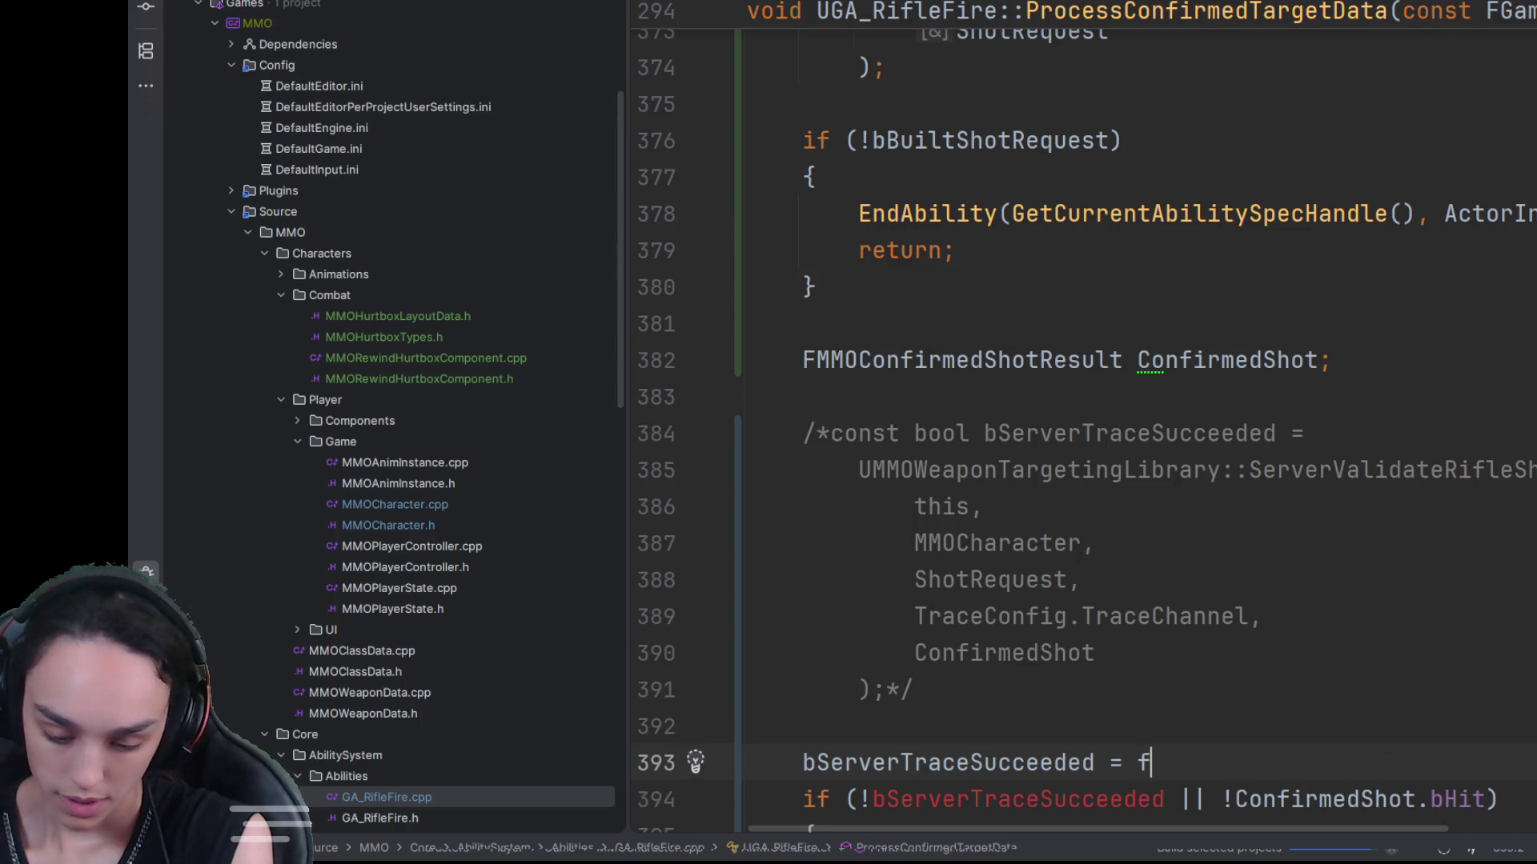
type("alse;")
scroll(1407, 622, "up", 5)
scroll(1393, 636, "down", 2)
scroll(1393, 636, "down", 3)
key("ctrl+z")
key("ctrl+z")
key("ctrl+z")
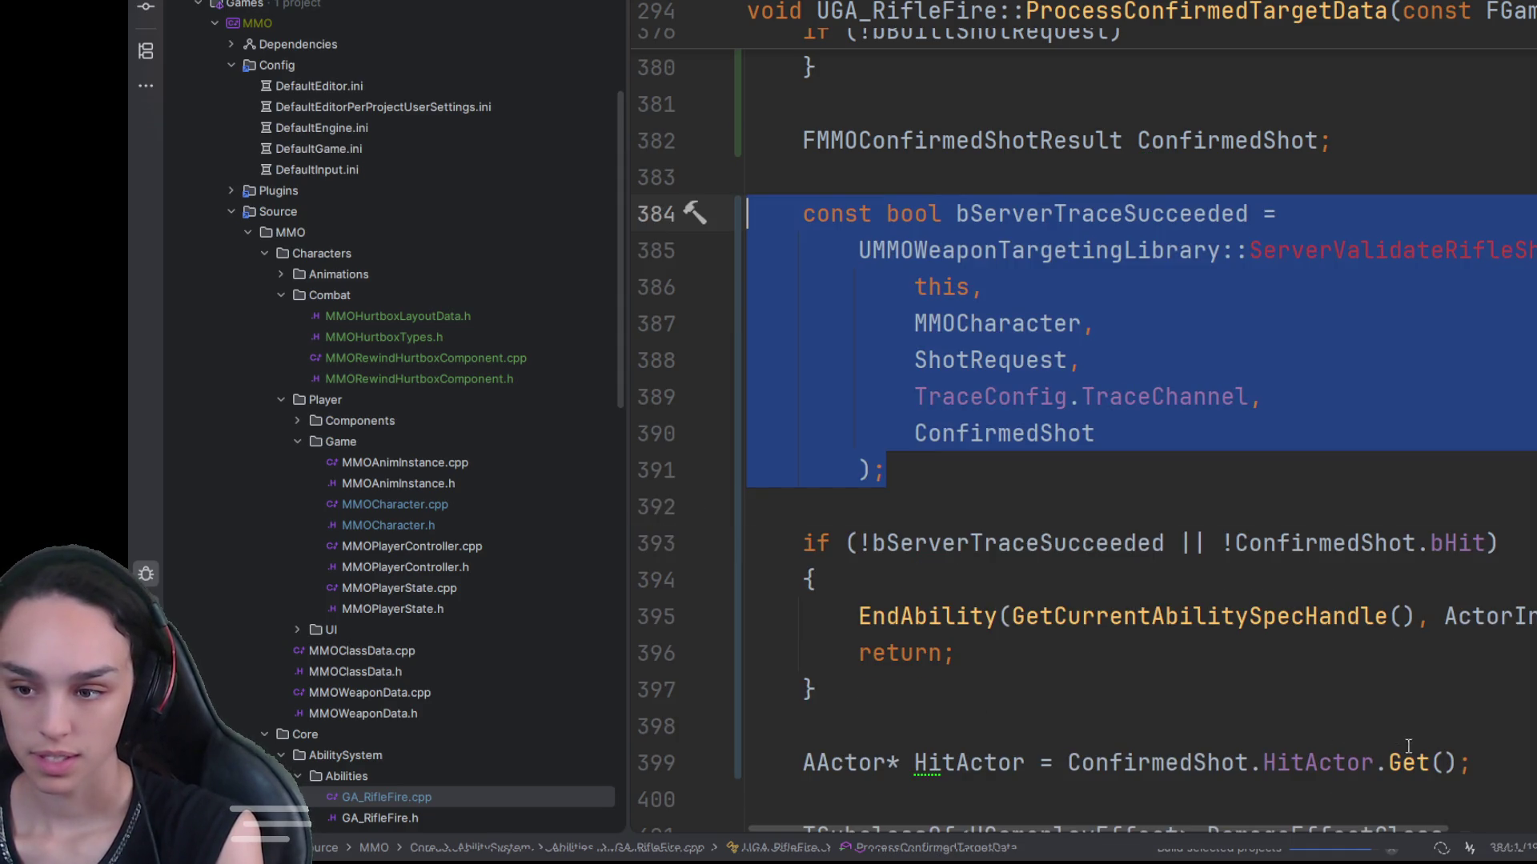
Step: Comment out the ShotRequest and ServerValidateRifleShotWithRewind block starting at line 364
scroll(1359, 709, "down", 2)
mouse_move(816, 463)
left_mouse_down()
mouse_move(800, 507)
mouse_move(894, 560)
mouse_move(801, 471)
mouse_move(1088, 416)
mouse_move(721, 360)
mouse_move(701, 373)
left_mouse_up()
key("ctrl+shift+slash")
mouse_move(803, 396)
left_mouse_down()
mouse_move(808, 504)
mouse_move(810, 253)
left_mouse_up()
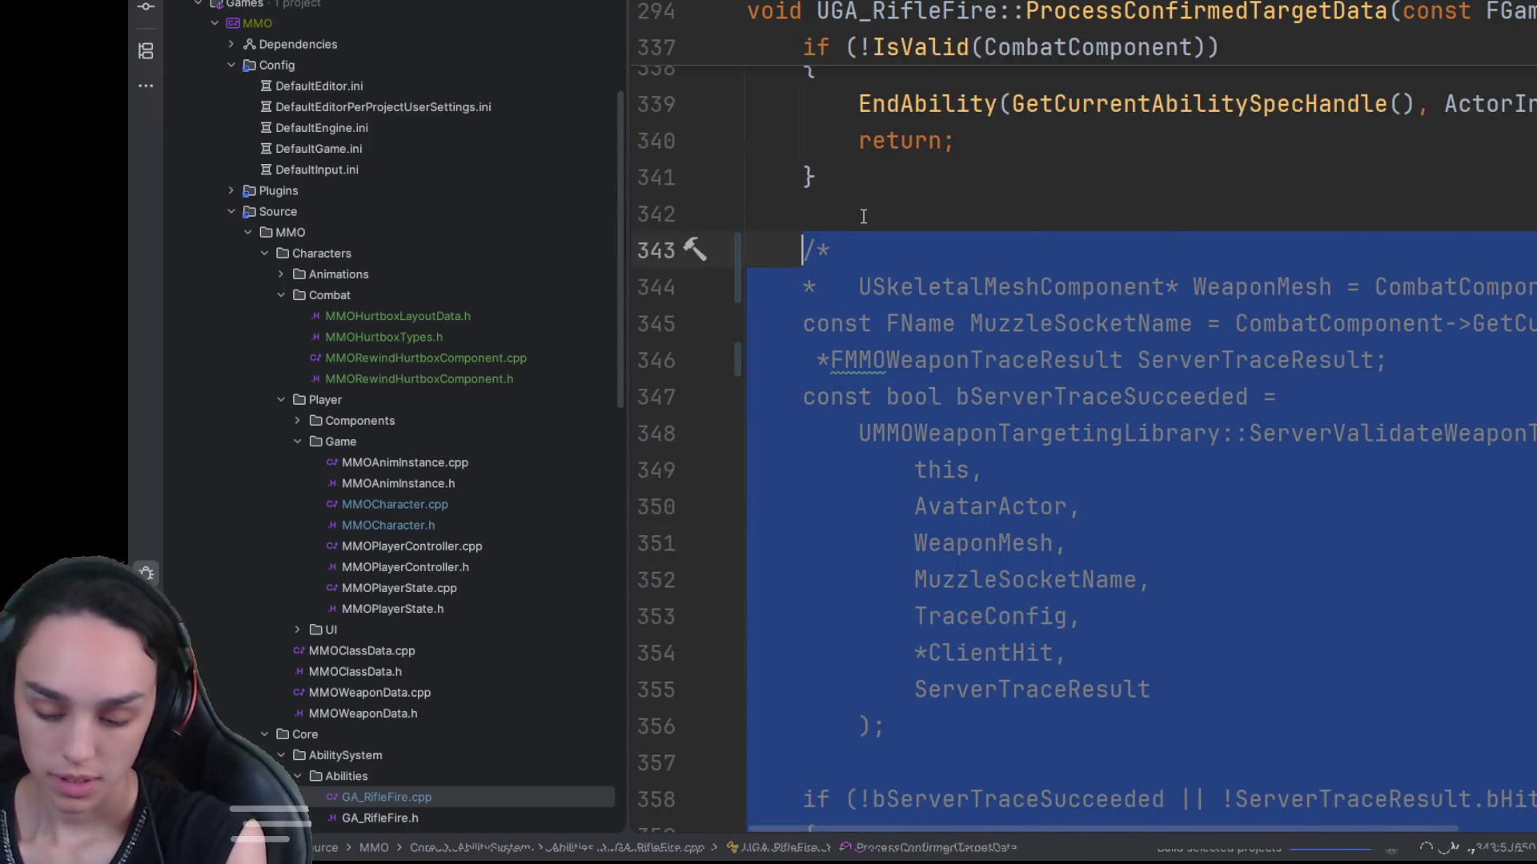
Step: Uncomment the ServerValidateWeaponTrace block and delete the stray asterisks on lines 343 and 345
key("ctrl+shift+slash")
key("ctrl+Right")
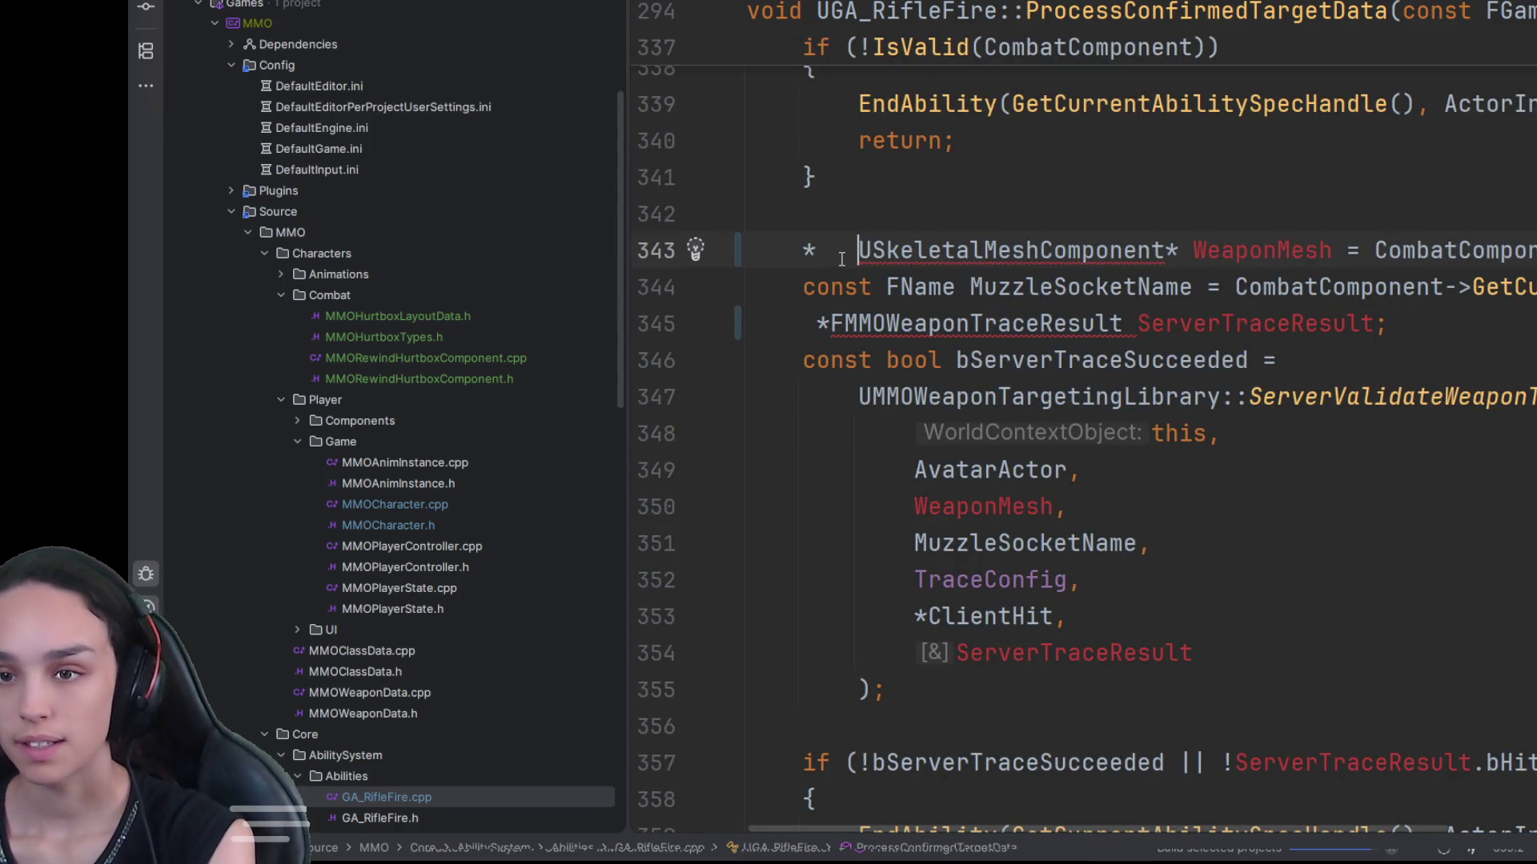
key("BackSpace")
key("BackSpace")
key("BackSpace")
left_click(1445, 554)
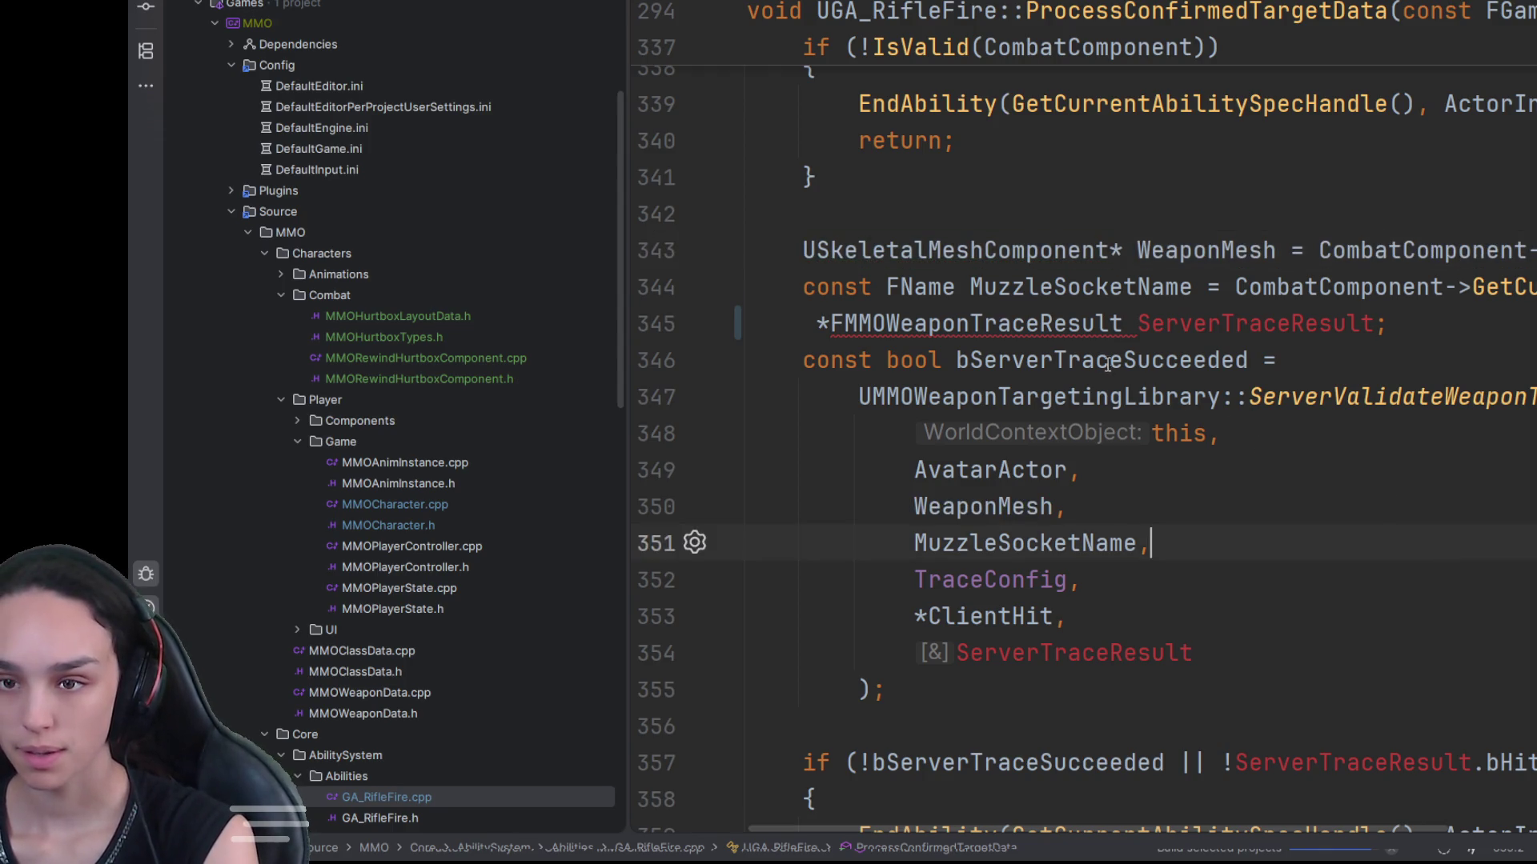
left_click(831, 322)
key("BackSpace")
key("BackSpace")
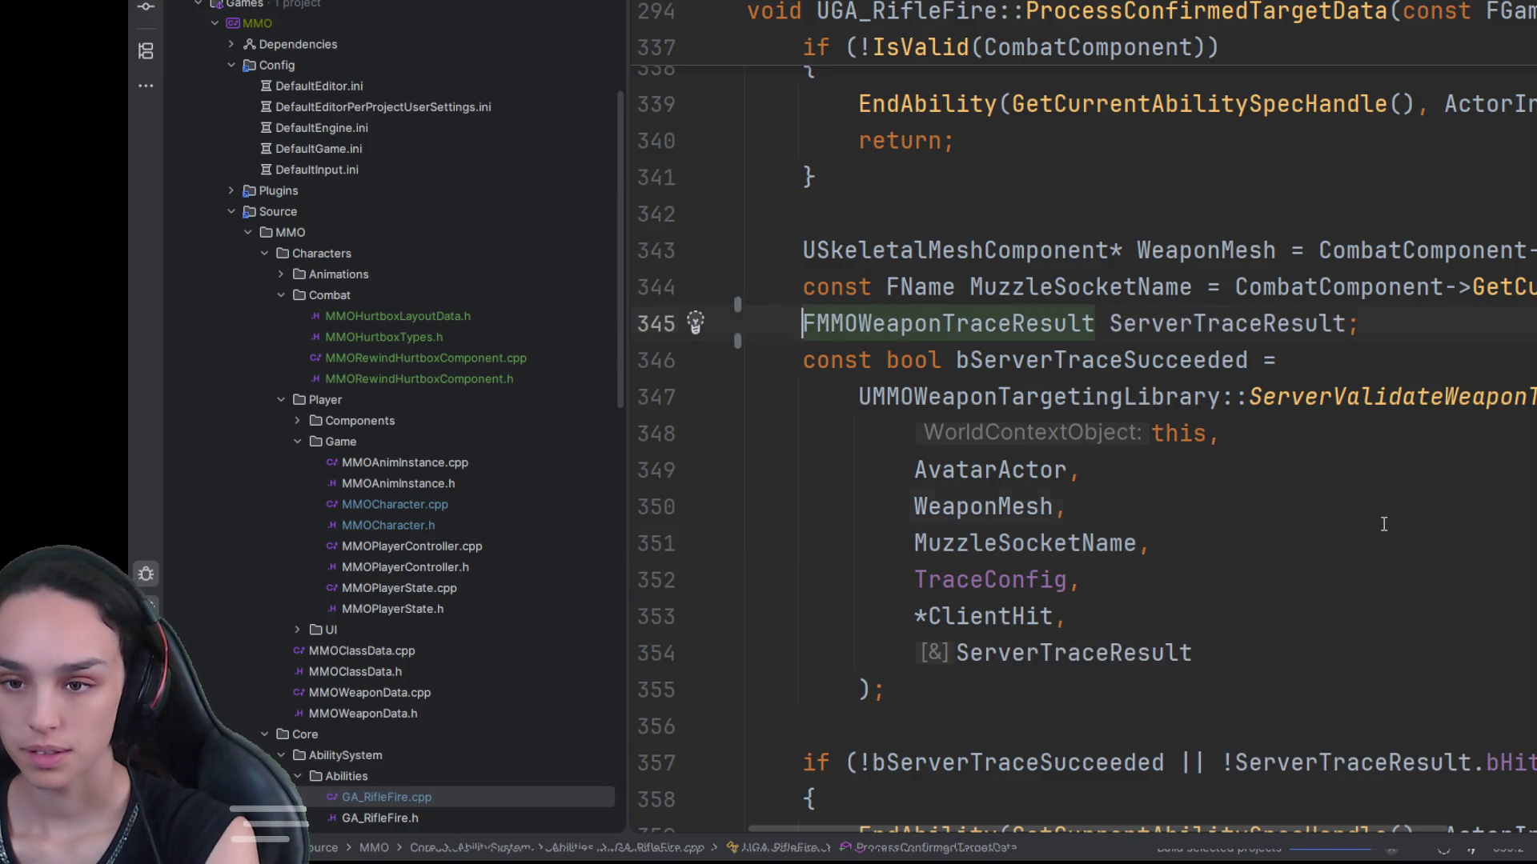
Step: Move the 'HitActor = ConfirmedShot.HitActor.Get()' line to follow the ConfirmedShot.bHit check, dropping the closing comment marker
scroll(1375, 523, "down", 5)
scroll(1375, 524, "up", 3)
scroll(1520, 480, "down", 11)
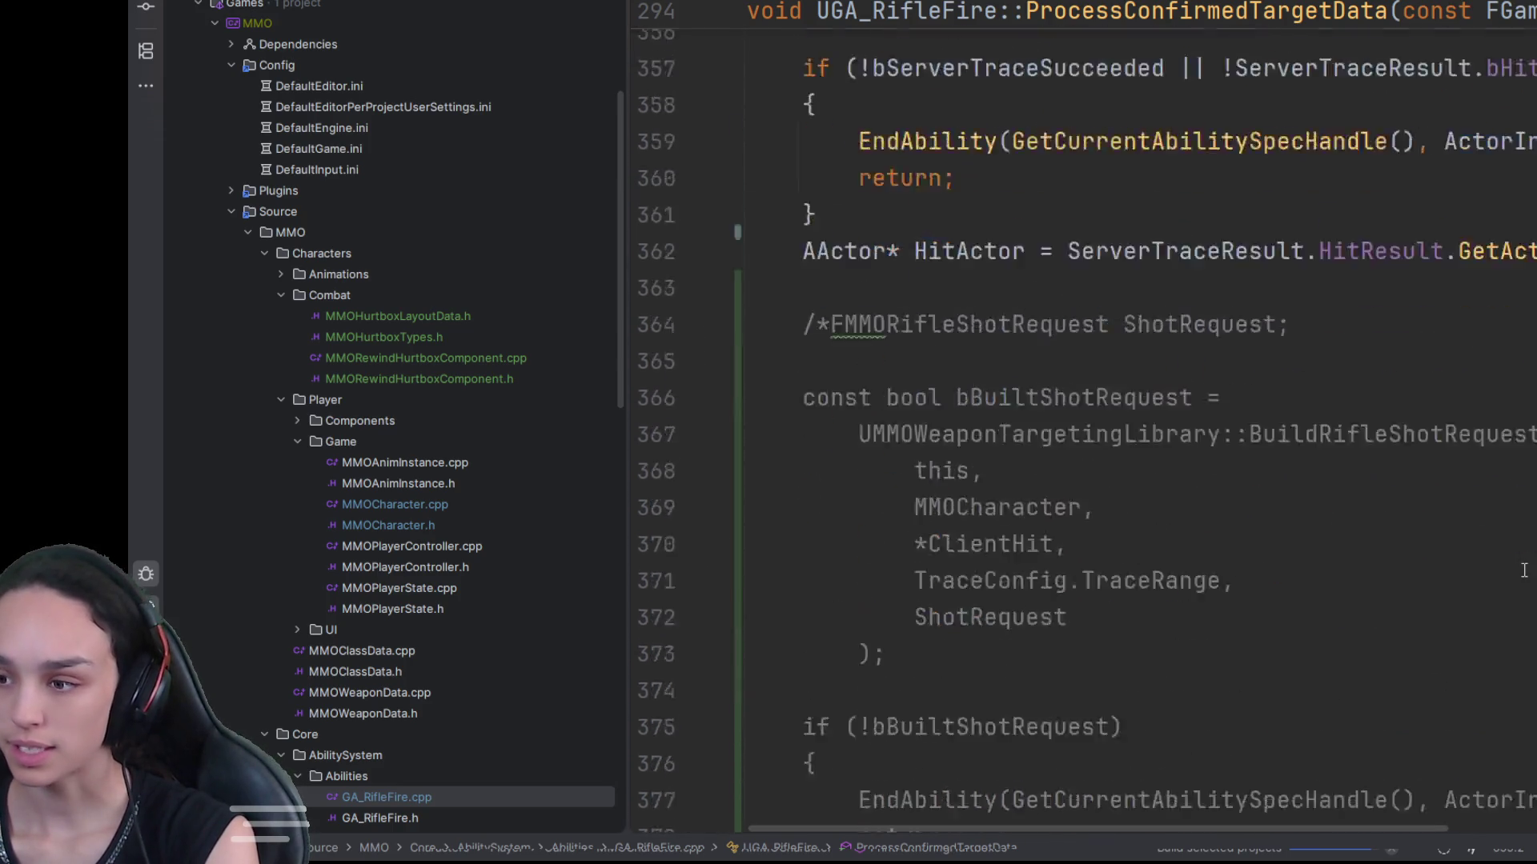
scroll(1524, 571, "down", 5)
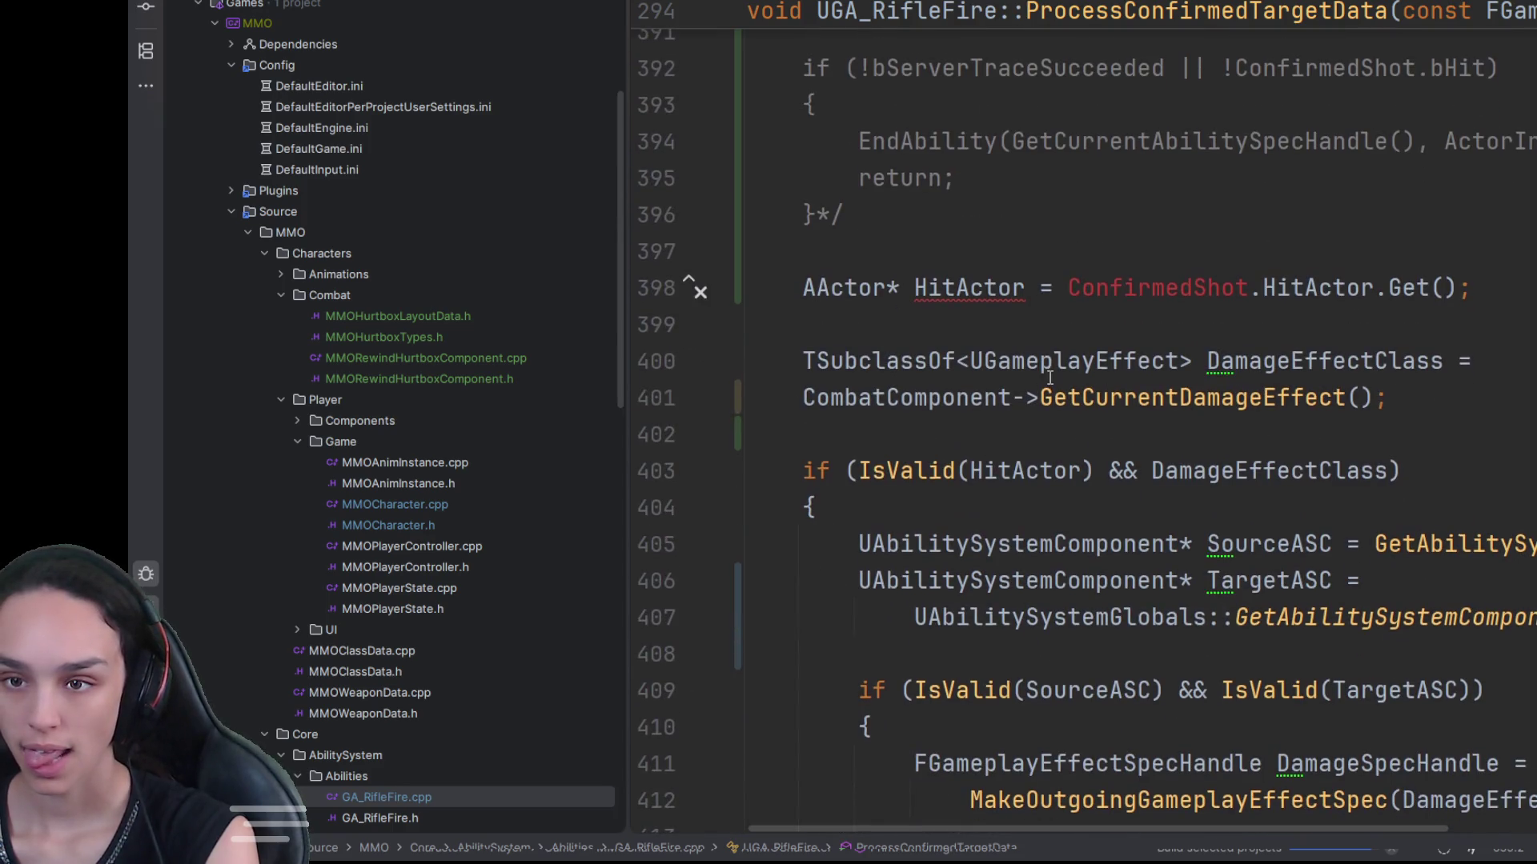
scroll(1049, 378, "up", 11)
scroll(689, 521, "down", 11)
left_click(689, 287)
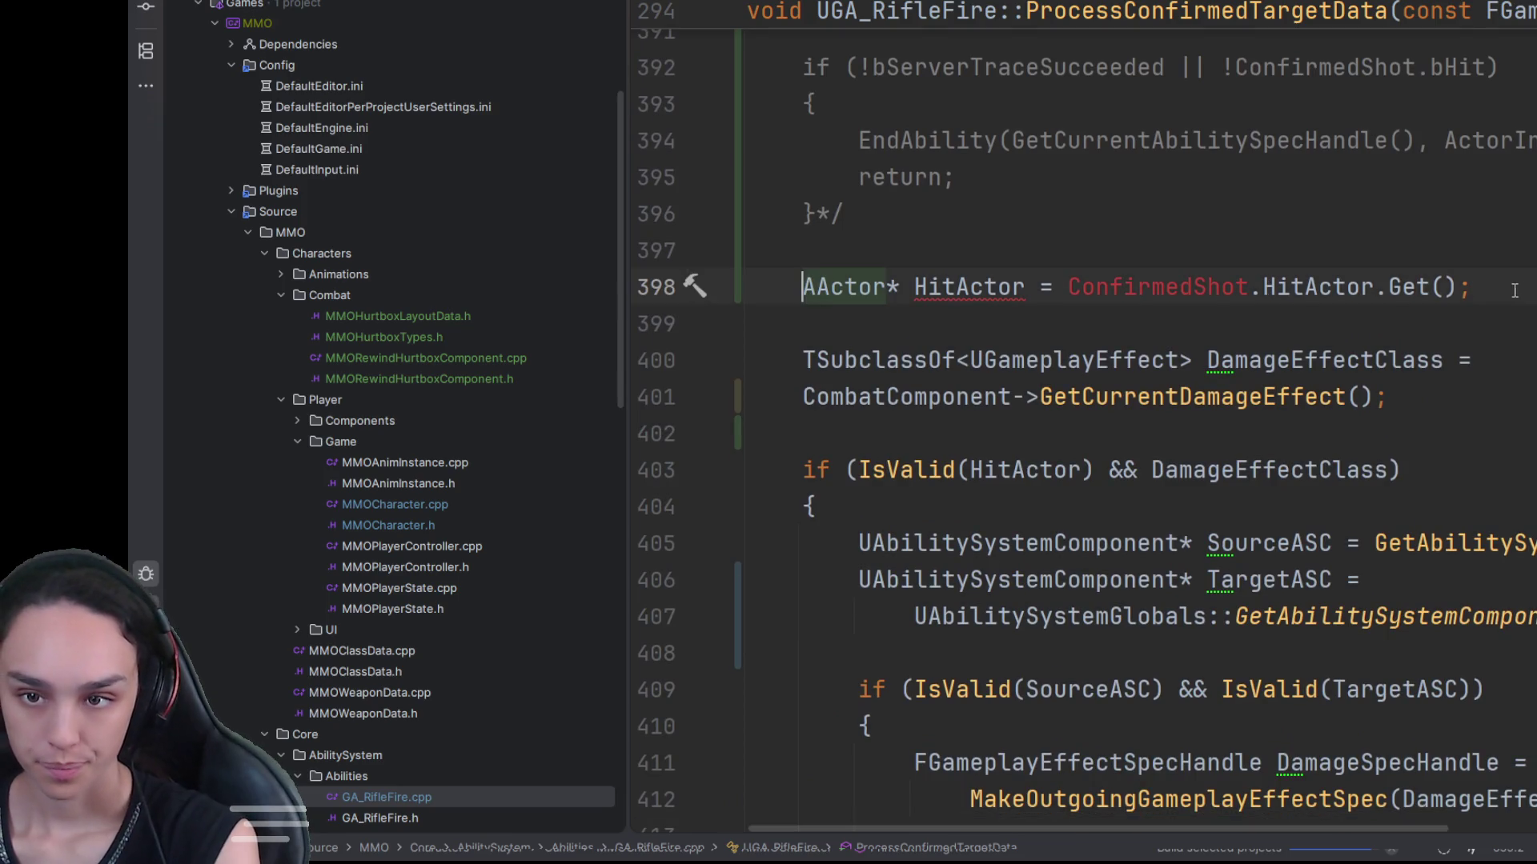
key("Home")
key("shift+End")
key("BackSpace")
left_click(1005, 162)
key("Down")
key("BackSpace")
key("BackSpace")
key("Return")
type("AActor* HitActor = ConfirmedShot.HitActor.Get();")
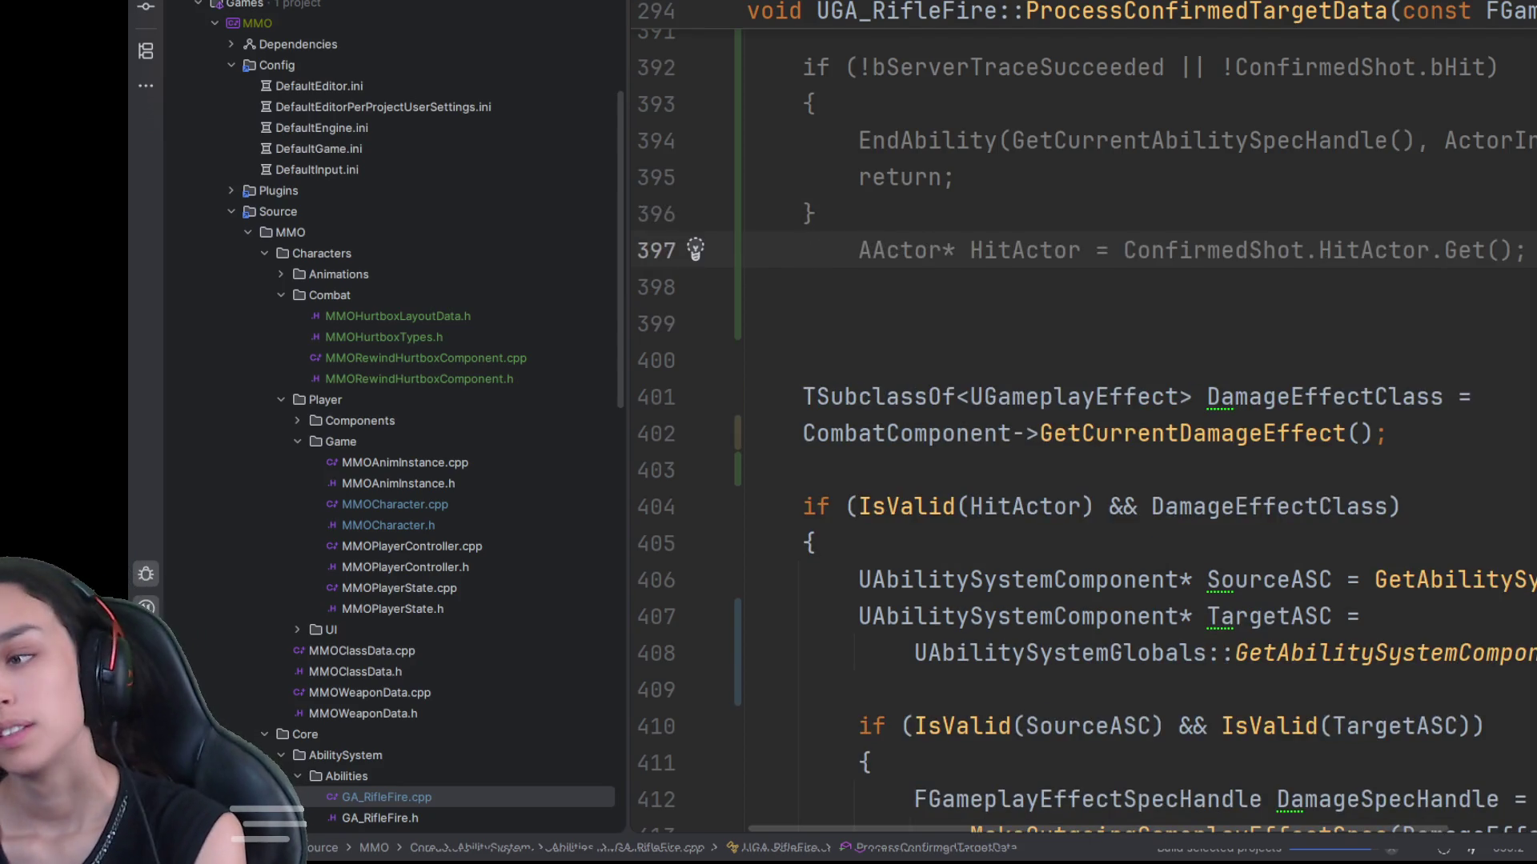
scroll(1225, 500, "down", 7)
scroll(1225, 500, "up", 8)
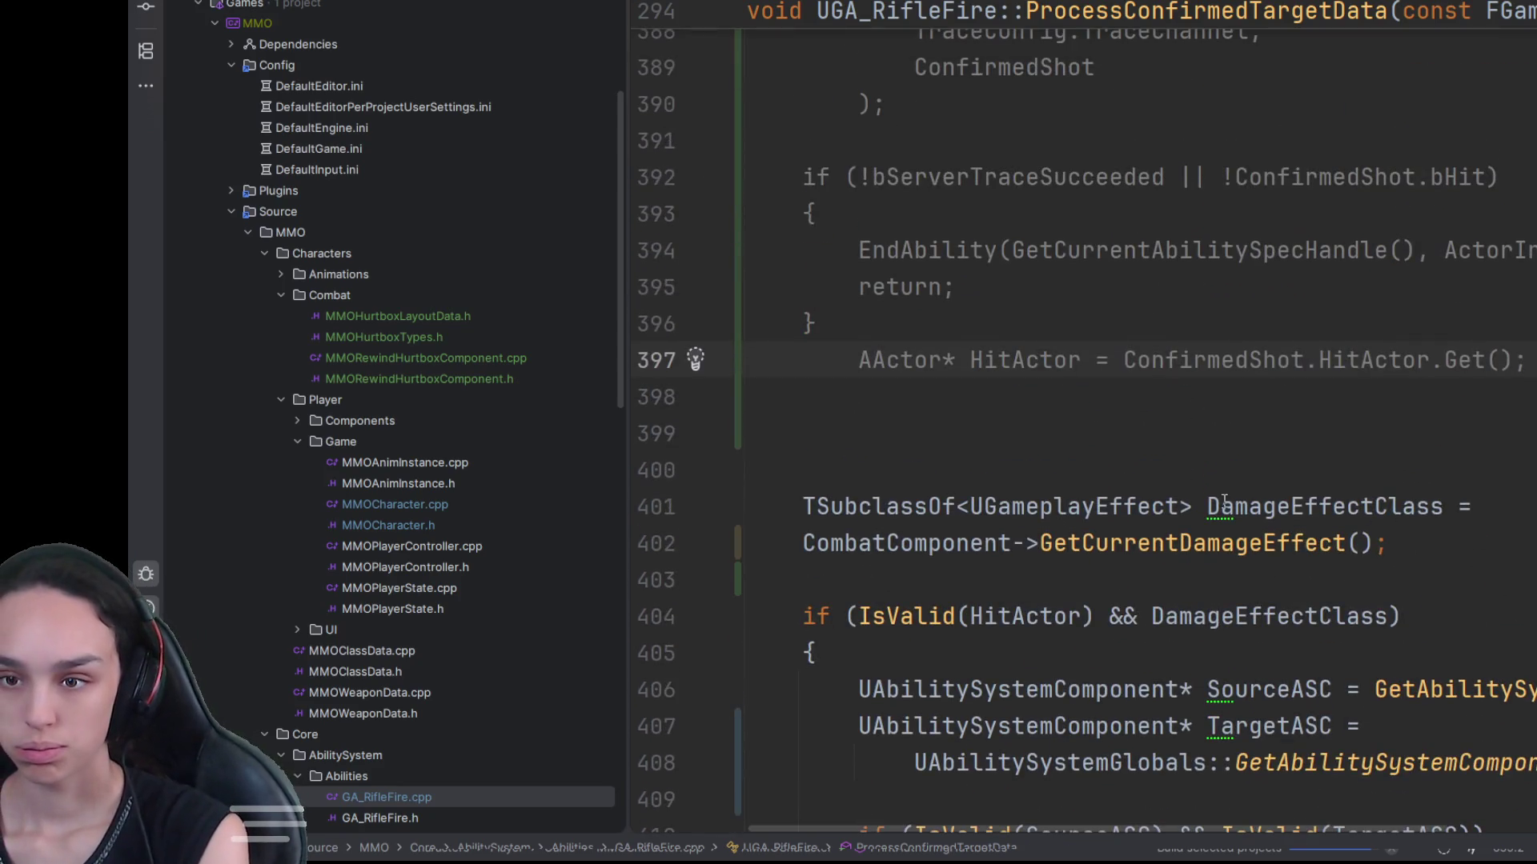
scroll(1078, 490, "down", 6)
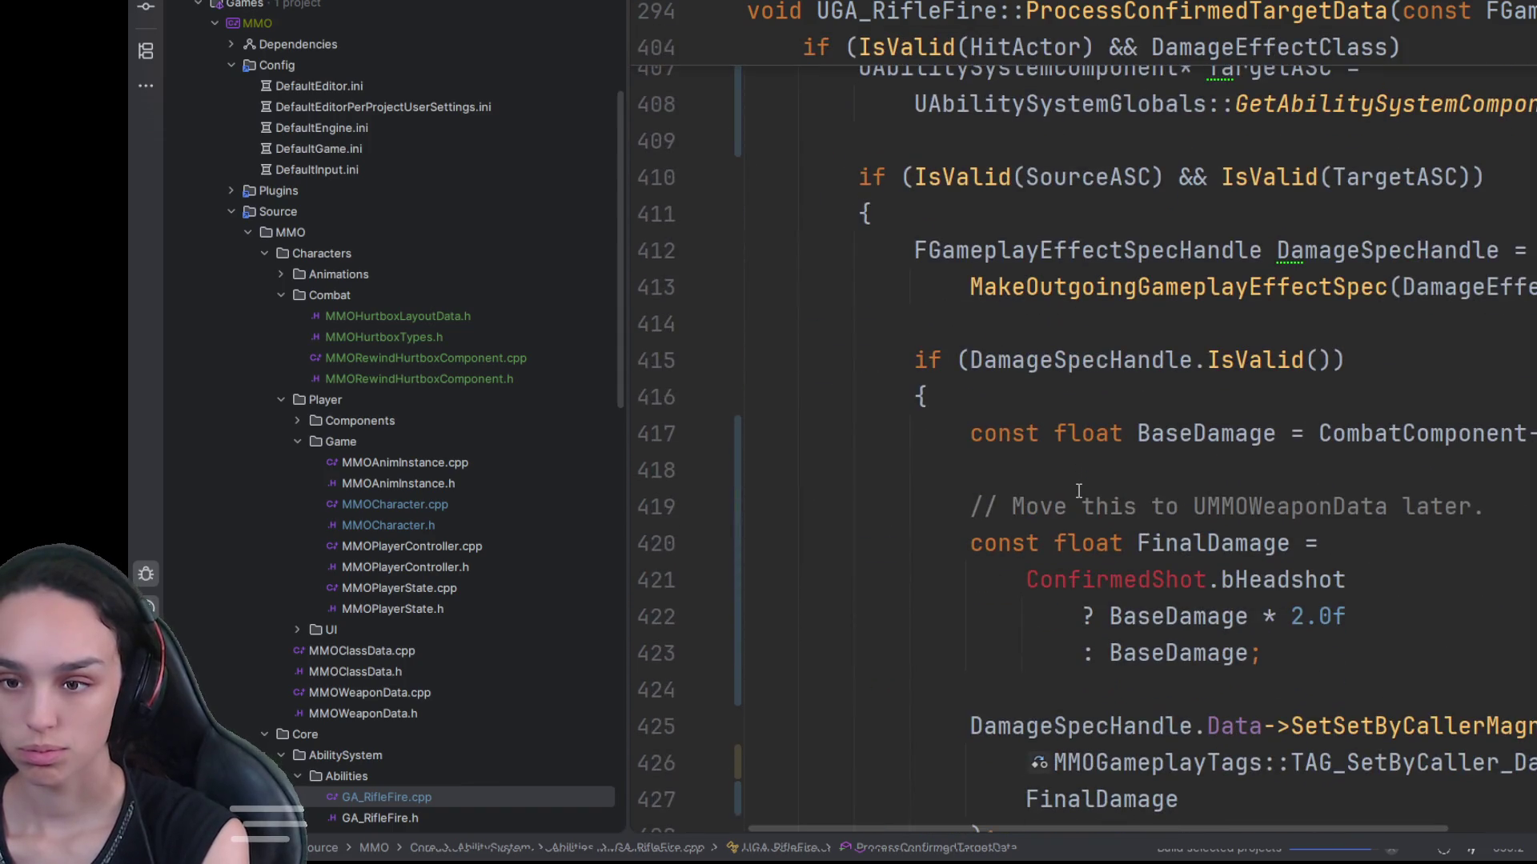
Step: Pass BaseDamage instead of FinalDamage on line 427 and comment out the headshot FinalDamage calculation
scroll(1239, 645, "down", 3)
left_click(946, 214)
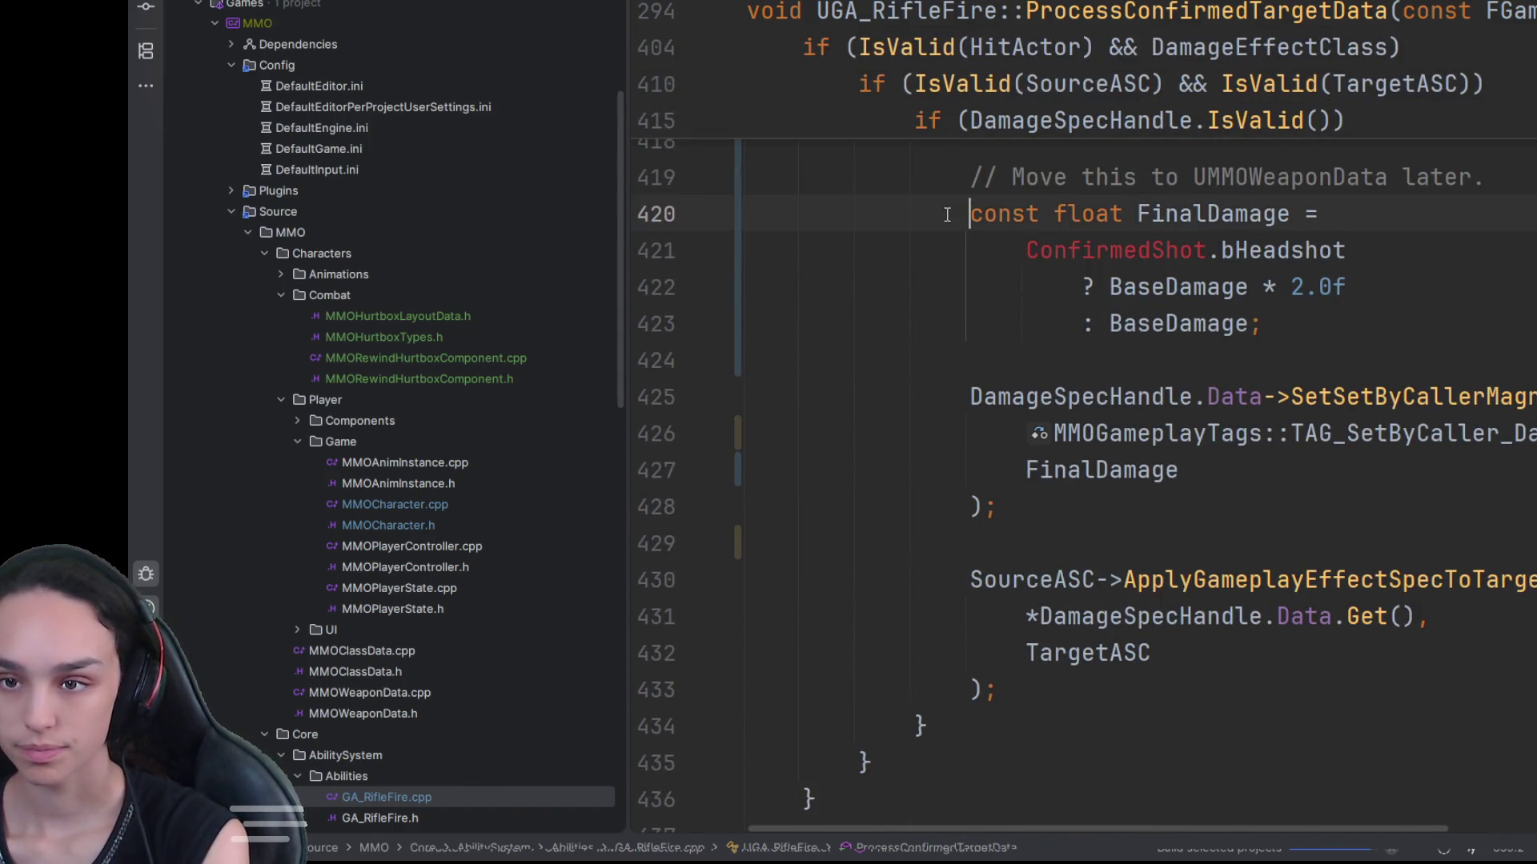
scroll(959, 327, "up", 1)
left_click(965, 320)
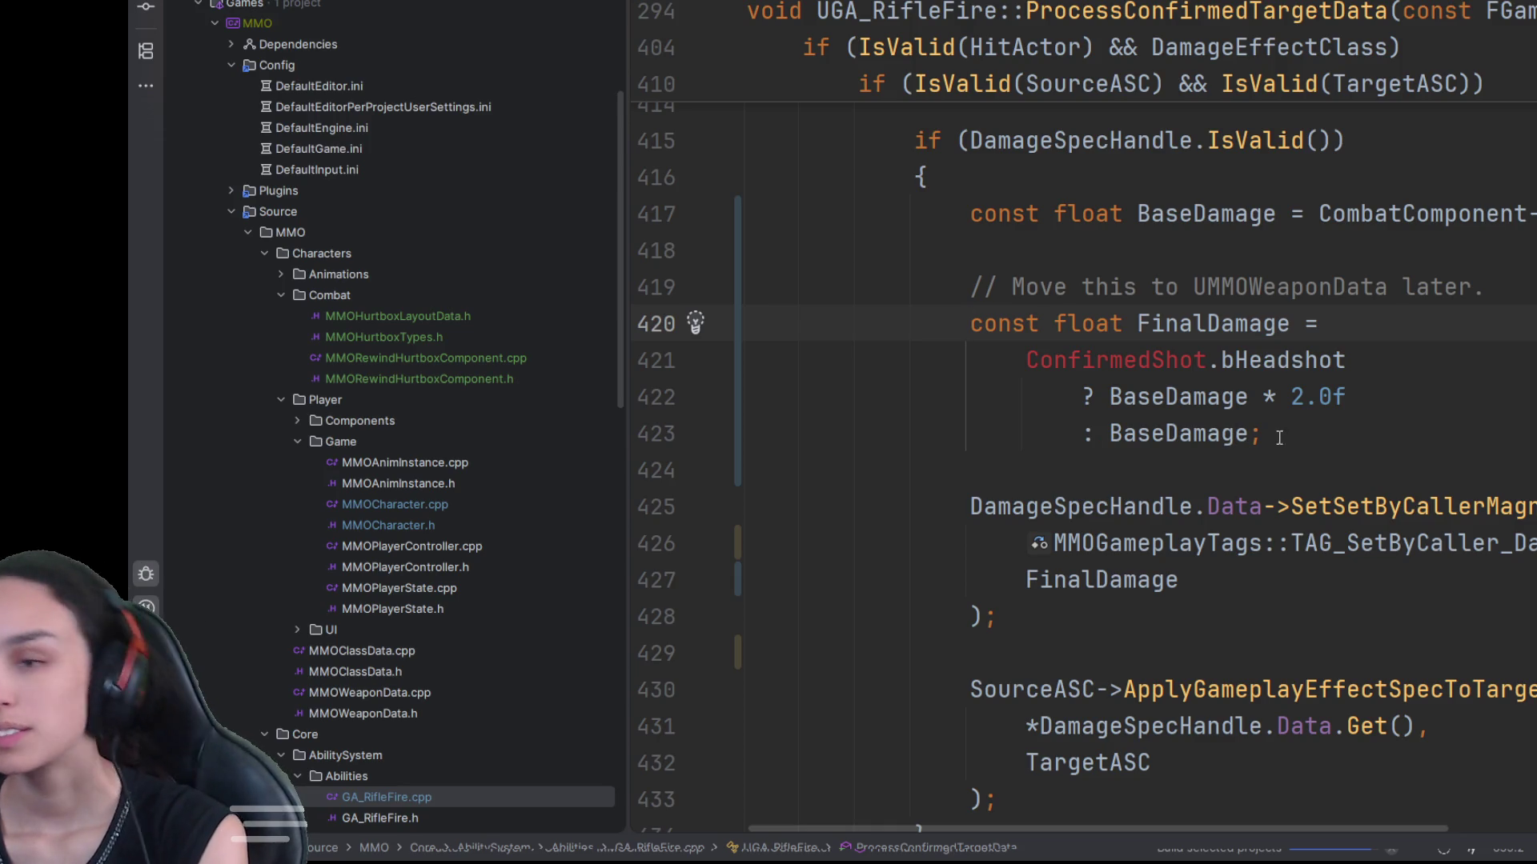
left_click(1201, 400)
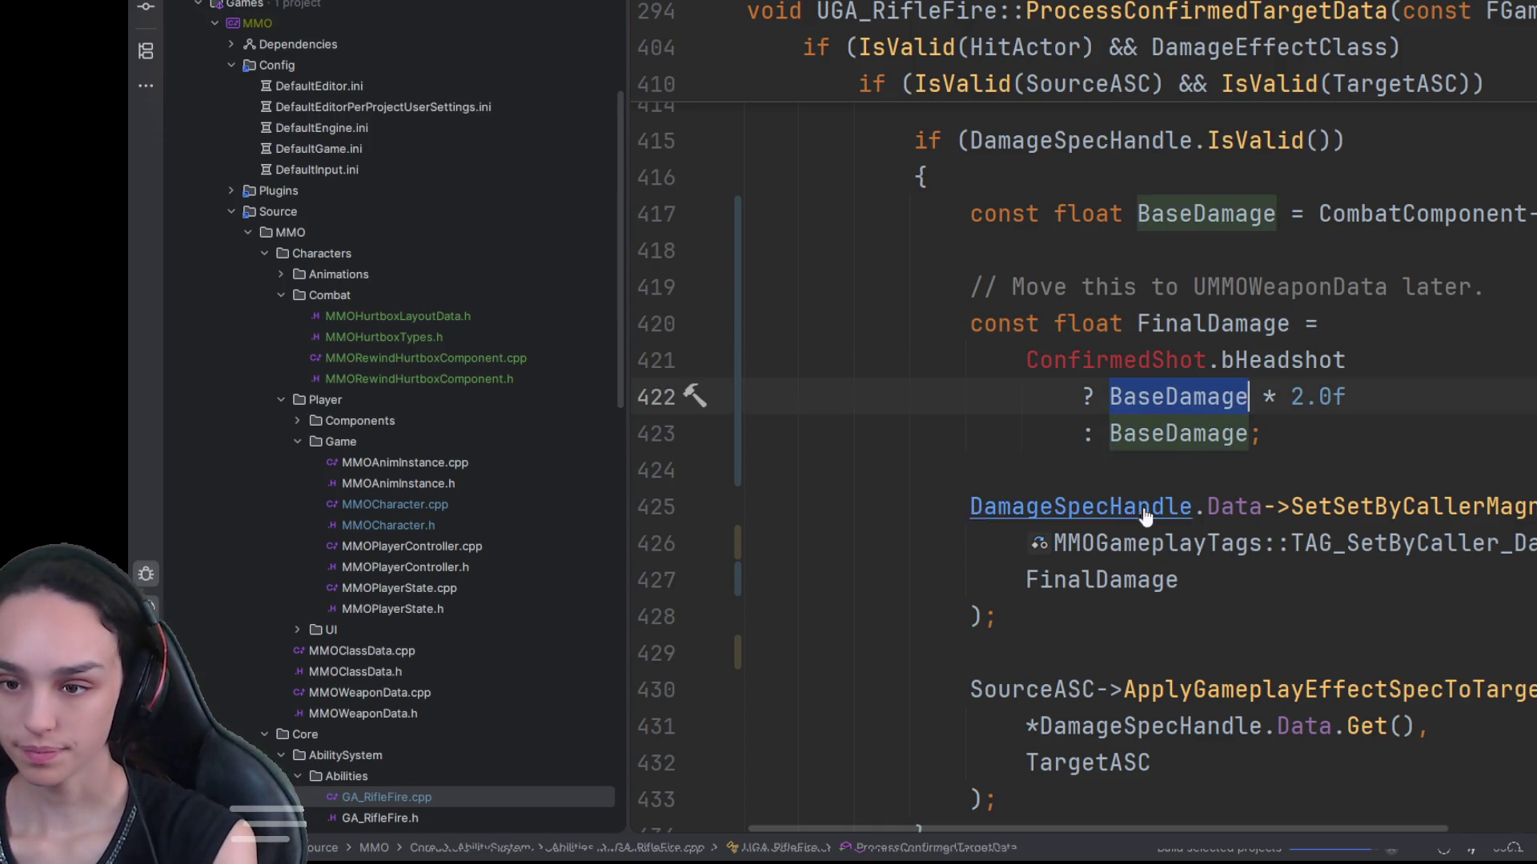
left_click(1111, 581)
key("ctrl+z")
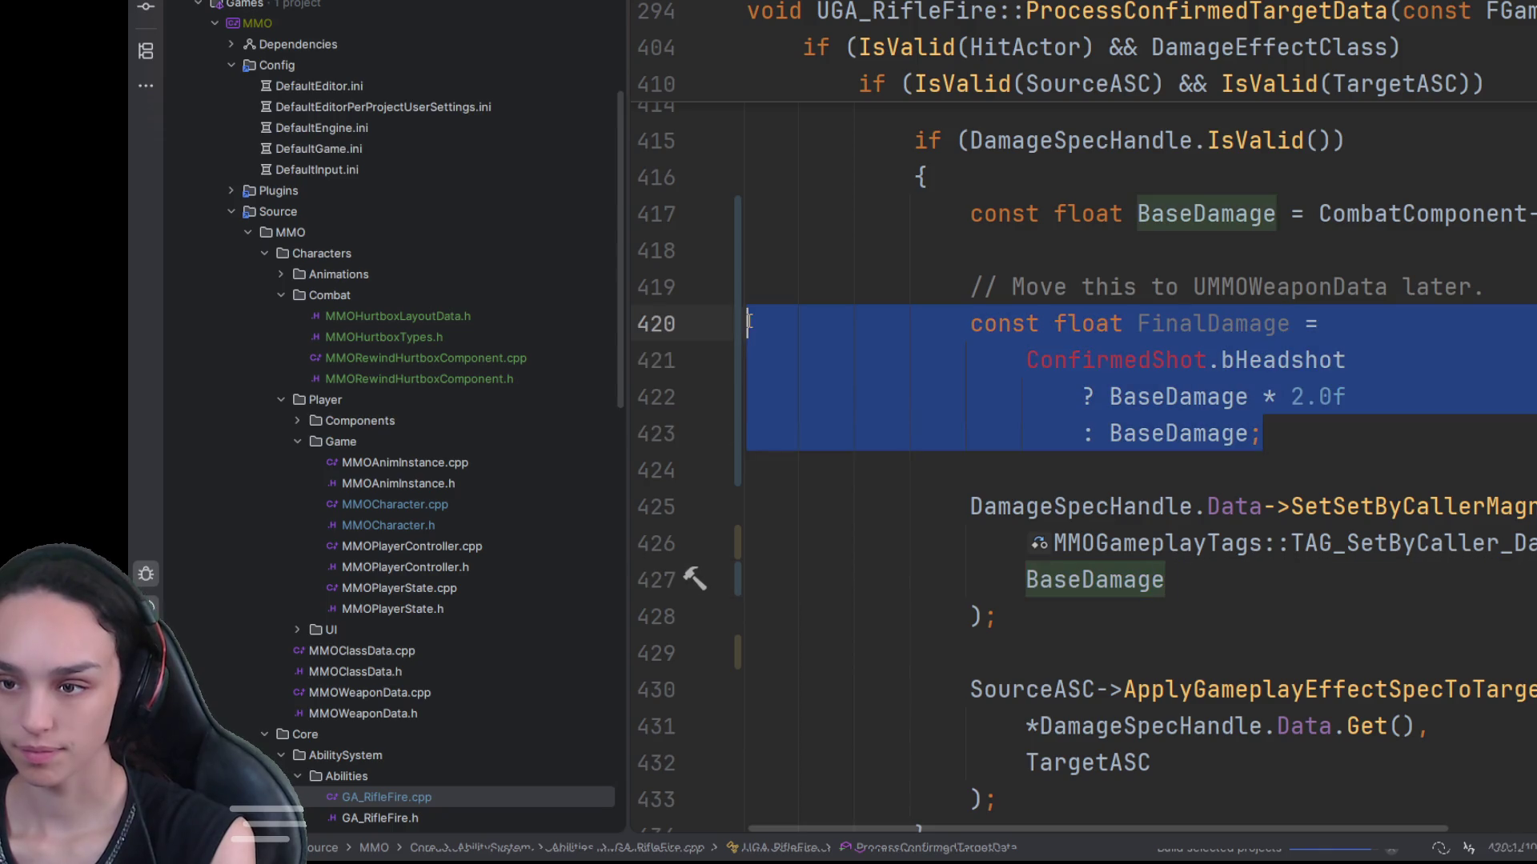
key("ctrl+z")
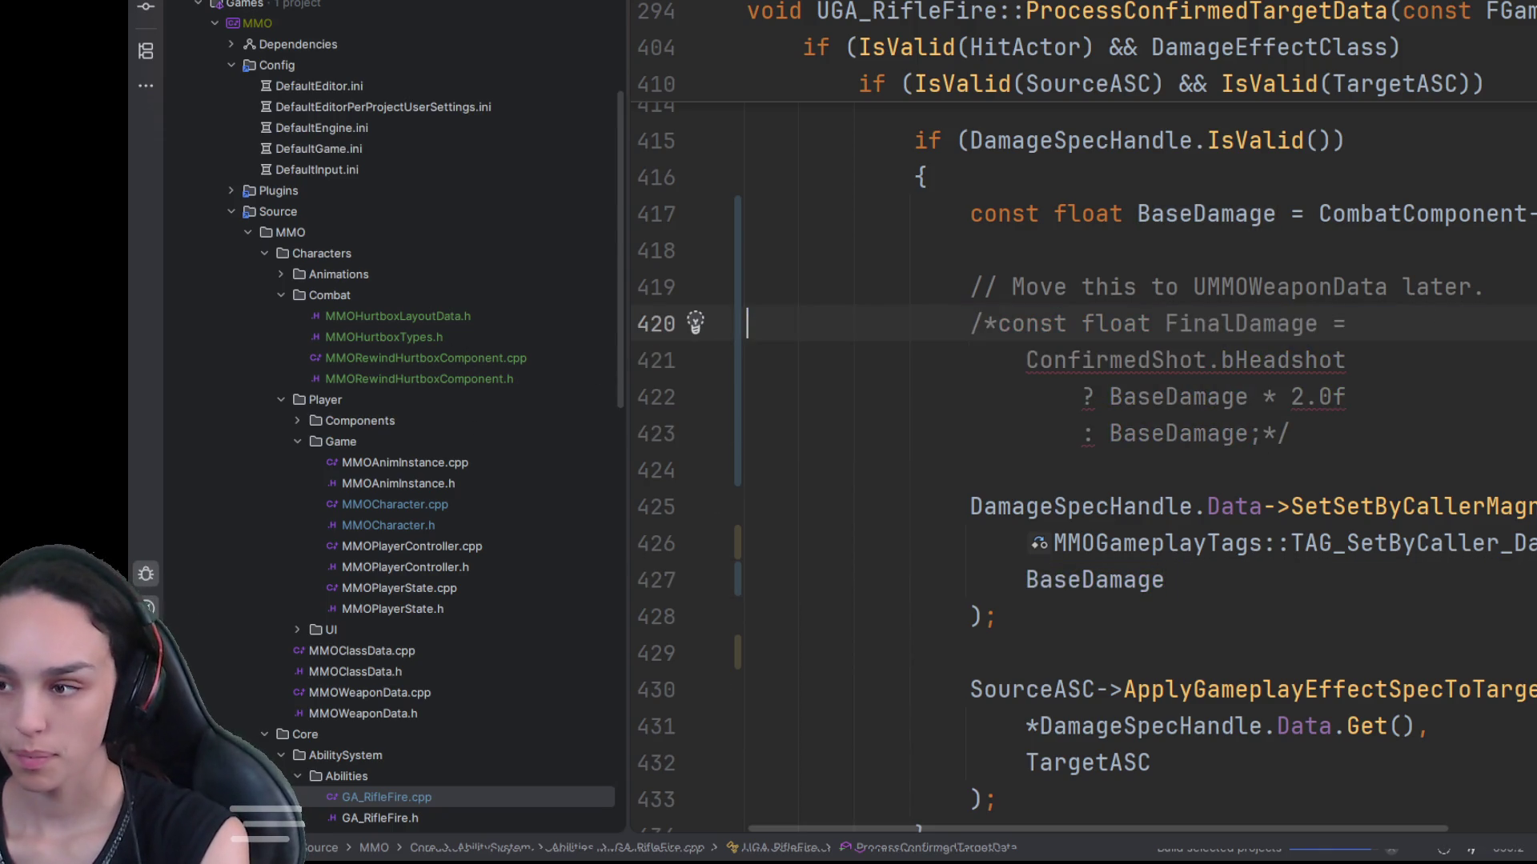
Step: Comment out the ConfirmedShot impact Location and Normal assignments on lines 443–444
scroll(1081, 464, "down", 6)
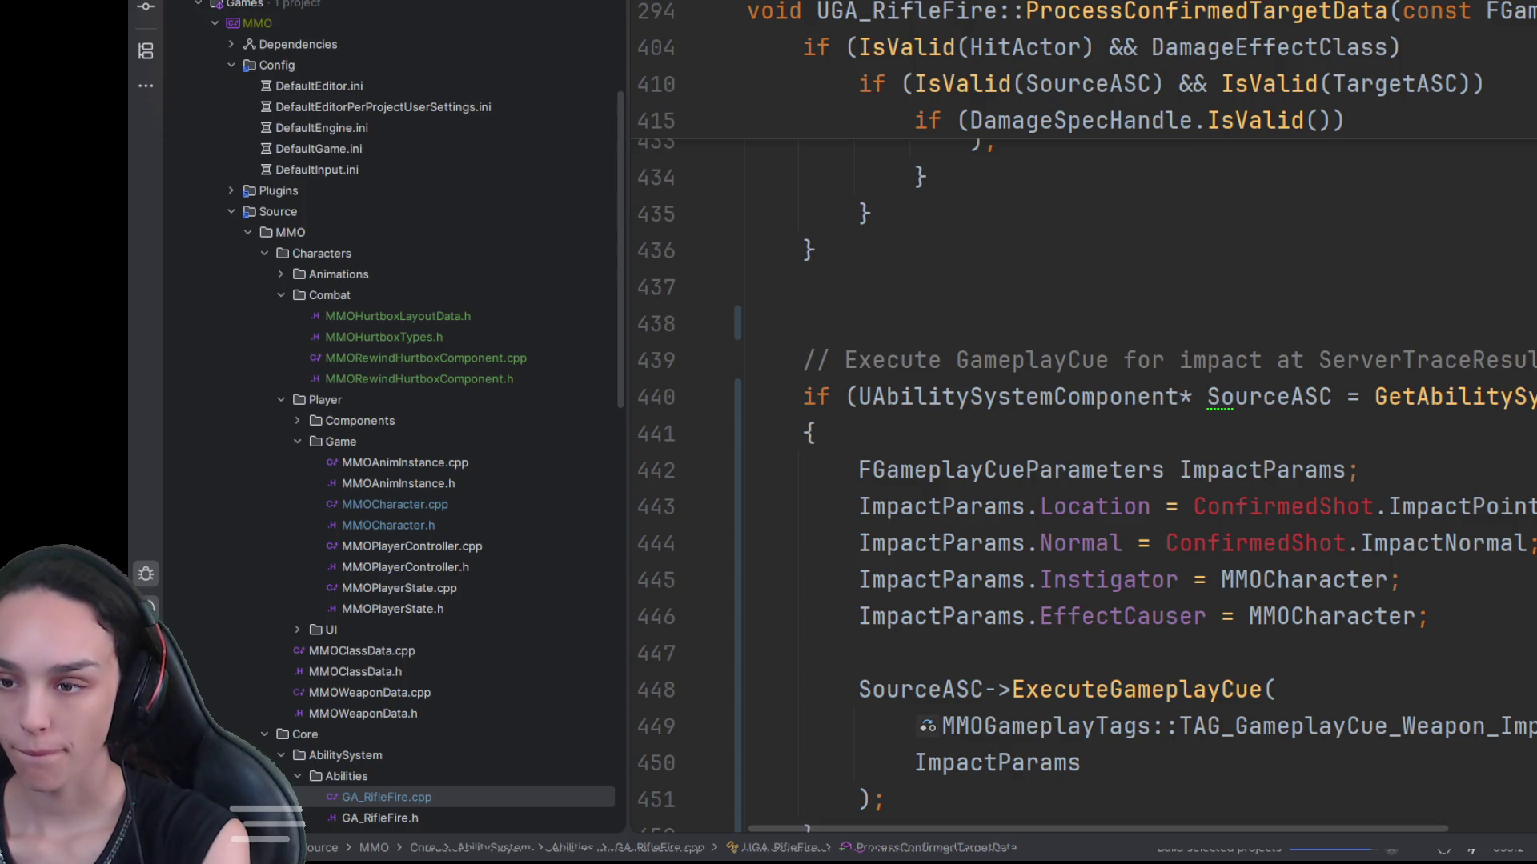
scroll(1081, 464, "down", 2)
left_click_drag(857, 286, 749, 360)
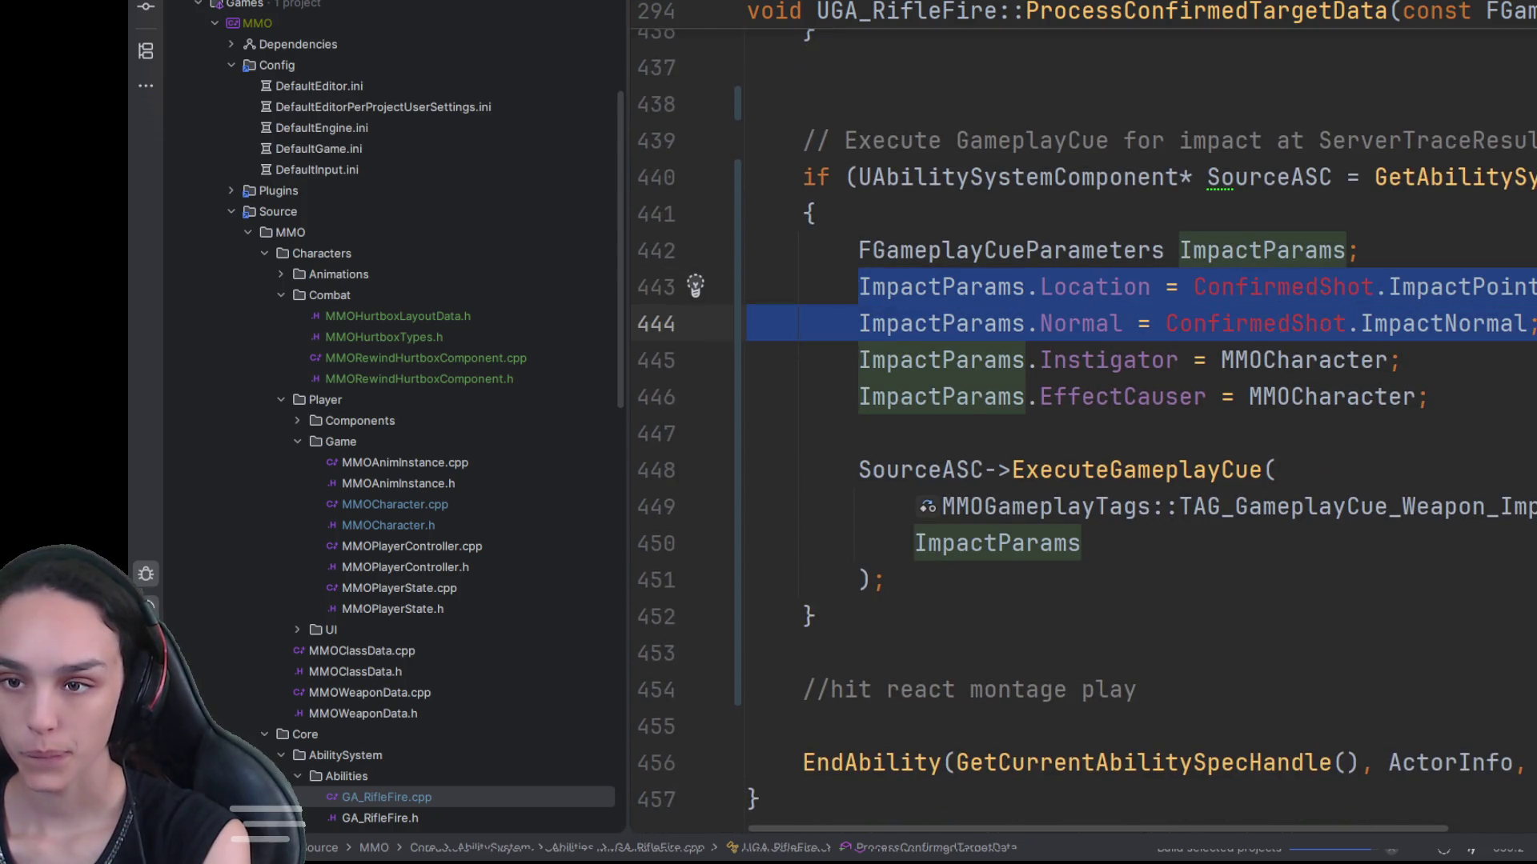
key("ctrl+shift+slash")
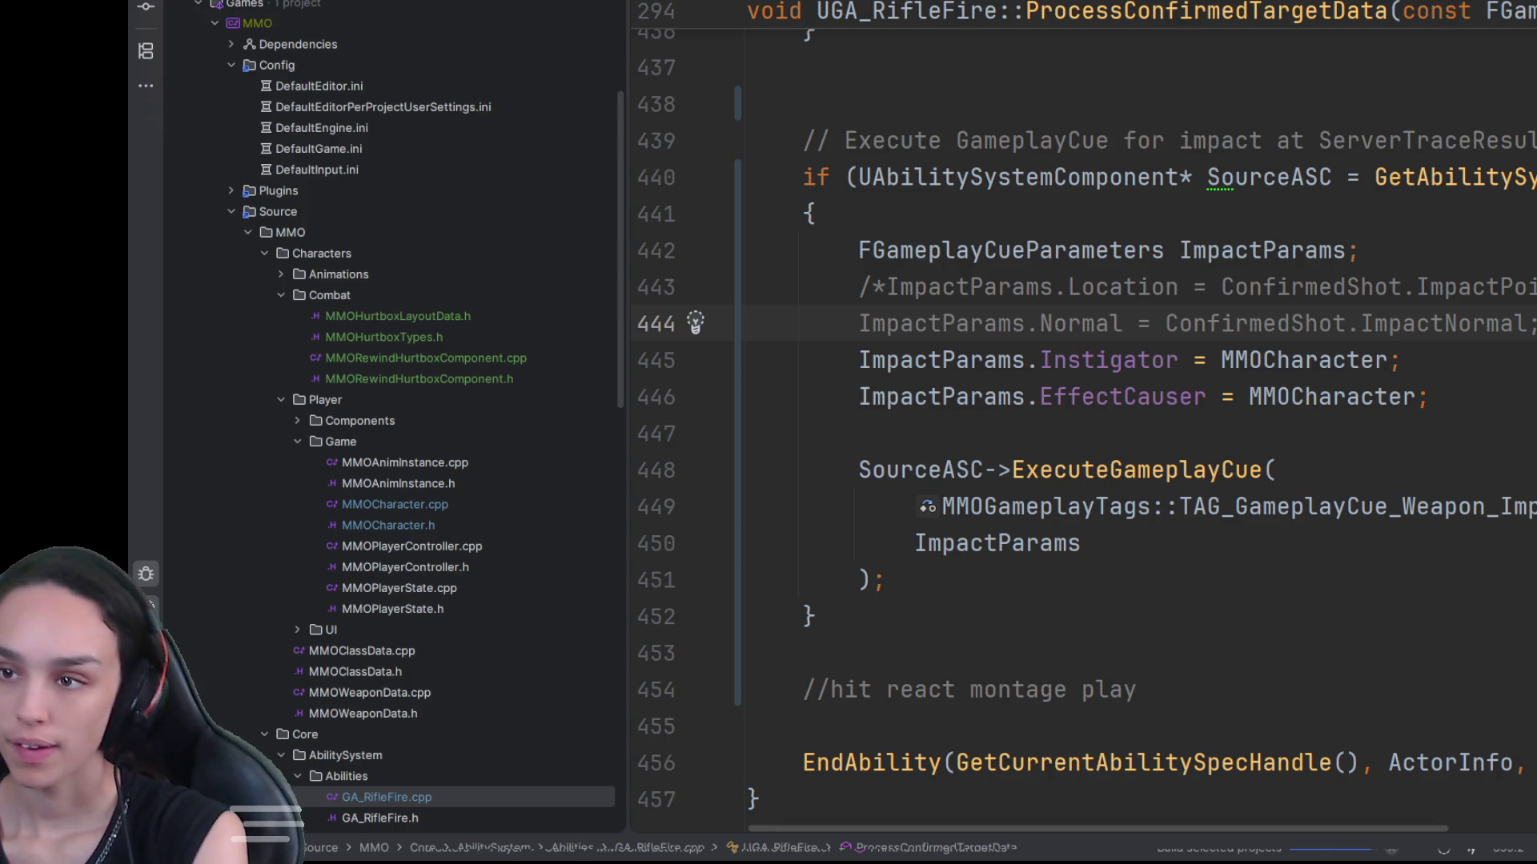
left_click(1397, 448)
scroll(1409, 433, "down", 2)
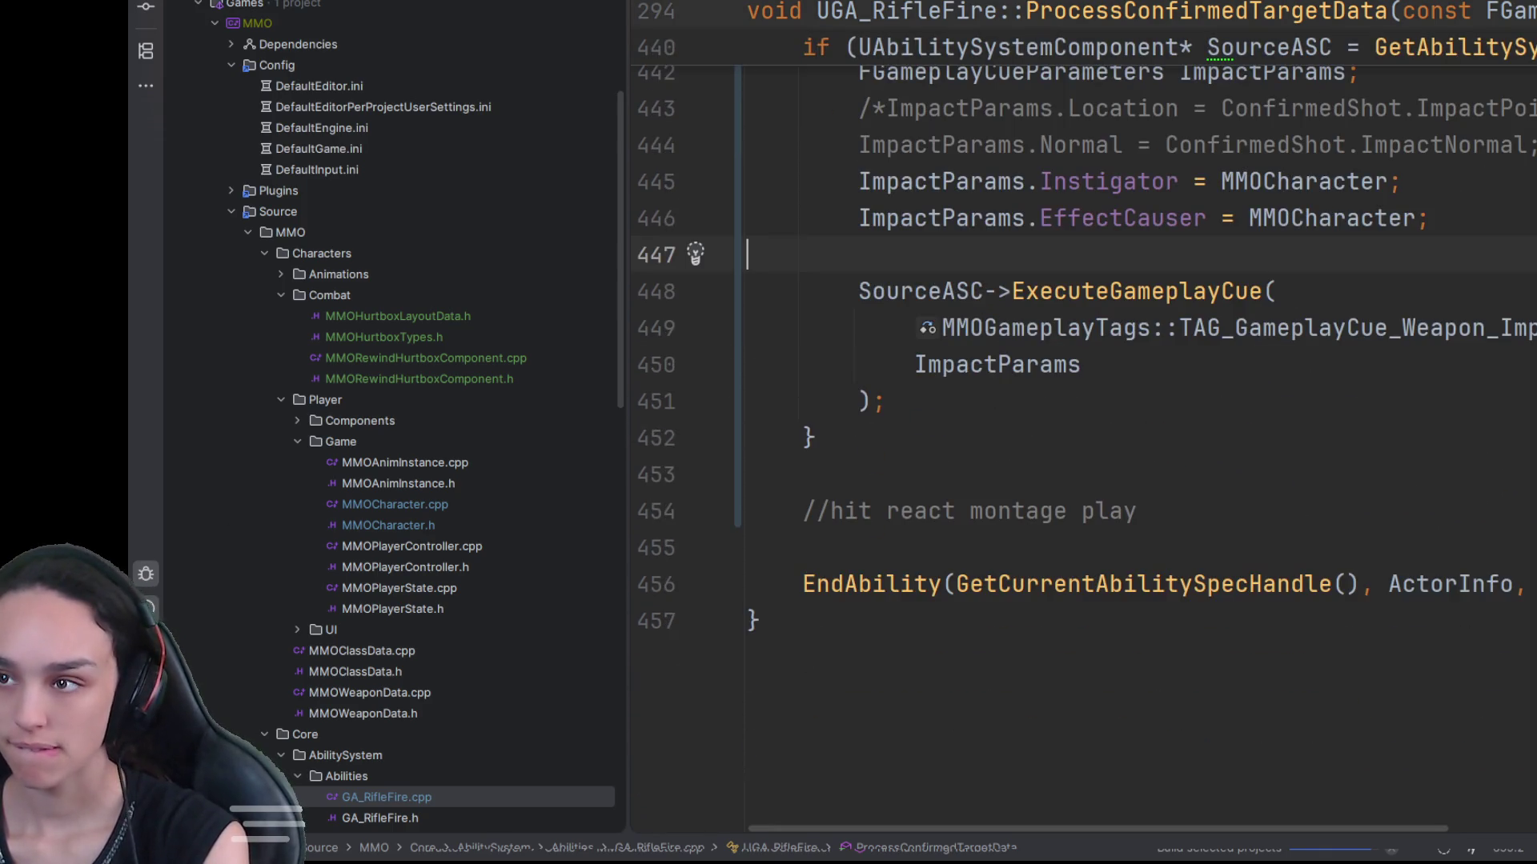
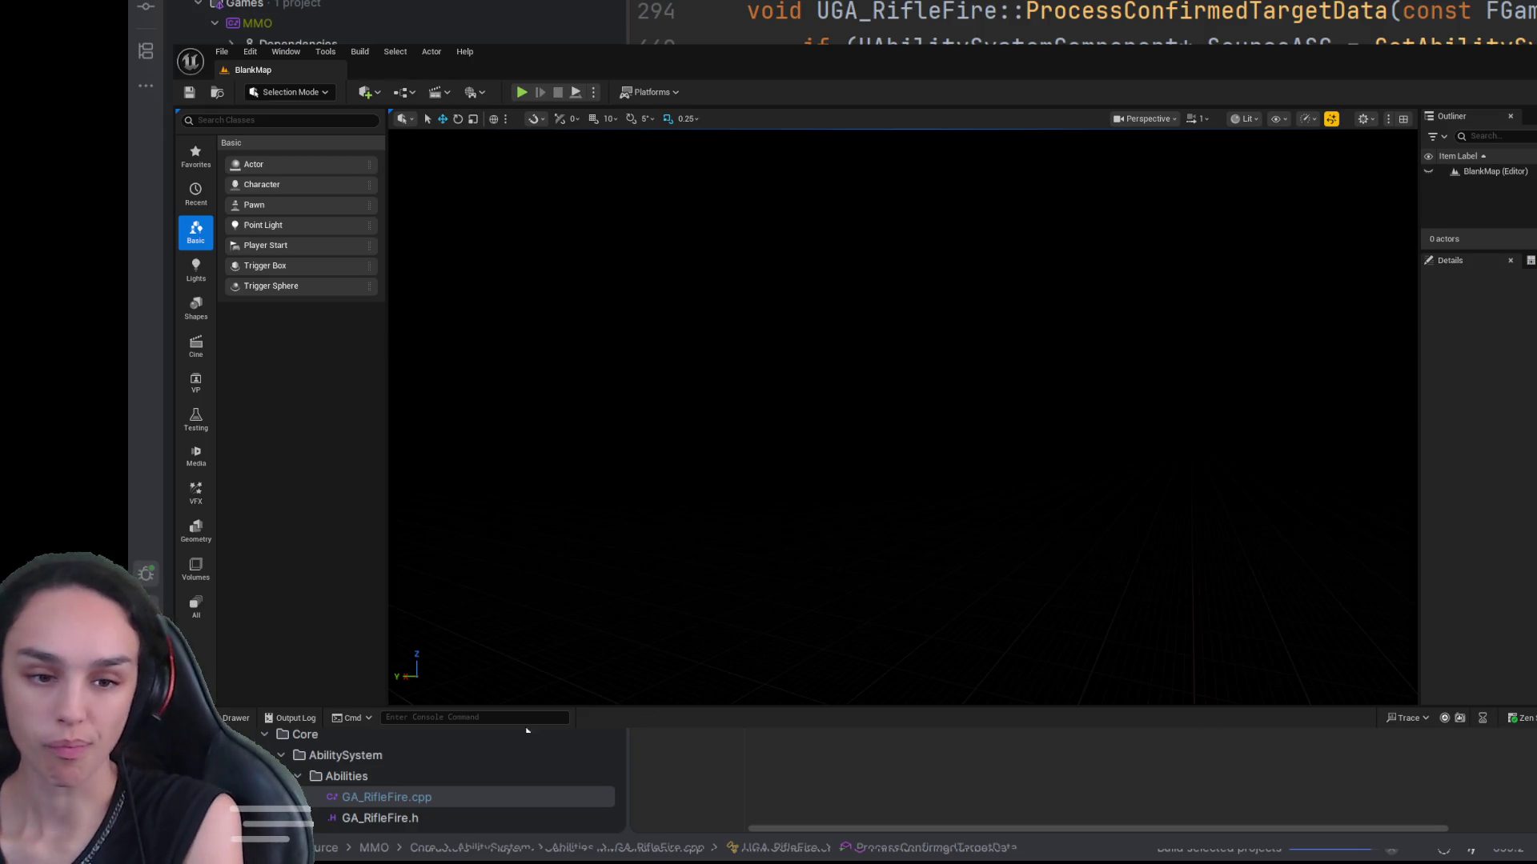
Step: Open the TDMMap level from the Content > Maps folder
key("ctrl+space")
left_click(752, 471)
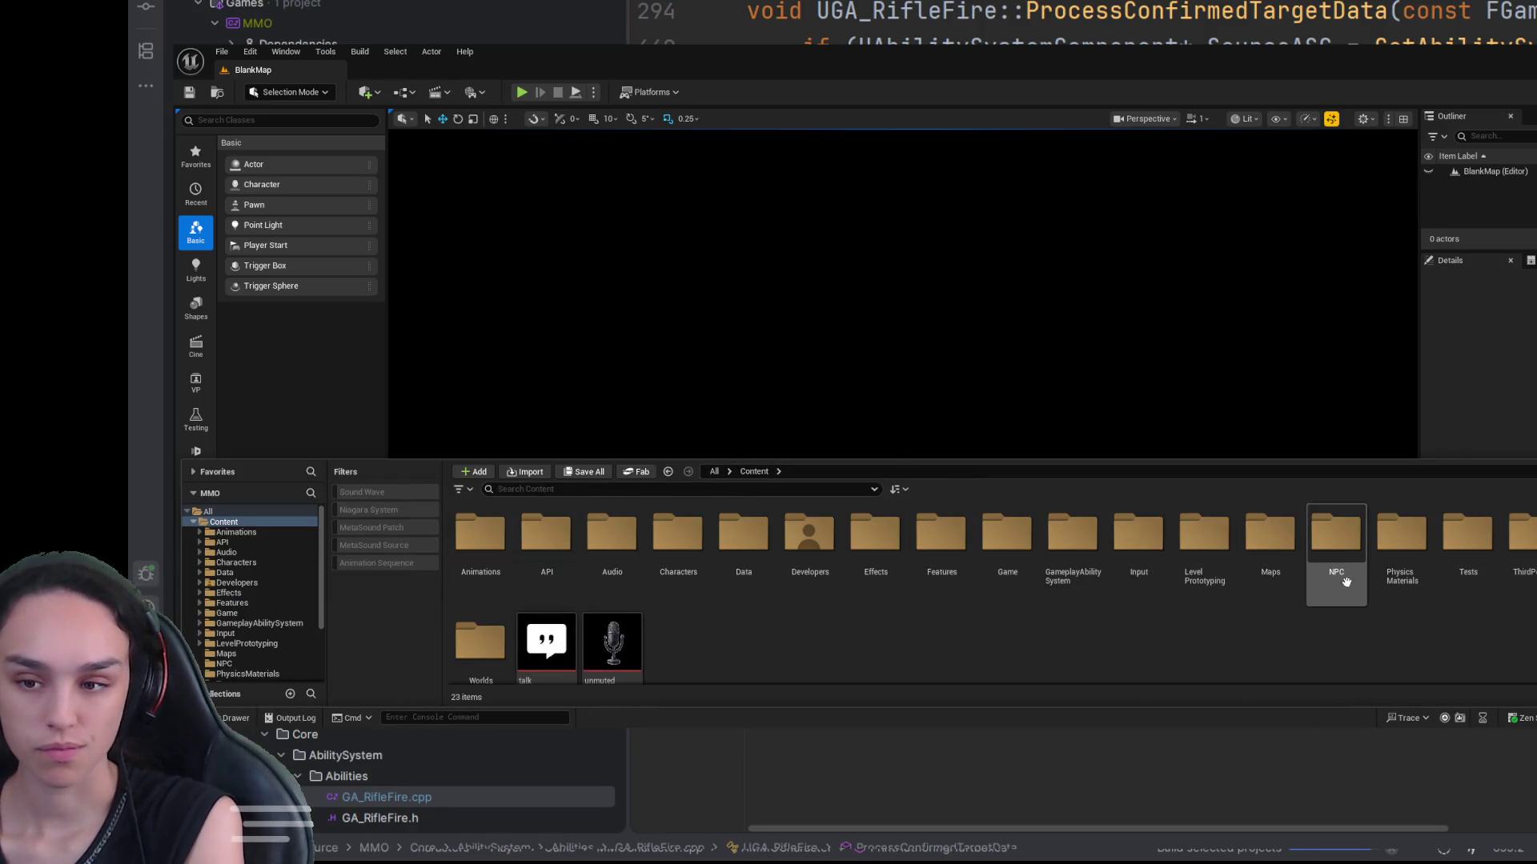
left_click(1297, 538)
double_click(1296, 538)
left_click(657, 534)
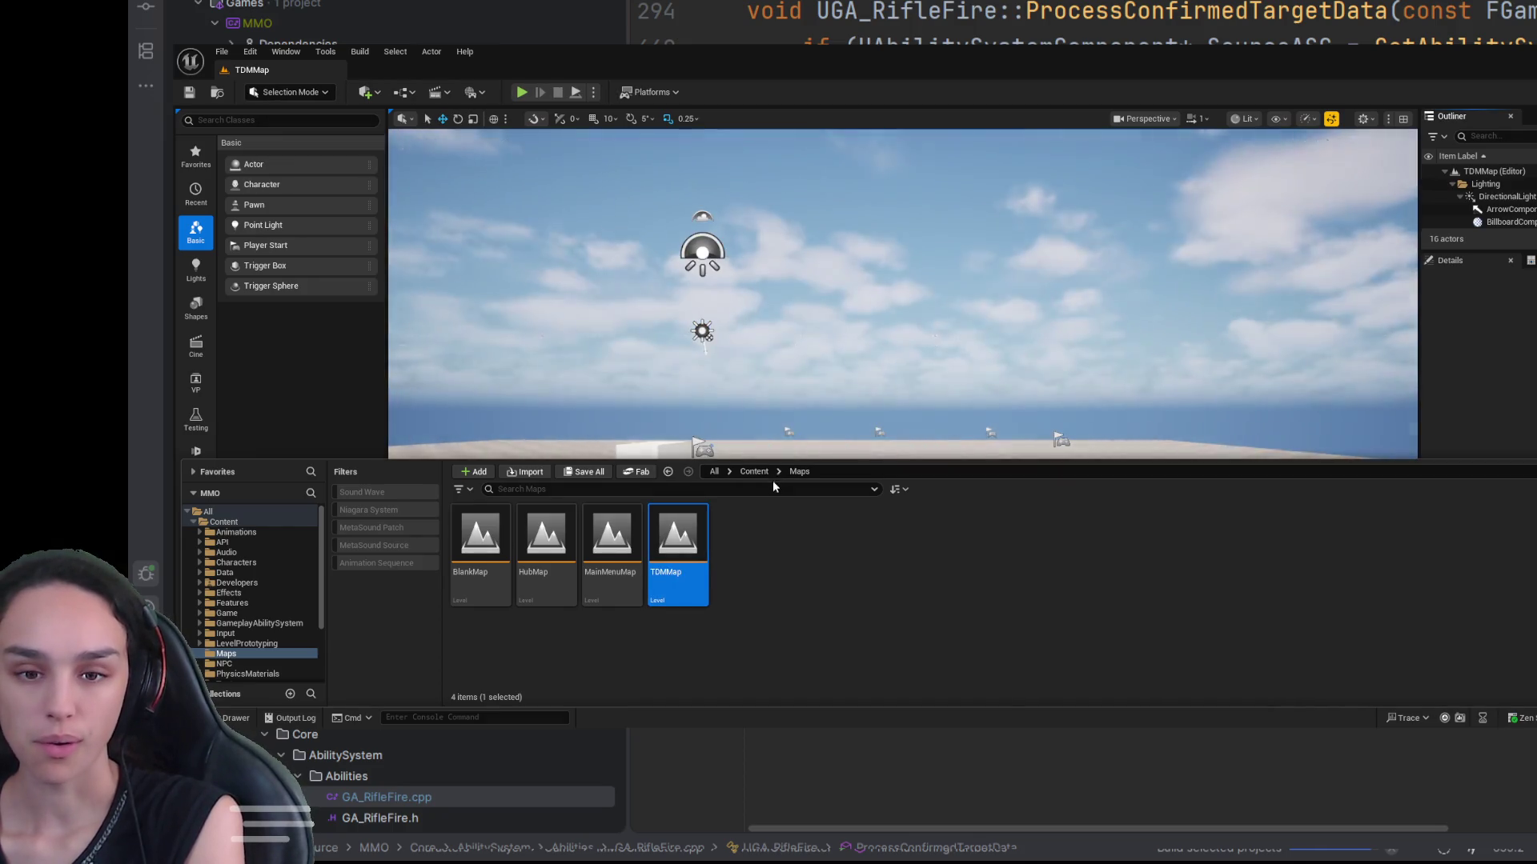
Step: Open the BP_ThirdPersonCharacter blueprint from ThirdPerson > Blueprints, then return to TDMMap and play it
left_click(760, 475)
double_click(1517, 536)
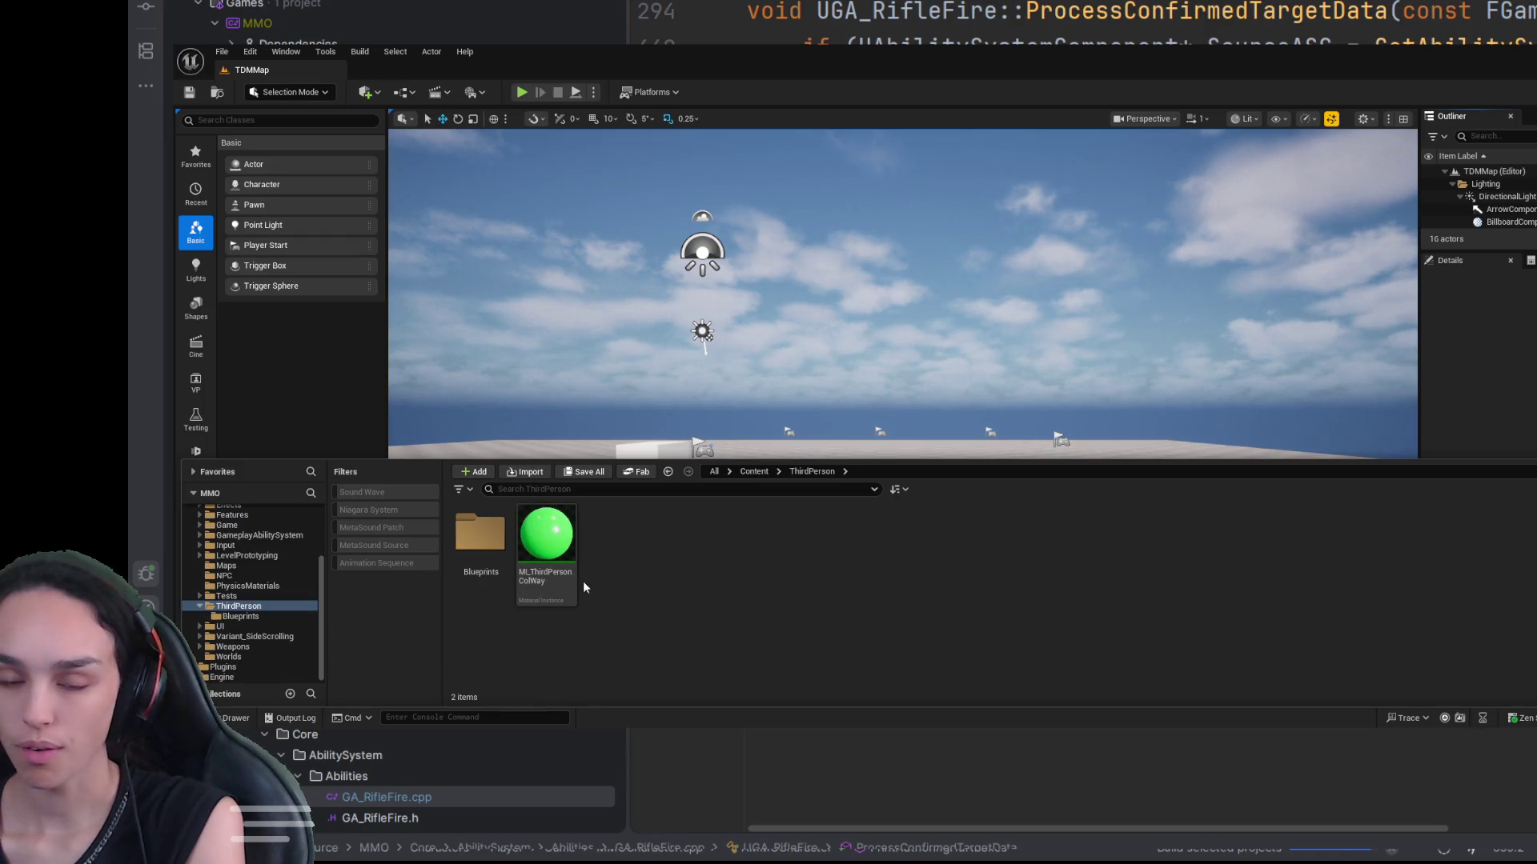
left_click(553, 560)
double_click(499, 544)
left_click(486, 538)
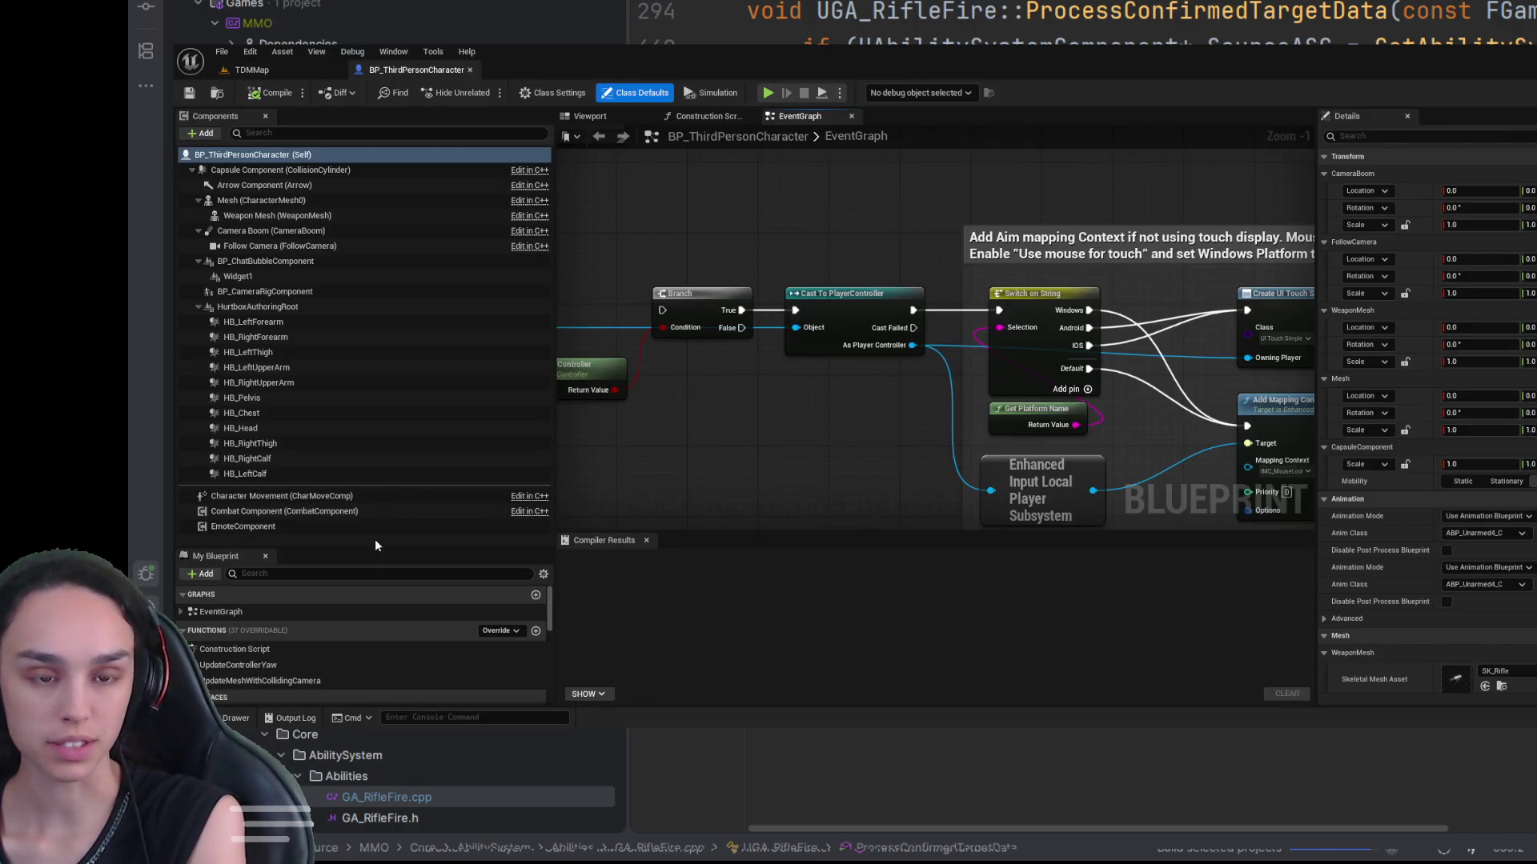
left_click(315, 77)
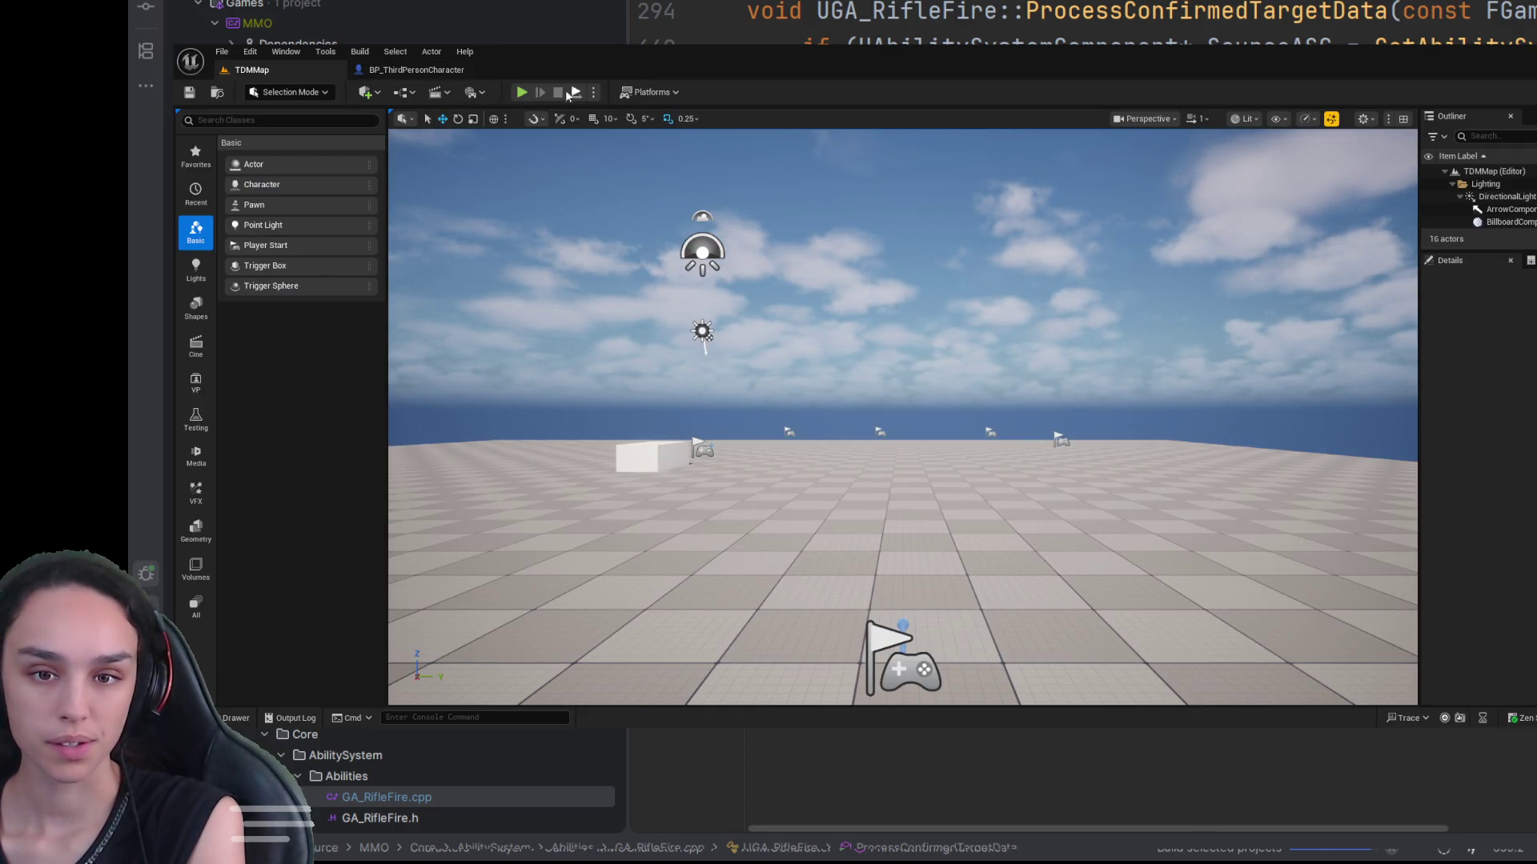
left_click(520, 92)
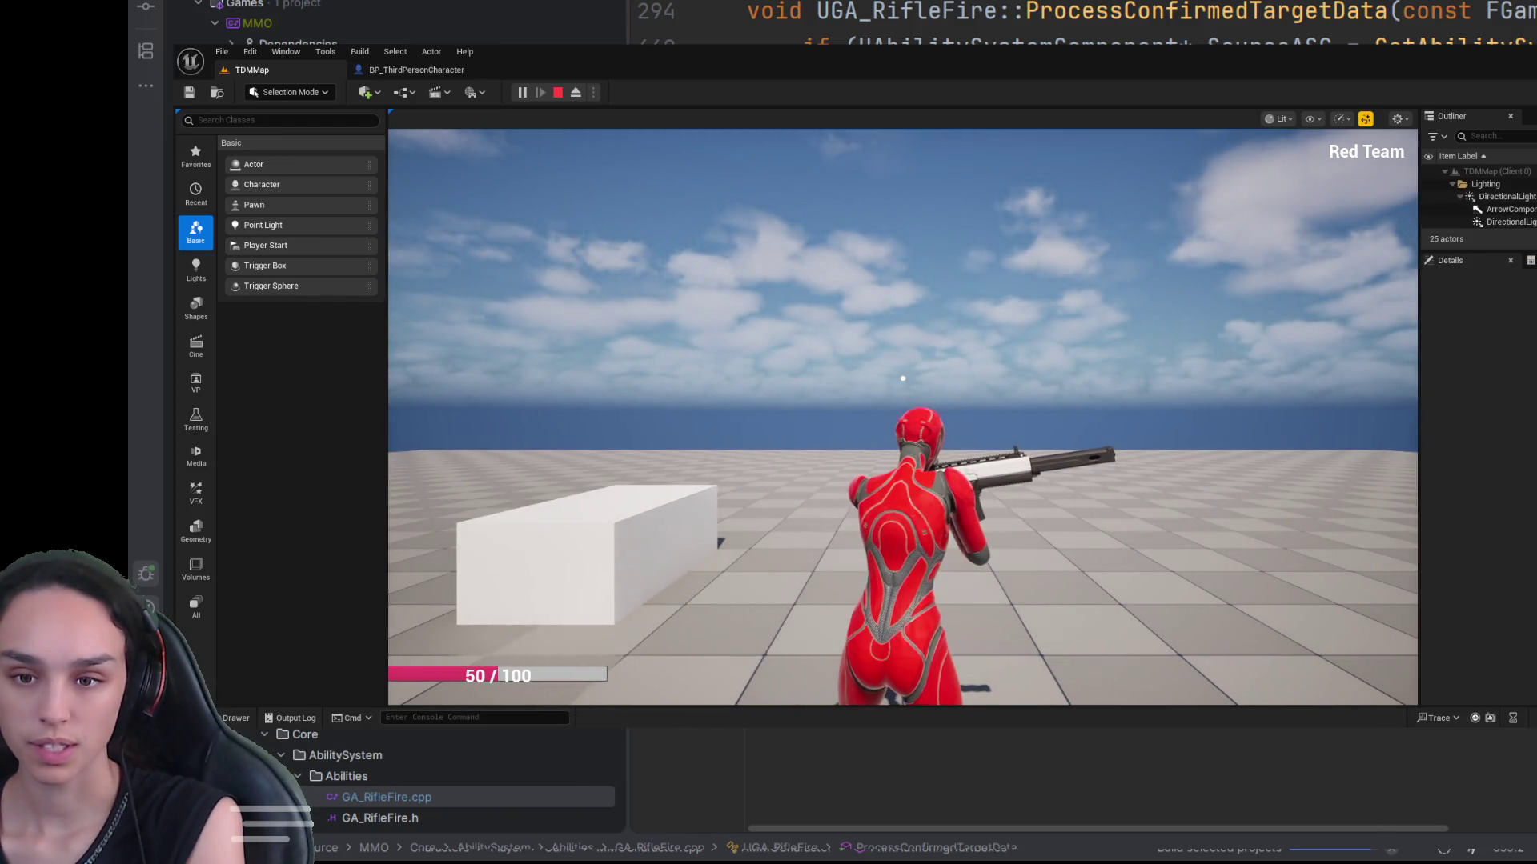
Step: Fire the red character's rifle, then search assets for 'abp' and select ABP_Unarmed4
left_click(902, 379)
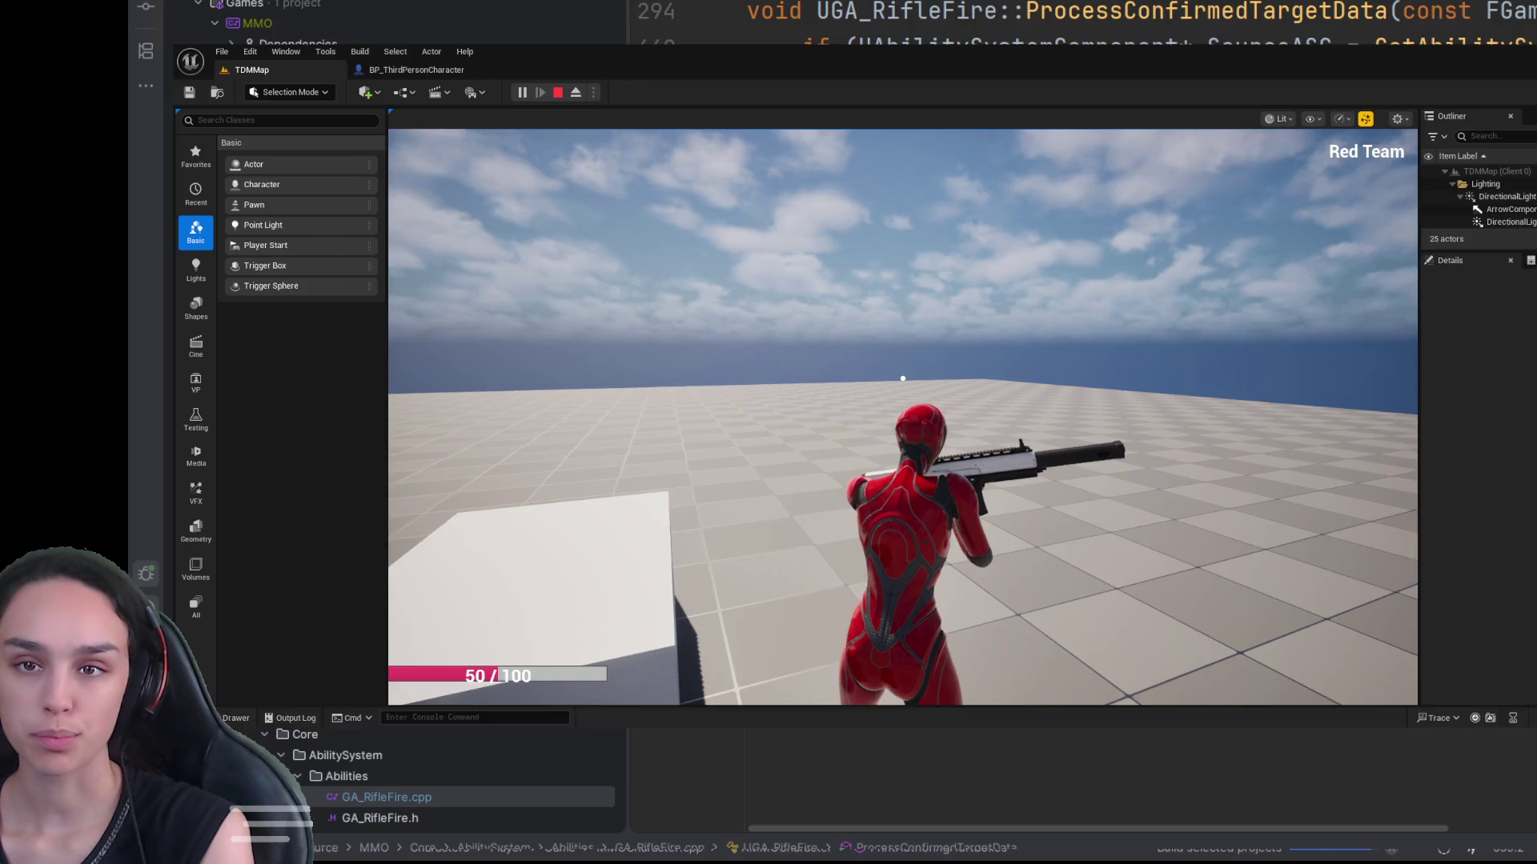
double_click(771, 69)
key("ctrl+space")
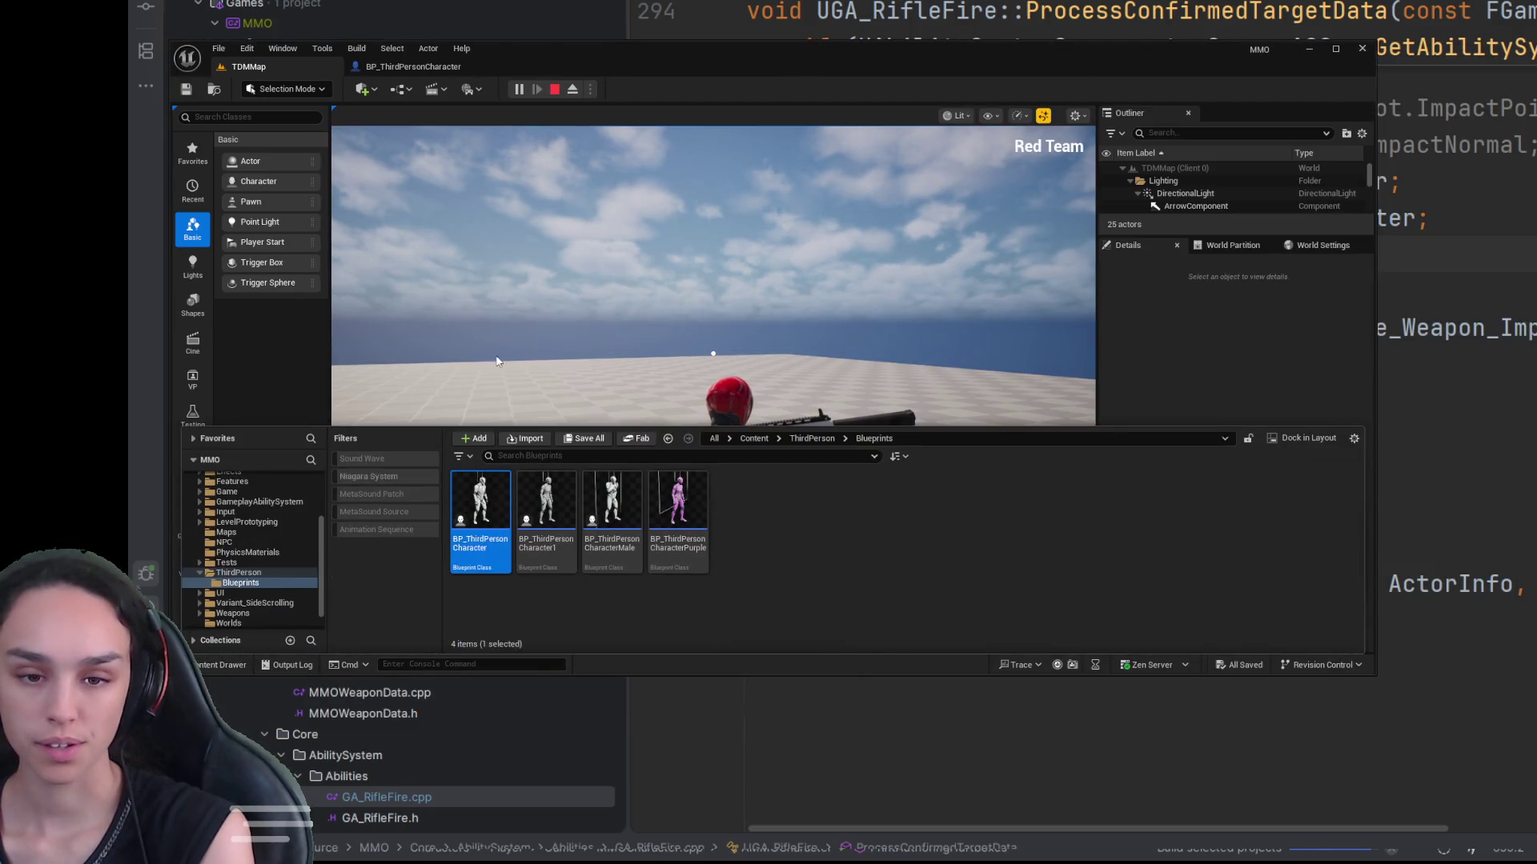
left_click(754, 438)
left_click(681, 455)
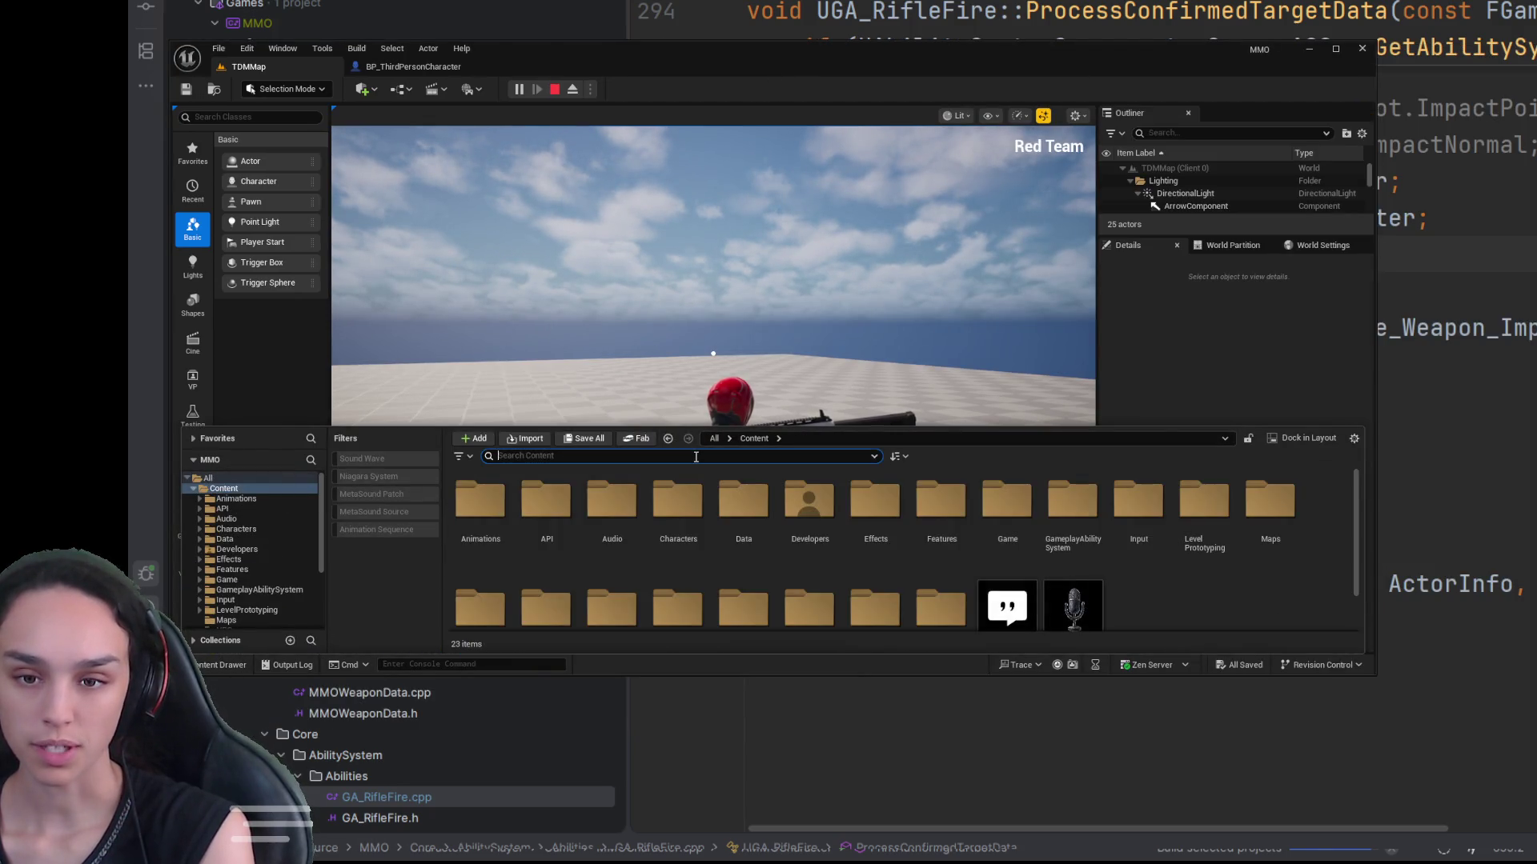
type("abp")
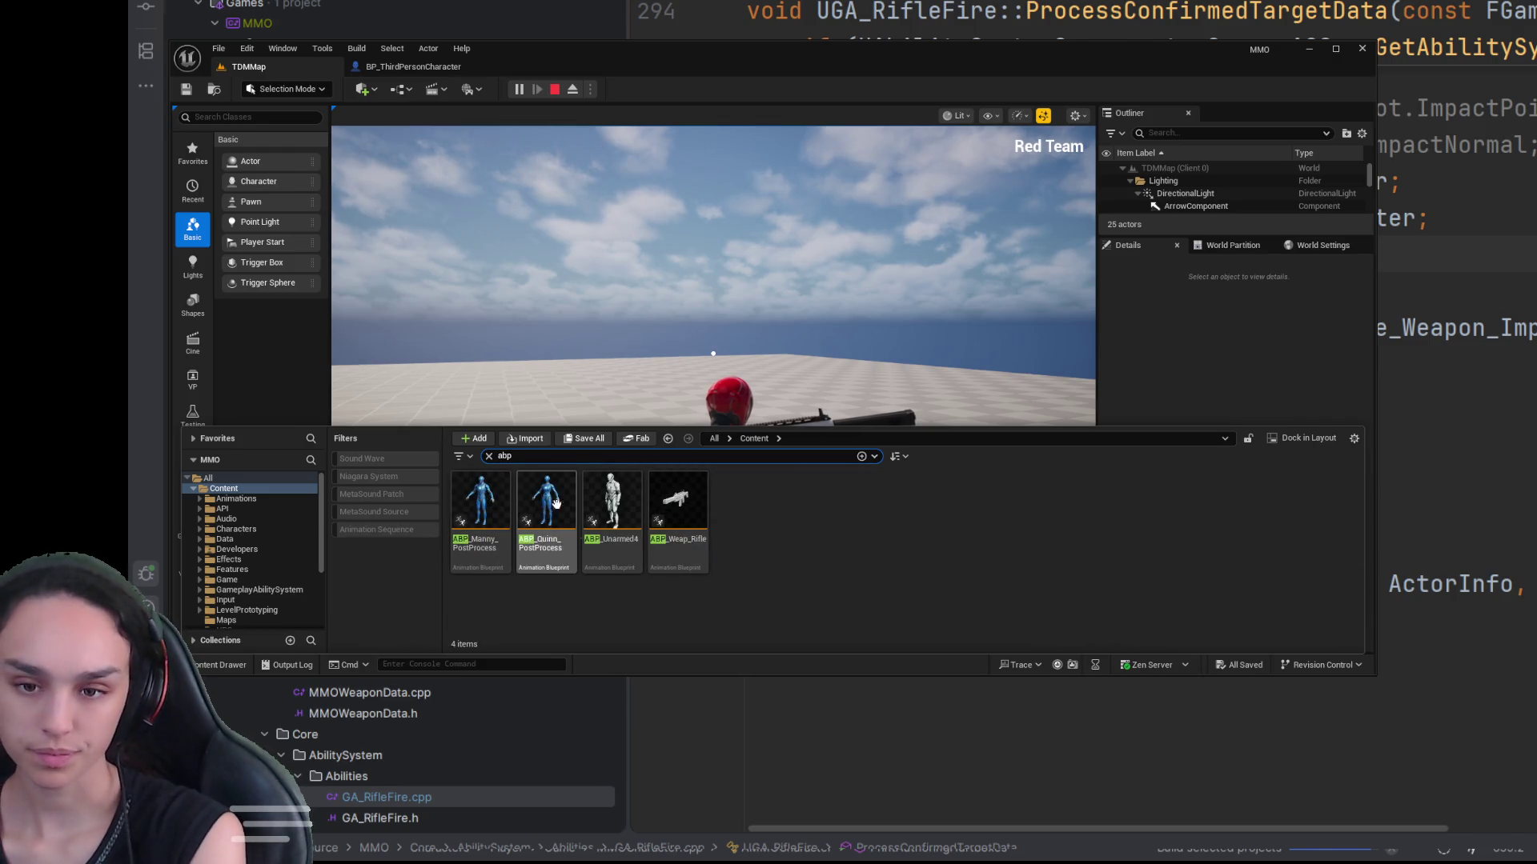
left_click(606, 518)
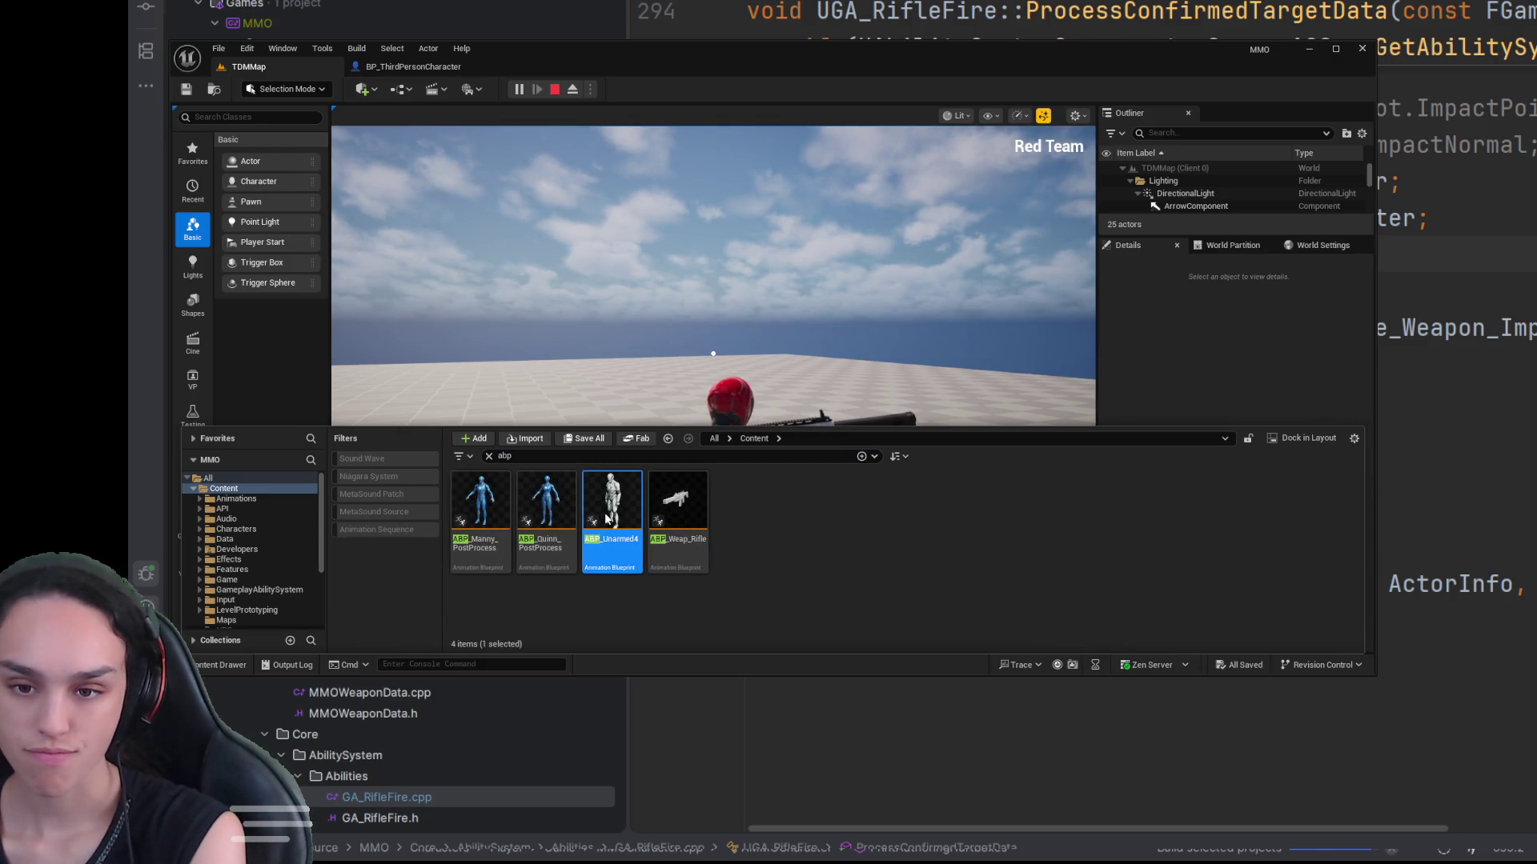
key("ctrl+space")
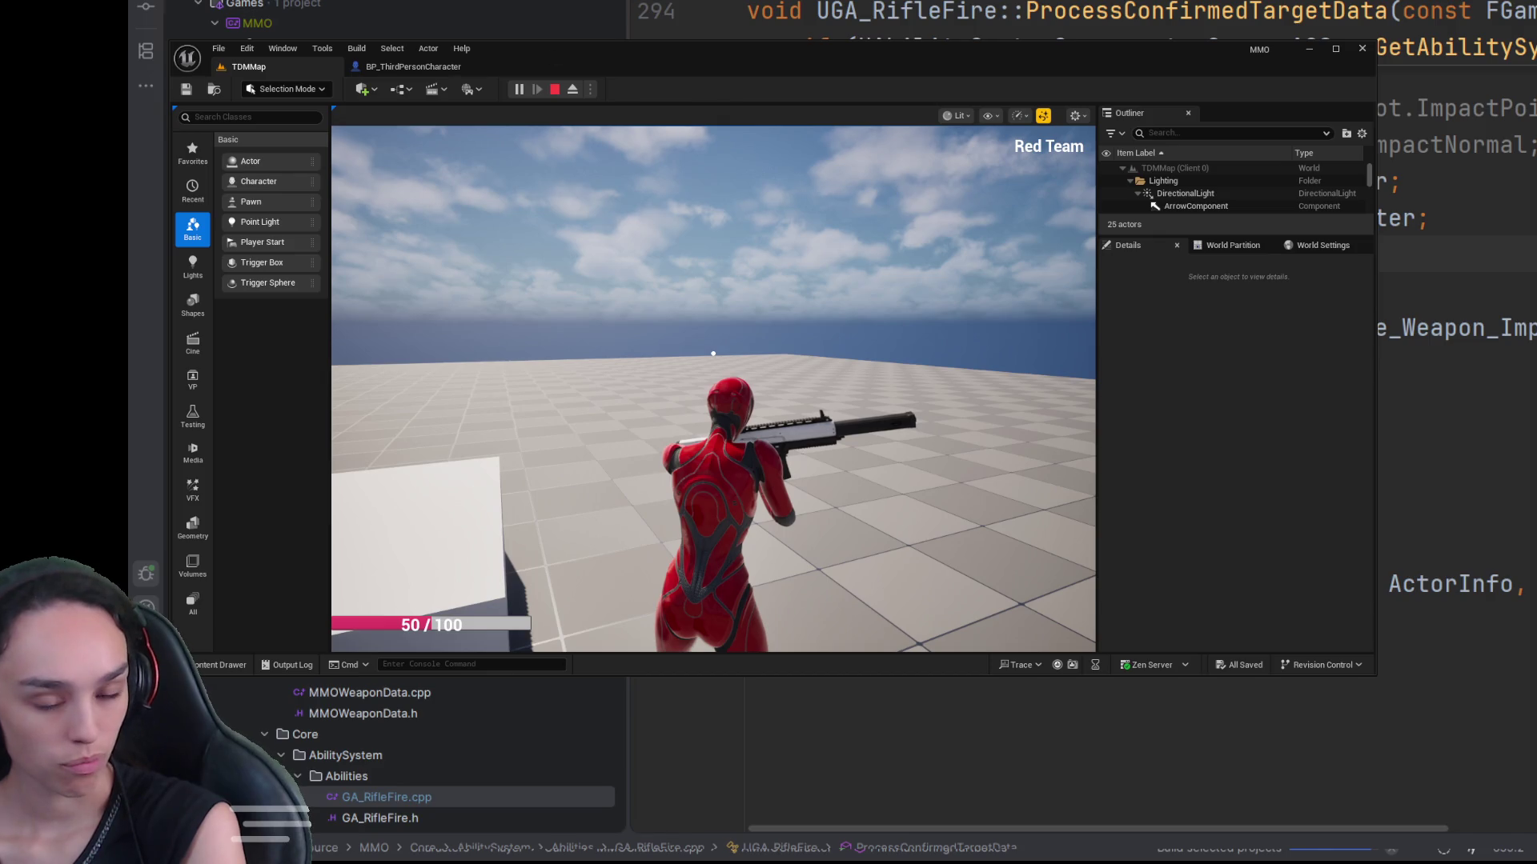
Step: Stop playing, set BP_ThirdPersonCharacter's second Anim Class to None, and compile it
left_click(554, 89)
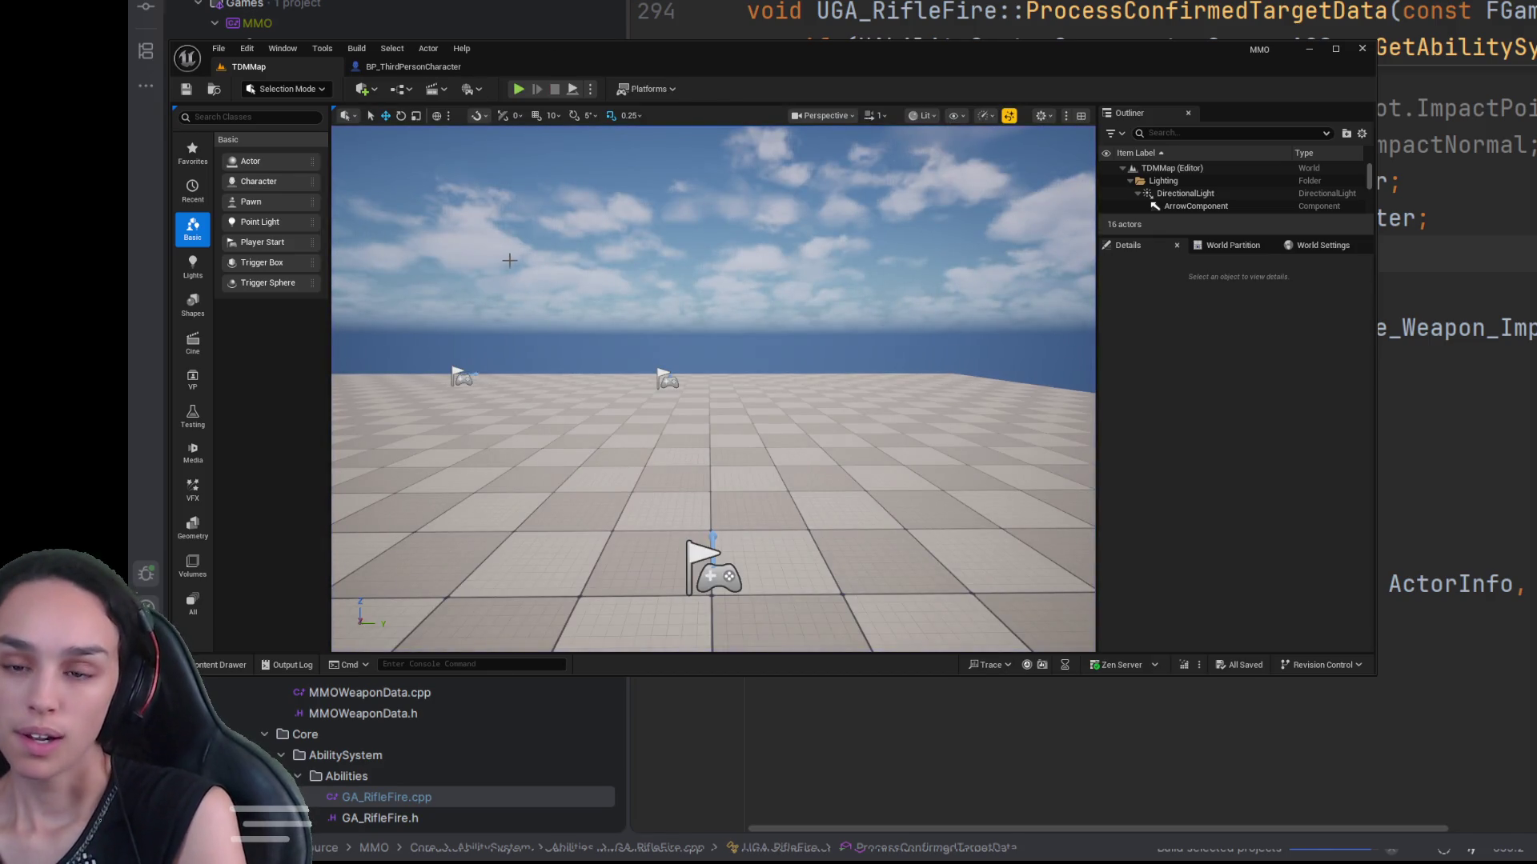
left_click(413, 67)
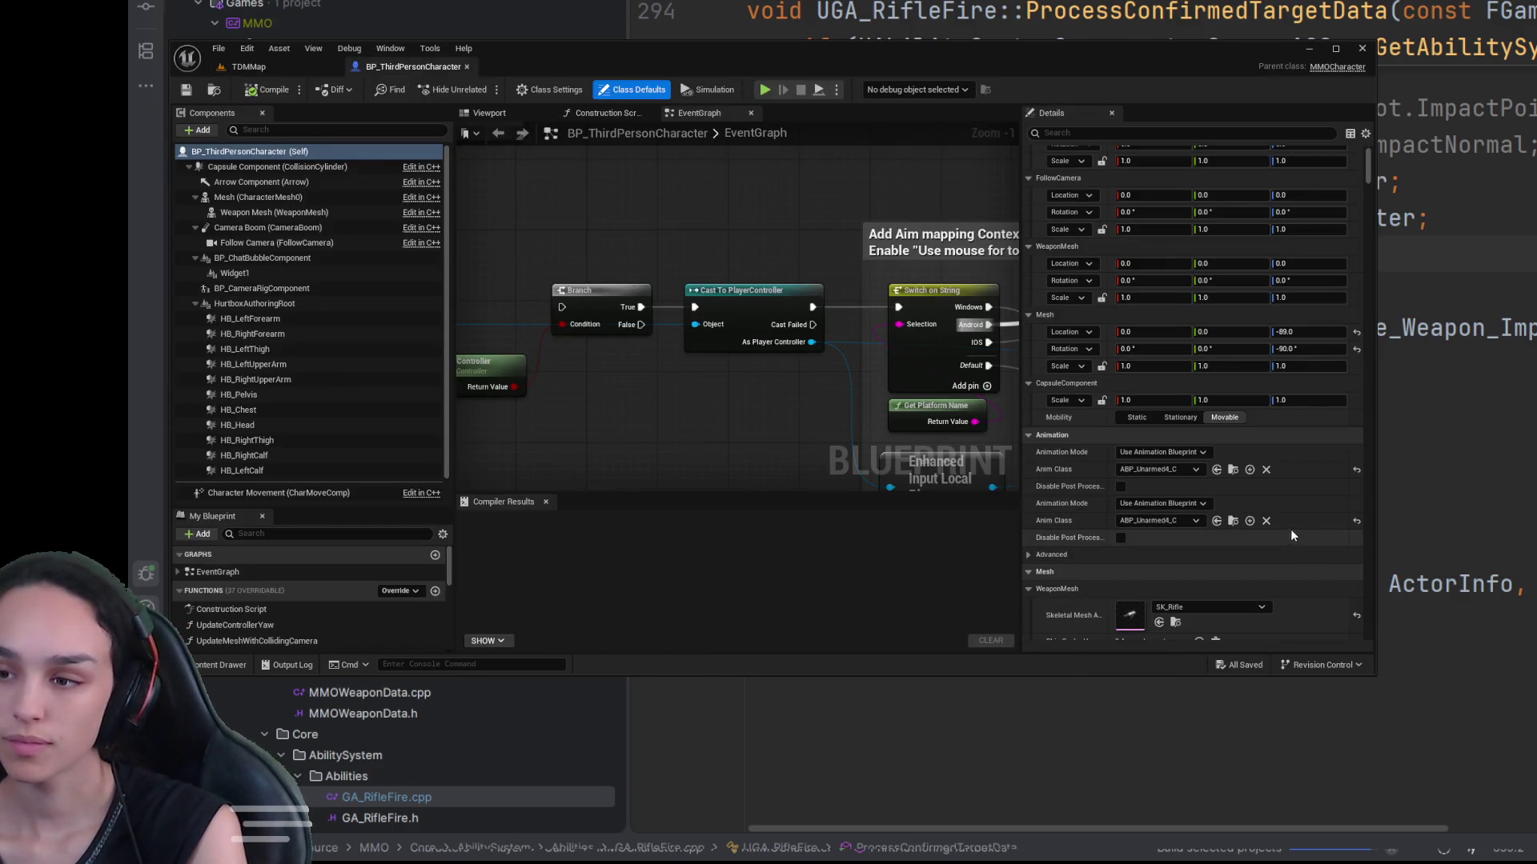
left_click(1265, 520)
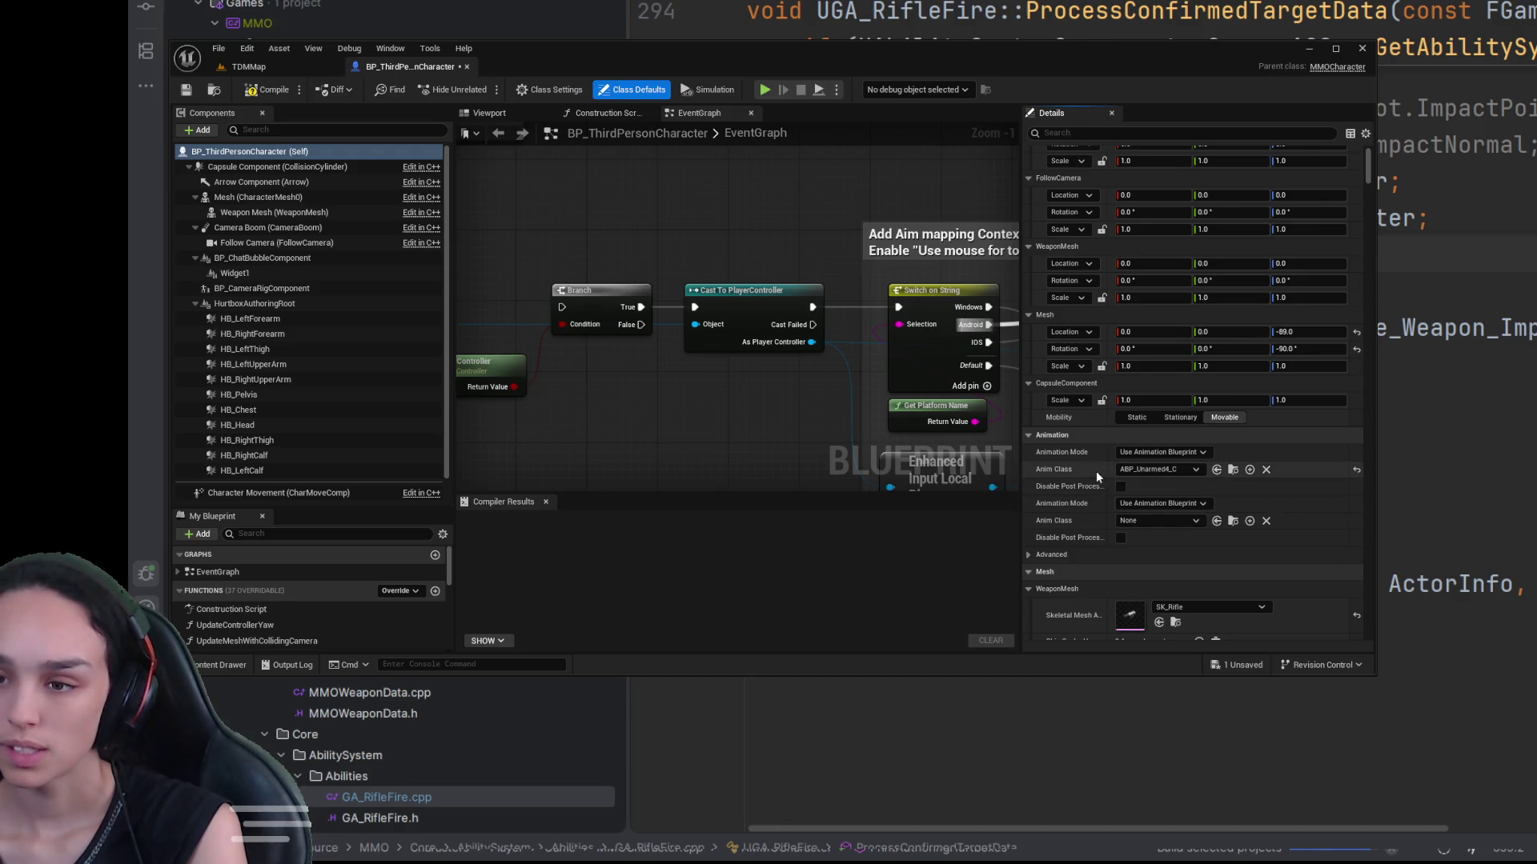
left_click(186, 91)
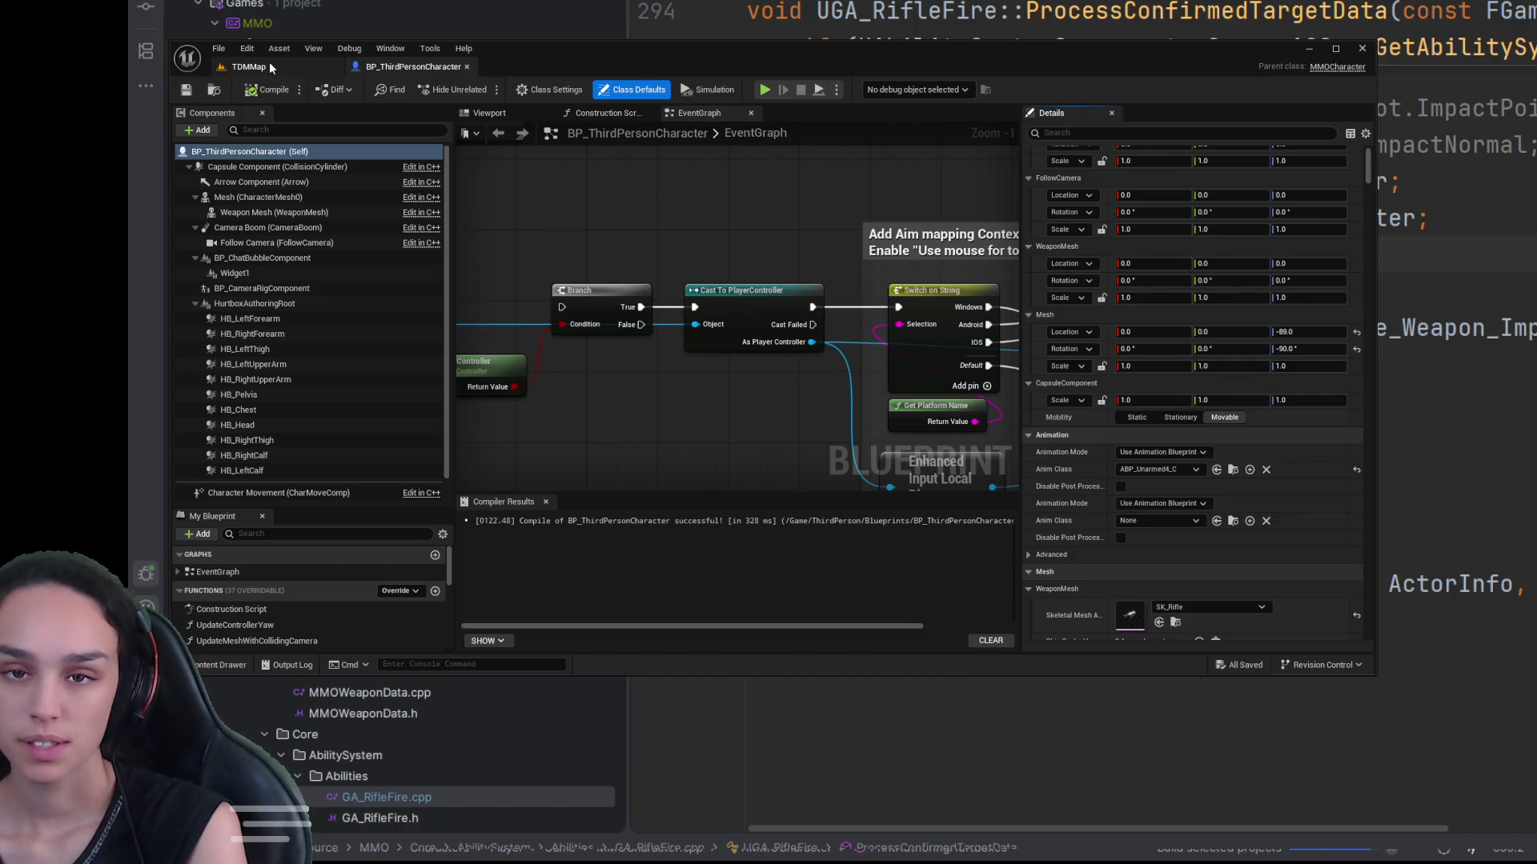
Step: Clear the 'abp' filter, select BP_ThirdPersonCharacter1 in ThirdPerson > Blueprints, and return to TDMMap
left_click(221, 665)
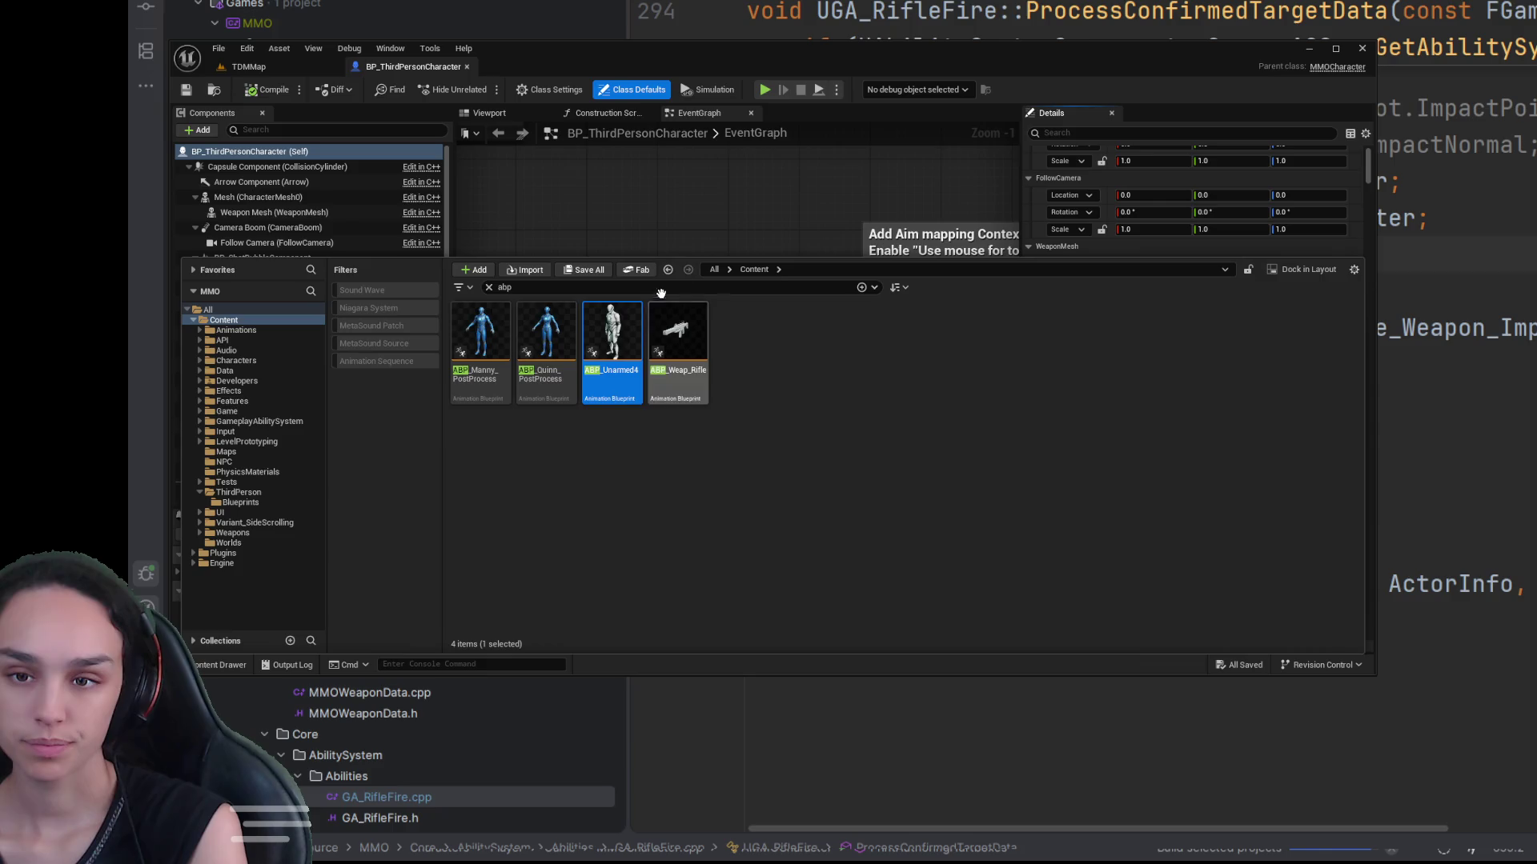
left_click(488, 287)
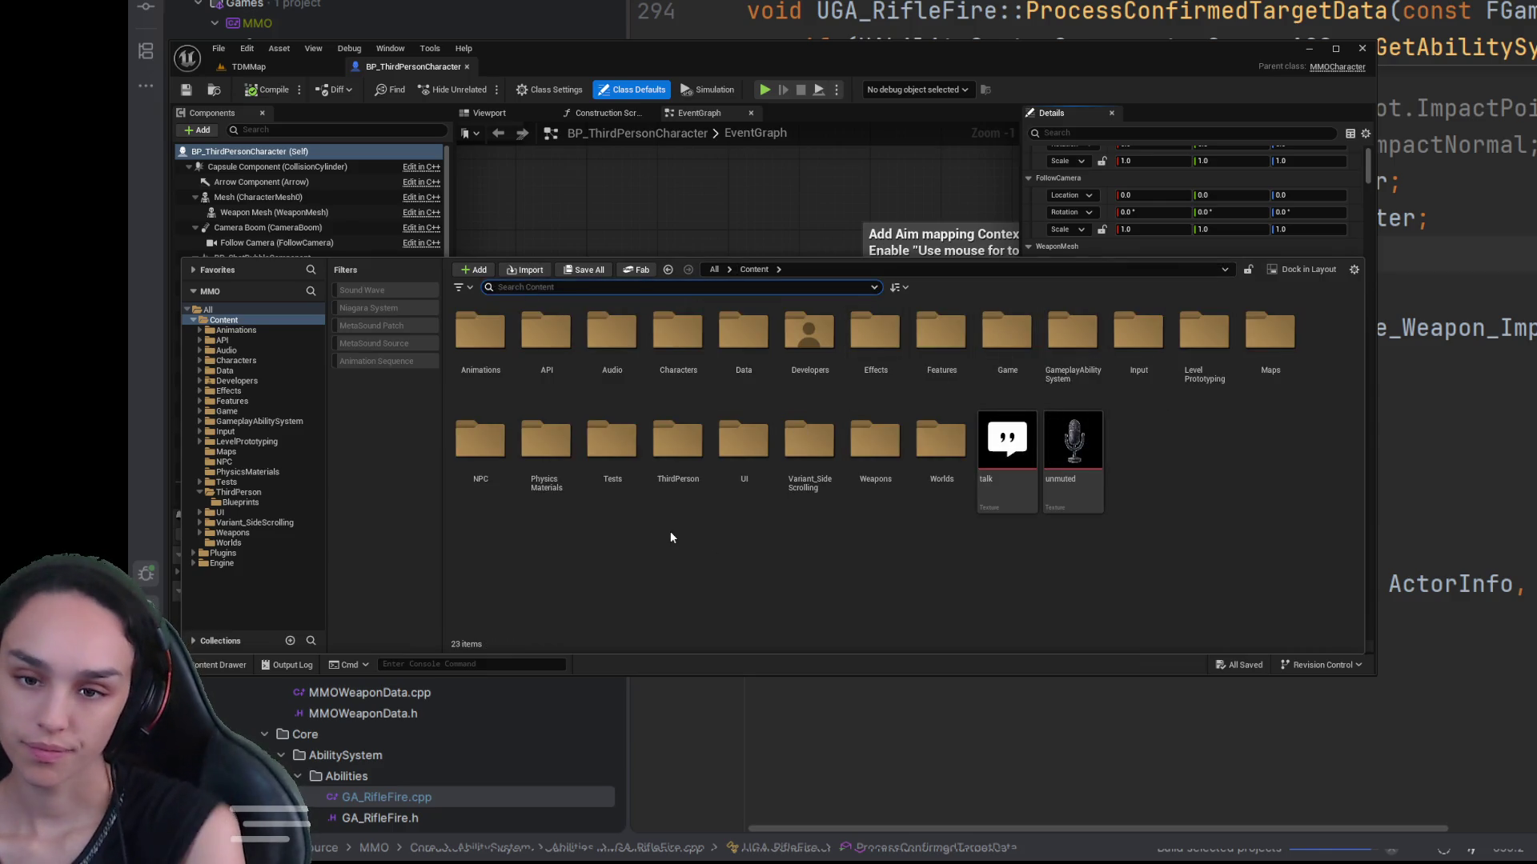
double_click(676, 445)
double_click(485, 339)
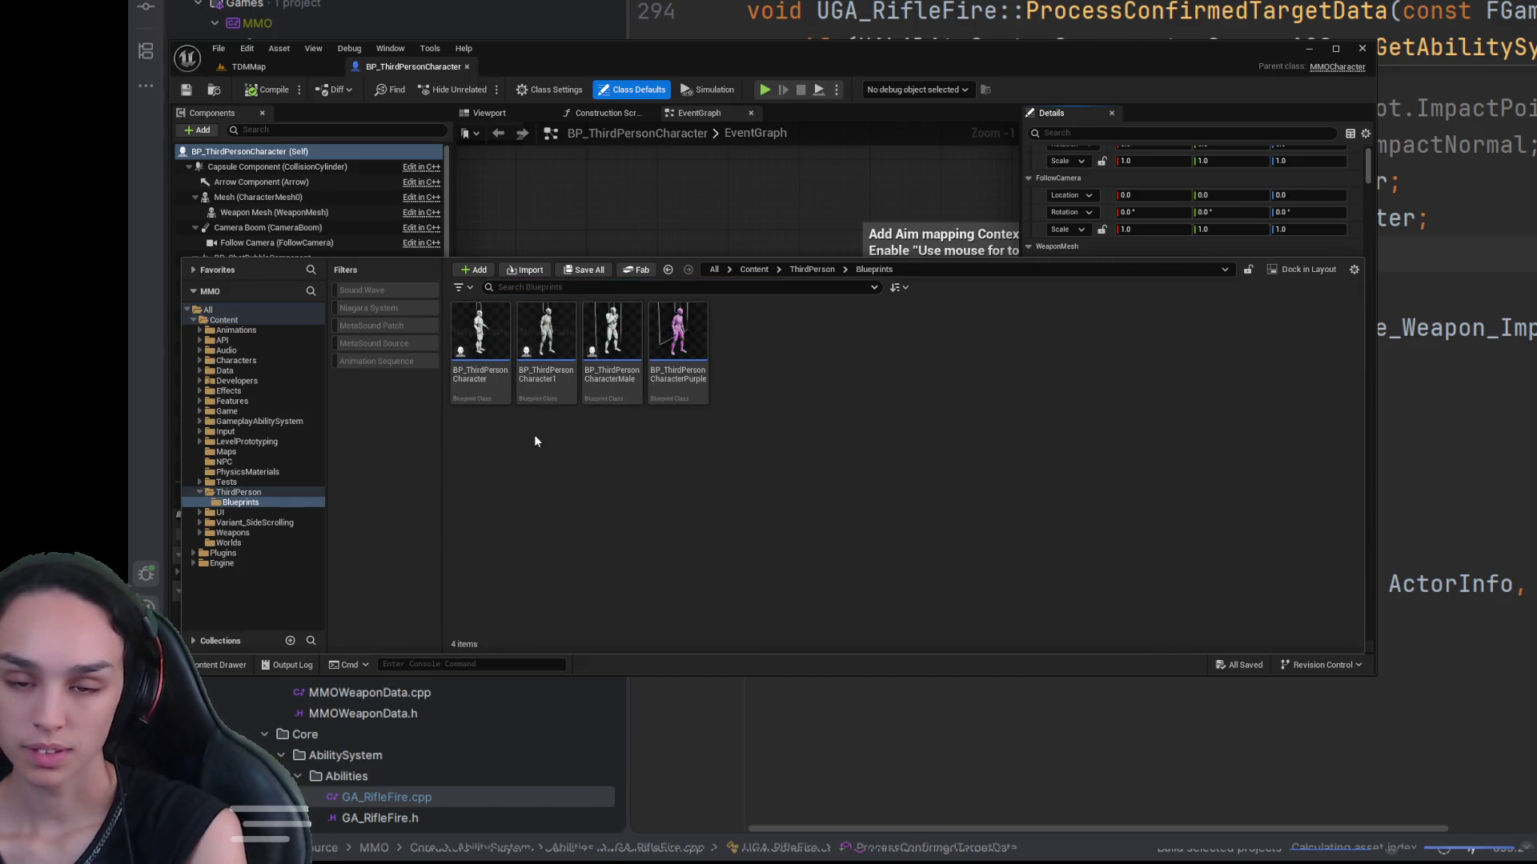
left_click(562, 390)
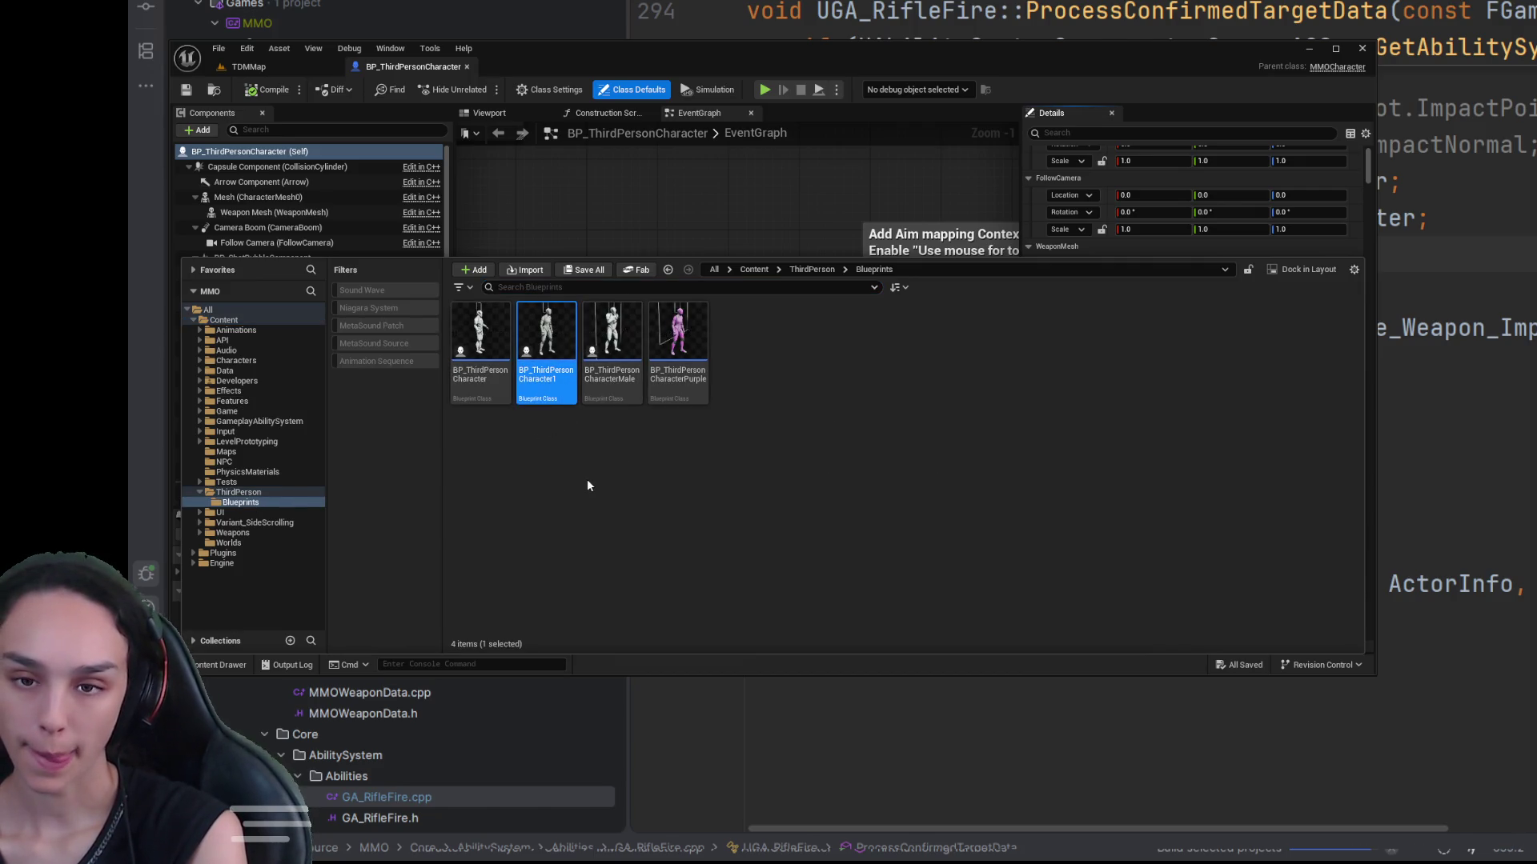
key("ctrl+space")
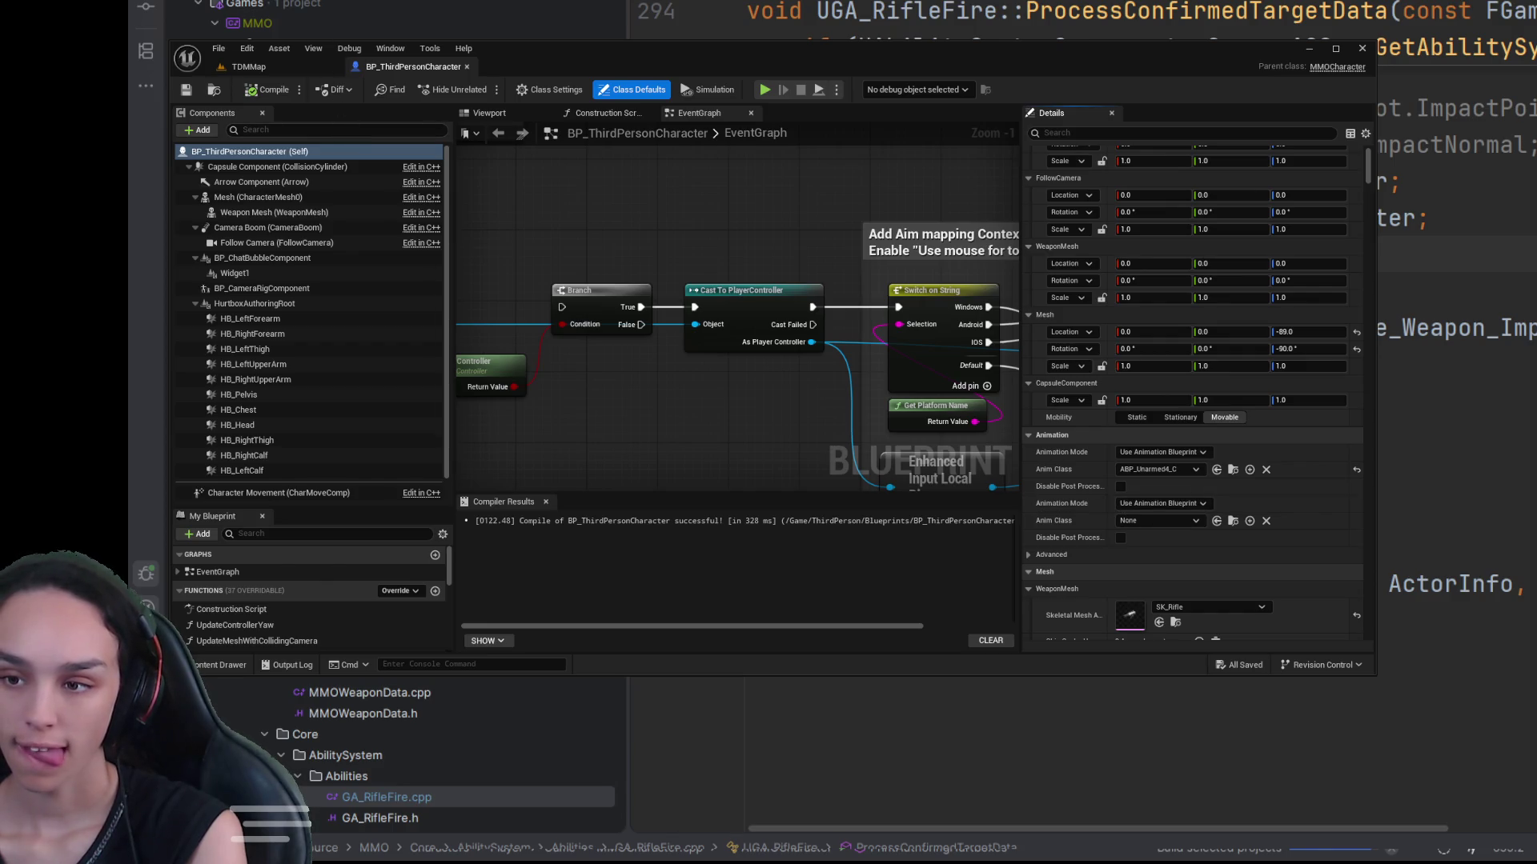
left_click(249, 68)
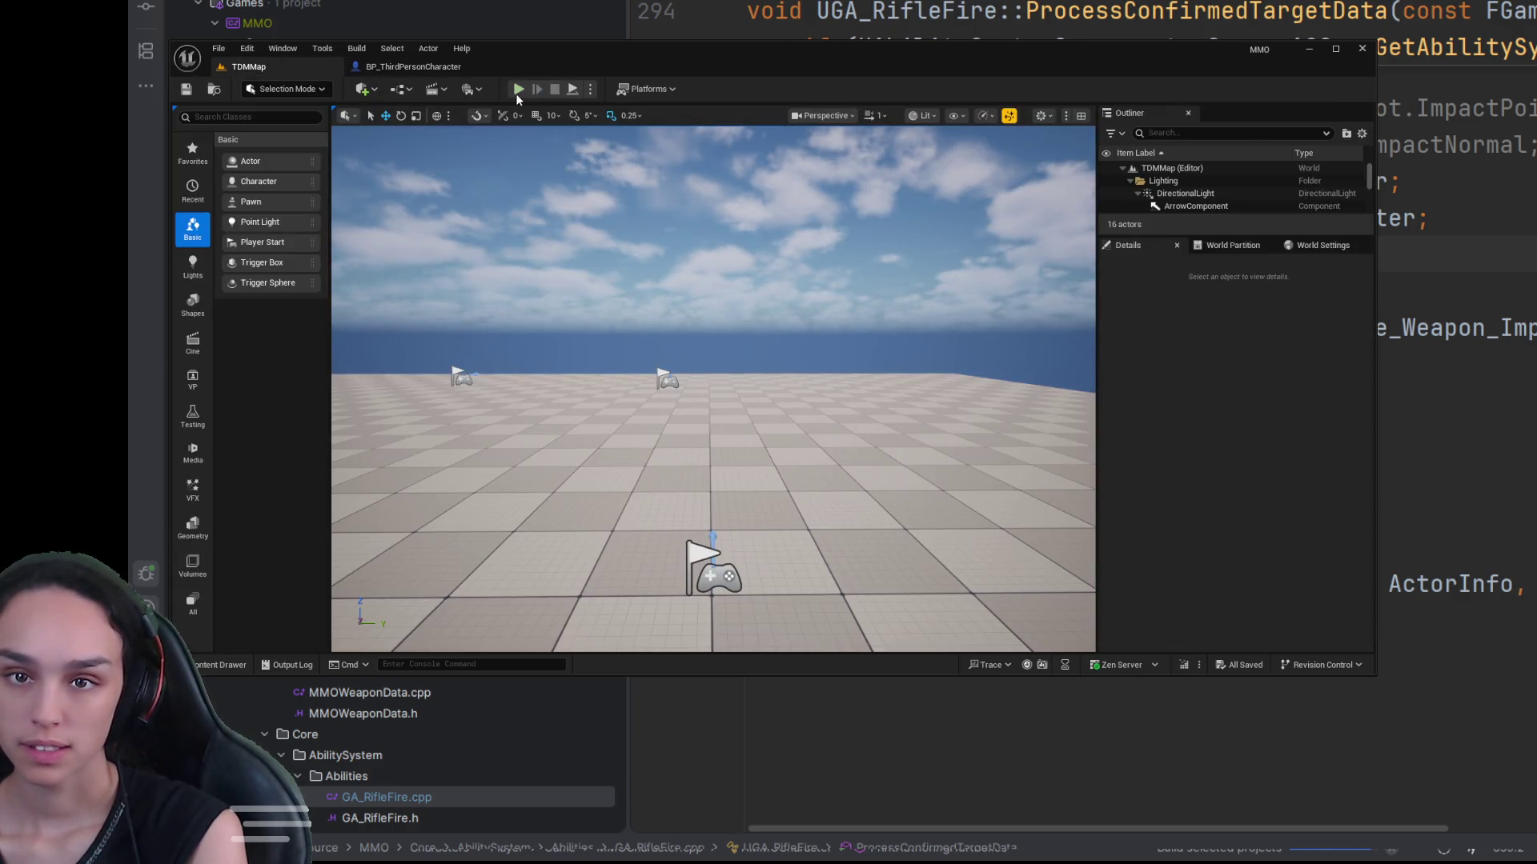
key("alt+p")
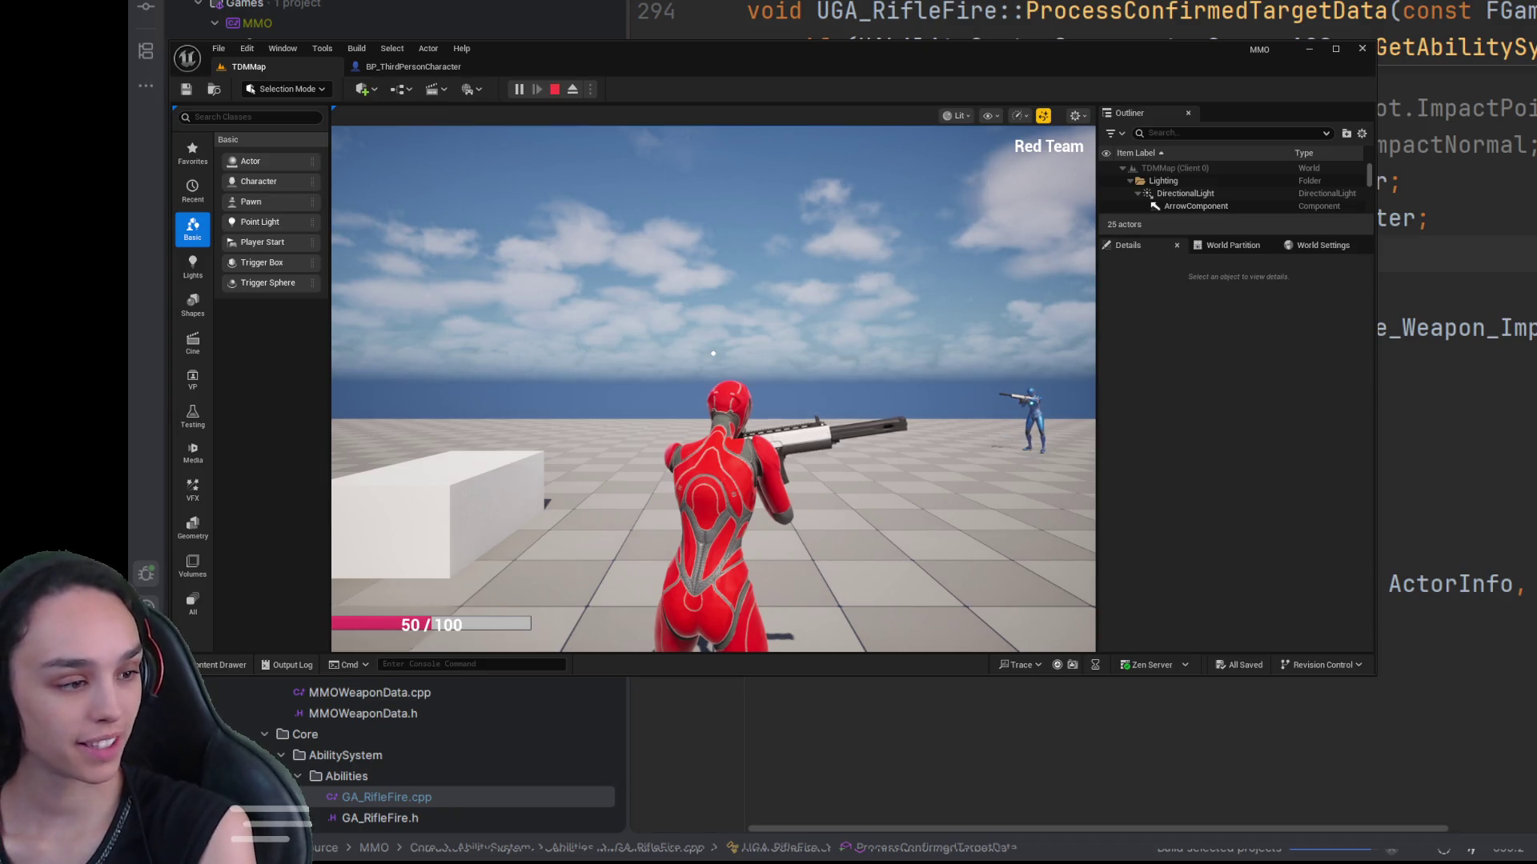
left_click(555, 88)
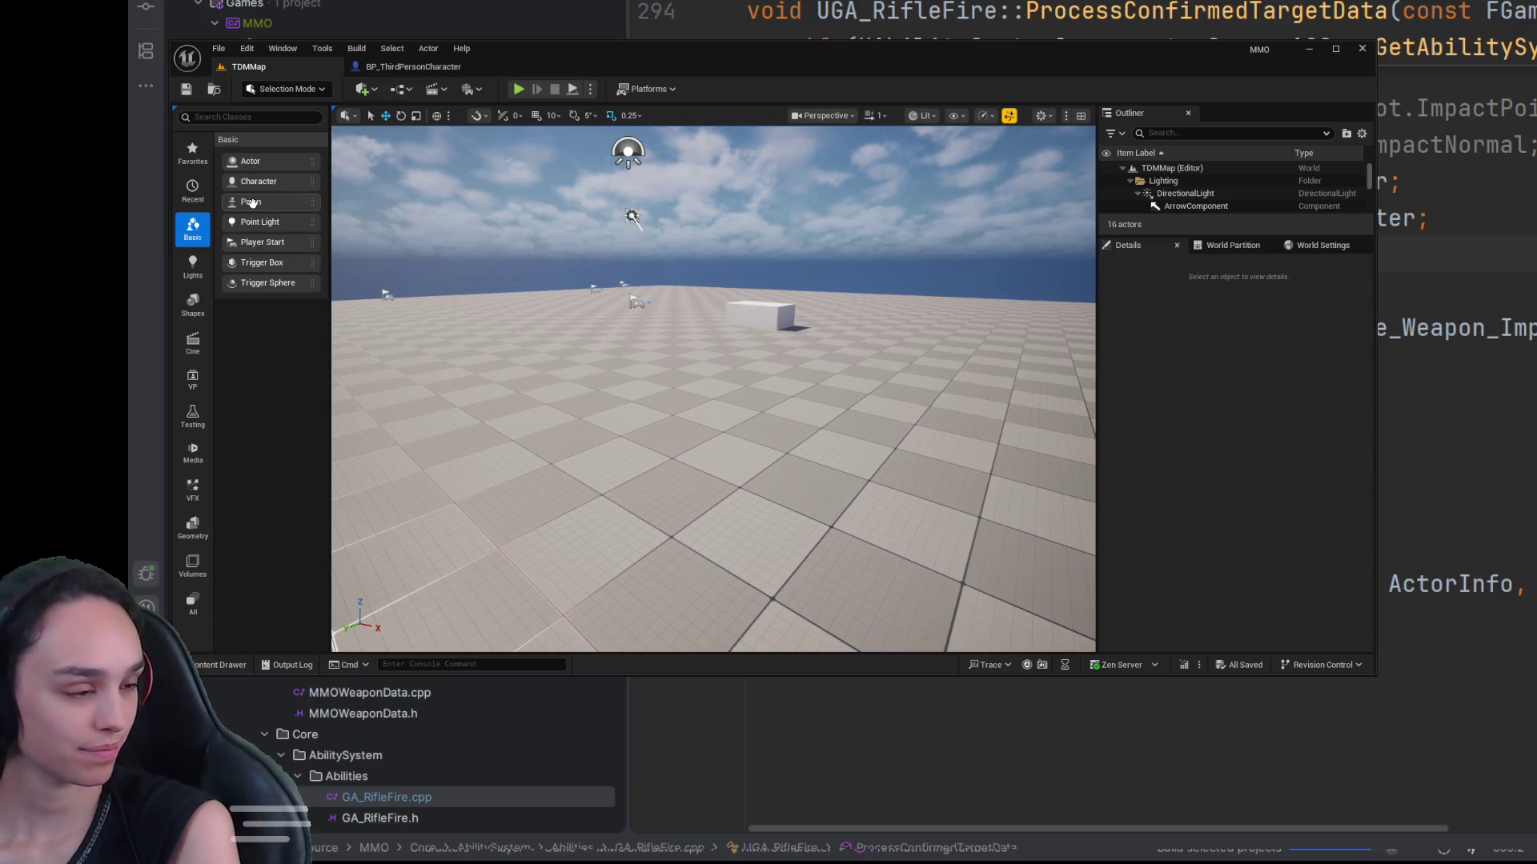
left_click(234, 665)
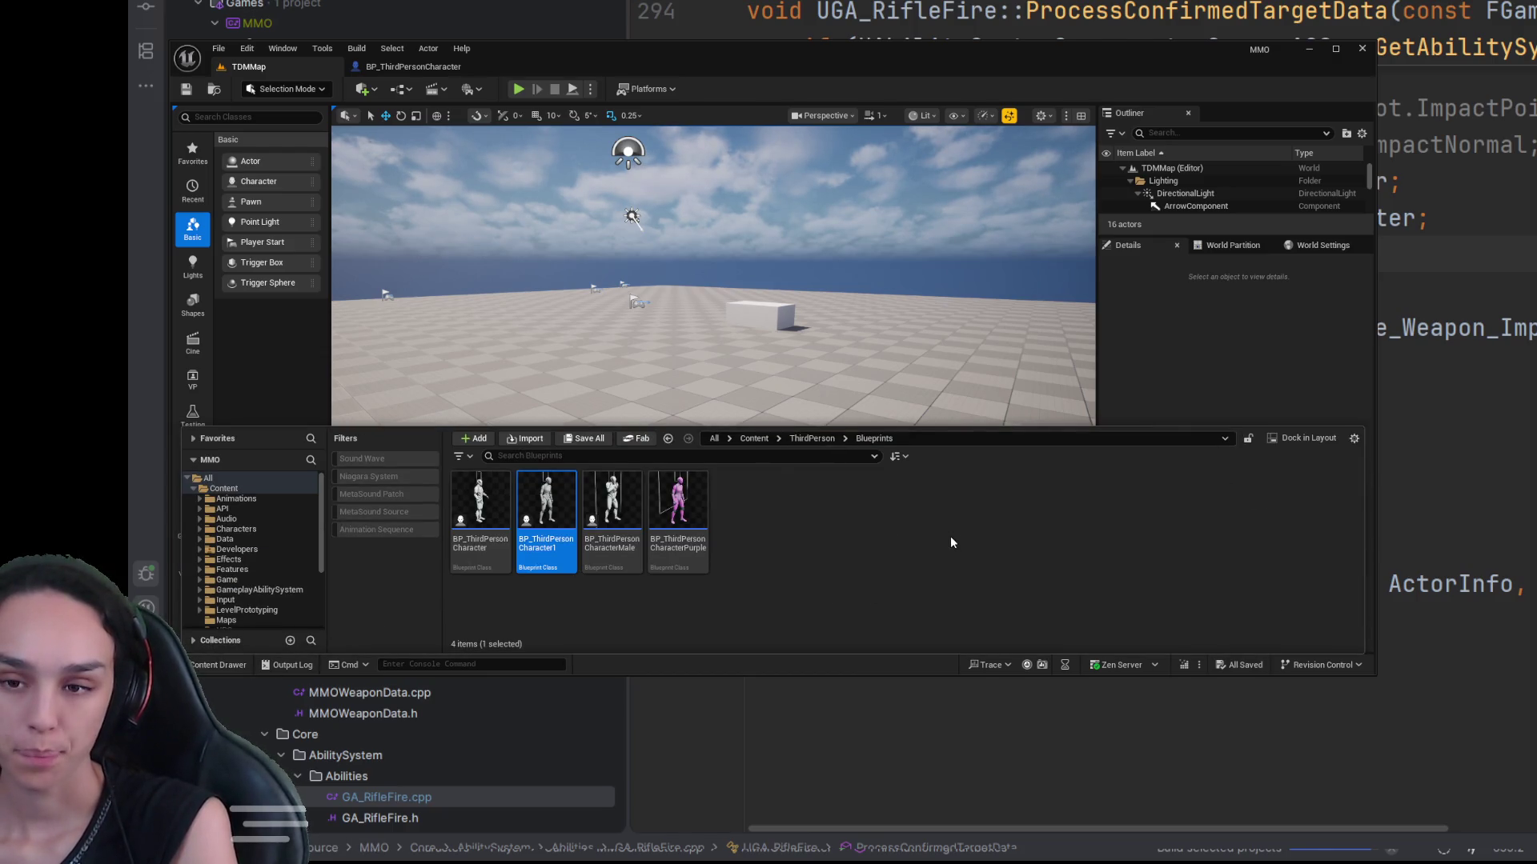
left_click(867, 542)
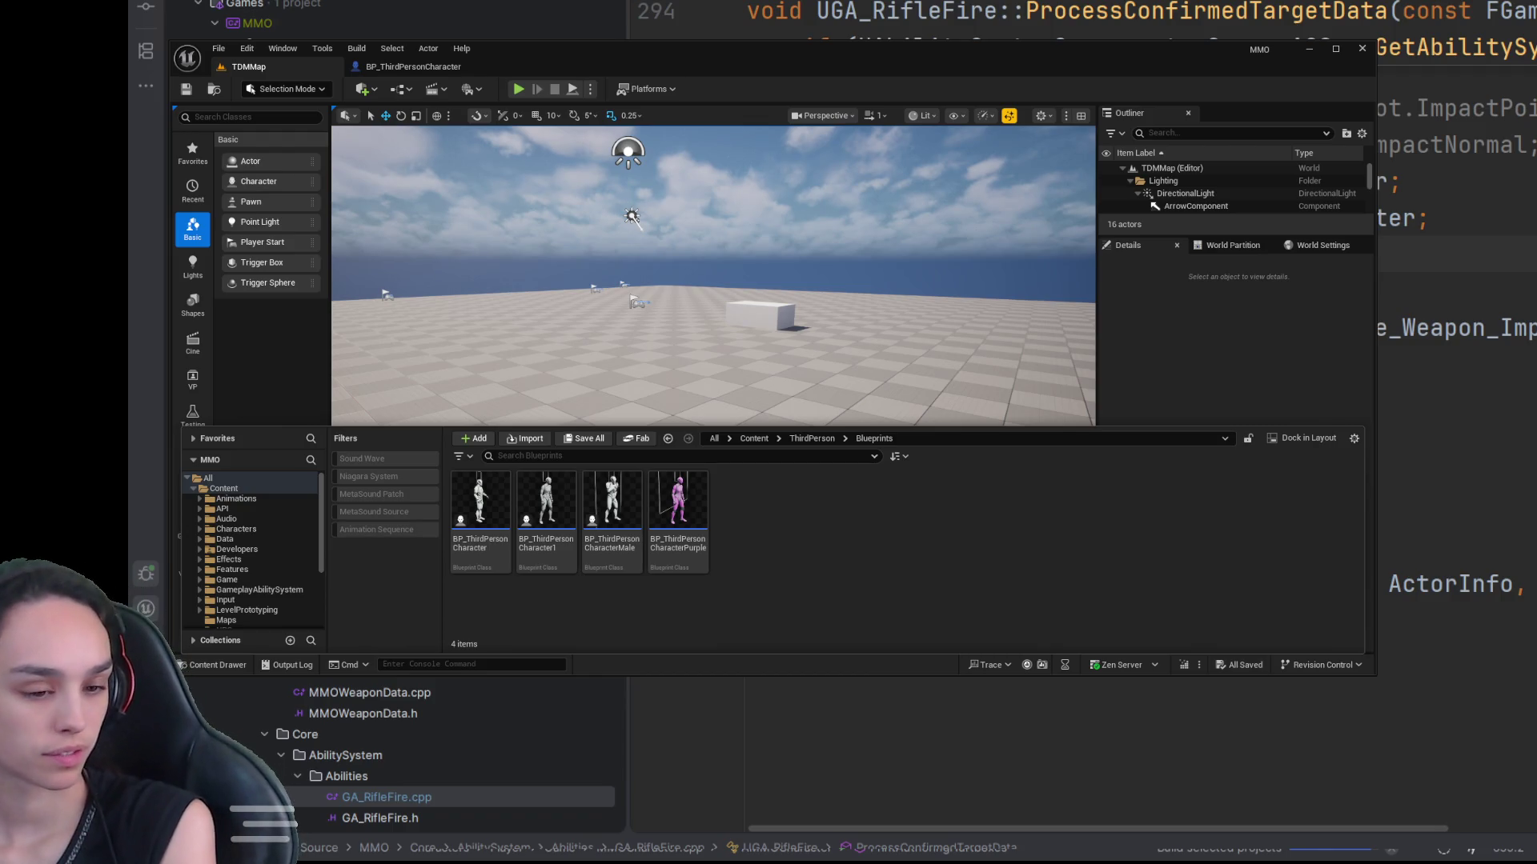
key("ctrl+space")
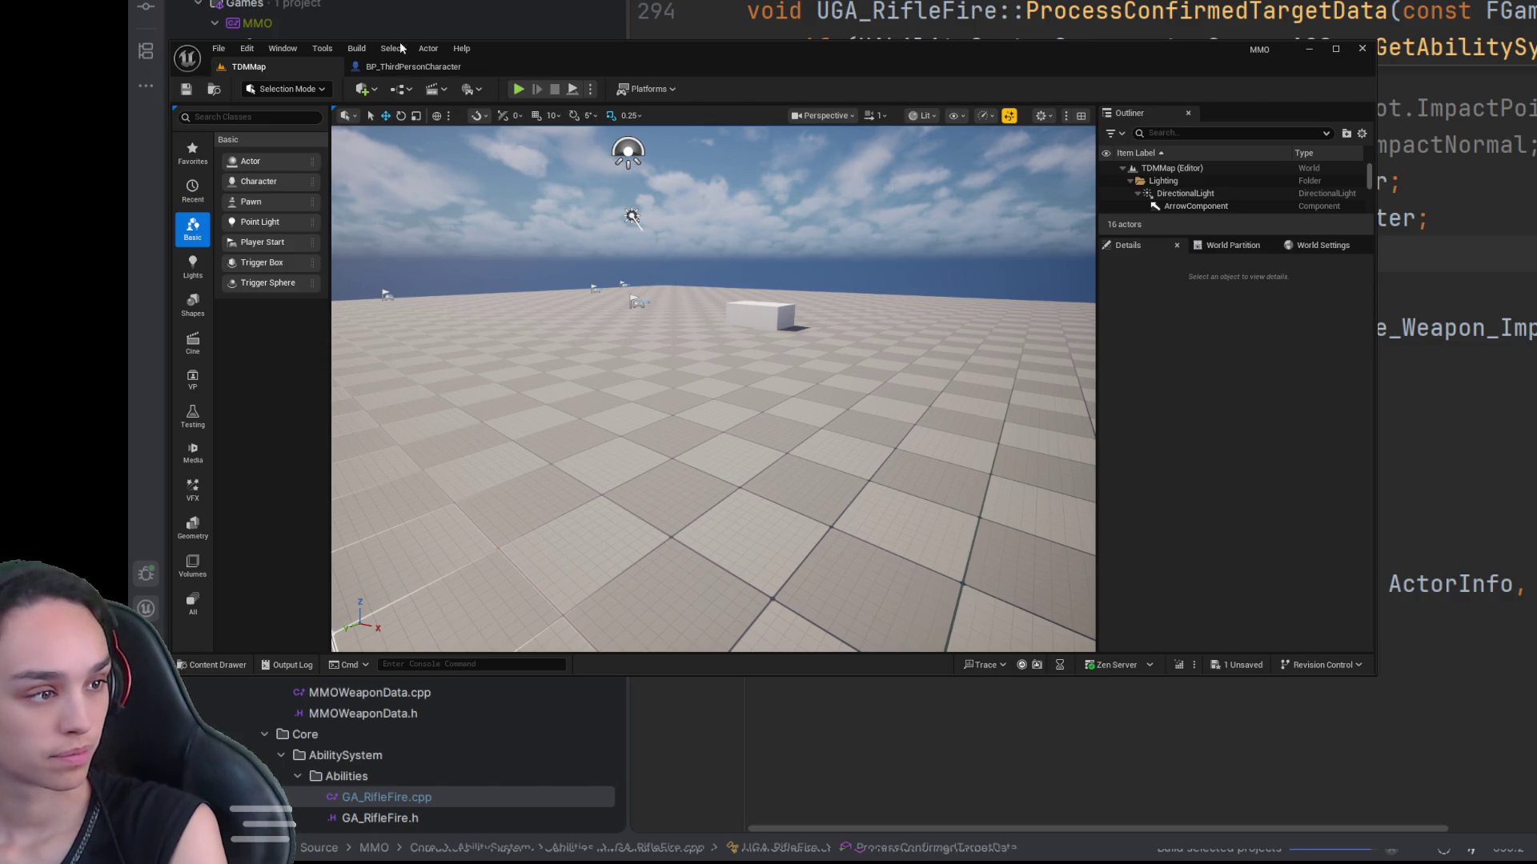
Step: Run another play session, filter the level's actors for 'chat', then stop playing
left_click(519, 89)
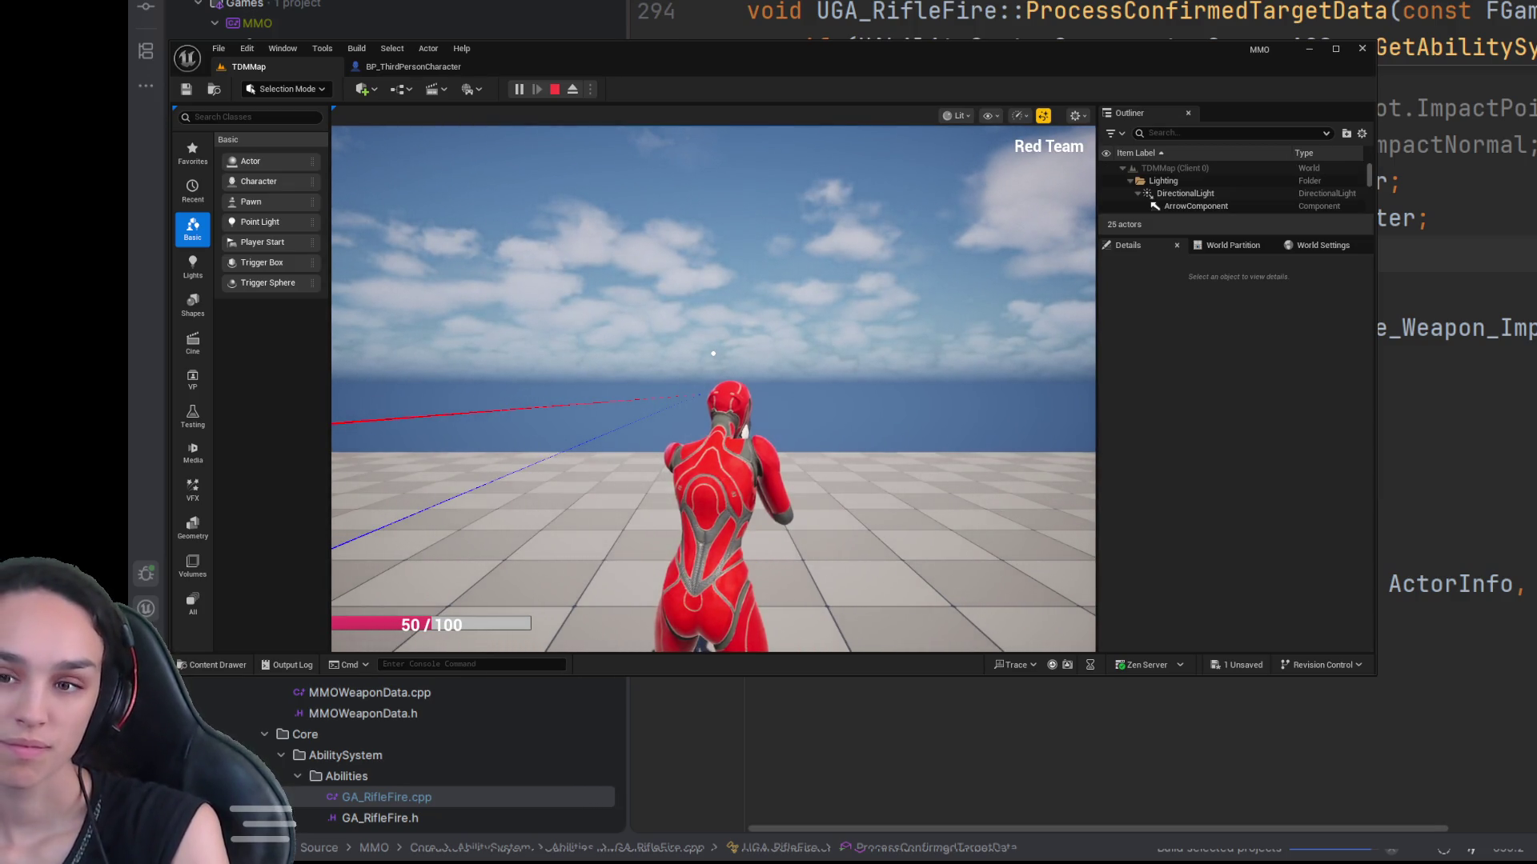
left_click(1200, 132)
type("chat")
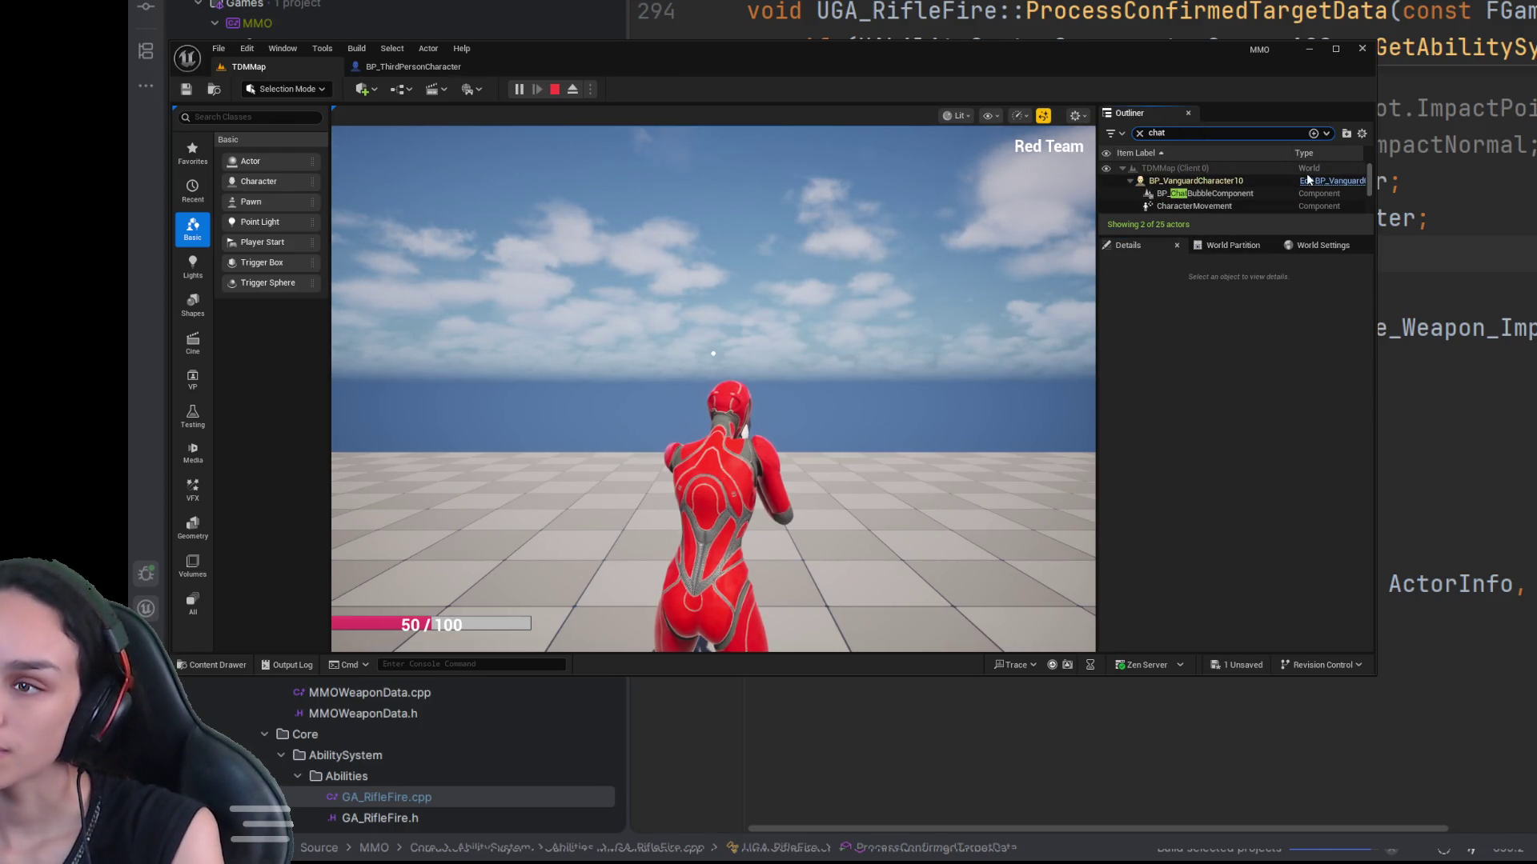
left_click(554, 89)
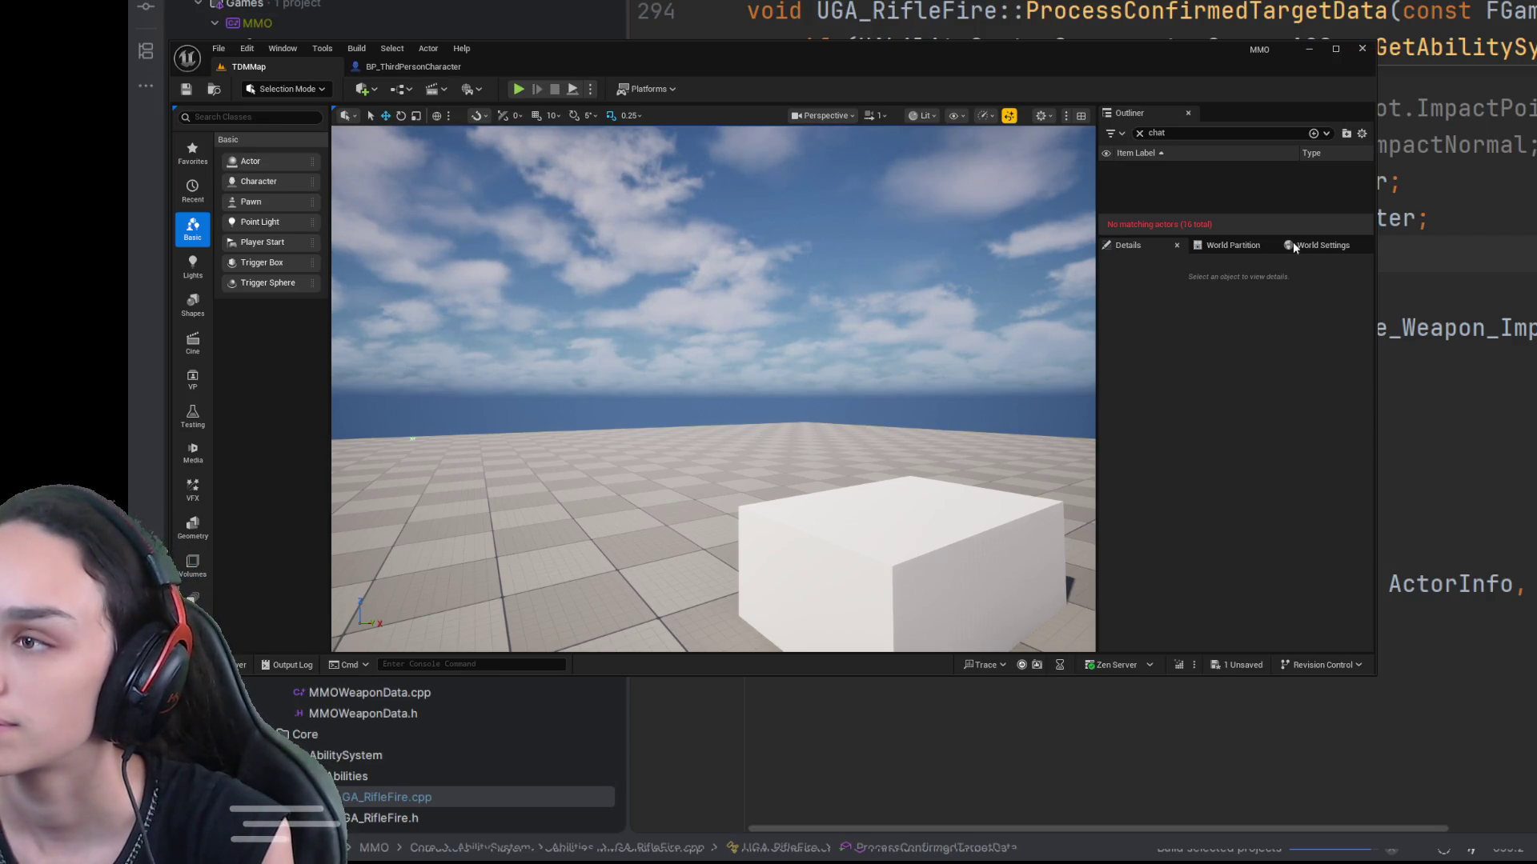
Step: Switch from the editor to Rider and undo the added impact gameplay cue code
key("alt+Tab")
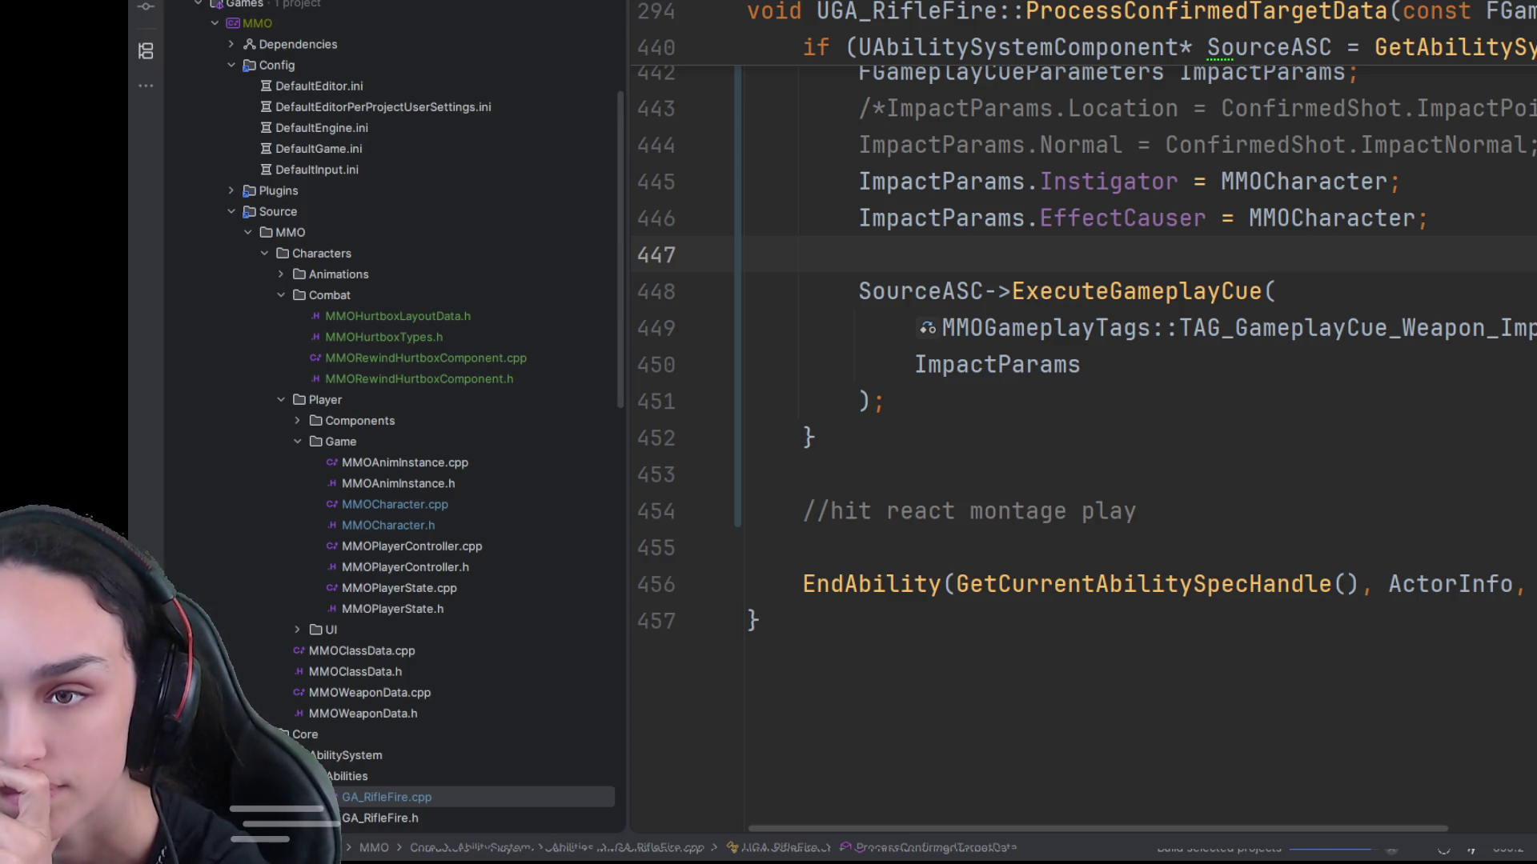
key("ctrl+z")
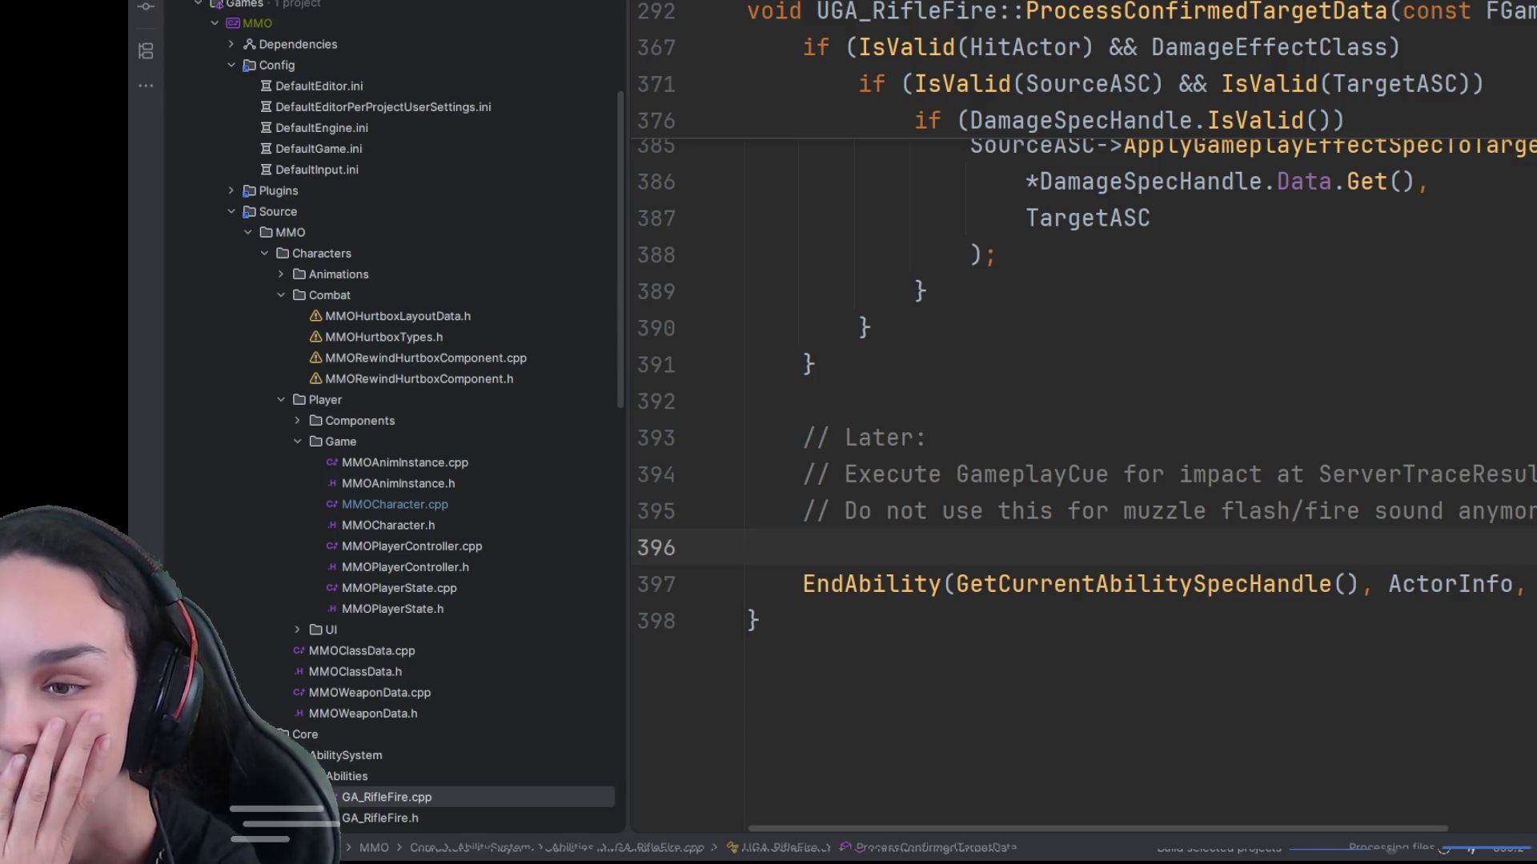
Step: Place the caret after the damage-application call on line 388 and review the surrounding code
left_click(1024, 255)
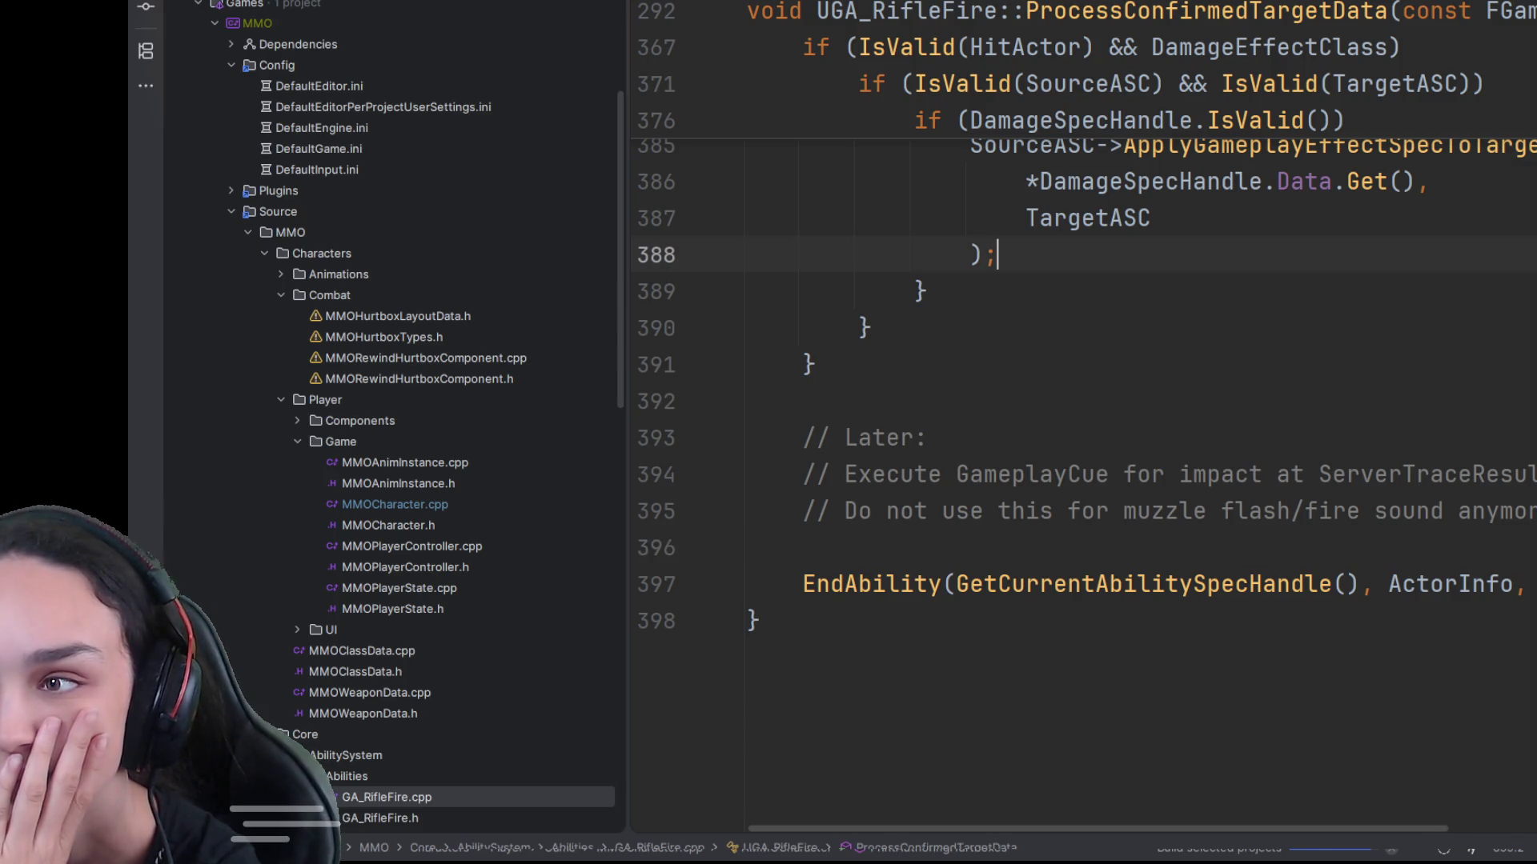
scroll(1200, 320, "up", 2)
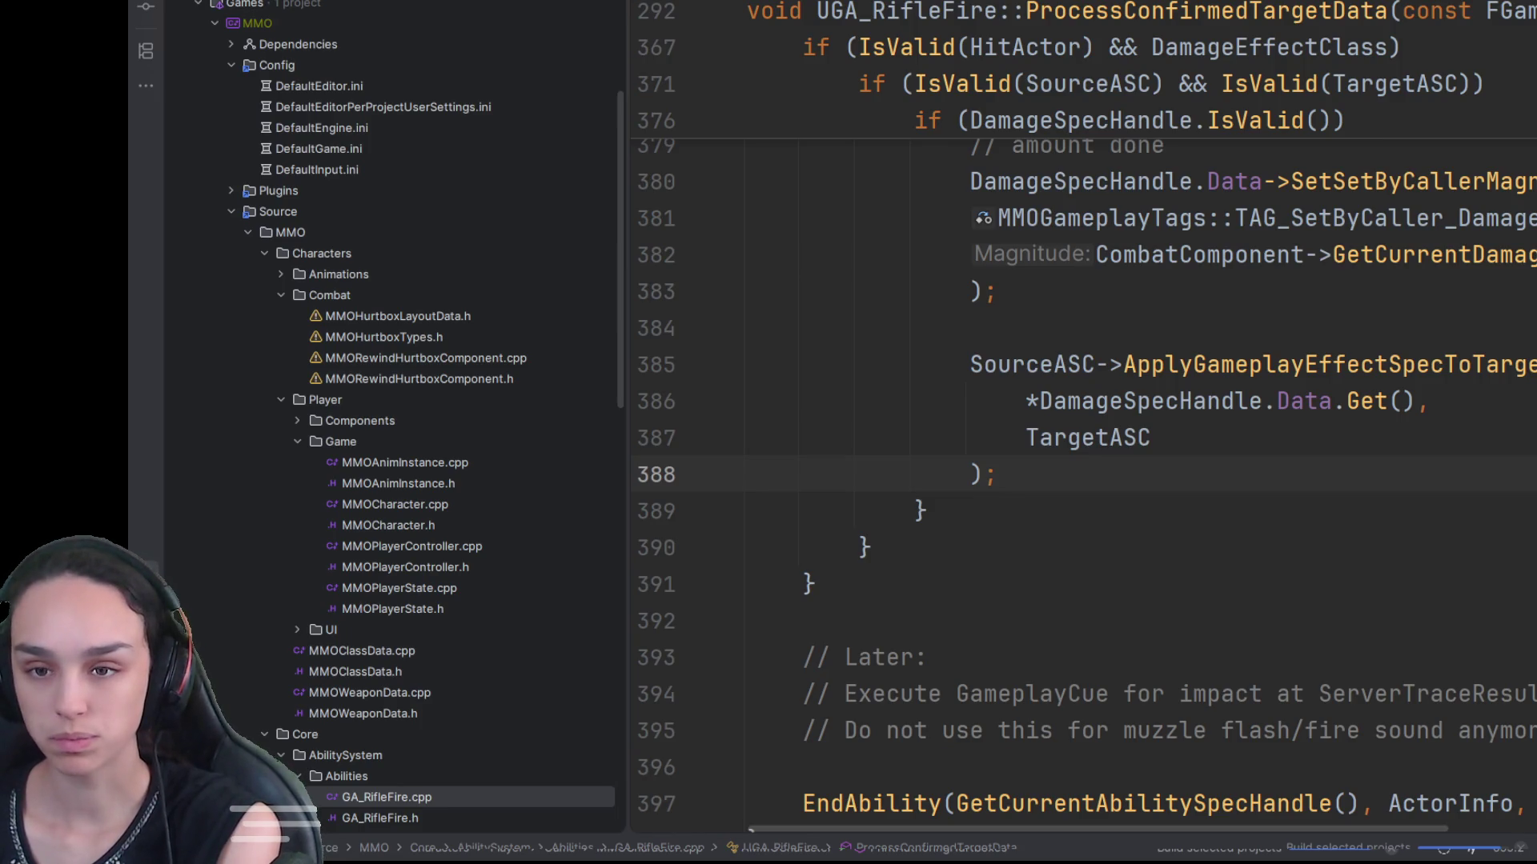
scroll(416, 413, "down", 2)
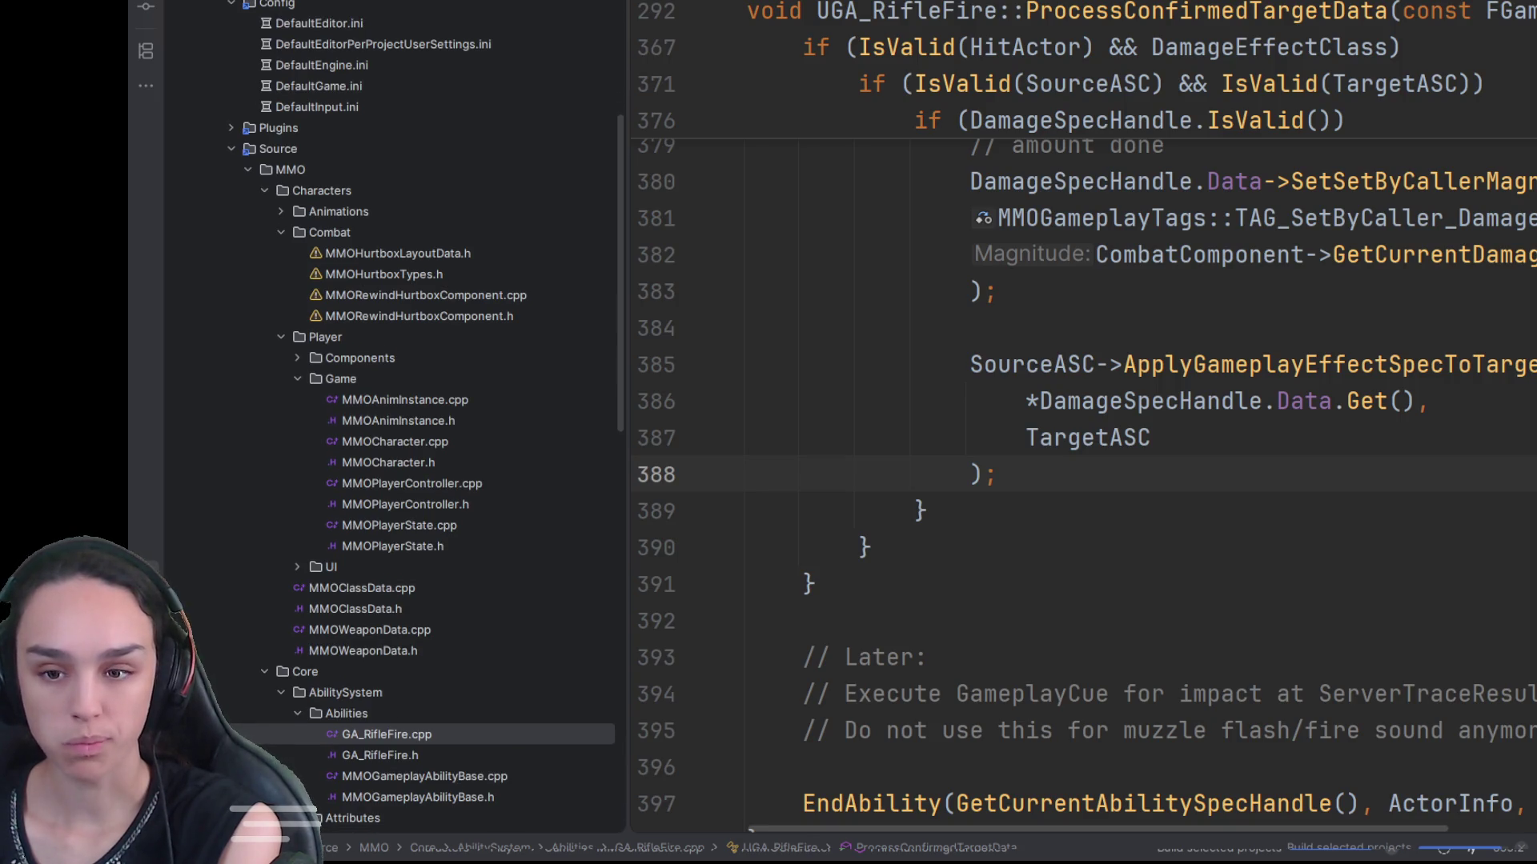
scroll(393, 416, "up", 4)
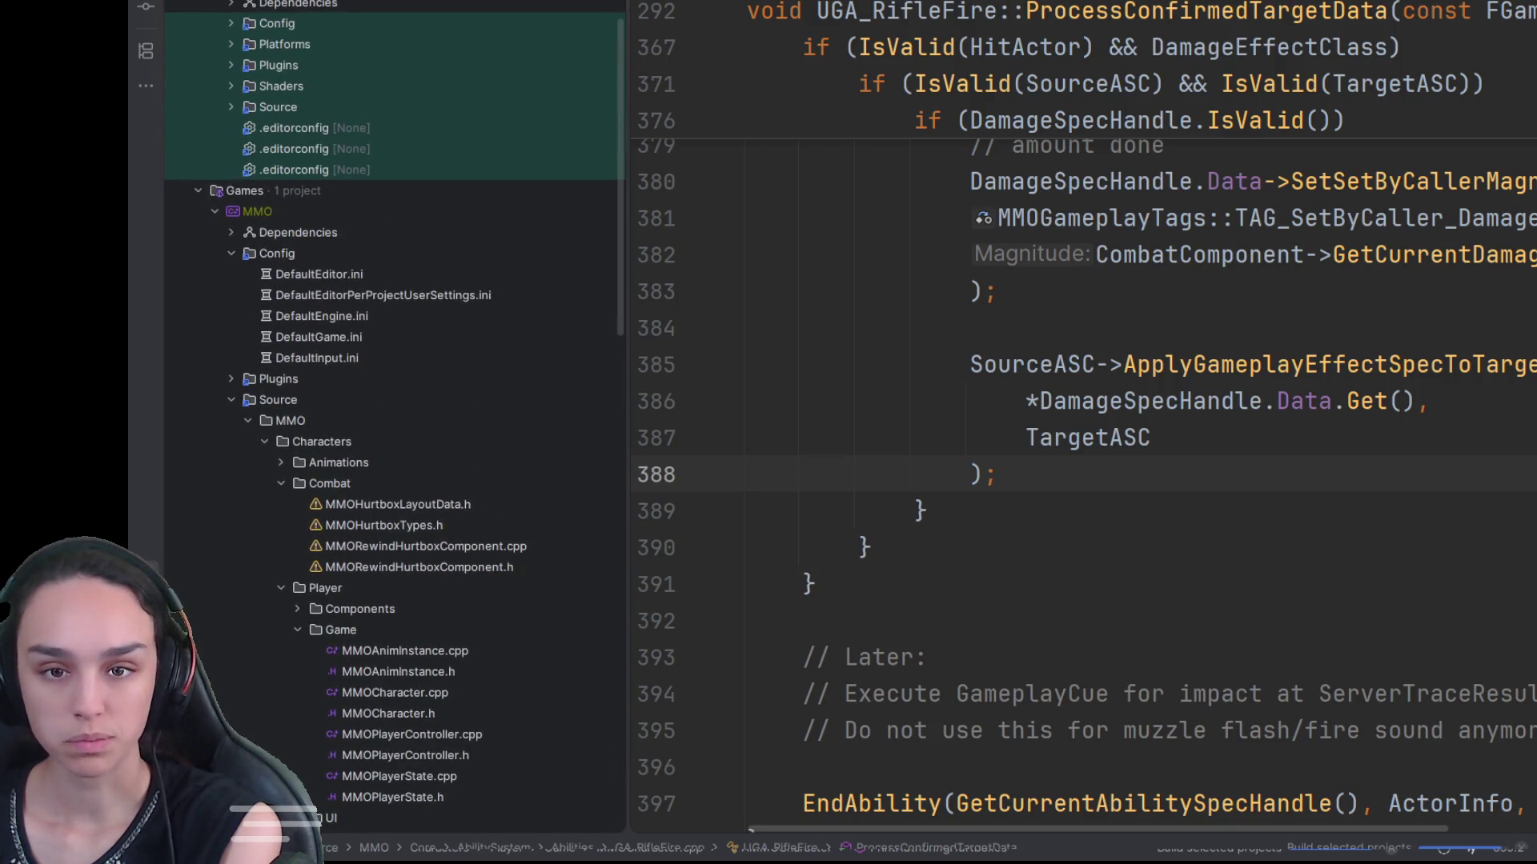
Step: Open MMOCharacter.cpp from the Characters source folder, then bring up the relaunched editor's Content Drawer
left_click(409, 450)
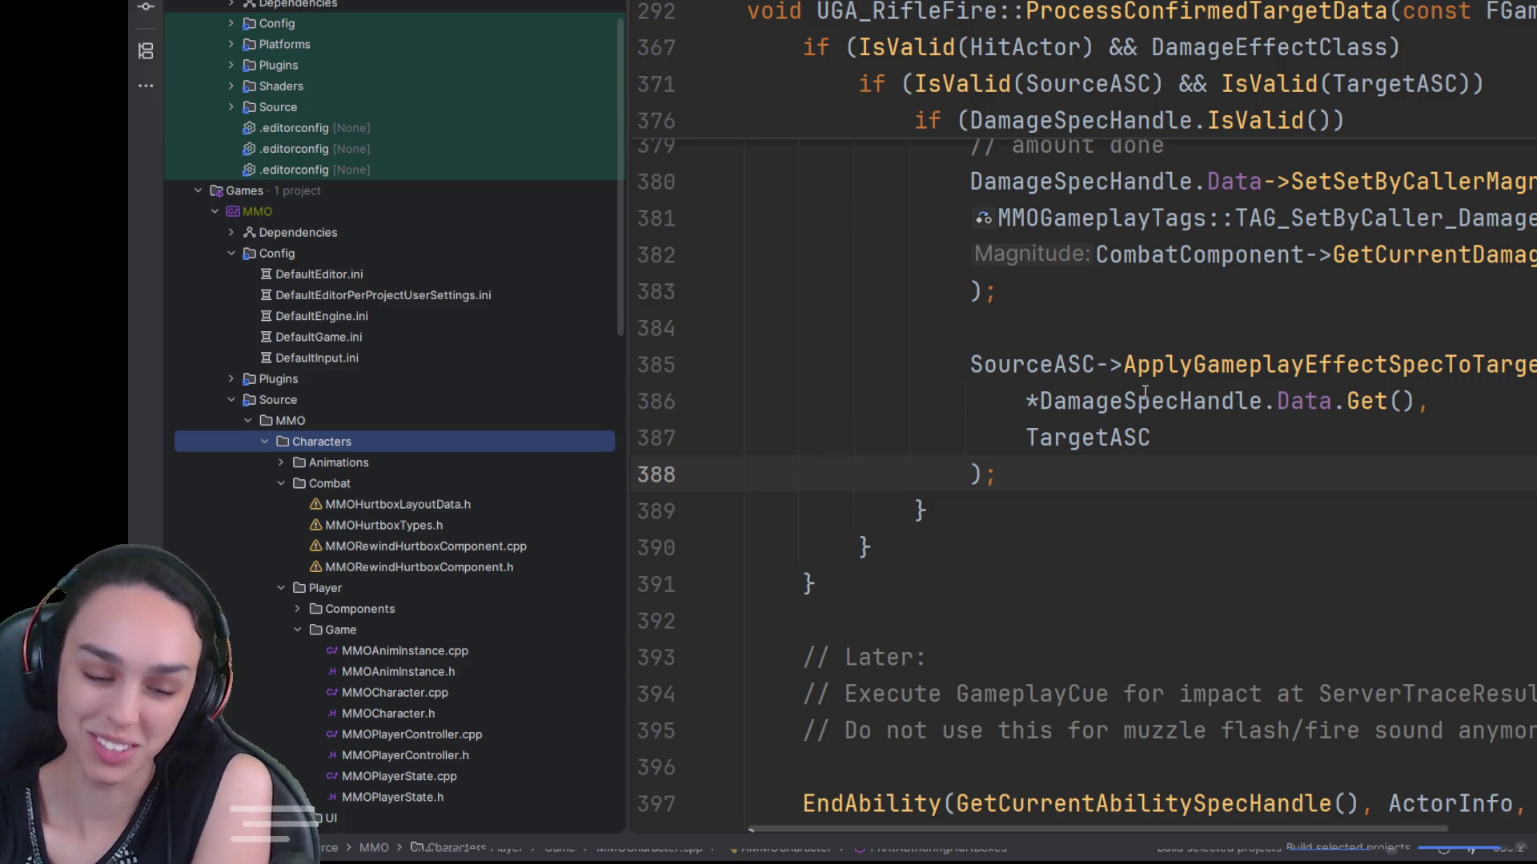
double_click(491, 690)
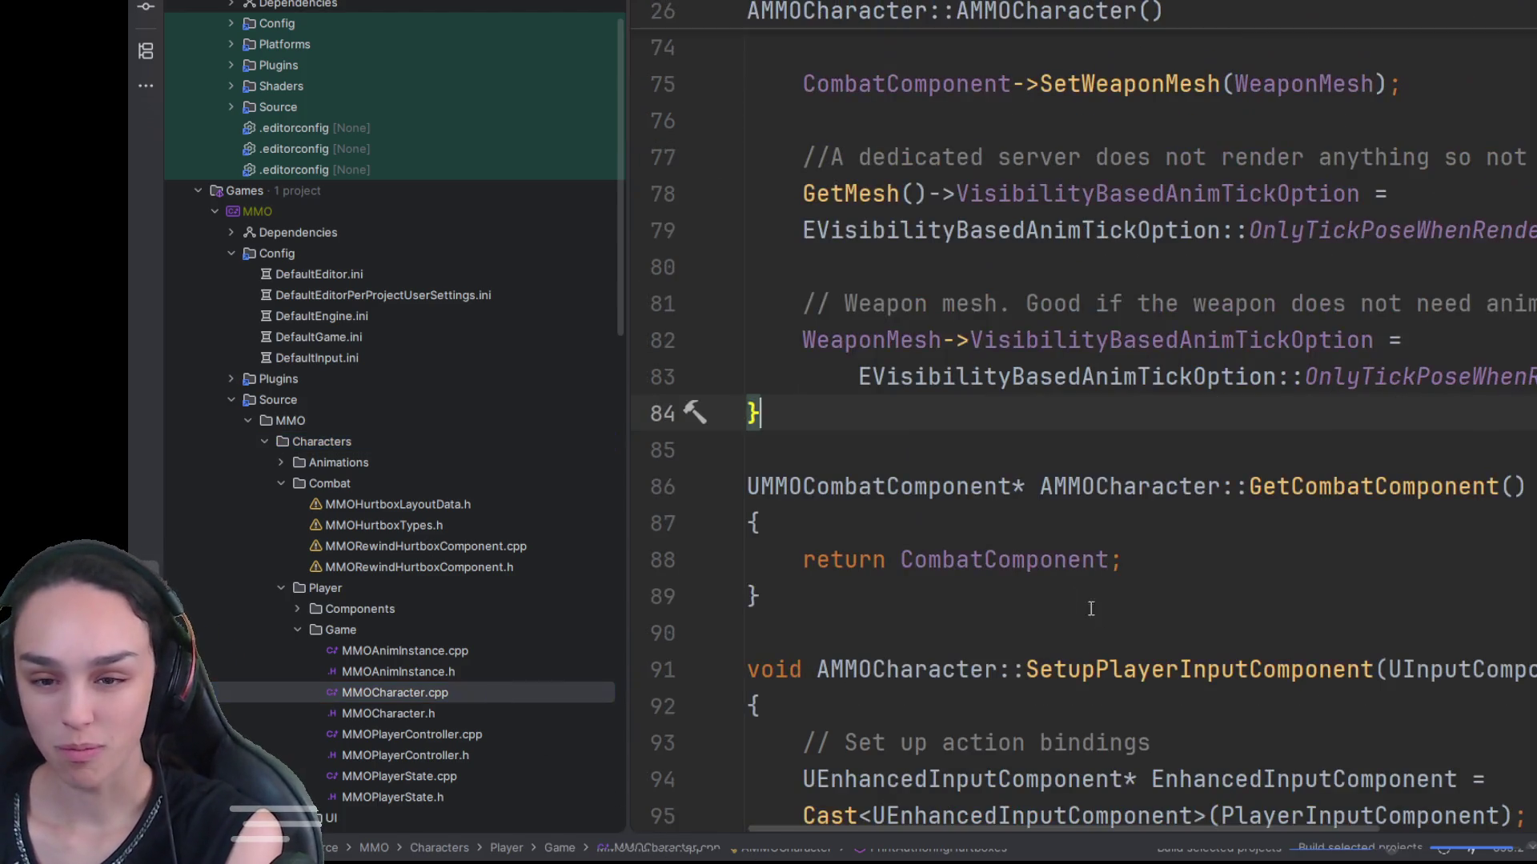
scroll(1088, 636, "up", 3)
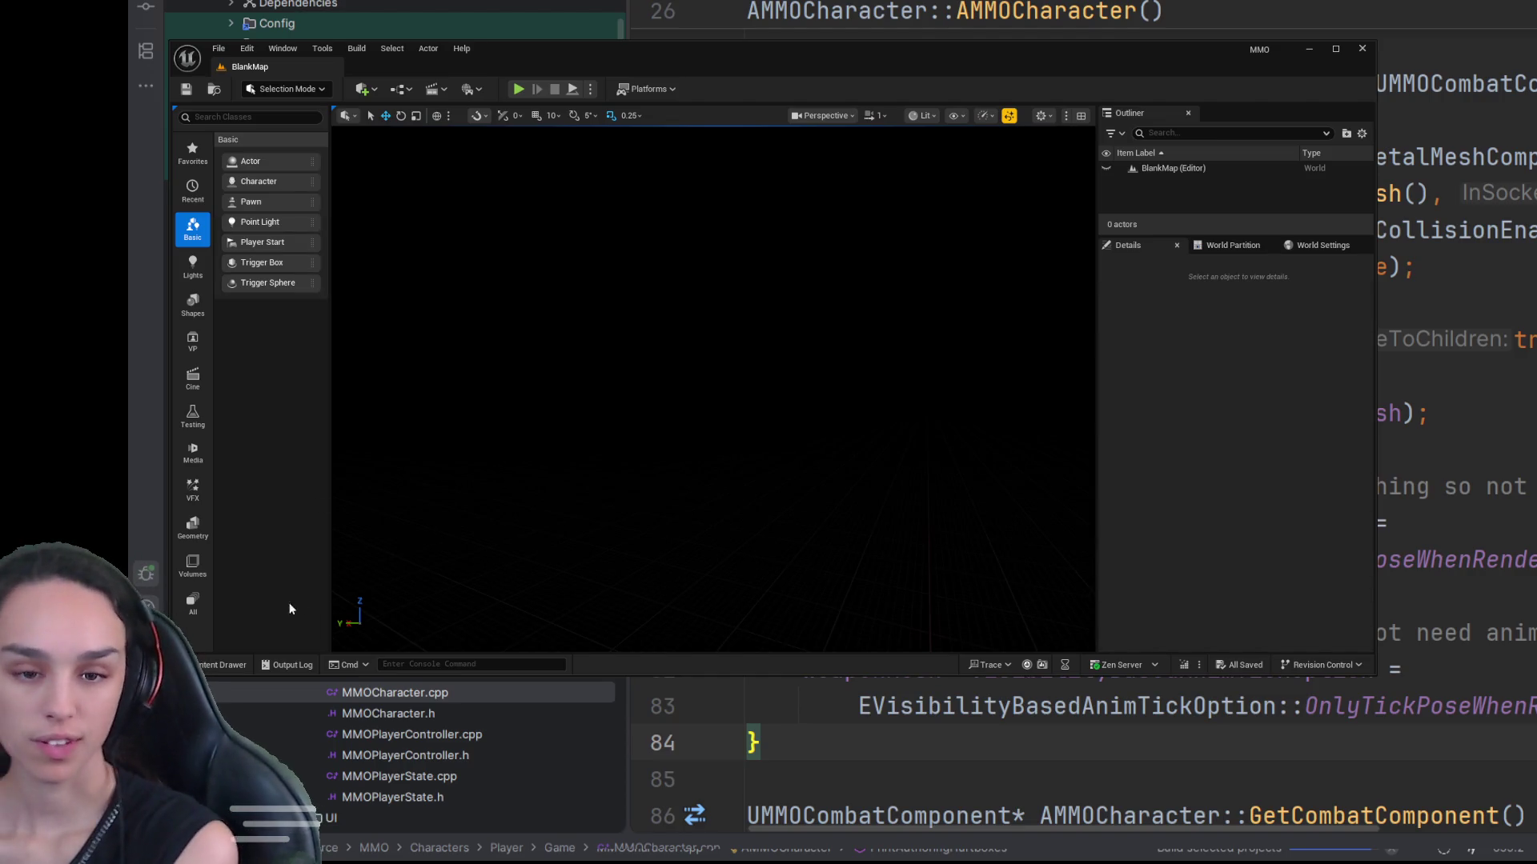
left_click(226, 665)
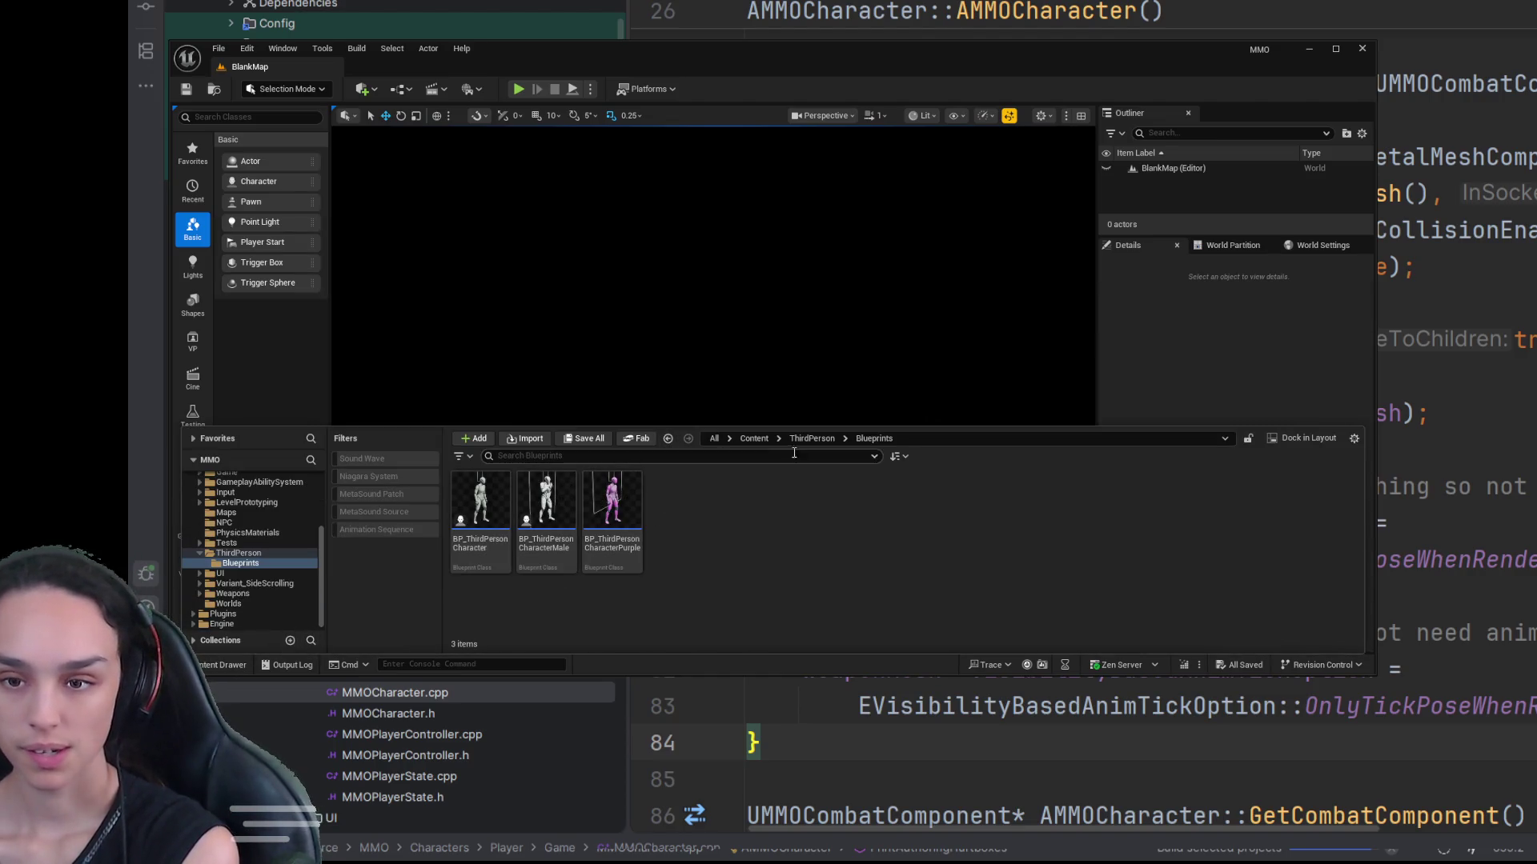
Step: Browse Content > Data > COmbat > Hurtboxes and back up to the top Content folder
left_click(754, 439)
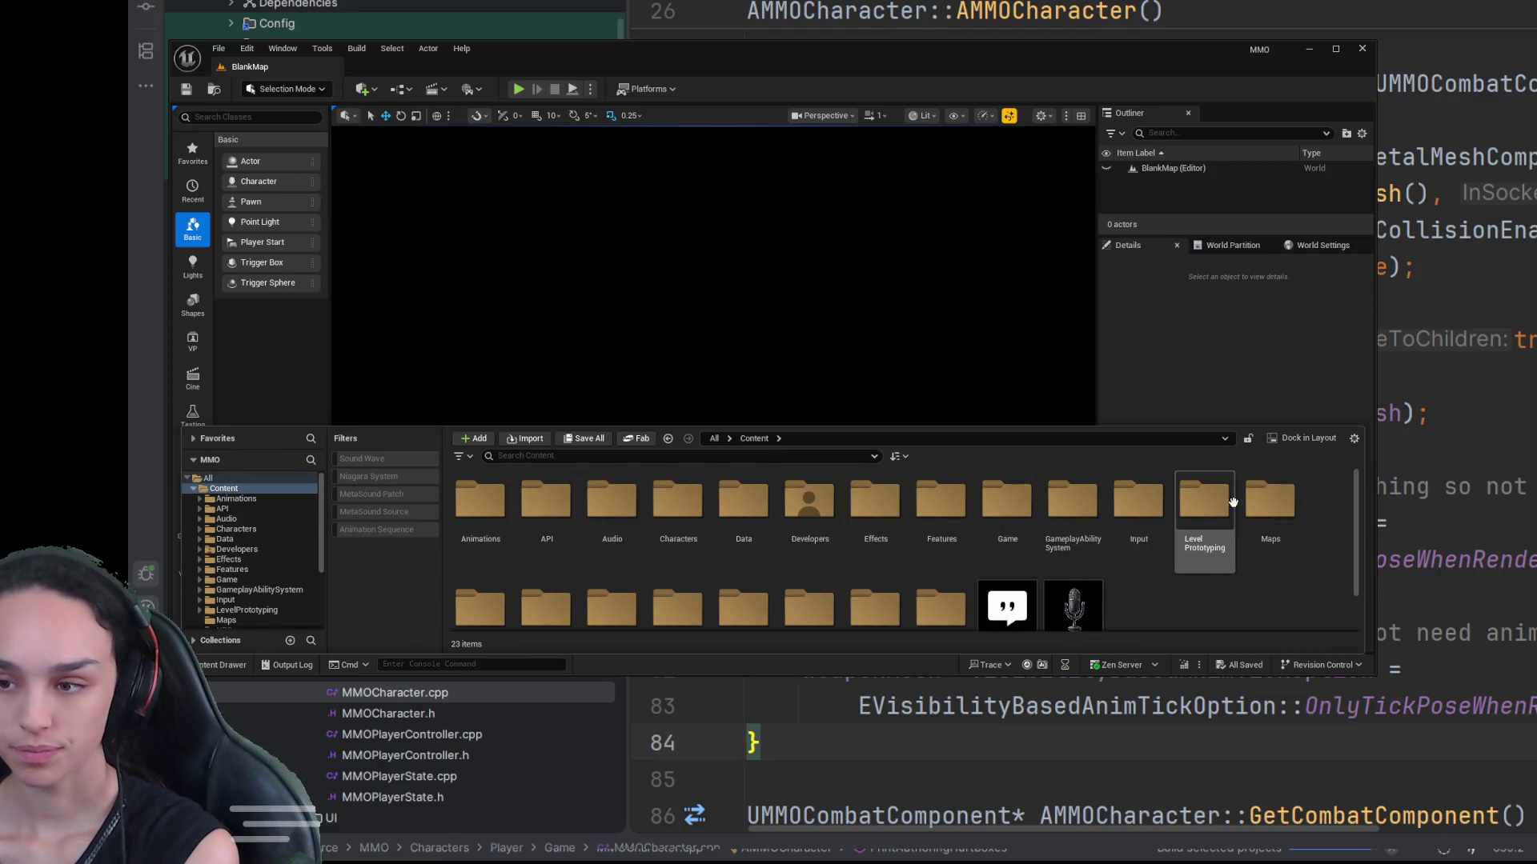
scroll(876, 553, "down", 1)
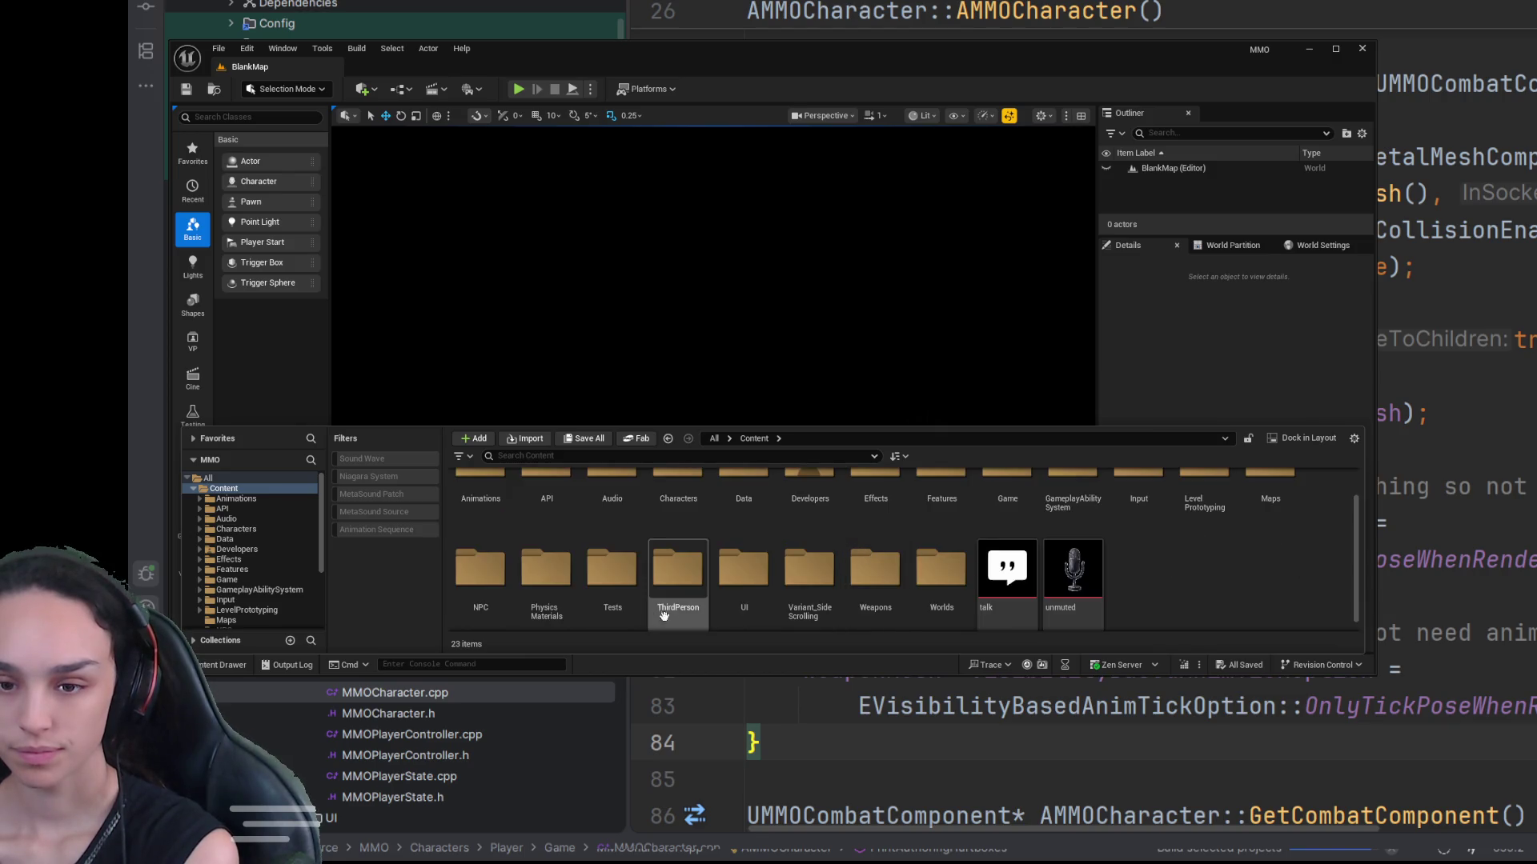
scroll(736, 609, "up", 1)
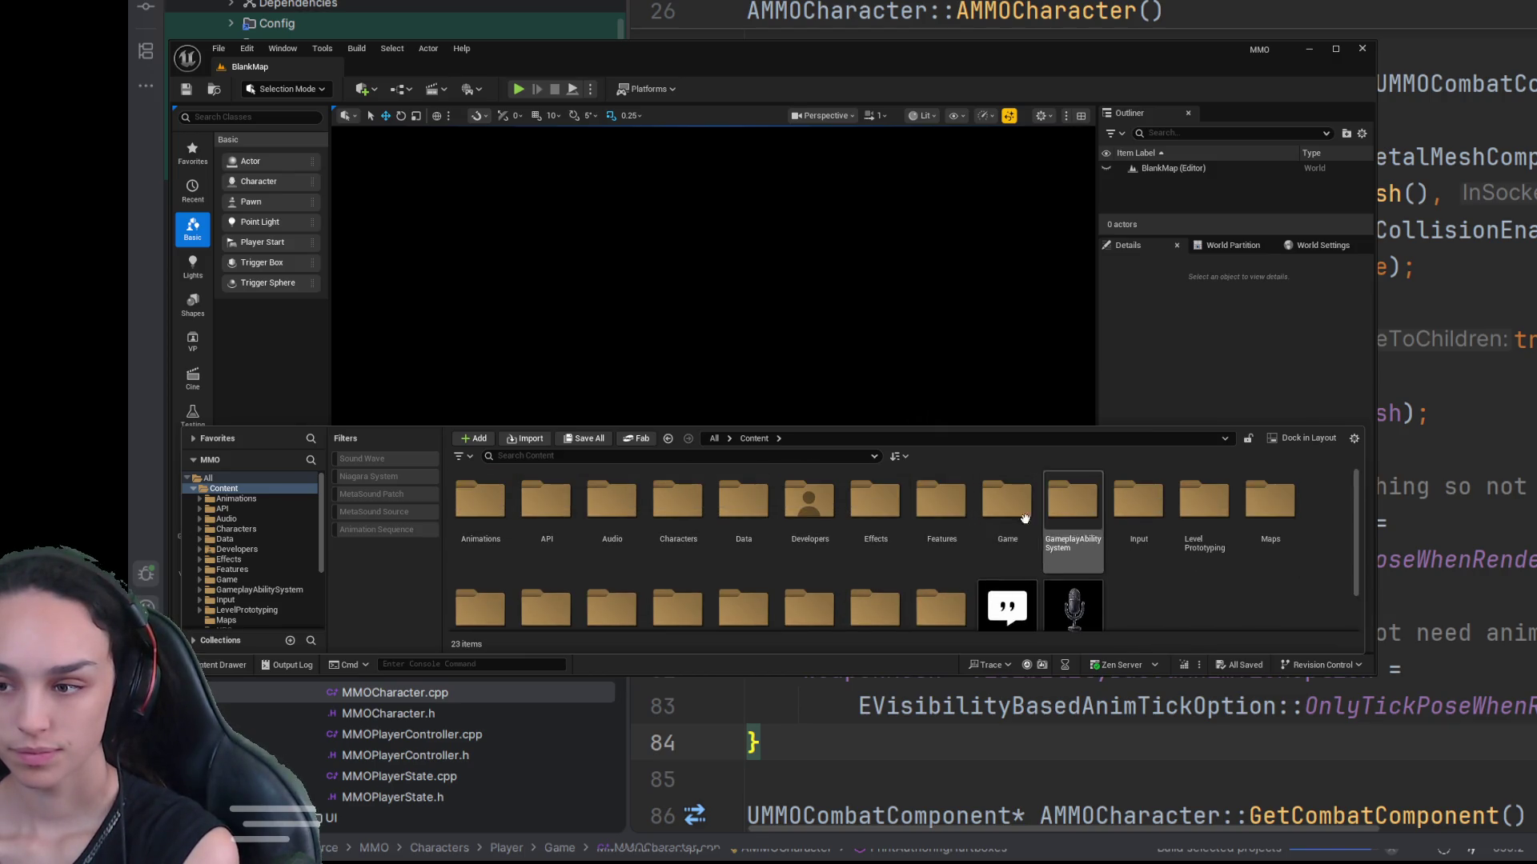
double_click(746, 512)
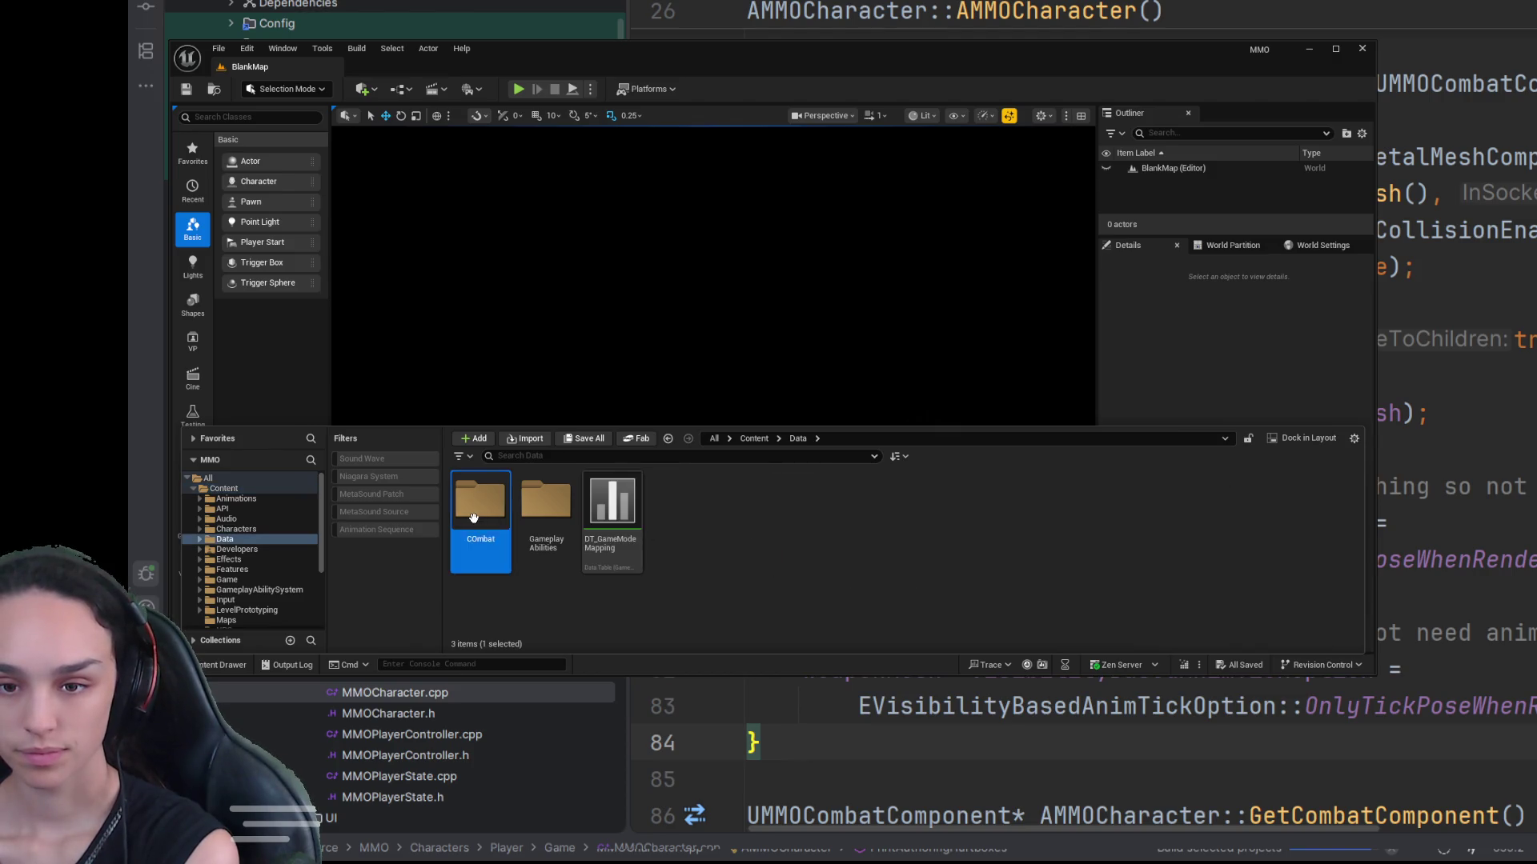
double_click(500, 532)
double_click(502, 535)
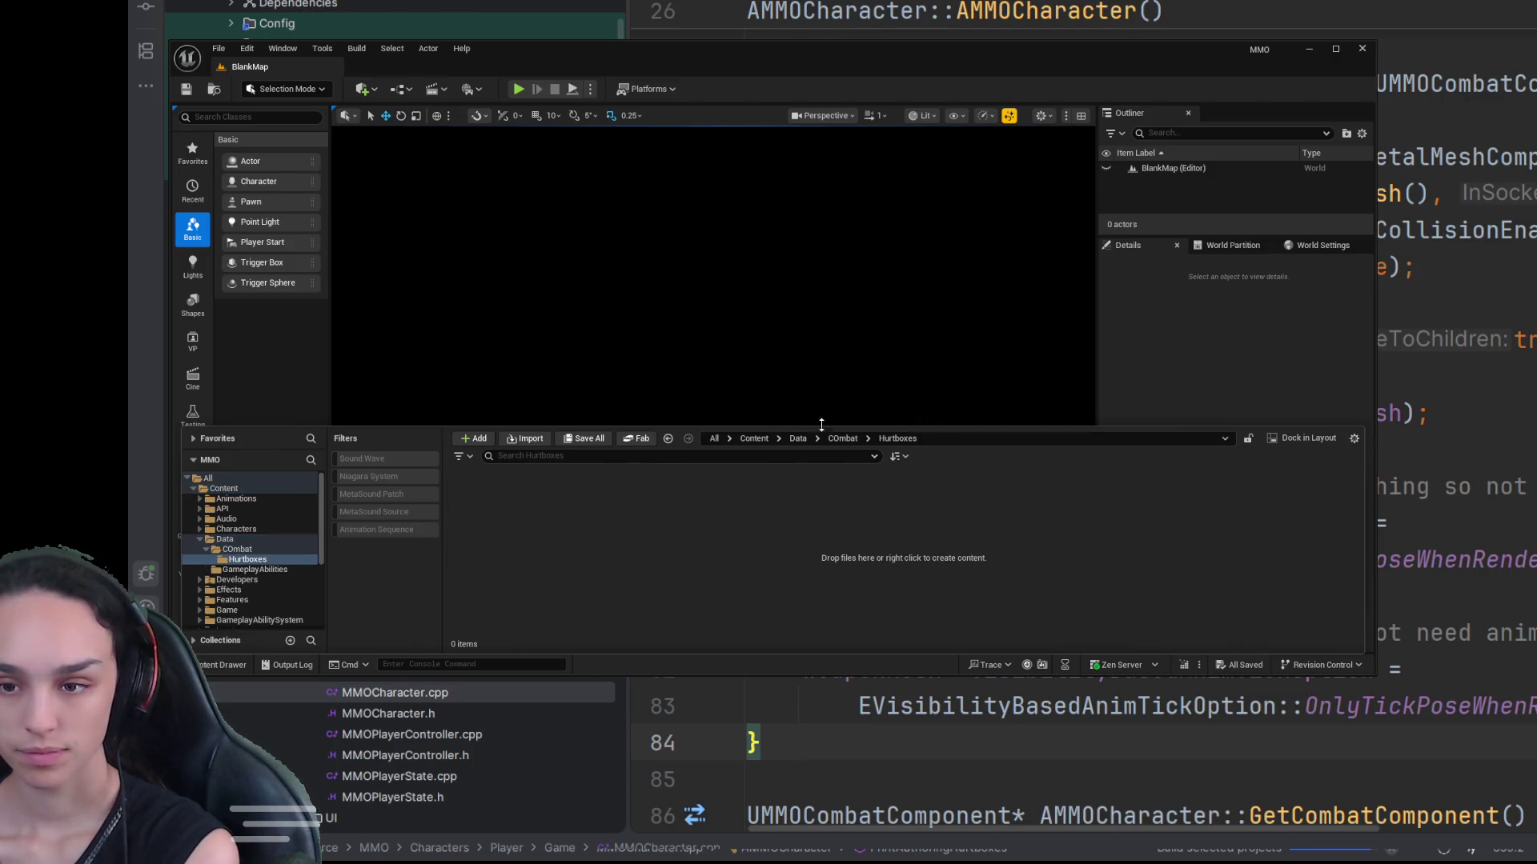
left_click(843, 439)
left_click(796, 440)
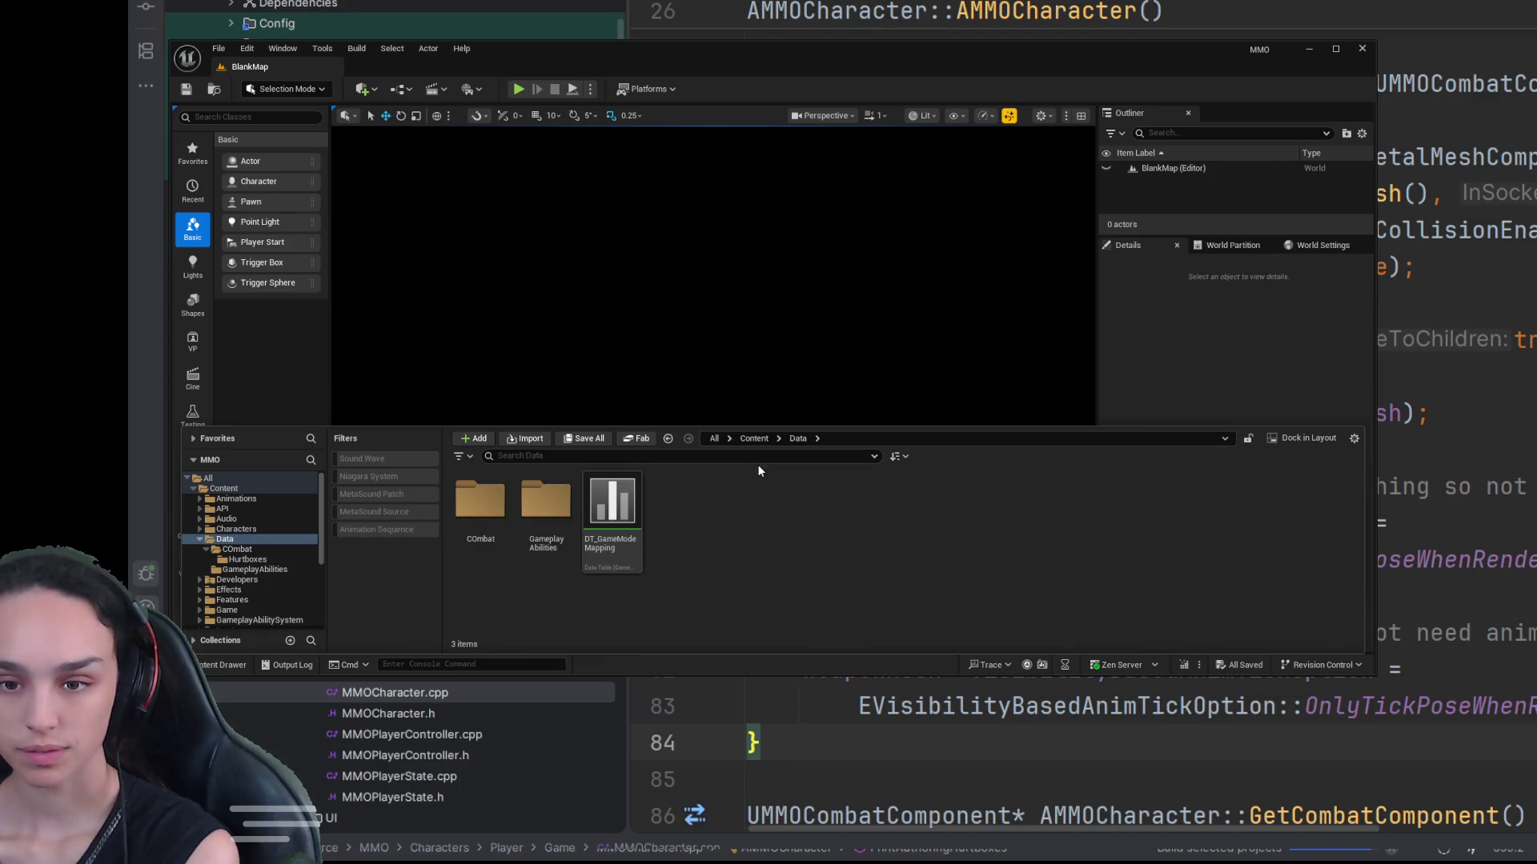
left_click(753, 438)
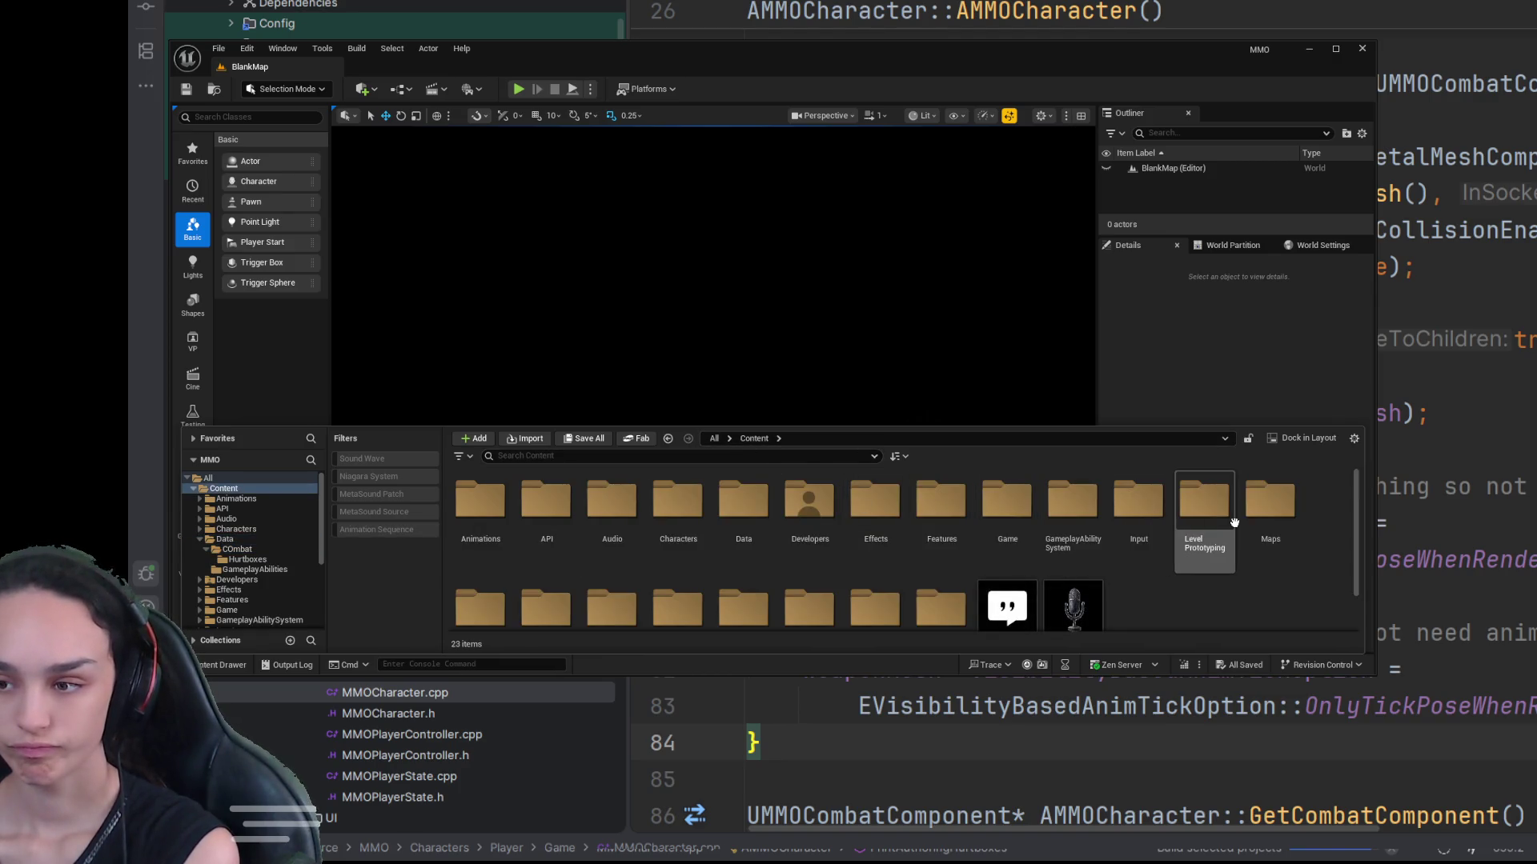
Step: Load the TDMap level from the Maps folder and fire the rifle in play
double_click(1270, 504)
left_click(693, 524)
double_click(697, 525)
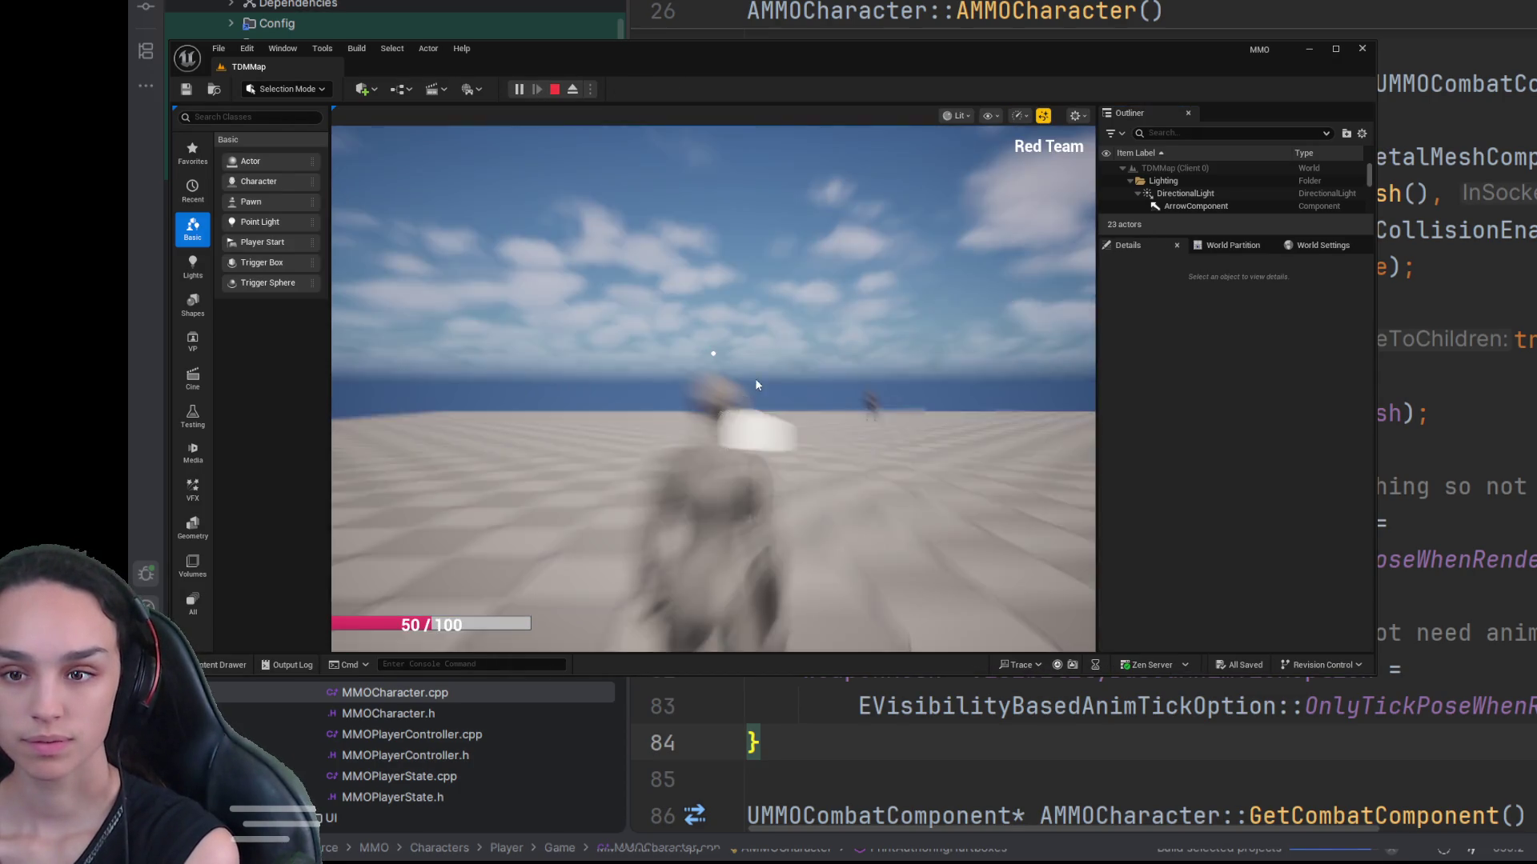
left_click(713, 353)
Step: Run the red character around TDMMap checking rifle animations, aim down sights, then stop playing
key("w")
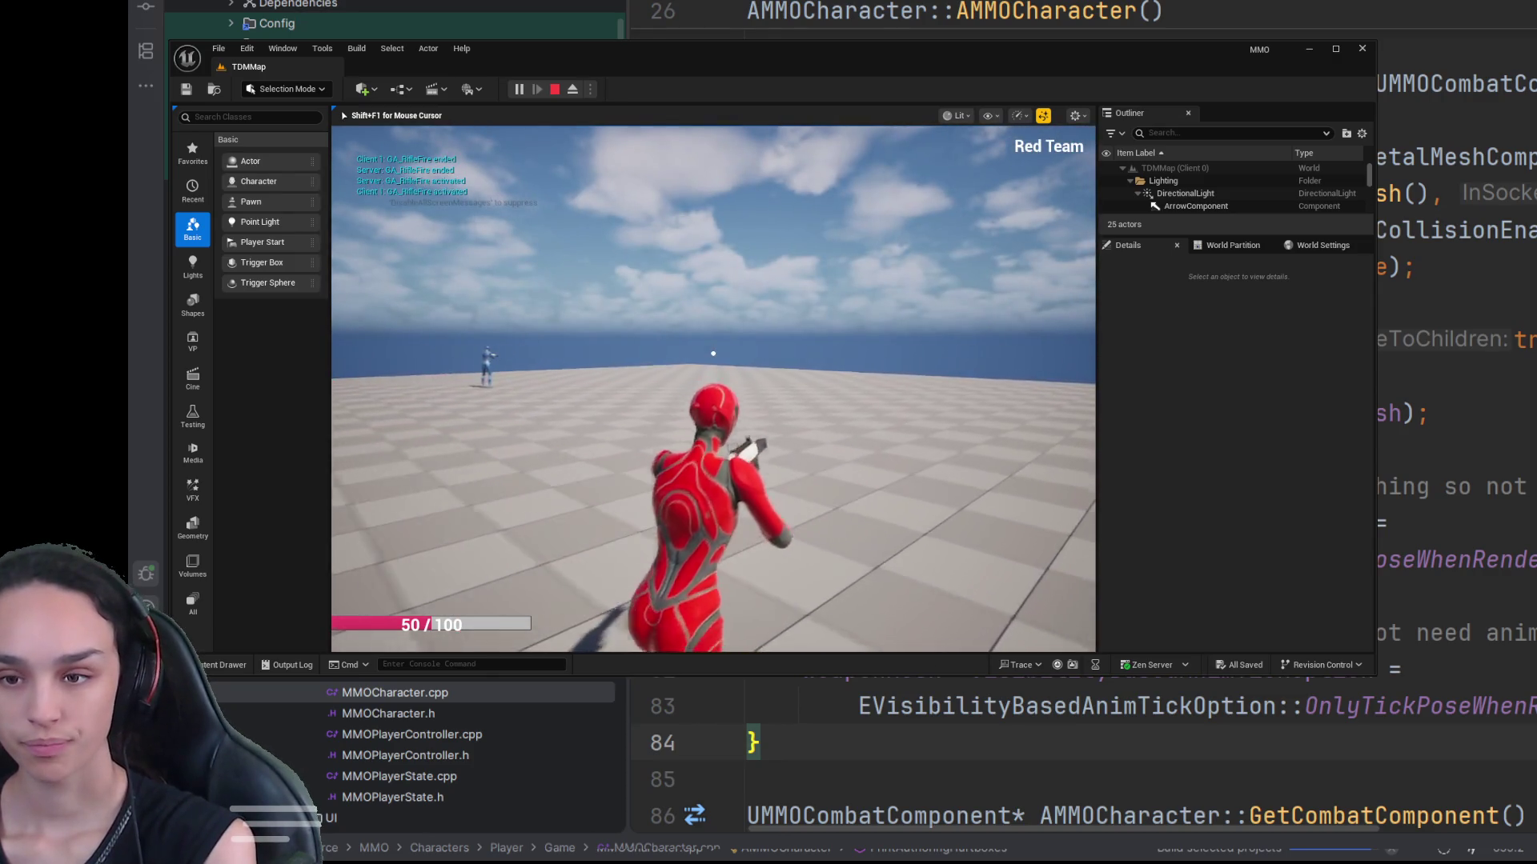
key("w")
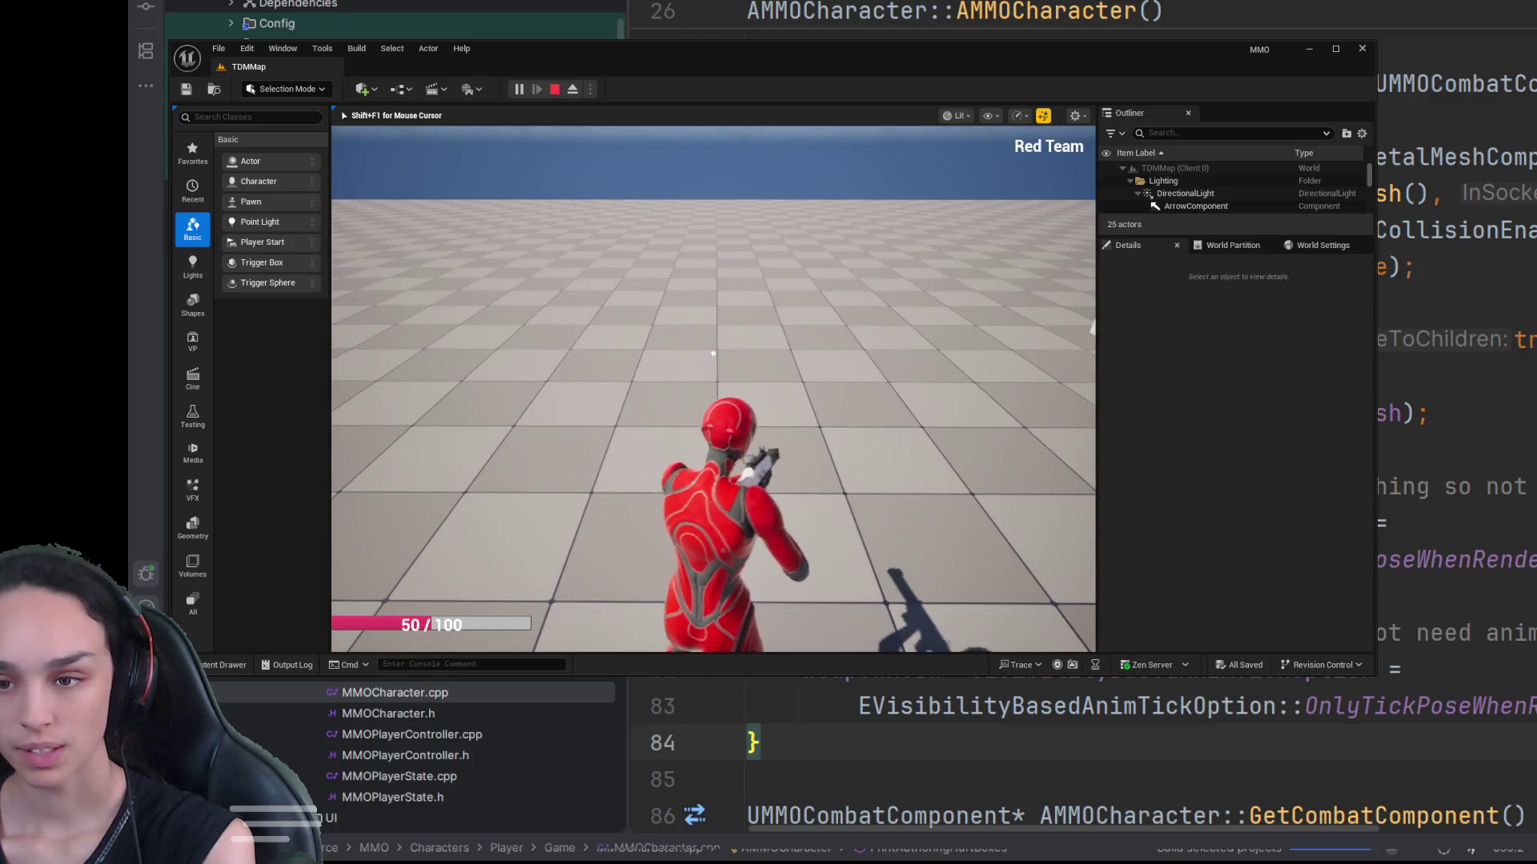
key("w")
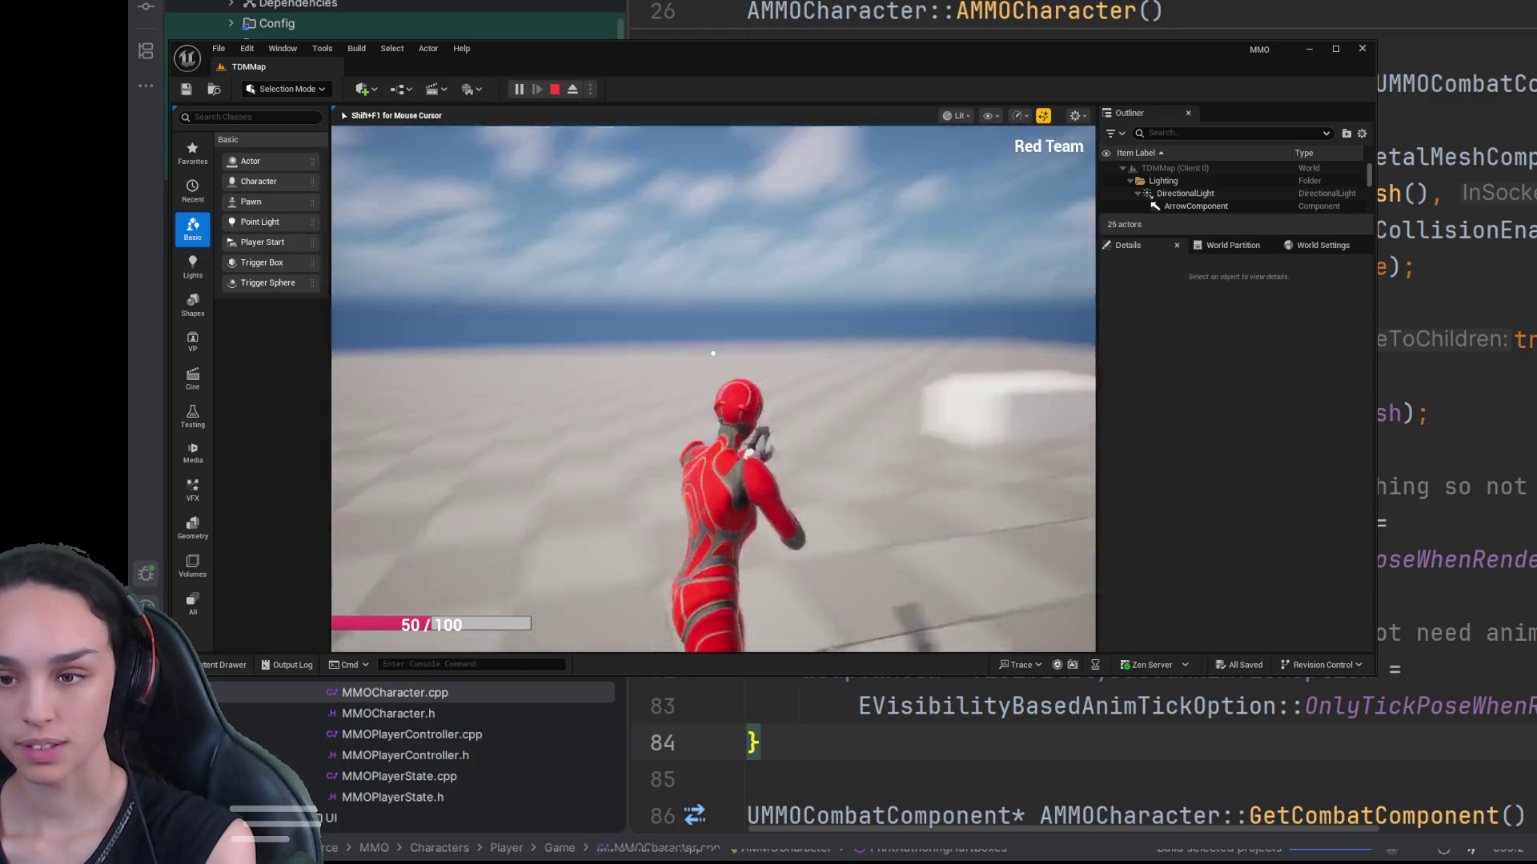
key("w")
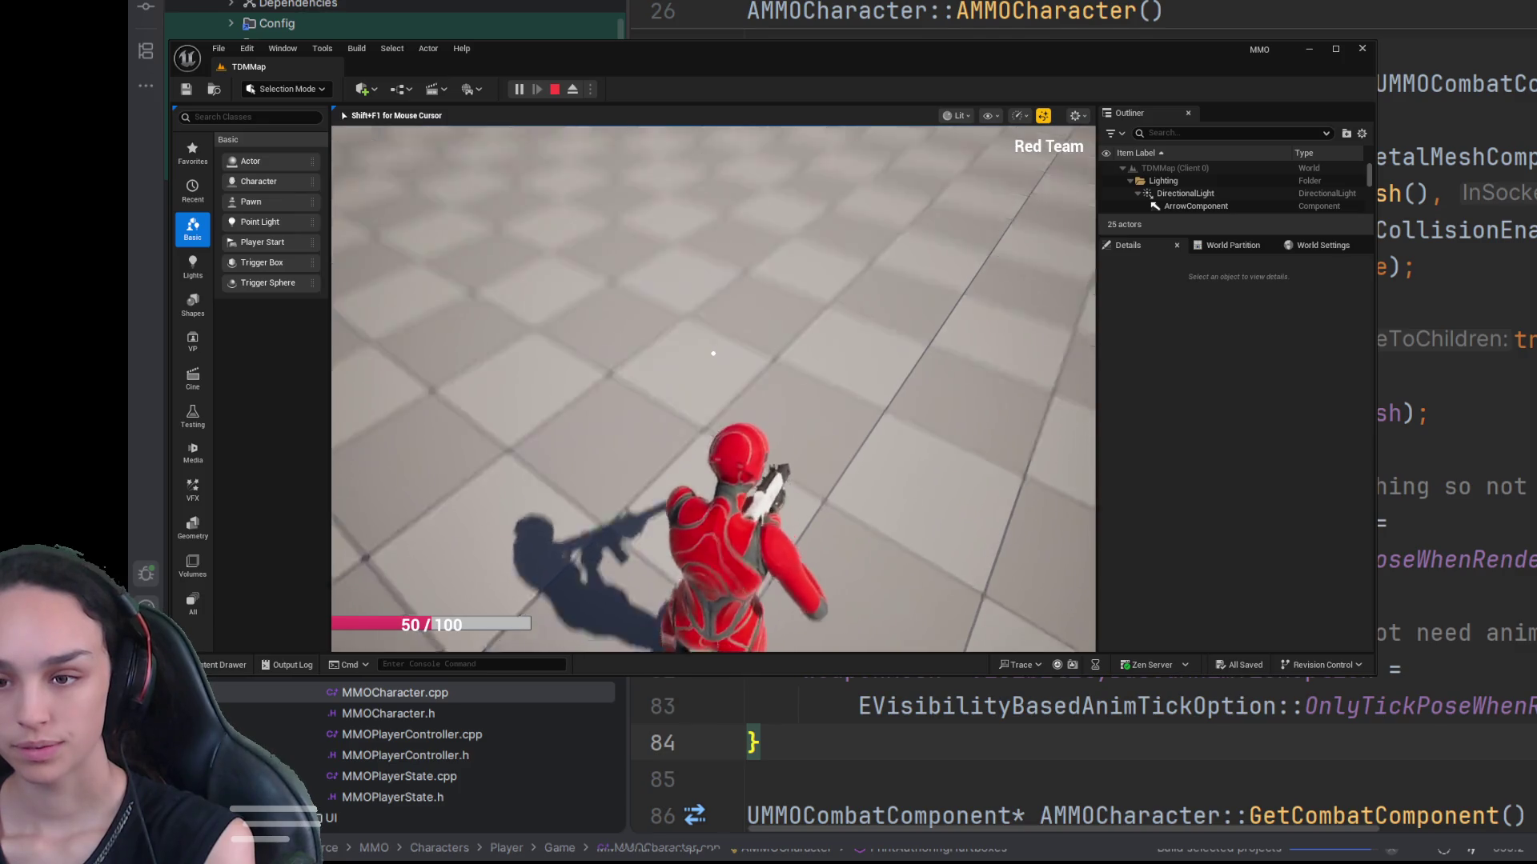
key("w")
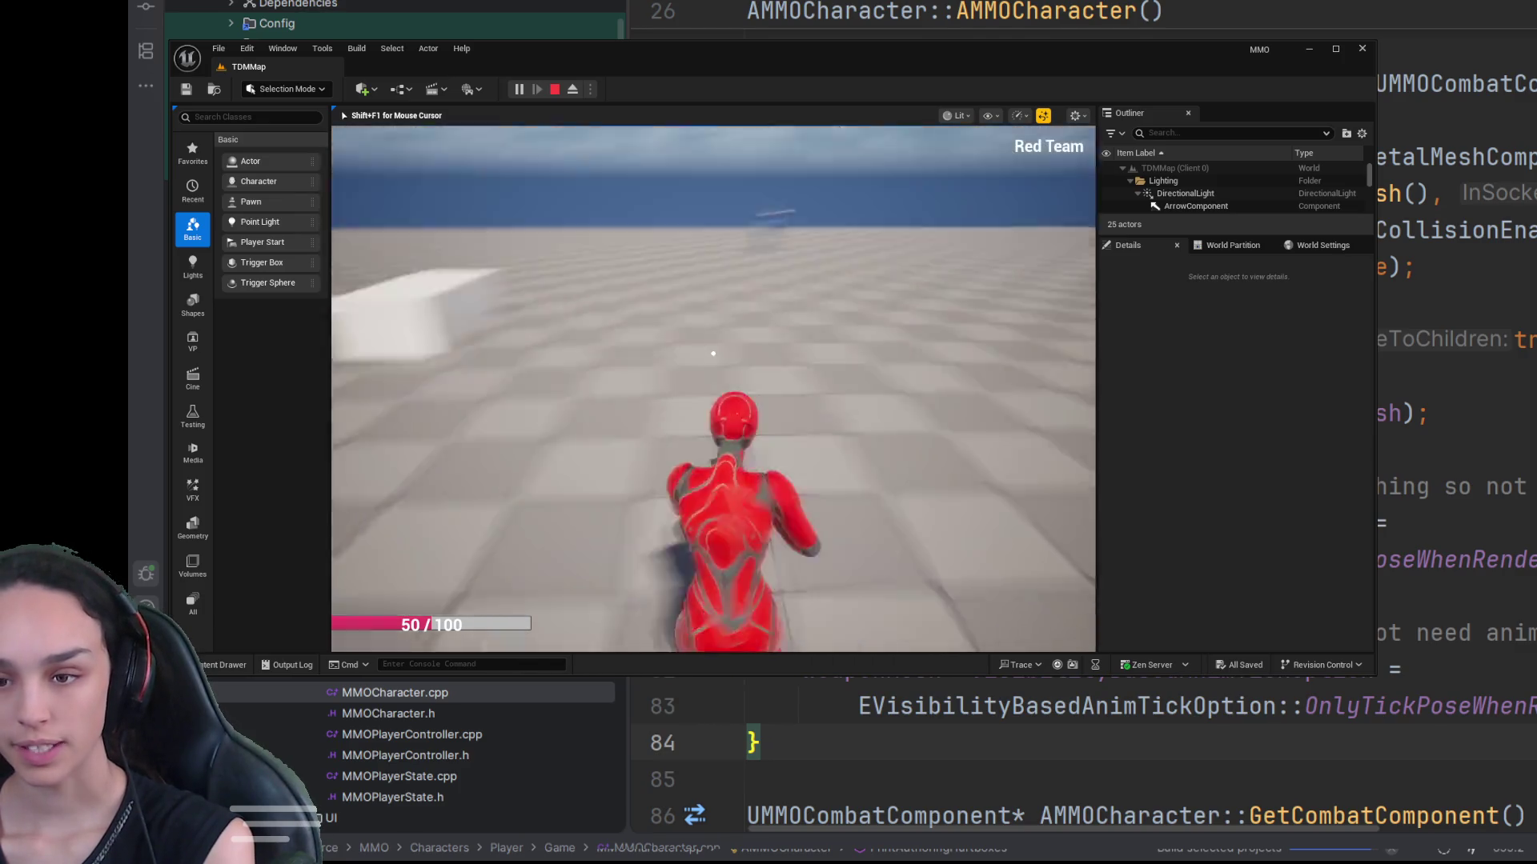
key("w")
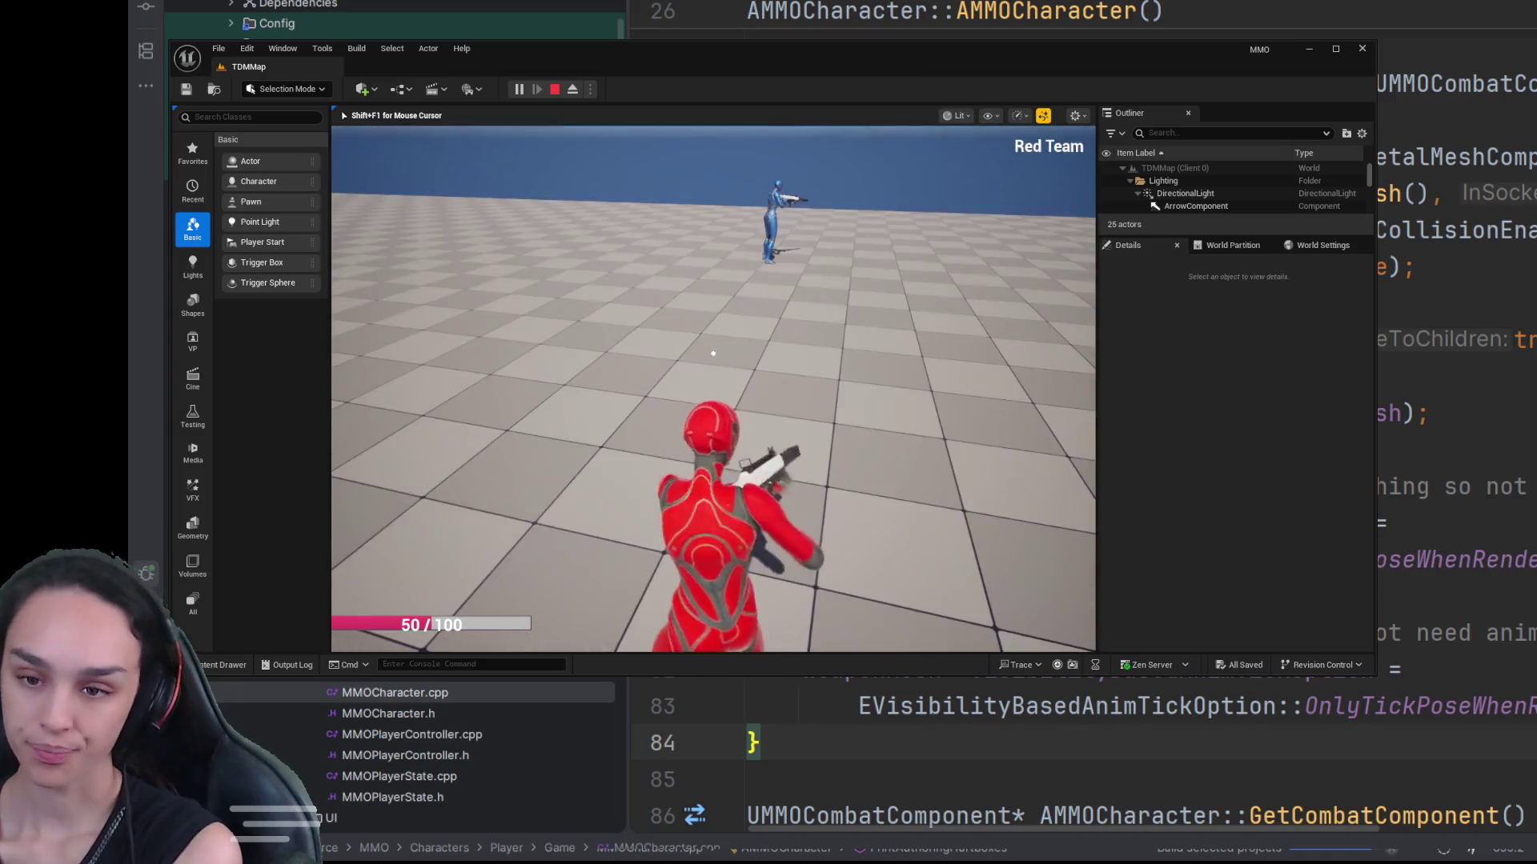
key("w")
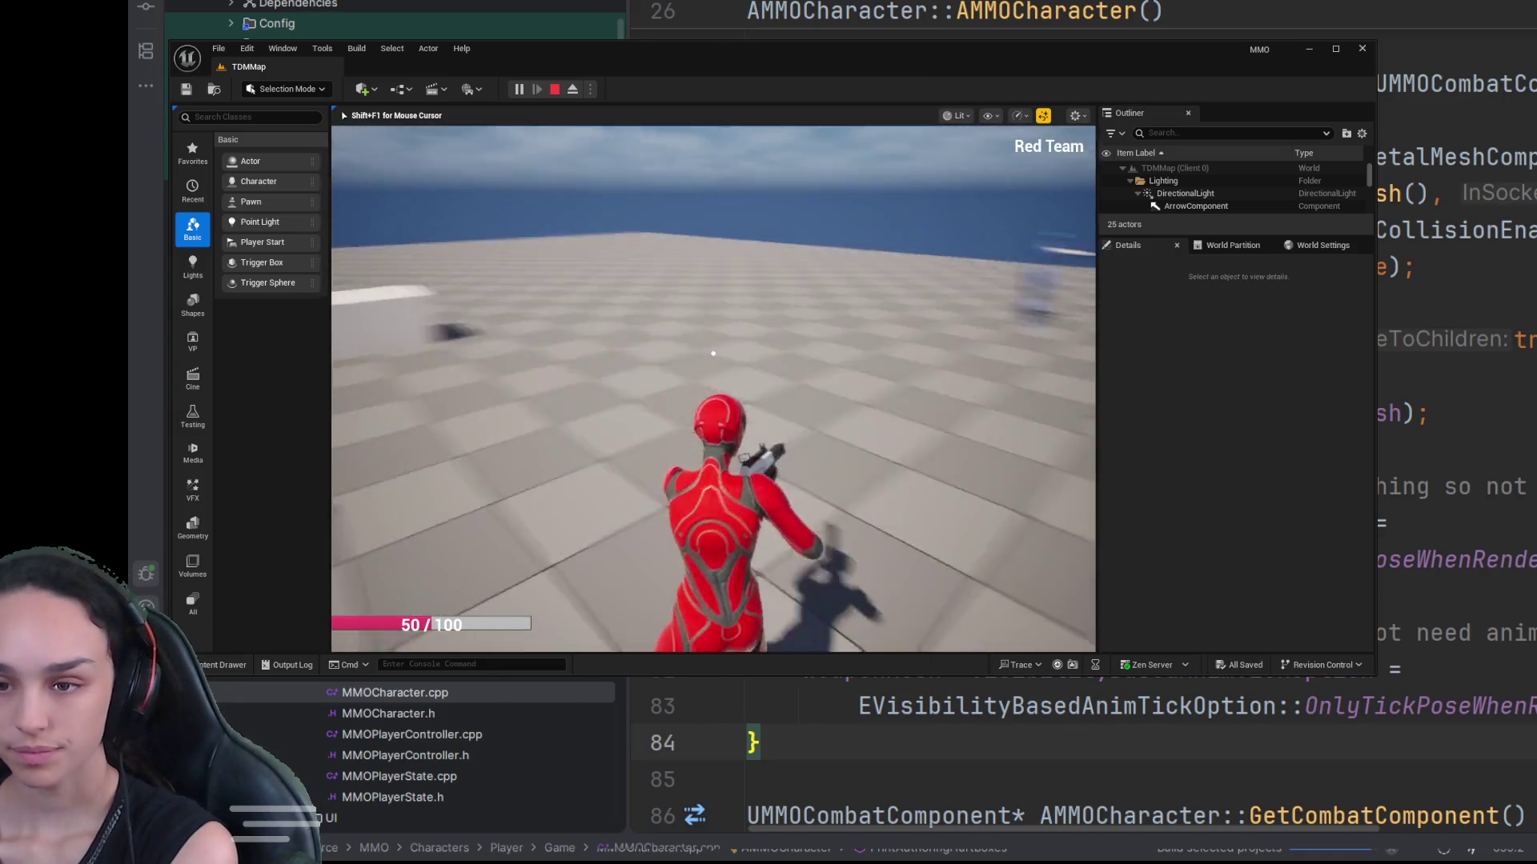
right_click(713, 353)
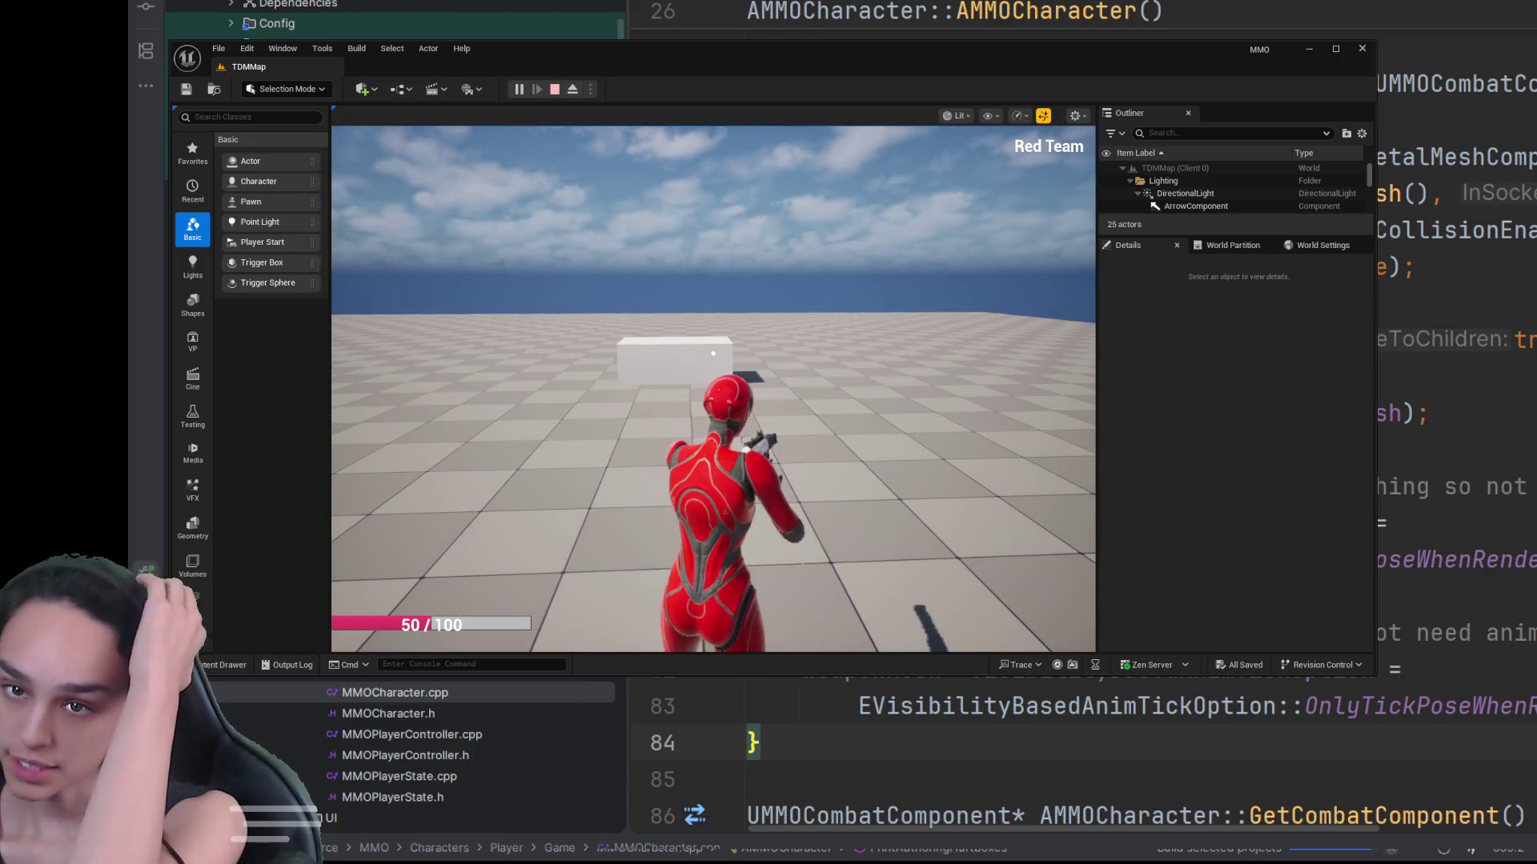
key("Escape")
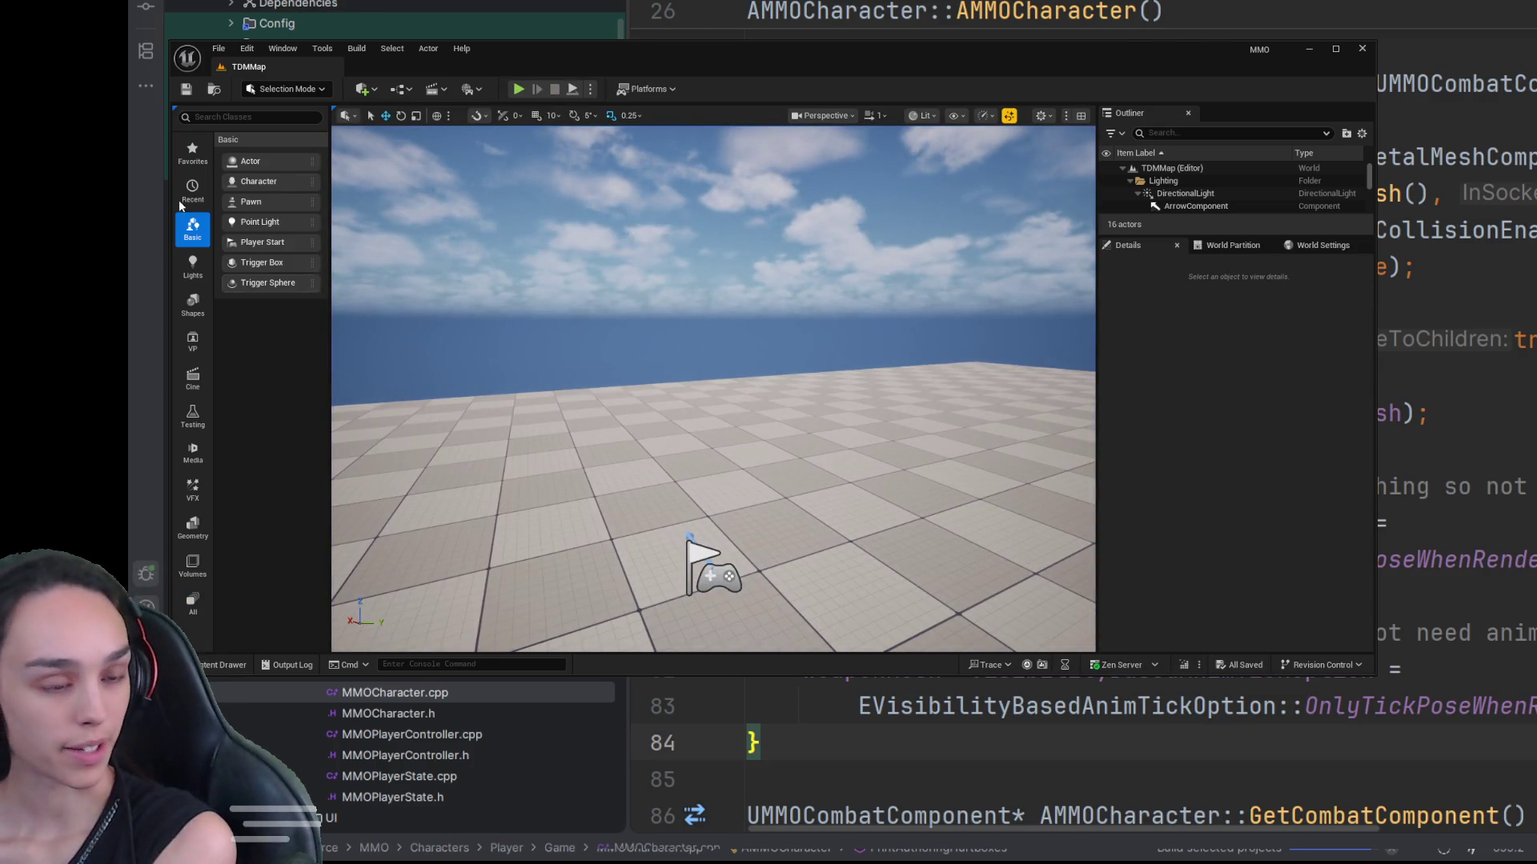